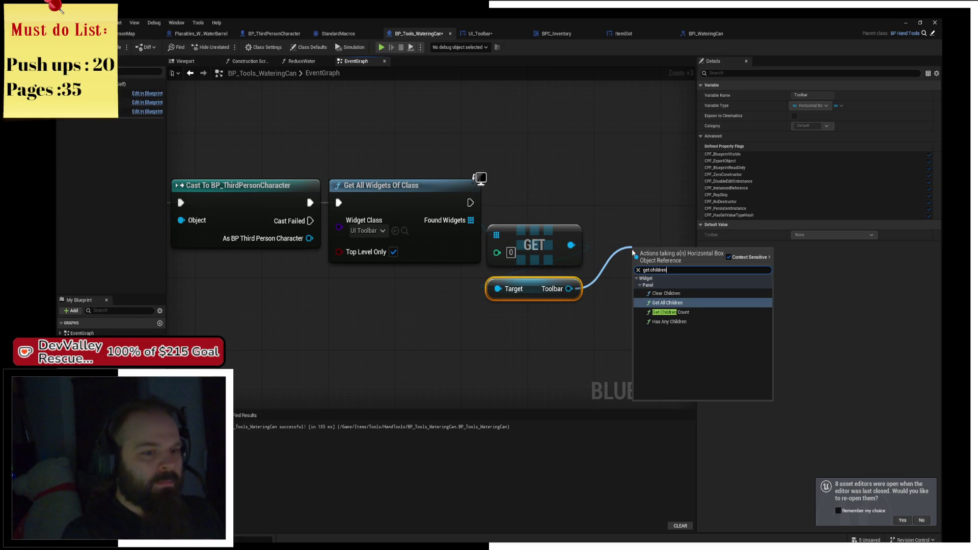
Step: Add Get All Children for the Toolbar and a GET node from its children array
{"action": "key", "text": "Return"}
{"action": "mouse_move", "coordinate": [608, 272]}
{"action": "left_mouse_down"}
{"action": "mouse_move", "coordinate": [459, 342]}
{"action": "mouse_move", "coordinate": [569, 368]}
{"action": "left_mouse_up"}
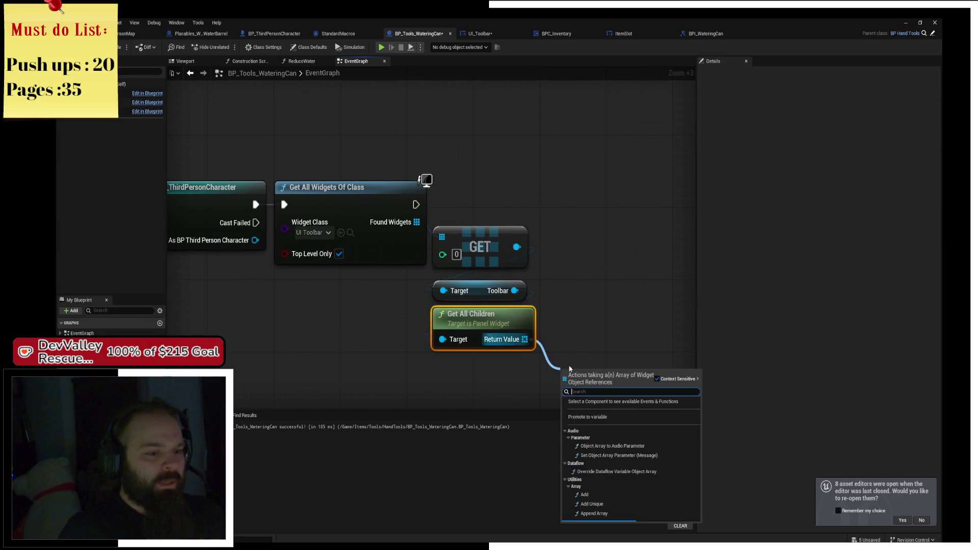
{"action": "type", "text": "getz"}
{"action": "key", "text": "BackSpace"}
{"action": "key", "text": "Return"}
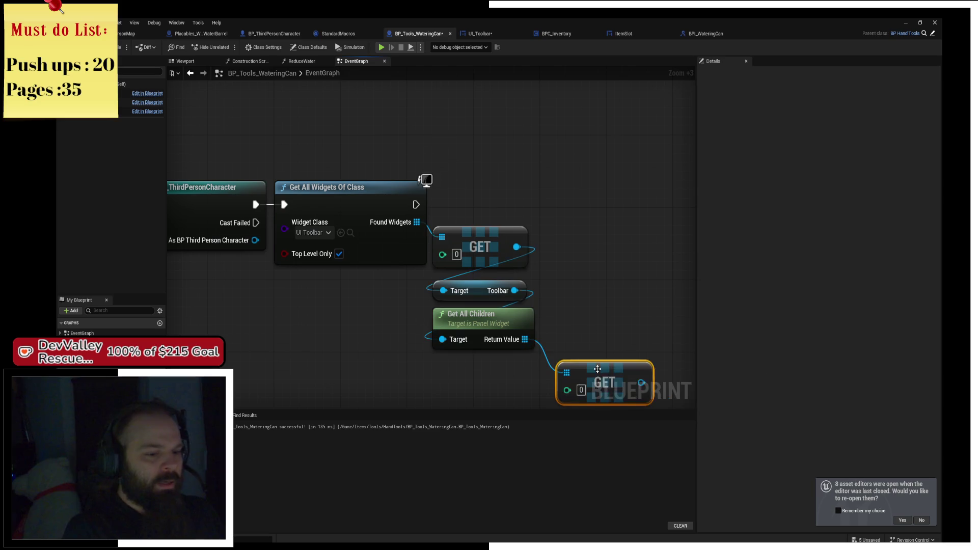
Step: Add a Get Current Selection node from the BP_ThirdPersonCharacter cast output
{"action": "left_click_drag", "start_coordinate": [338, 172], "coordinate": [369, 231]}
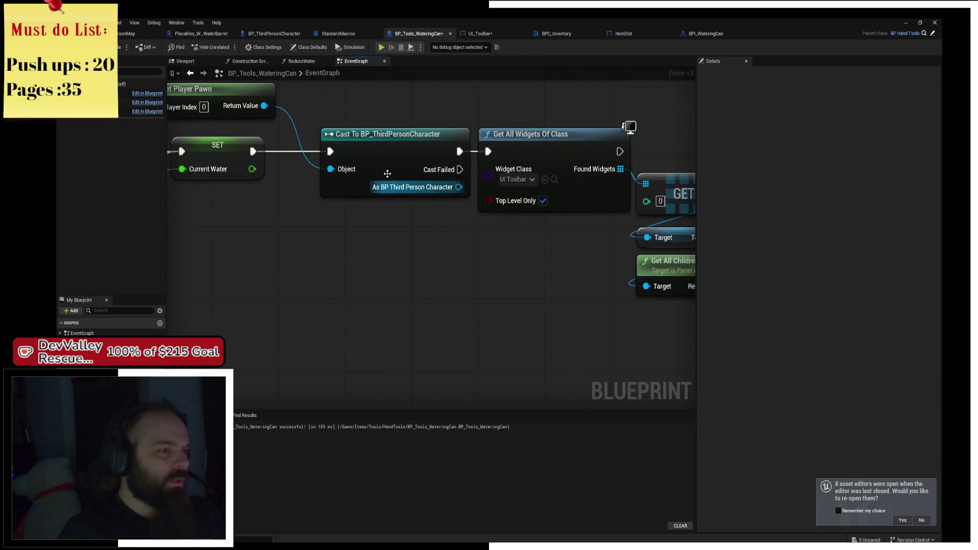
{"action": "mouse_move", "coordinate": [427, 188]}
{"action": "left_mouse_down"}
{"action": "mouse_move", "coordinate": [383, 189]}
{"action": "mouse_move", "coordinate": [461, 280]}
{"action": "left_mouse_up"}
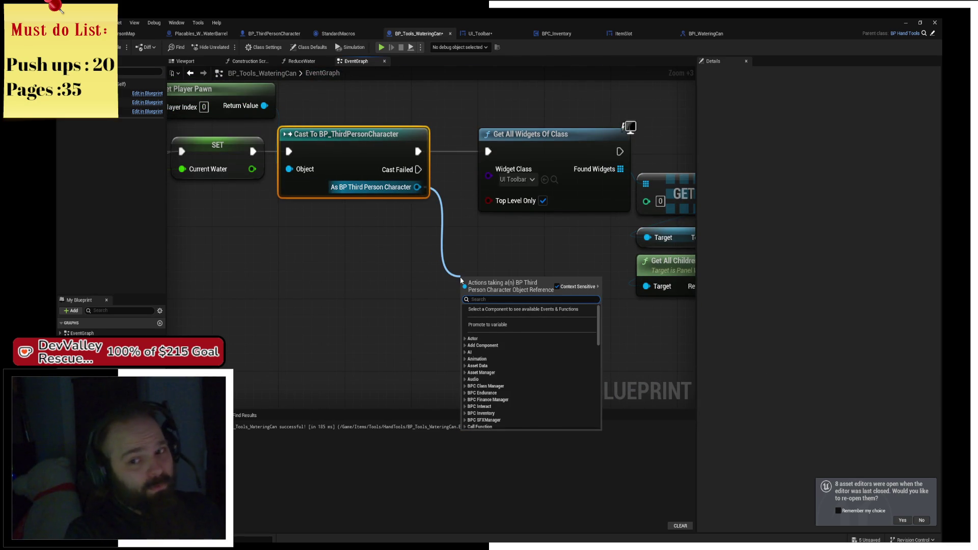
{"action": "type", "text": "c"}
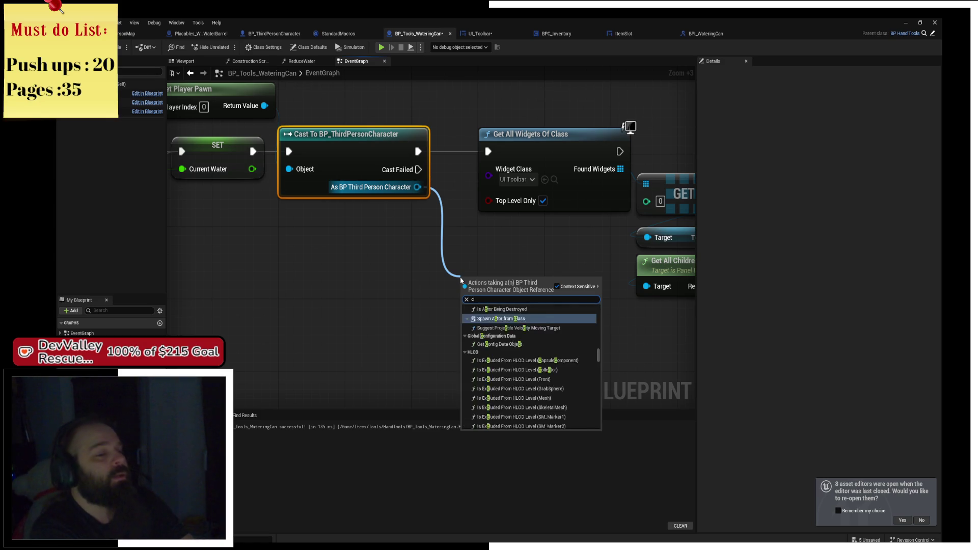
{"action": "type", "text": "urre"}
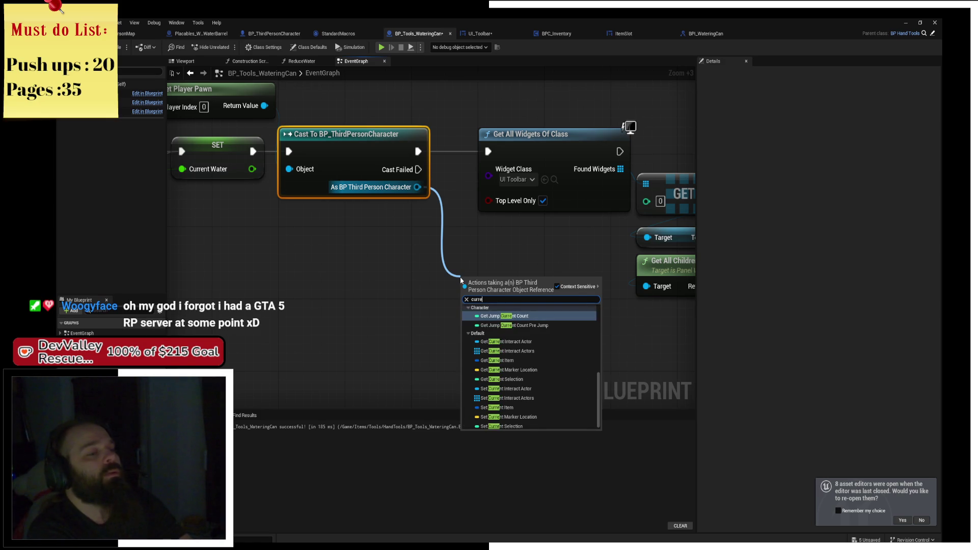
{"action": "type", "text": "nt"}
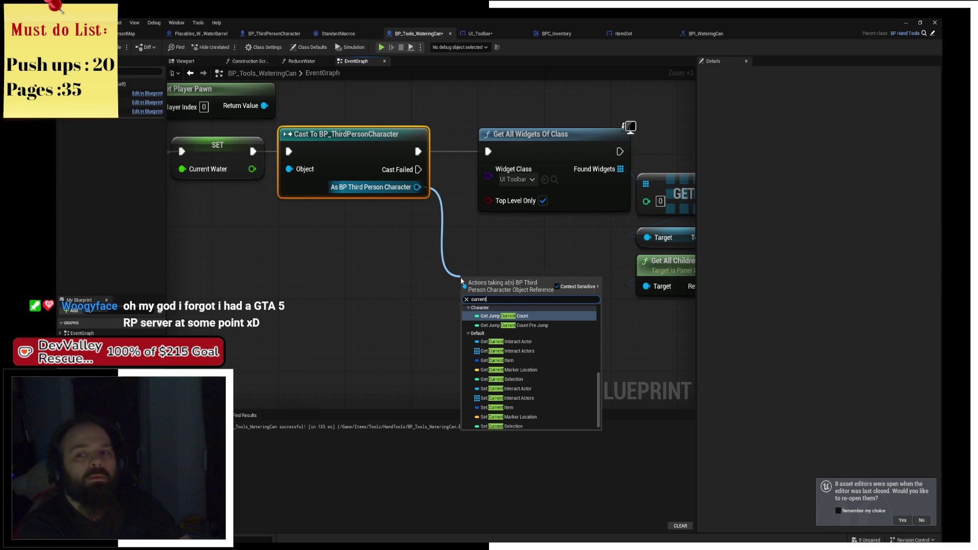
{"action": "key", "text": "Down"}
{"action": "key", "text": "Down"}
{"action": "key", "text": "Down"}
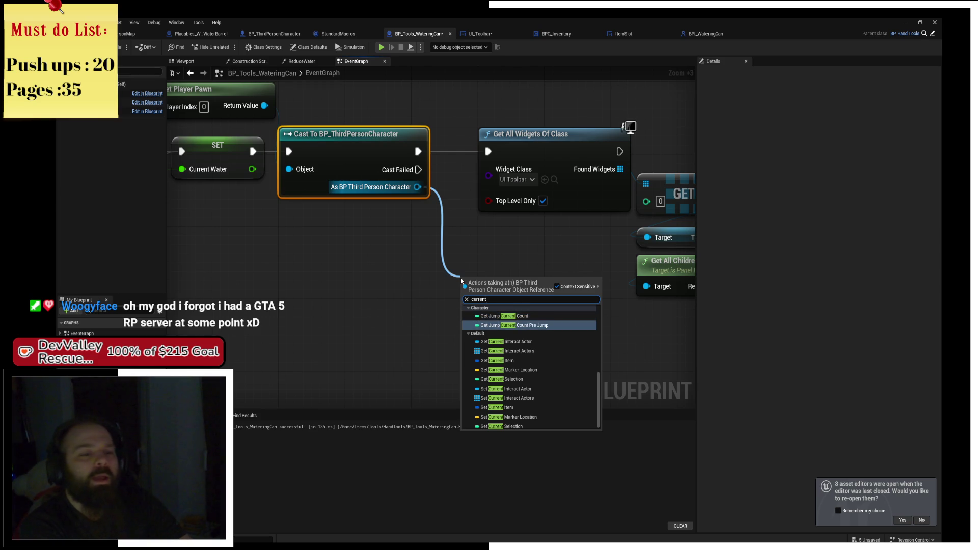
{"action": "key", "text": "Up"}
{"action": "key", "text": "Up"}
{"action": "key", "text": "Up"}
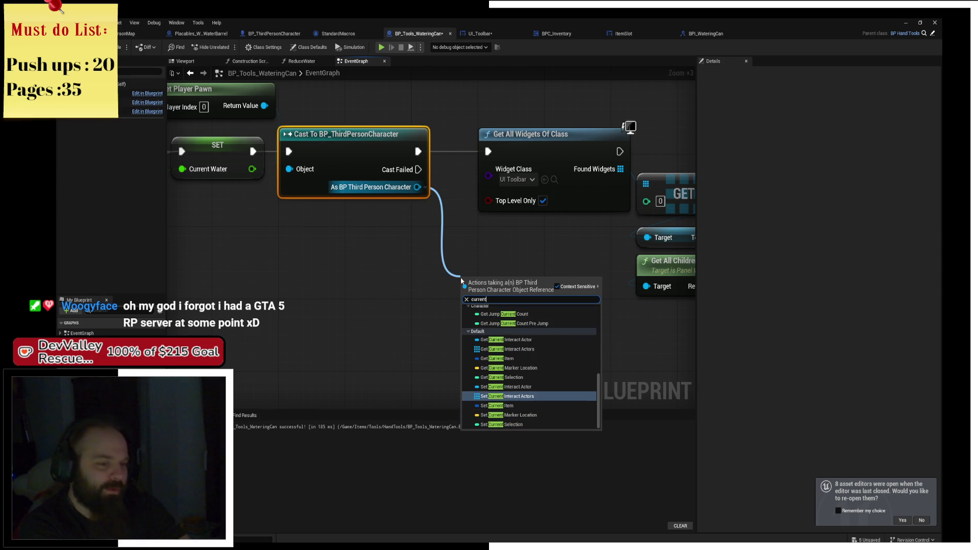
{"action": "key", "text": "Return"}
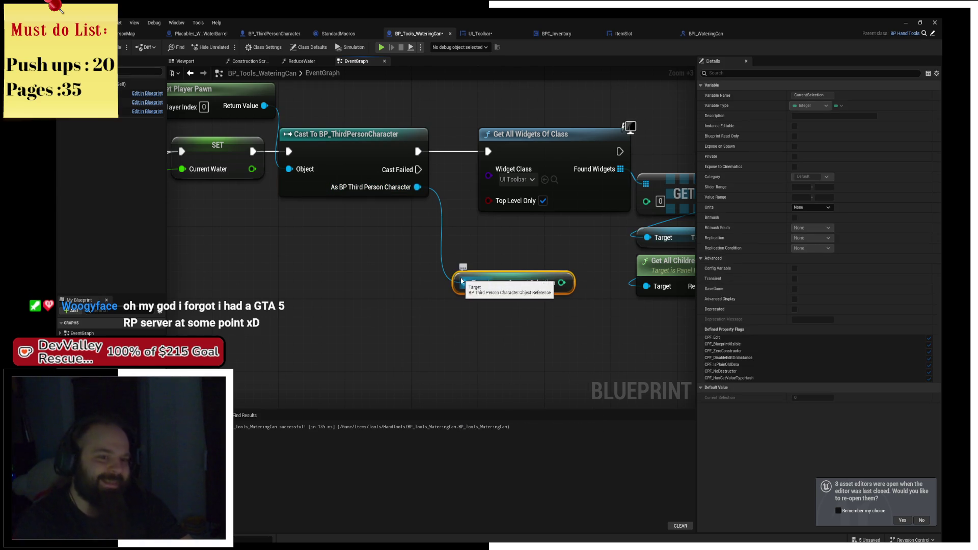
Step: Wire Current Selection into the GET index and tidy the Toolbar, Get All Children and GET nodes
{"action": "left_click_drag", "start_coordinate": [629, 188], "coordinate": [424, 189]}
{"action": "mouse_move", "coordinate": [326, 283]}
{"action": "left_mouse_down"}
{"action": "mouse_move", "coordinate": [326, 329]}
{"action": "mouse_move", "coordinate": [599, 327]}
{"action": "mouse_move", "coordinate": [599, 304]}
{"action": "mouse_move", "coordinate": [594, 321]}
{"action": "mouse_move", "coordinate": [581, 302]}
{"action": "left_mouse_up"}
{"action": "left_click", "coordinate": [439, 244]}
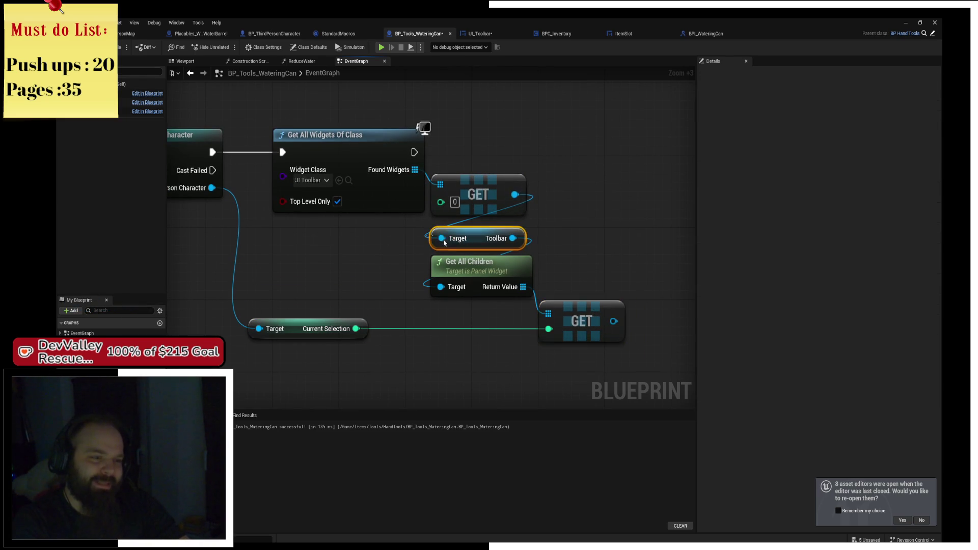
{"action": "left_click_drag", "start_coordinate": [479, 237], "coordinate": [479, 229]}
{"action": "left_click", "coordinate": [479, 247]}
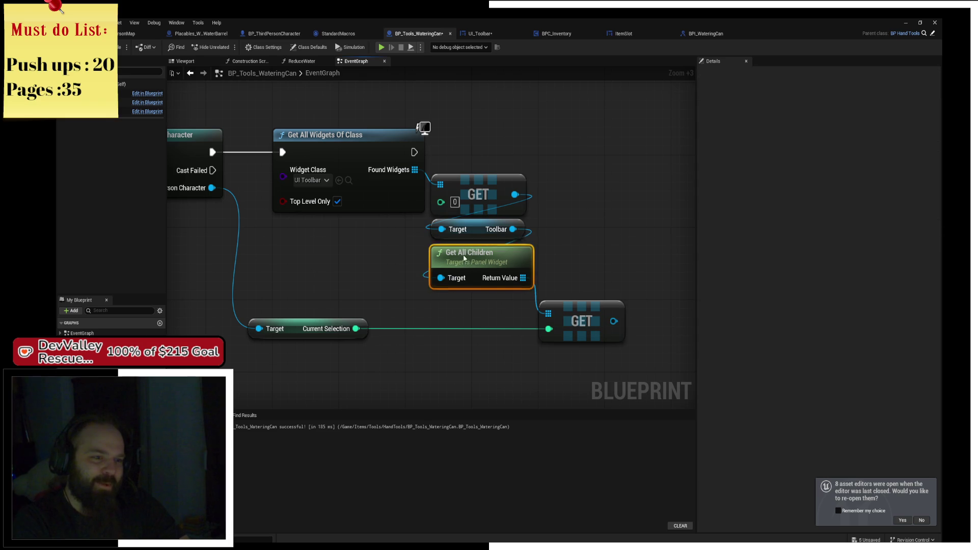
{"action": "left_click_drag", "start_coordinate": [480, 263], "coordinate": [479, 245]}
{"action": "left_click", "coordinate": [595, 241]}
{"action": "scroll", "coordinate": [535, 223], "scroll_direction": "down", "scroll_amount": 2}
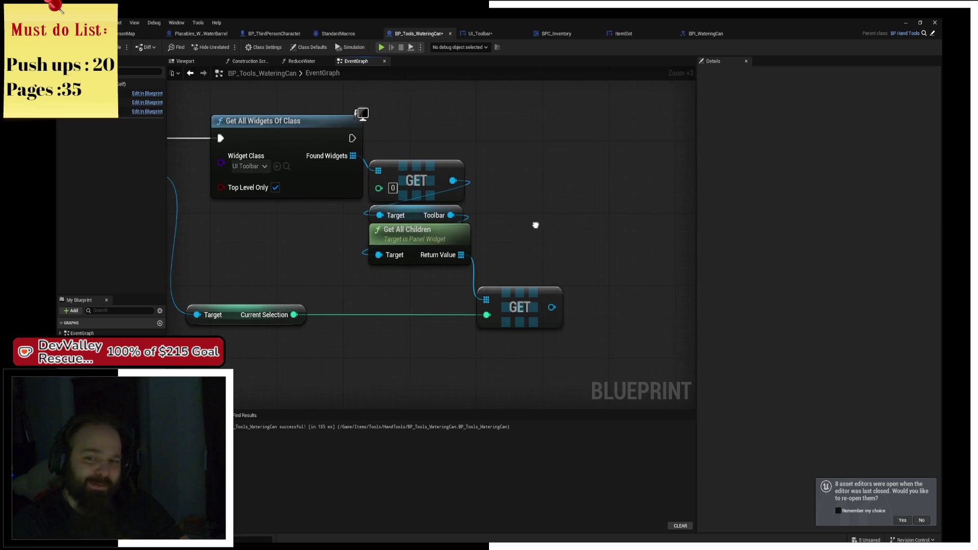
{"action": "mouse_move", "coordinate": [322, 335]}
{"action": "left_mouse_down"}
{"action": "mouse_move", "coordinate": [535, 270]}
{"action": "mouse_move", "coordinate": [566, 253]}
{"action": "mouse_move", "coordinate": [566, 231]}
{"action": "mouse_move", "coordinate": [653, 156]}
{"action": "left_mouse_up"}
Step: Add a Print String after Get All Widgets Of Class that prints the chosen child's display name
{"action": "left_click", "coordinate": [578, 195]}
{"action": "type", "text": "print"}
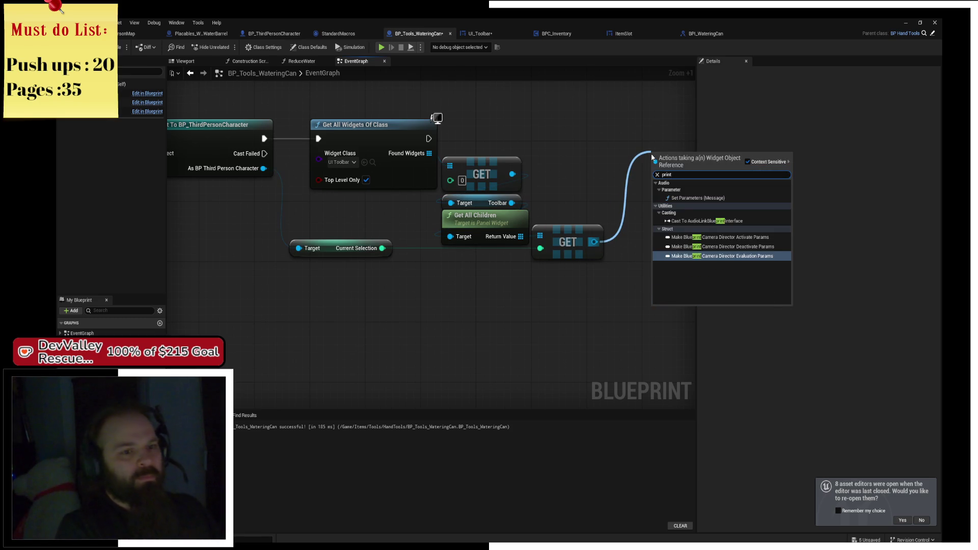
{"action": "key", "text": "Escape"}
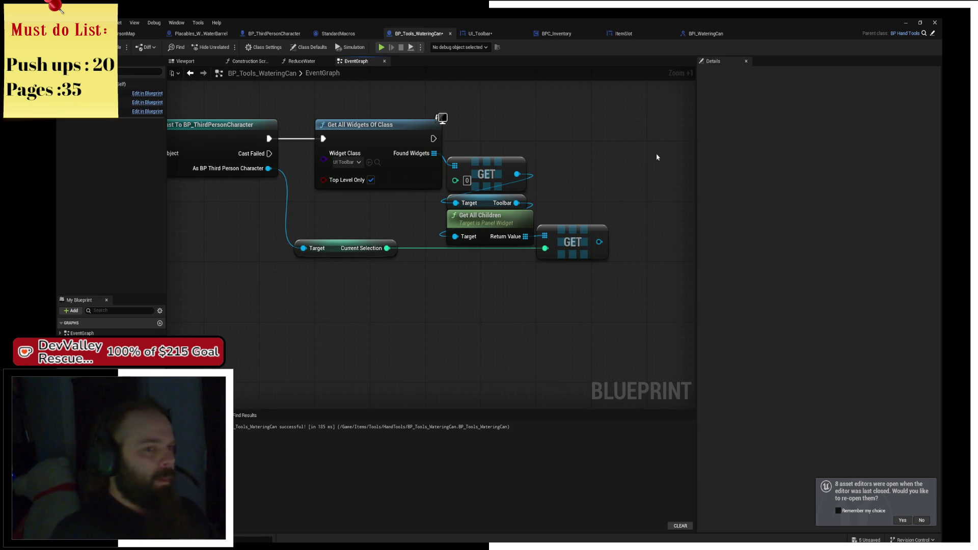
{"action": "right_click", "coordinate": [657, 155]}
{"action": "type", "text": "print string"}
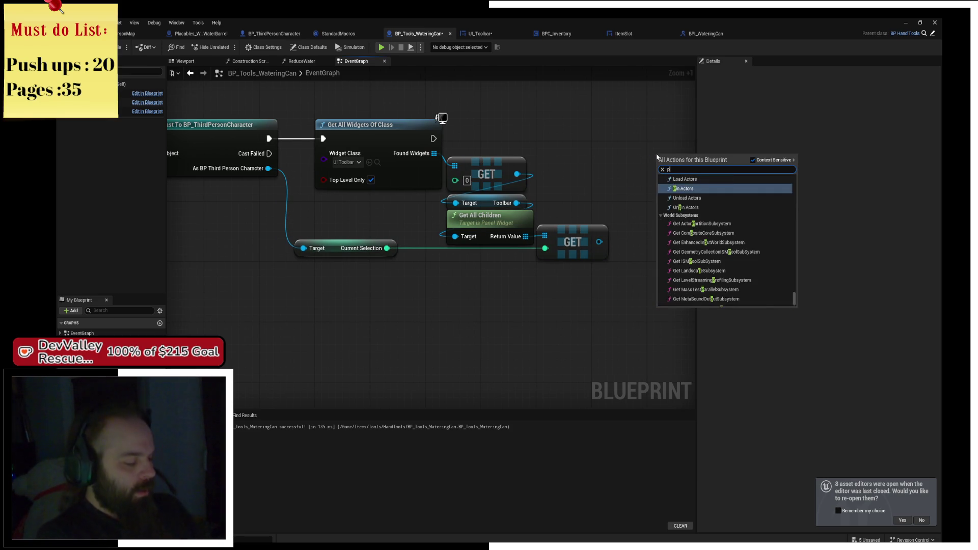
{"action": "key", "text": "Return"}
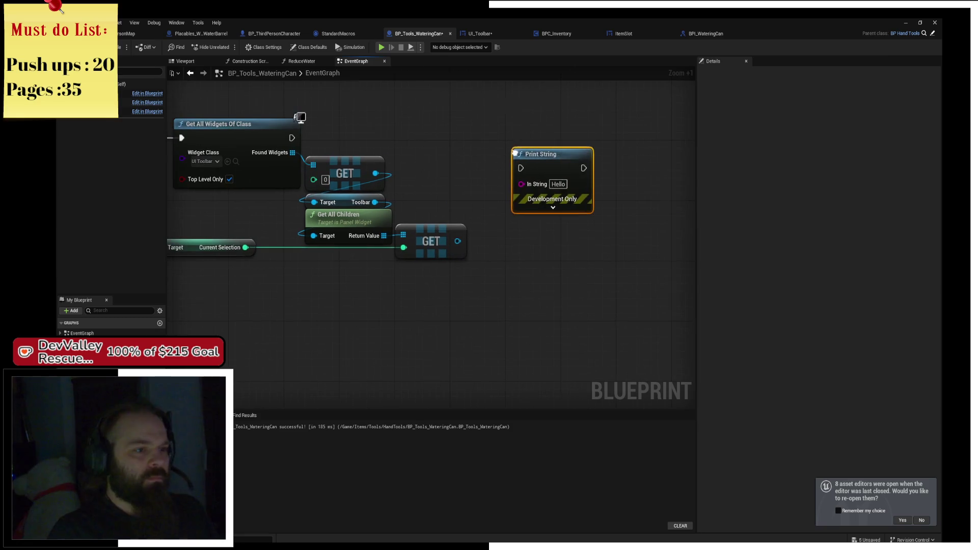
{"action": "mouse_move", "coordinate": [291, 138]}
{"action": "left_mouse_down"}
{"action": "mouse_move", "coordinate": [540, 171]}
{"action": "mouse_move", "coordinate": [561, 146]}
{"action": "mouse_move", "coordinate": [457, 241]}
{"action": "left_mouse_up"}
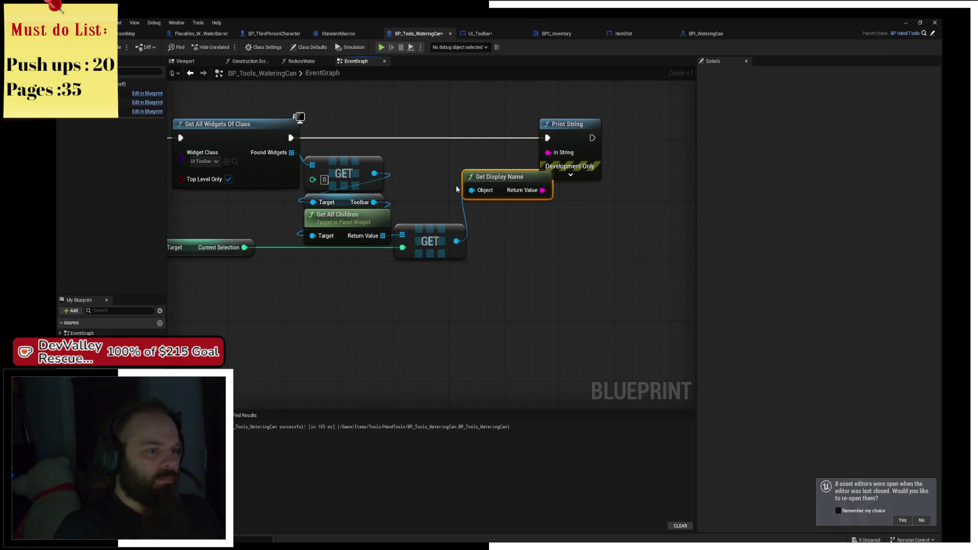
{"action": "left_click_drag", "start_coordinate": [272, 73], "coordinate": [425, 107]}
{"action": "left_click_drag", "start_coordinate": [487, 129], "coordinate": [342, 127]}
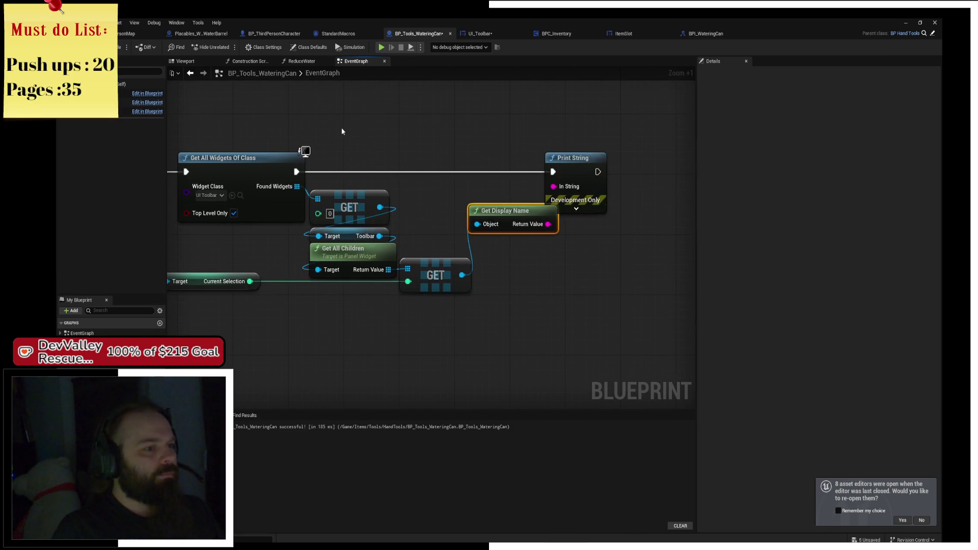
{"action": "left_click_drag", "start_coordinate": [380, 172], "coordinate": [568, 148]}
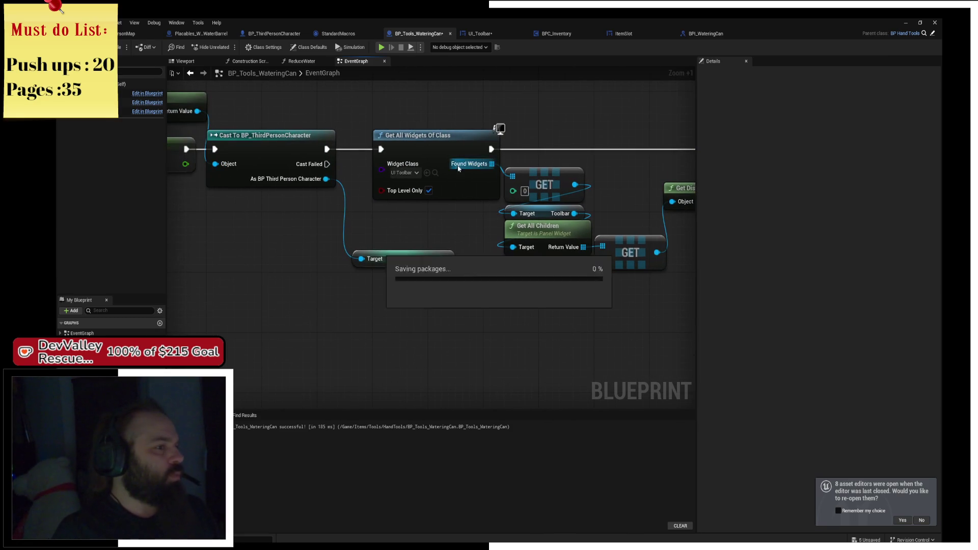
Step: Compile the watering can Blueprint, start play and walk over the tools to collect them
{"action": "left_click", "coordinate": [124, 47]}
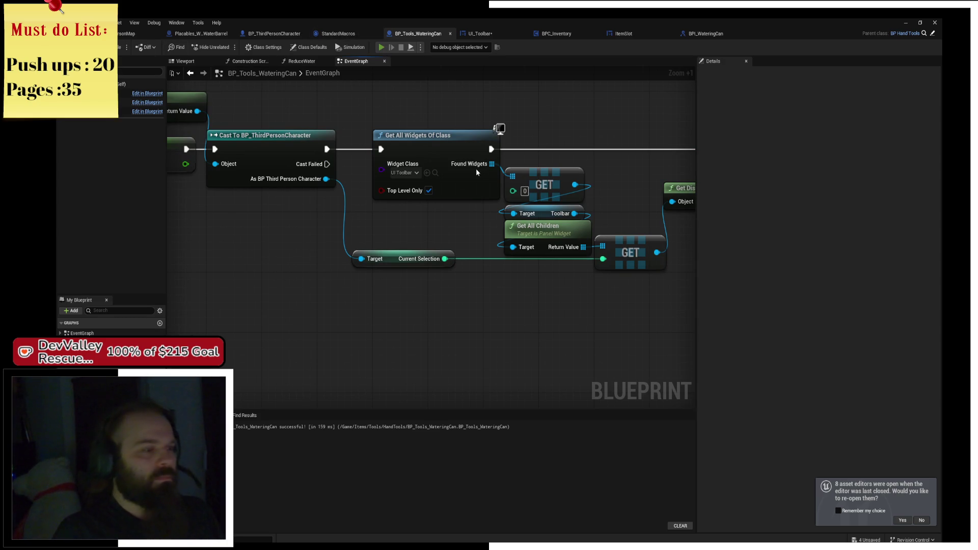
{"action": "key", "text": "w"}
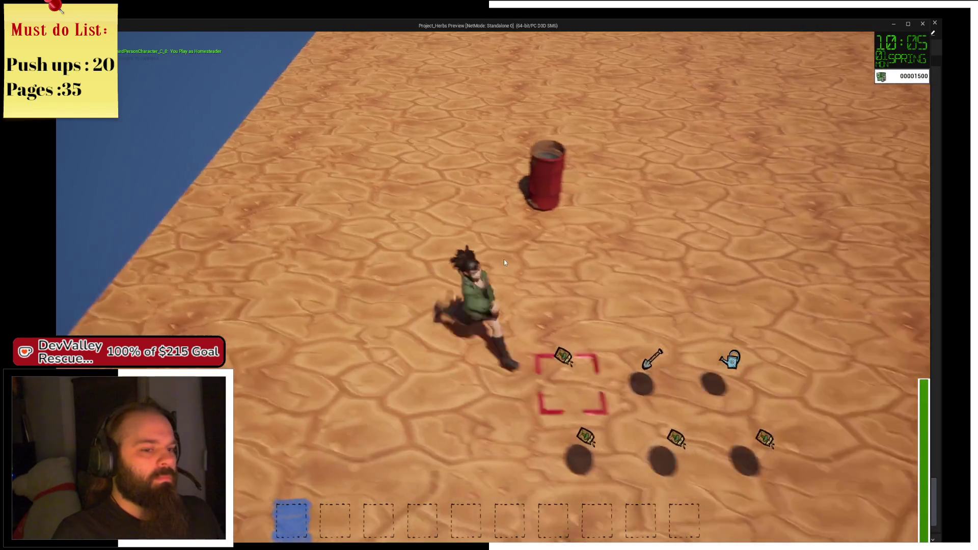
{"action": "key", "text": "3"}
{"action": "key", "text": "w"}
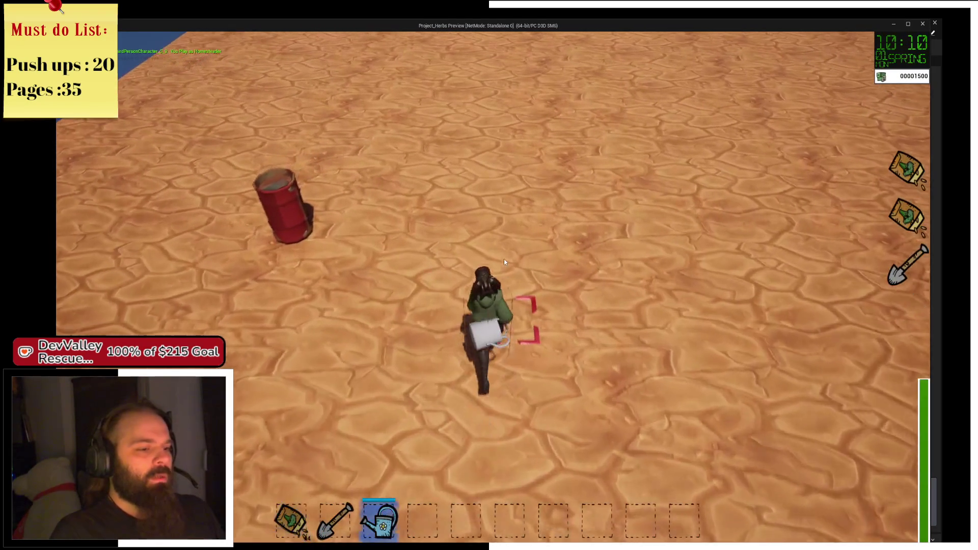
Step: Till a 3x3 soil patch, water all nine plots, then refill the can at the barrel
{"action": "key", "text": "2"}
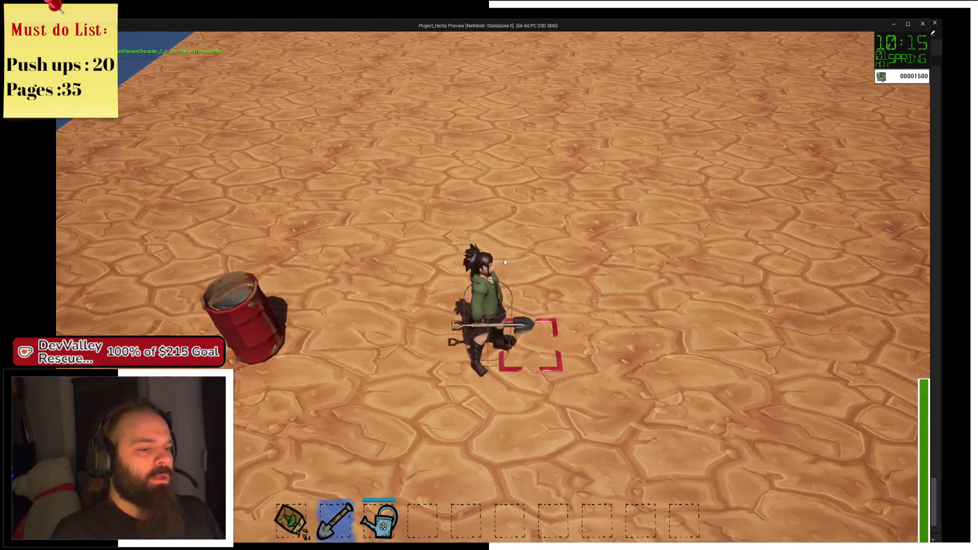
{"action": "left_click", "coordinate": [503, 259]}
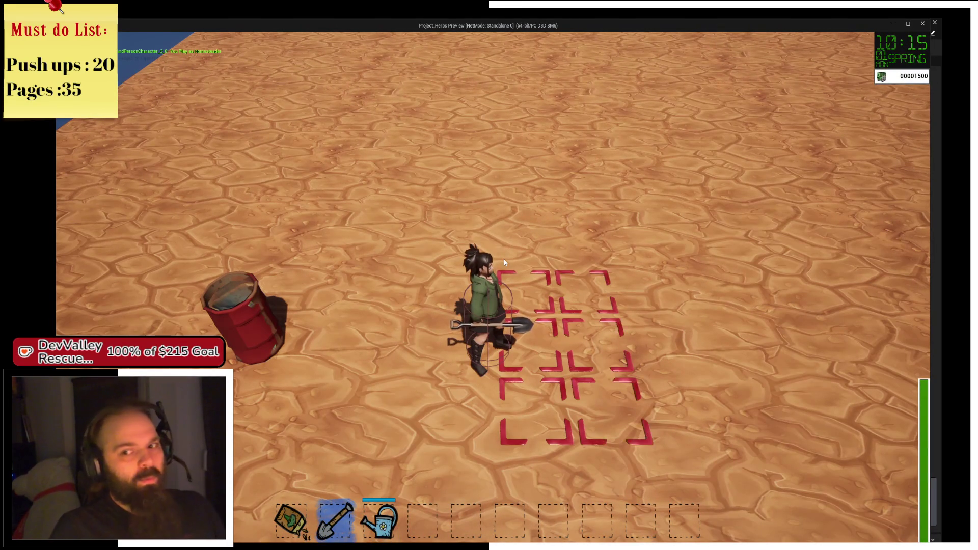
{"action": "key", "text": "3"}
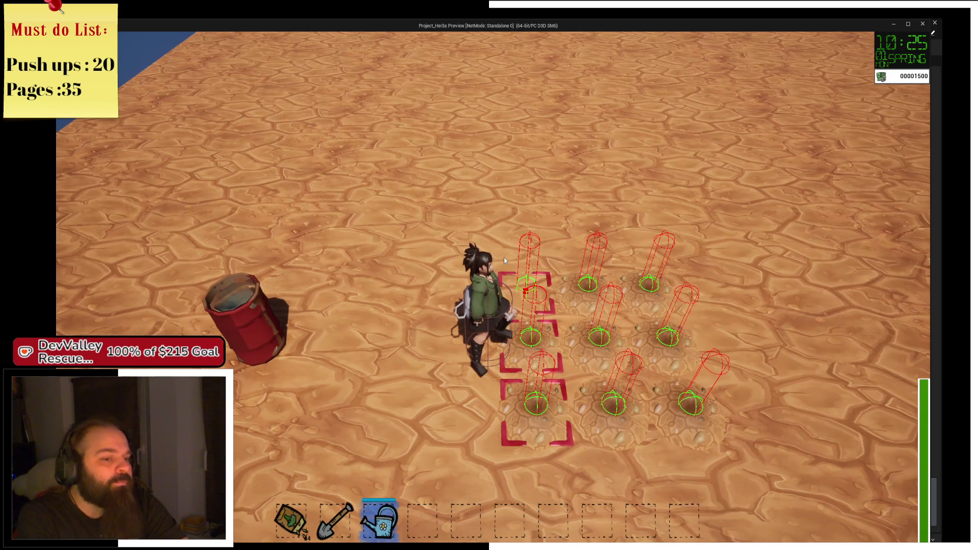
{"action": "left_click_drag", "start_coordinate": [503, 258], "coordinate": [504, 258]}
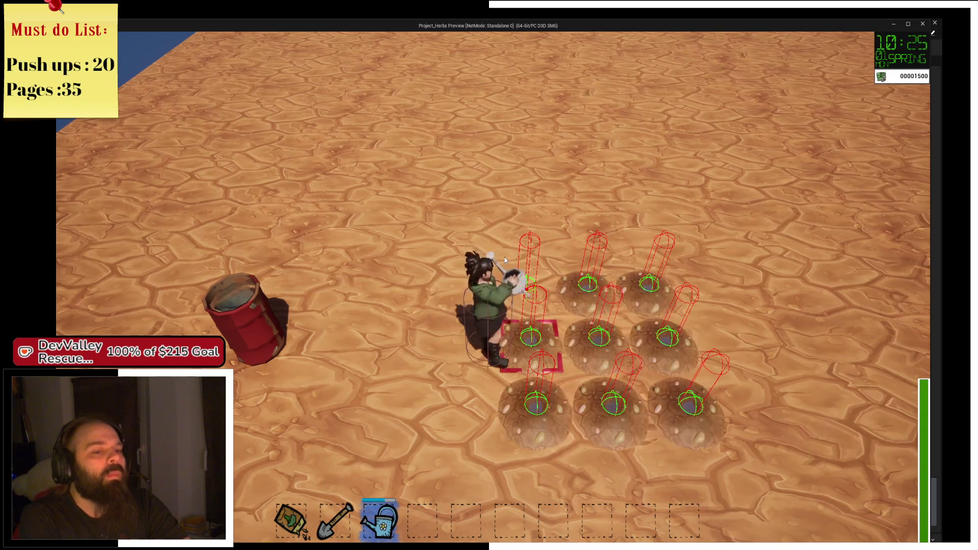
{"action": "key", "text": "a"}
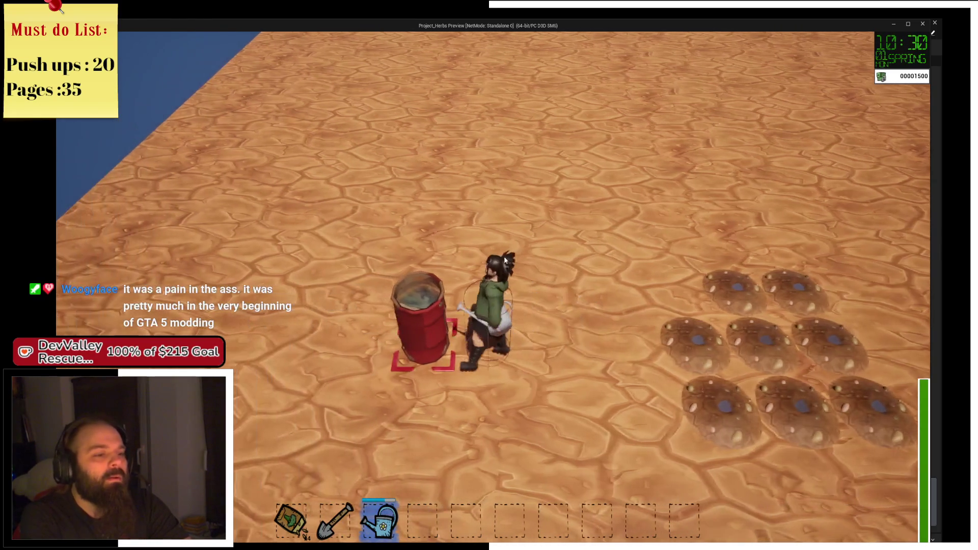
{"action": "left_click", "coordinate": [503, 256]}
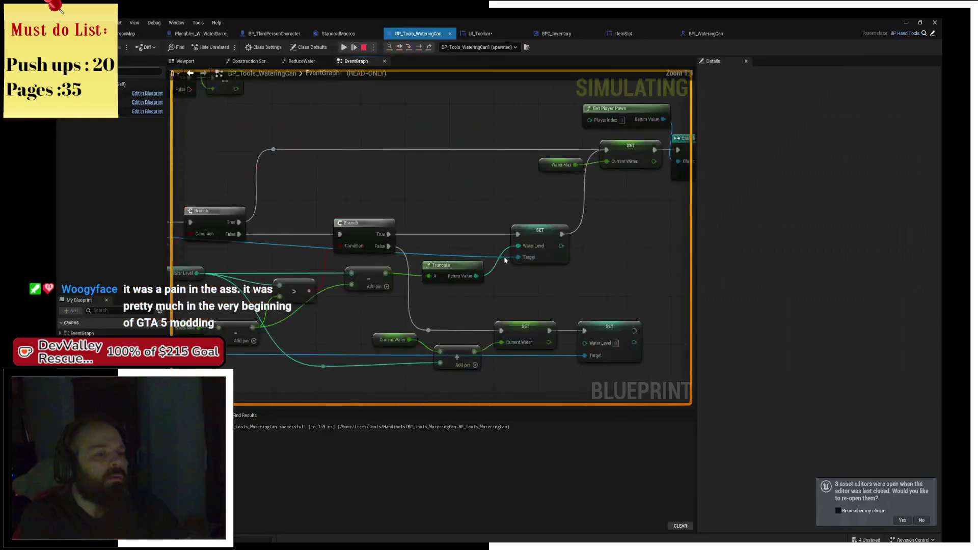
Step: Step the paused watering-can logic forward four times to the Print String breakpoint
{"action": "left_click", "coordinate": [419, 50]}
{"action": "left_click", "coordinate": [418, 50]}
{"action": "left_click", "coordinate": [419, 50]}
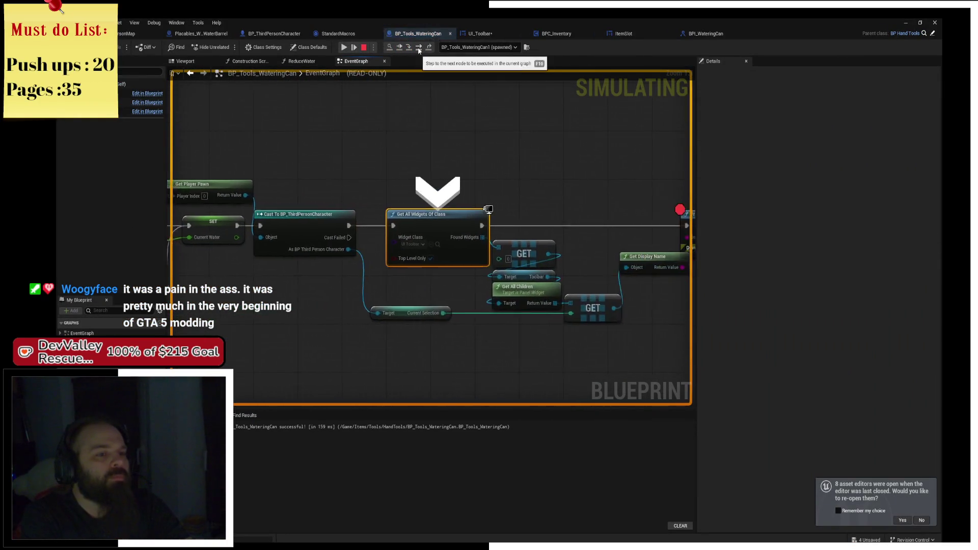
{"action": "left_click", "coordinate": [419, 50]}
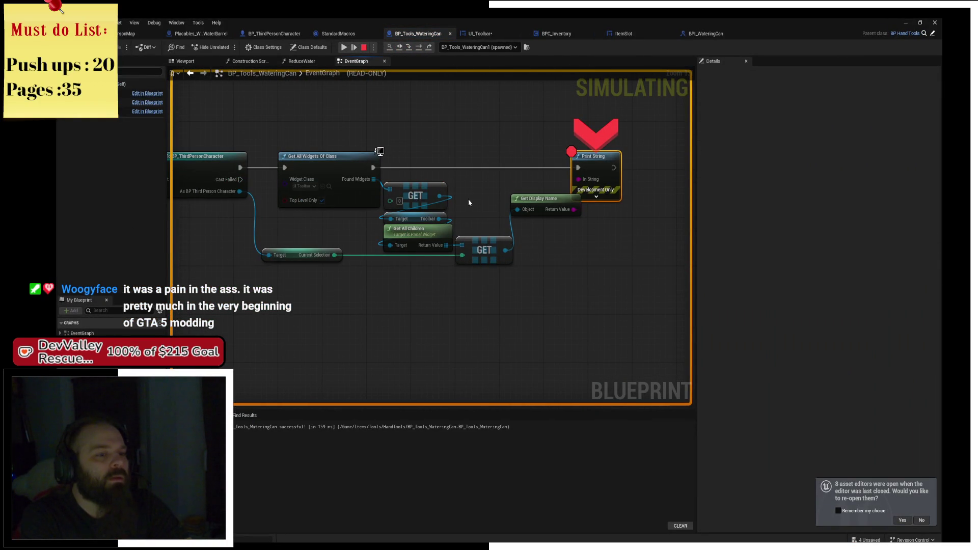
Step: Inspect the GET and Get All Children pin values, then go to the UI_Toolbar event graph
{"action": "mouse_move", "coordinate": [442, 248]}
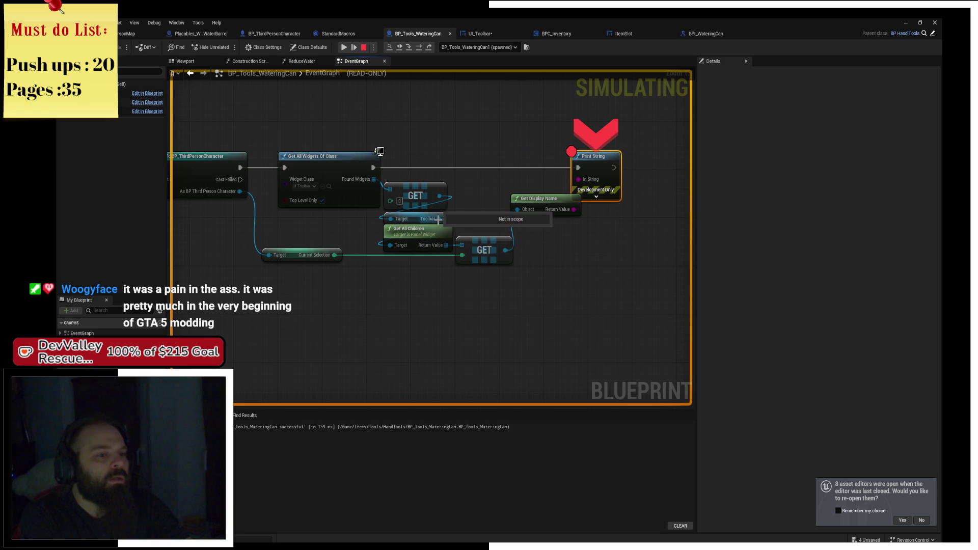
{"action": "mouse_move", "coordinate": [436, 201]}
{"action": "mouse_move", "coordinate": [406, 221]}
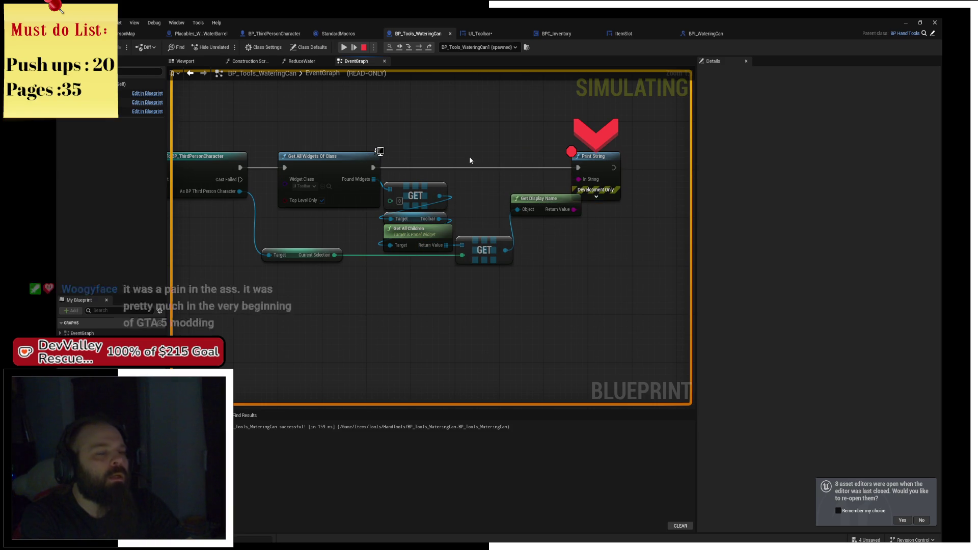
{"action": "left_click", "coordinate": [479, 33]}
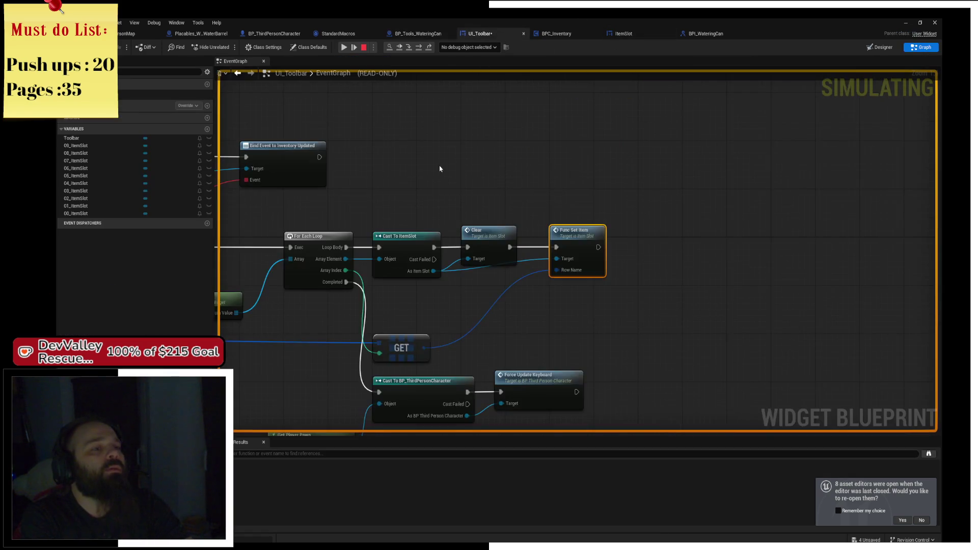
{"action": "left_click", "coordinate": [878, 48]}
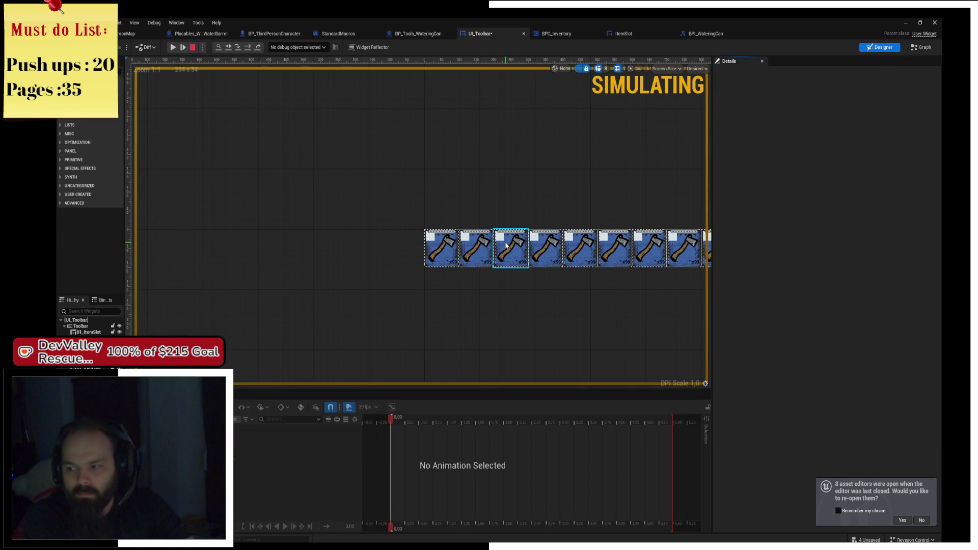
{"action": "left_click_drag", "start_coordinate": [444, 268], "coordinate": [324, 247]}
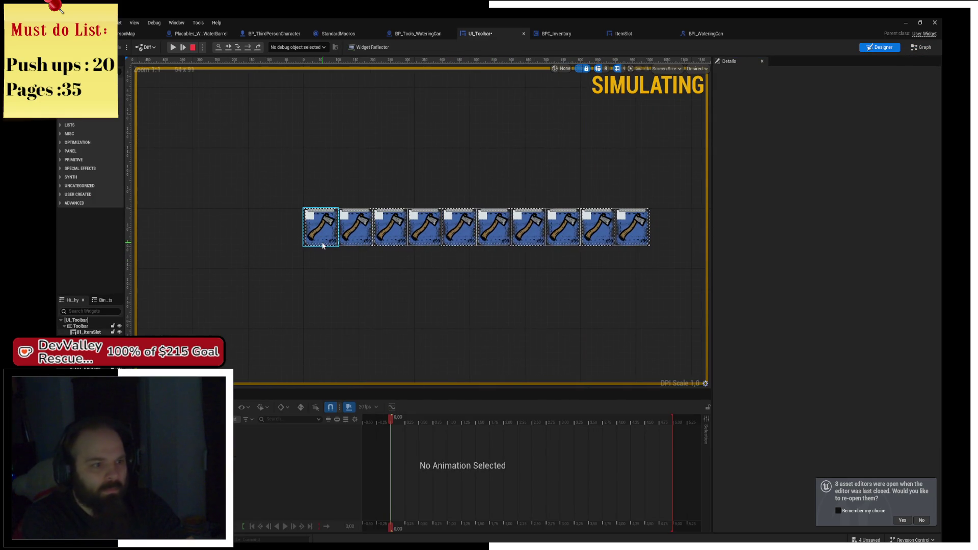
{"action": "left_click", "coordinate": [95, 326]}
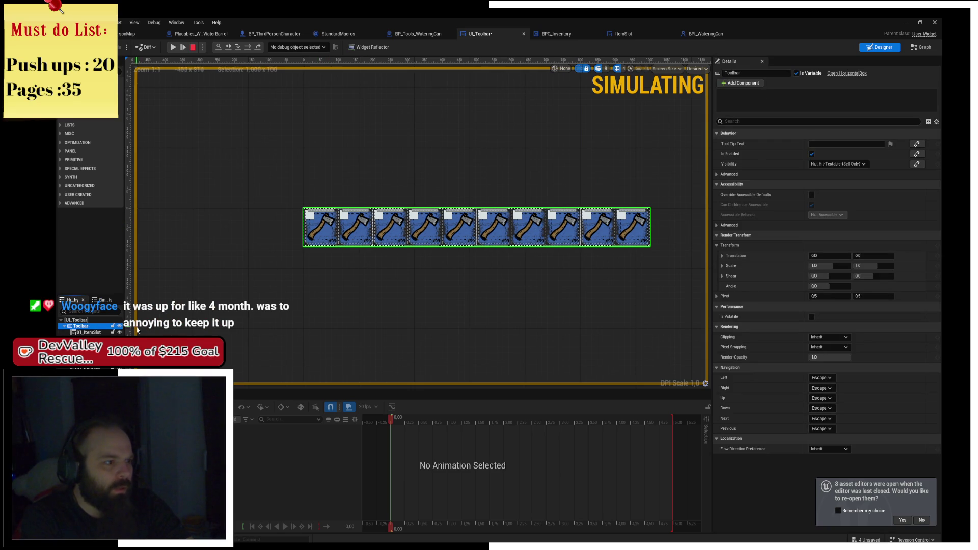
{"action": "left_click", "coordinate": [85, 332]}
{"action": "left_click", "coordinate": [632, 226], "text": "shift"}
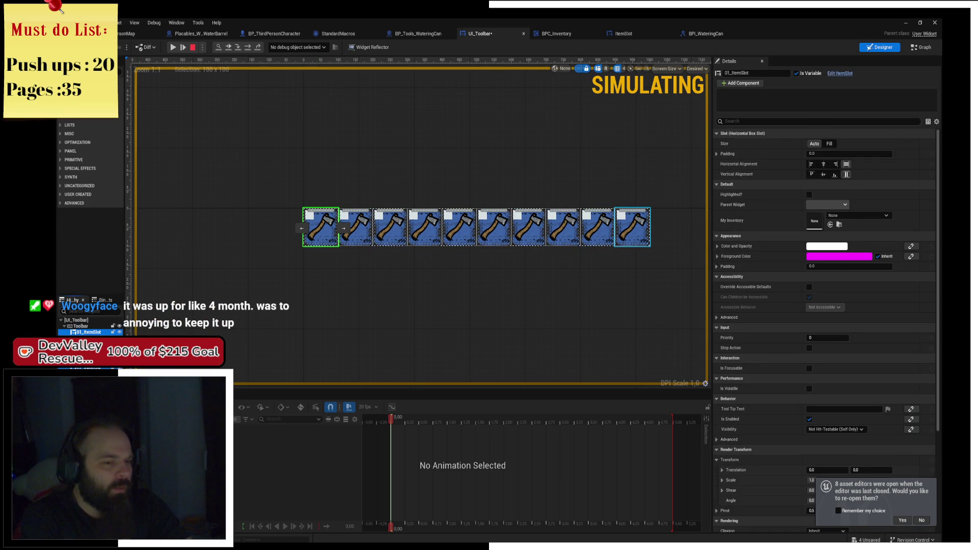
{"action": "left_click", "coordinate": [921, 47]}
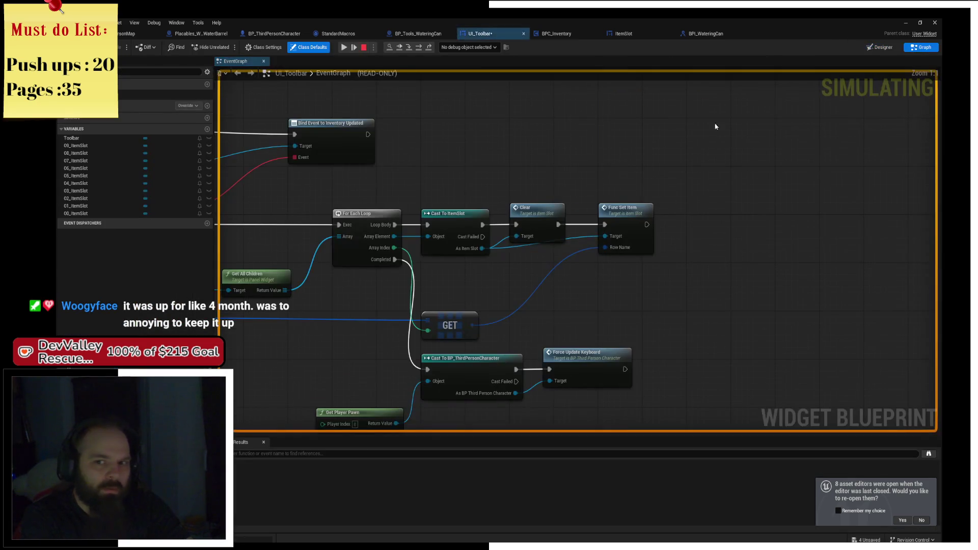
{"action": "scroll", "coordinate": [472, 162], "scroll_direction": "up", "scroll_amount": 1}
{"action": "mouse_move", "coordinate": [473, 162]}
{"action": "left_mouse_down"}
{"action": "mouse_move", "coordinate": [657, 145]}
{"action": "mouse_move", "coordinate": [648, 146]}
{"action": "left_mouse_up"}
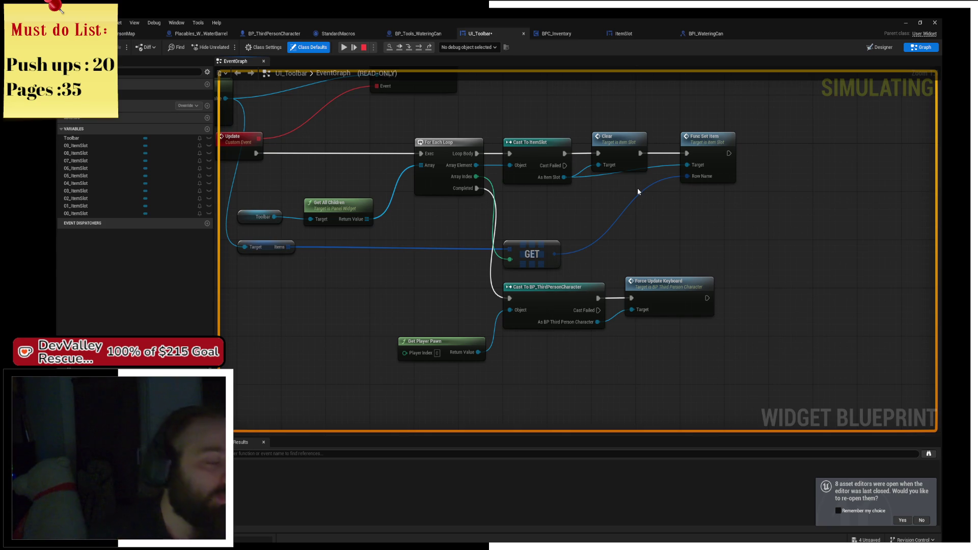
{"action": "mouse_move", "coordinate": [270, 195]}
{"action": "left_mouse_down"}
{"action": "mouse_move", "coordinate": [306, 250]}
{"action": "mouse_move", "coordinate": [257, 212]}
{"action": "mouse_move", "coordinate": [337, 208]}
{"action": "left_mouse_up"}
{"action": "left_click_drag", "start_coordinate": [578, 215], "coordinate": [563, 236]}
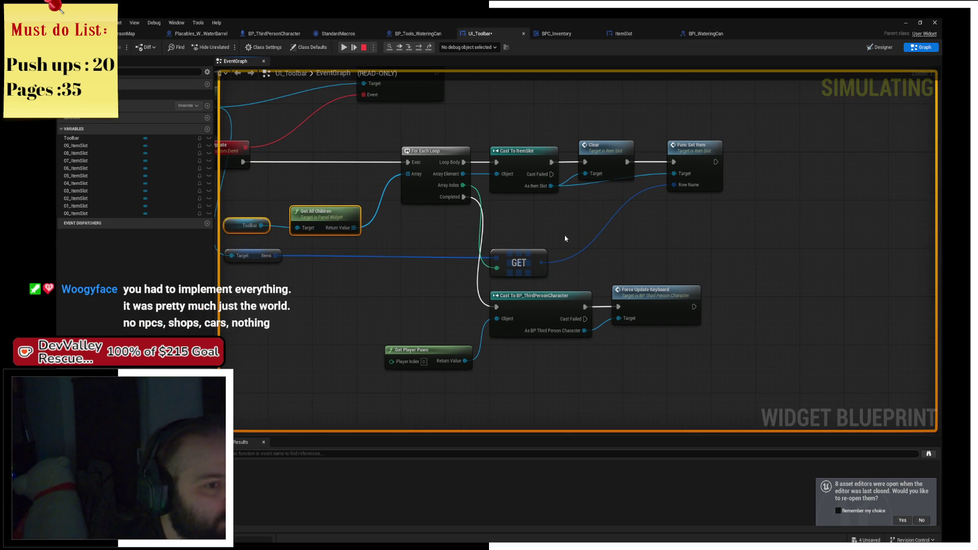
{"action": "left_click", "coordinate": [570, 235]}
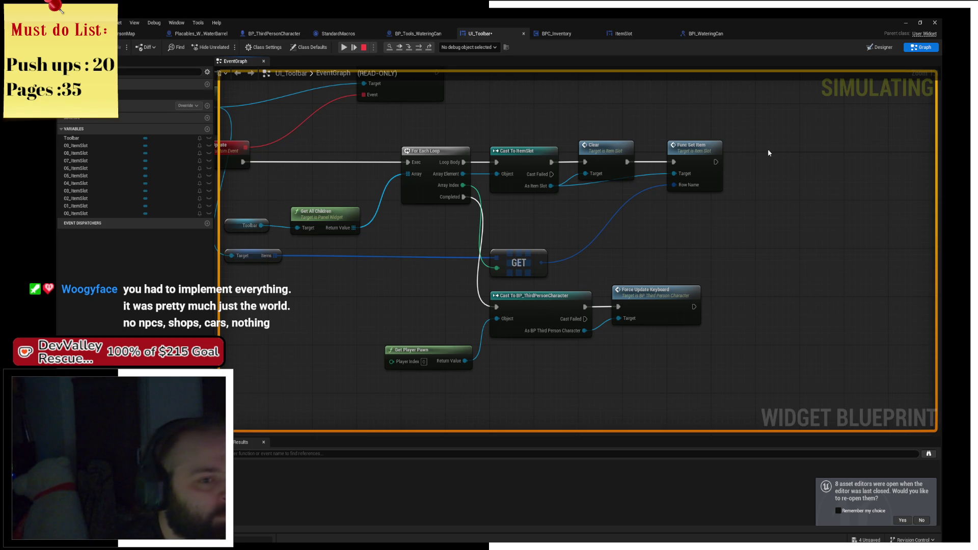
{"action": "left_click", "coordinate": [707, 35]}
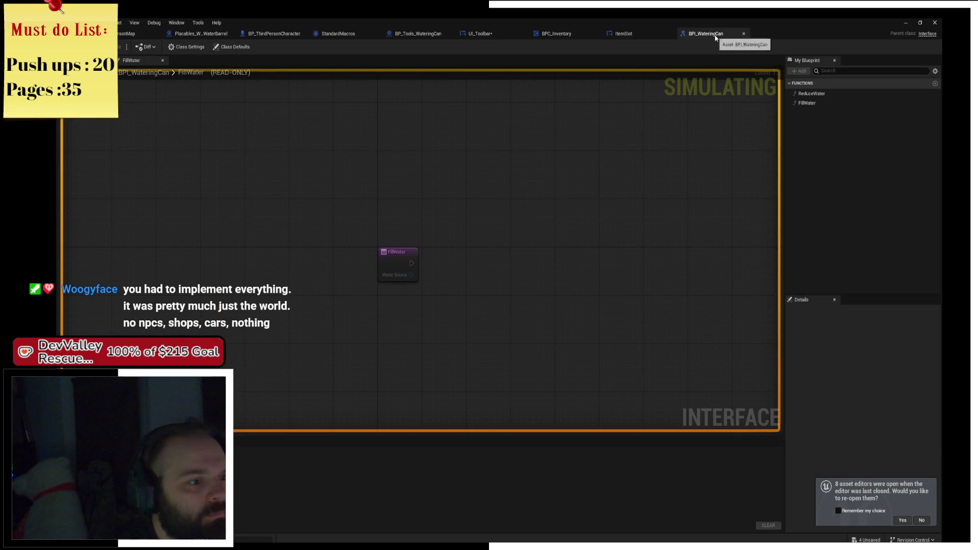
{"action": "left_click", "coordinate": [650, 32]}
{"action": "left_click", "coordinate": [554, 34]}
{"action": "left_click", "coordinate": [479, 34]}
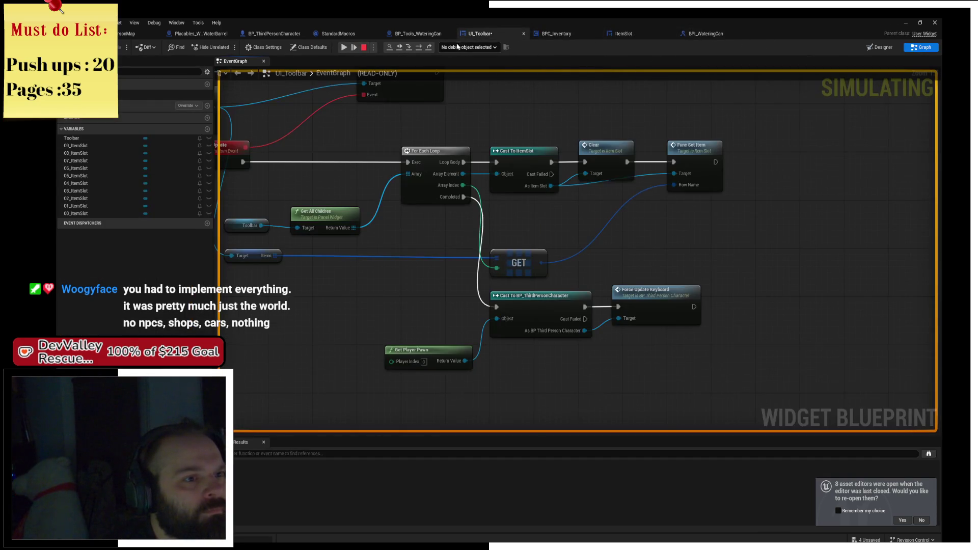
{"action": "left_click", "coordinate": [676, 148]}
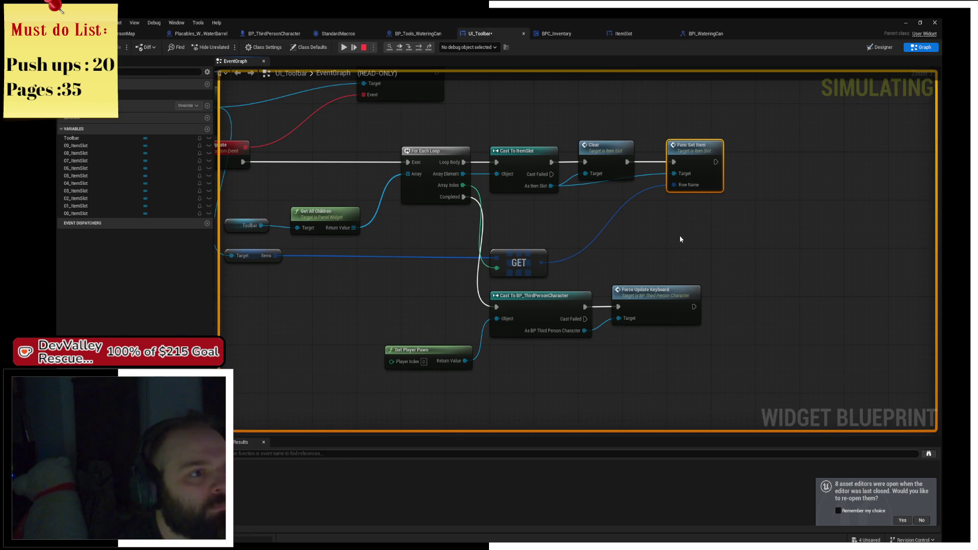
Step: Glance at the ForEachLoop macro, then breakpoint Get All Widgets Of Class with F9 and inspect its pins
{"action": "left_click", "coordinate": [272, 33]}
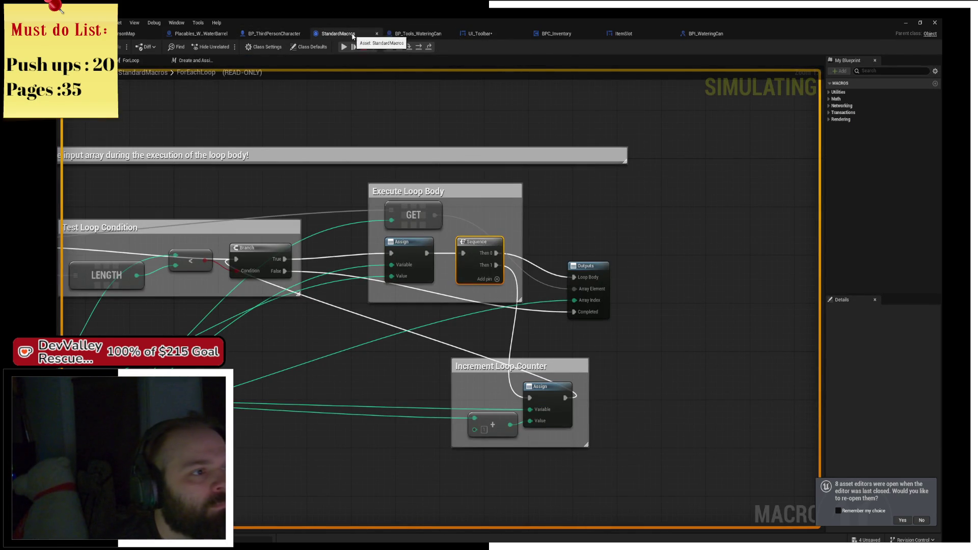
{"action": "left_click", "coordinate": [420, 34]}
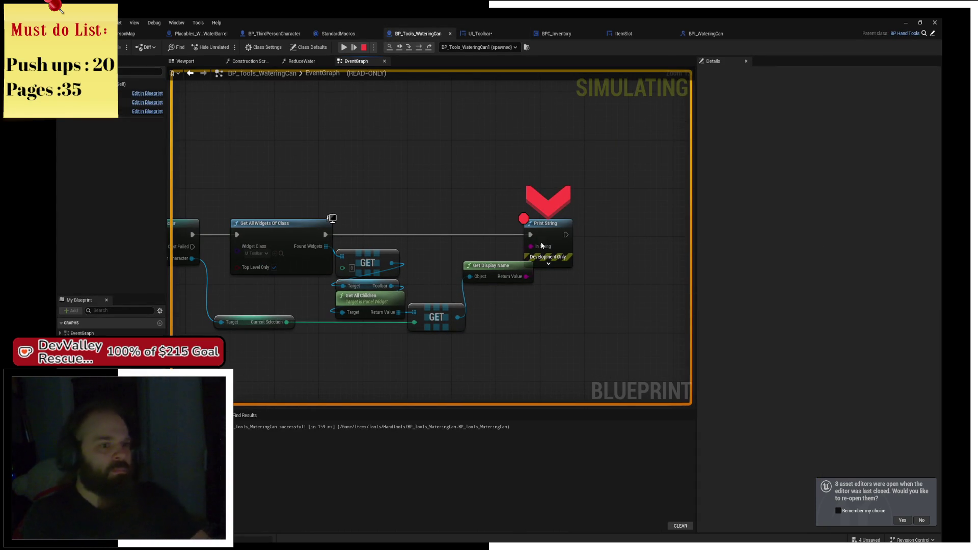
{"action": "left_click", "coordinate": [545, 229]}
{"action": "left_click", "coordinate": [424, 212]}
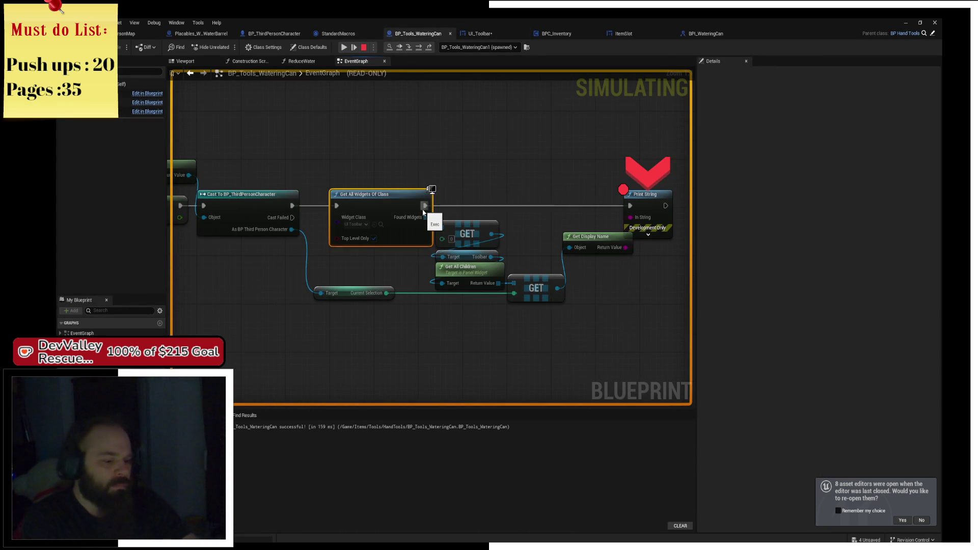
{"action": "key", "text": "F9"}
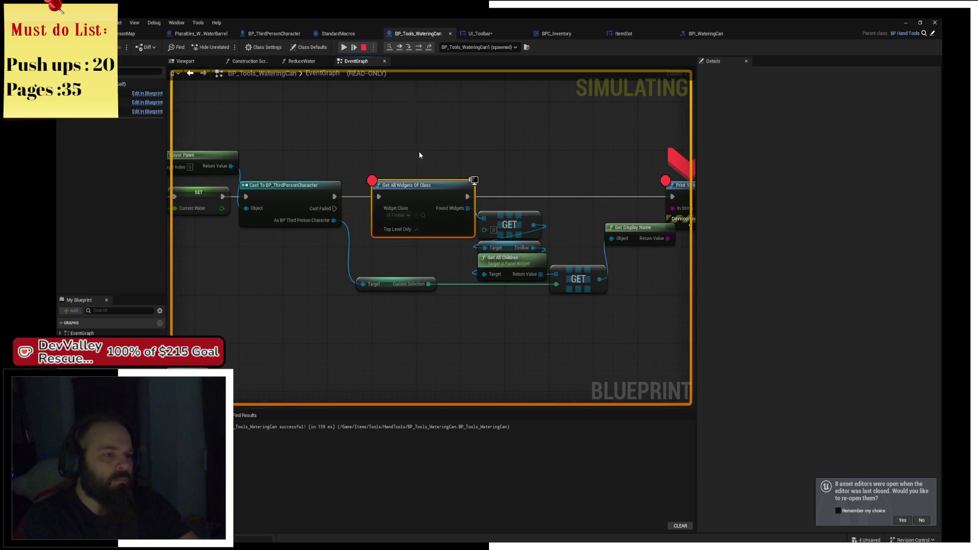
{"action": "mouse_move", "coordinate": [516, 252]}
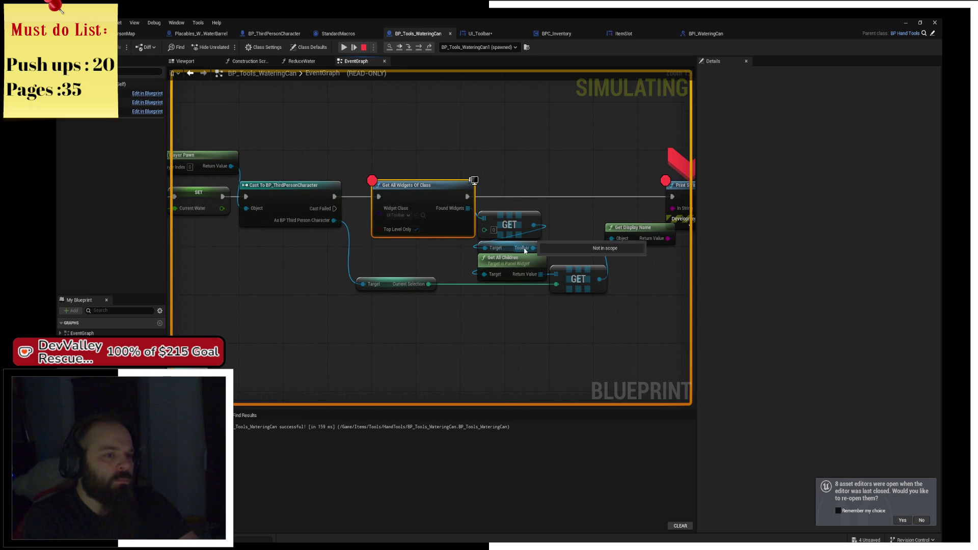
{"action": "mouse_move", "coordinate": [484, 218]}
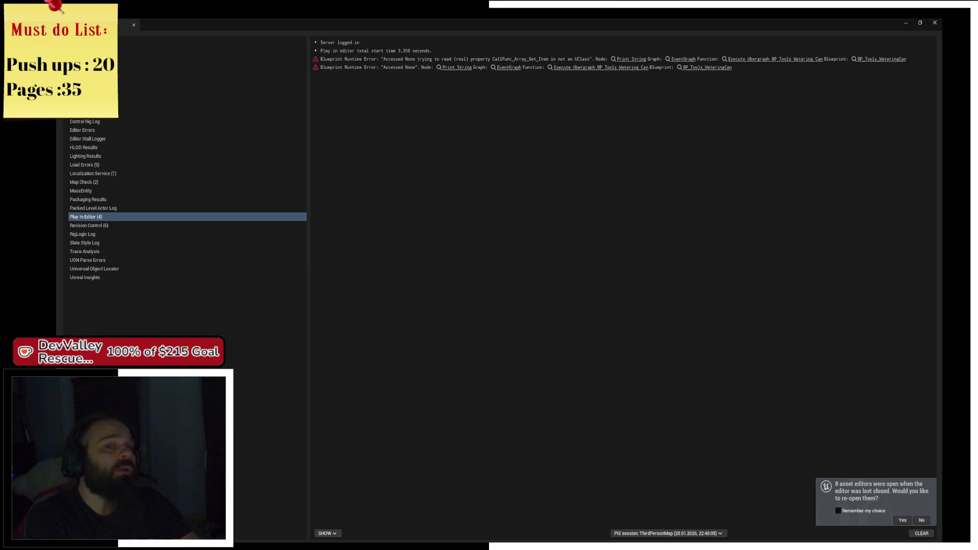
Step: Close the Message Log and uncheck Top Level Only on Get All Widgets Of Class
{"action": "left_click", "coordinate": [935, 22]}
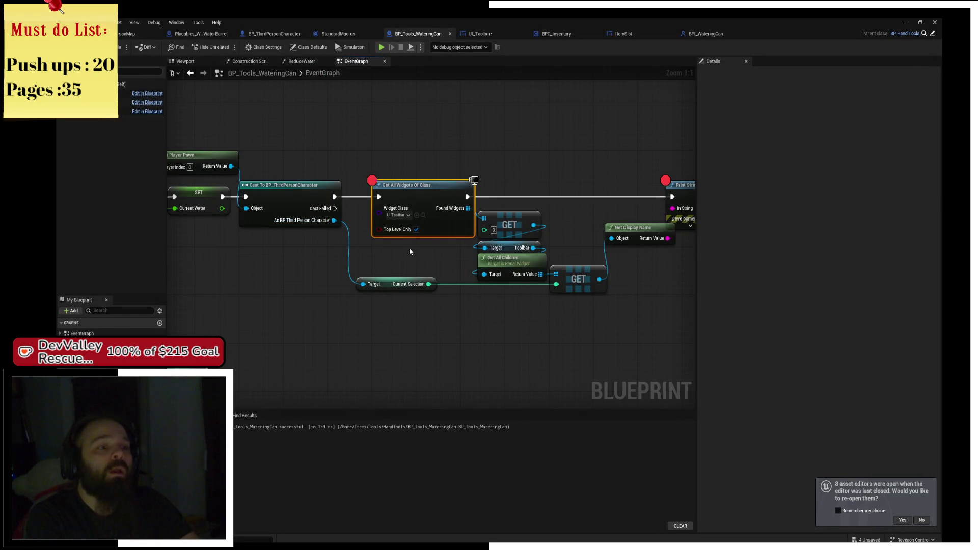
{"action": "left_click", "coordinate": [416, 229]}
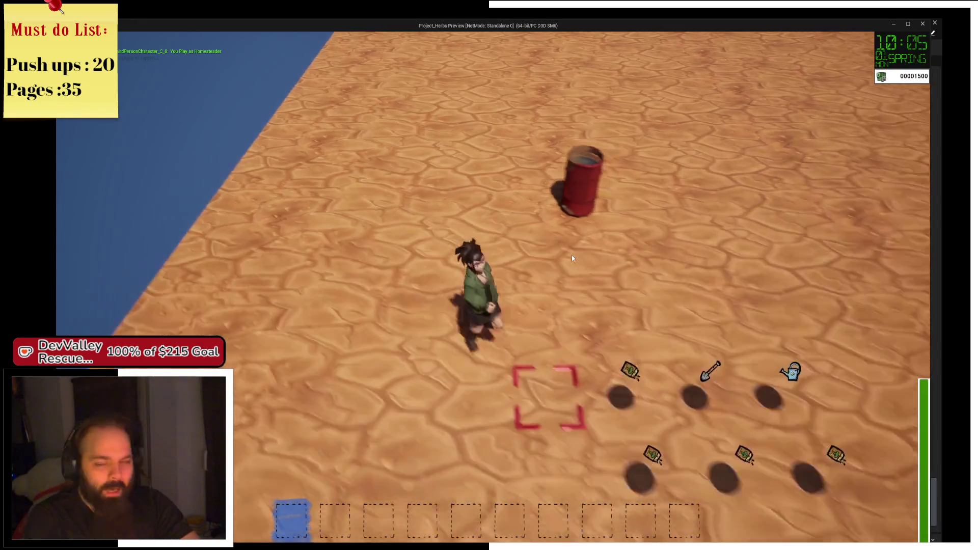
Step: Collect seeds and tools, dig and water a 3x3 plot, then walk to the red barrel
{"action": "key", "text": "w"}
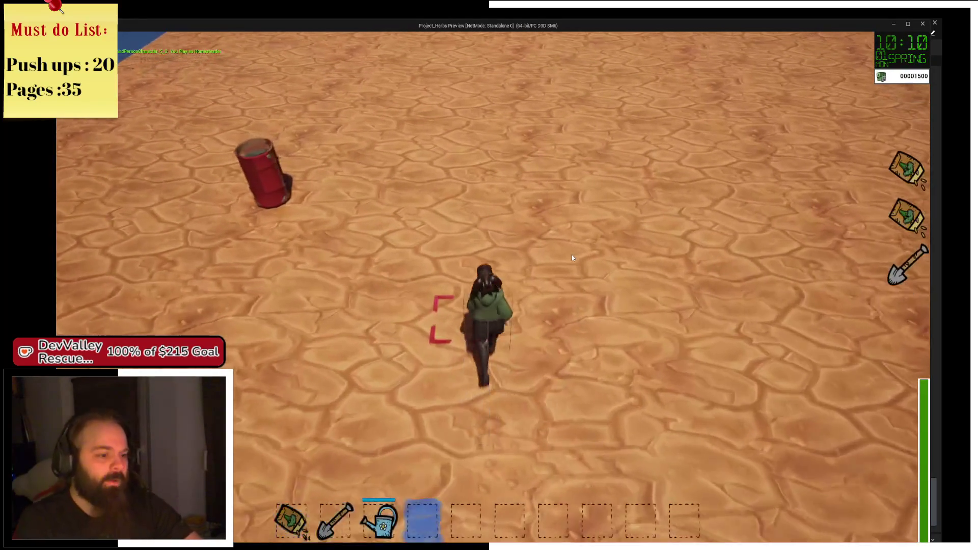
{"action": "key", "text": "2"}
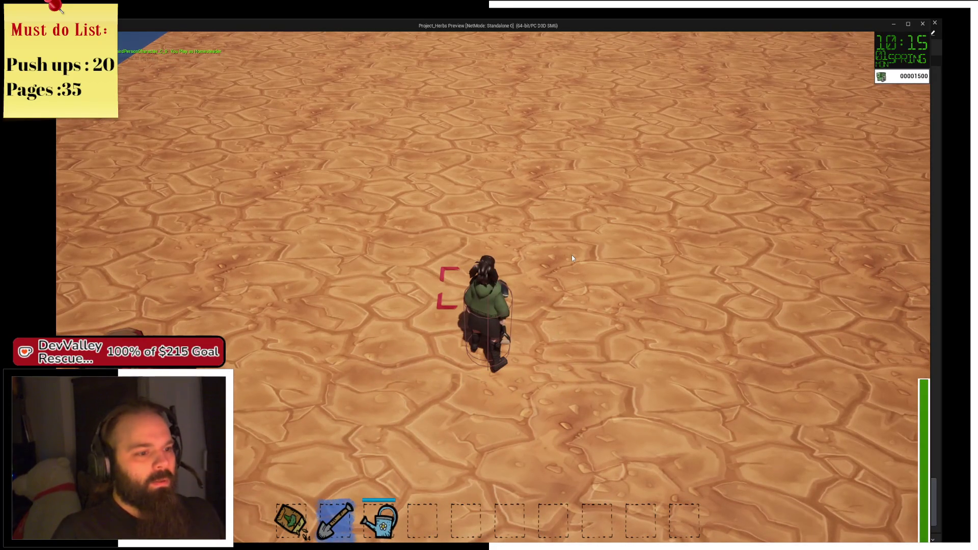
{"action": "left_click", "coordinate": [572, 258]}
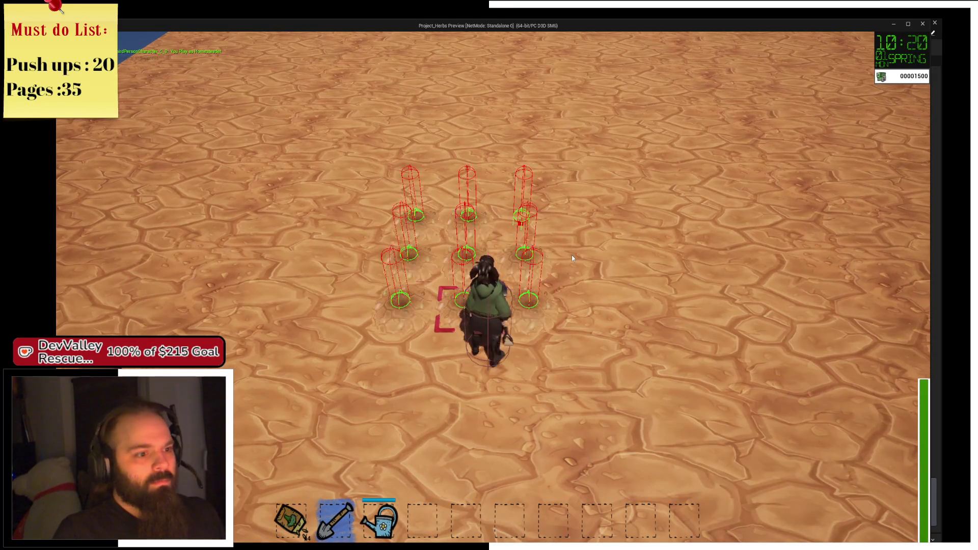
{"action": "key", "text": "3"}
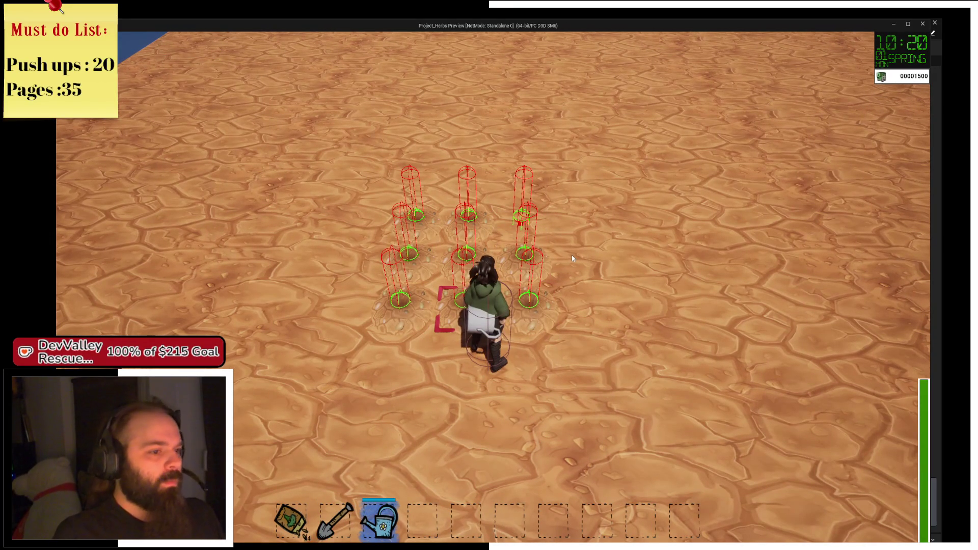
{"action": "left_click", "coordinate": [572, 256]}
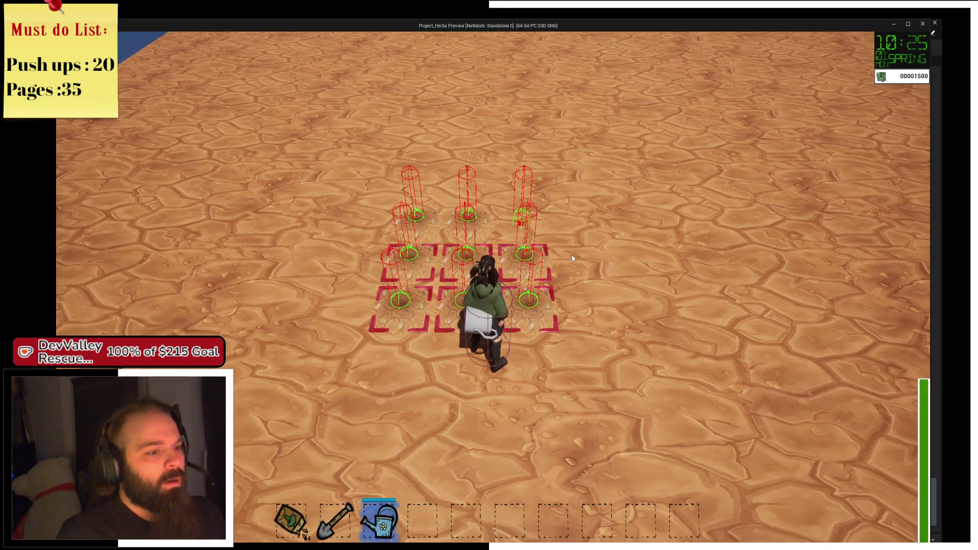
{"action": "key", "text": "a"}
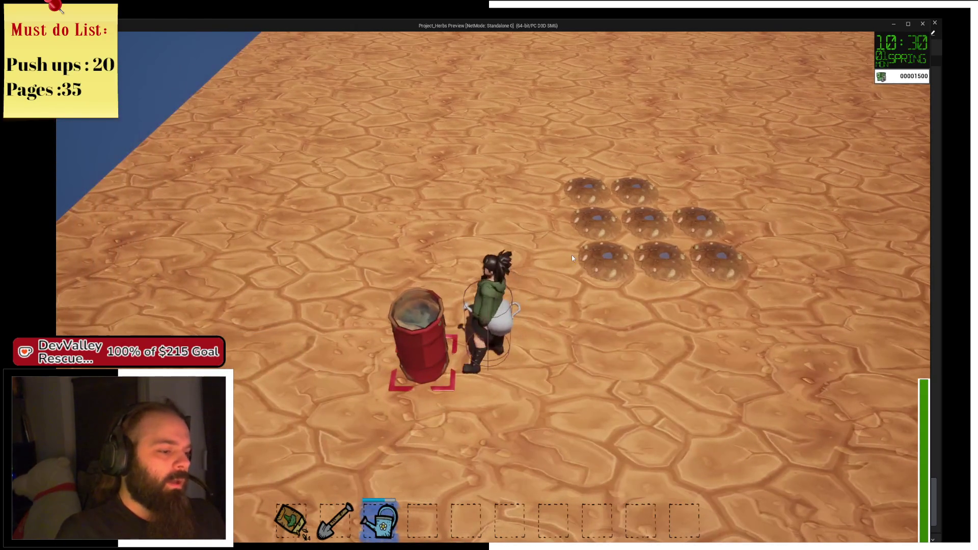
{"action": "left_click", "coordinate": [571, 258]}
Step: Step Over five times from the FillWater breakpoint to reach Print String
{"action": "left_click", "coordinate": [419, 47]}
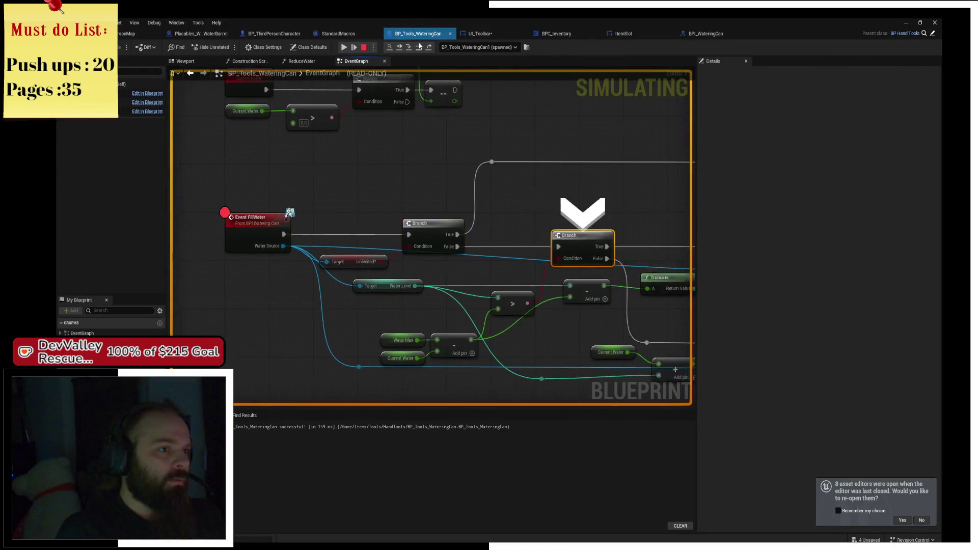
{"action": "left_click", "coordinate": [419, 47]}
{"action": "left_click", "coordinate": [419, 46]}
{"action": "left_click", "coordinate": [419, 47]}
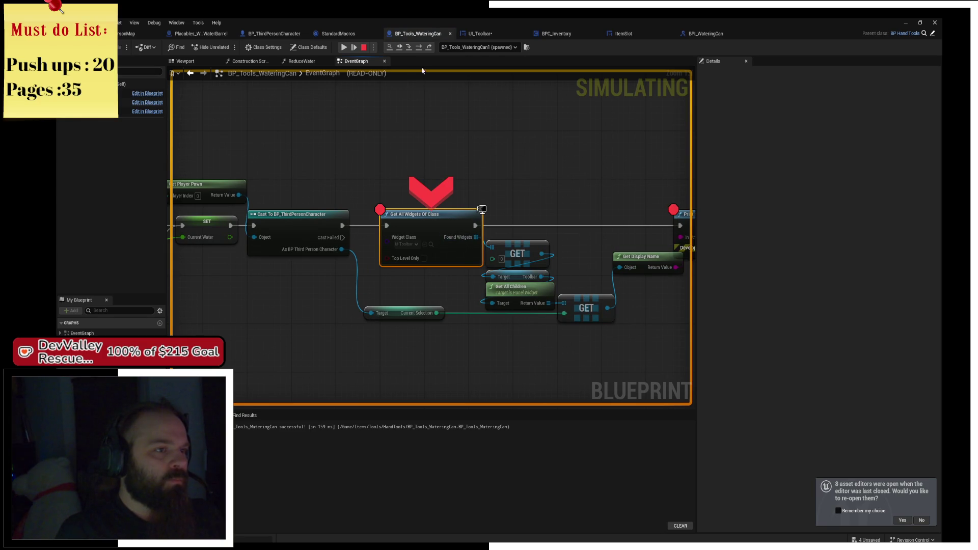
{"action": "left_click", "coordinate": [419, 47]}
Step: Read the pin debug values confirming 03_ItemSlot, then resume and stop the play session
{"action": "mouse_move", "coordinate": [205, 246]}
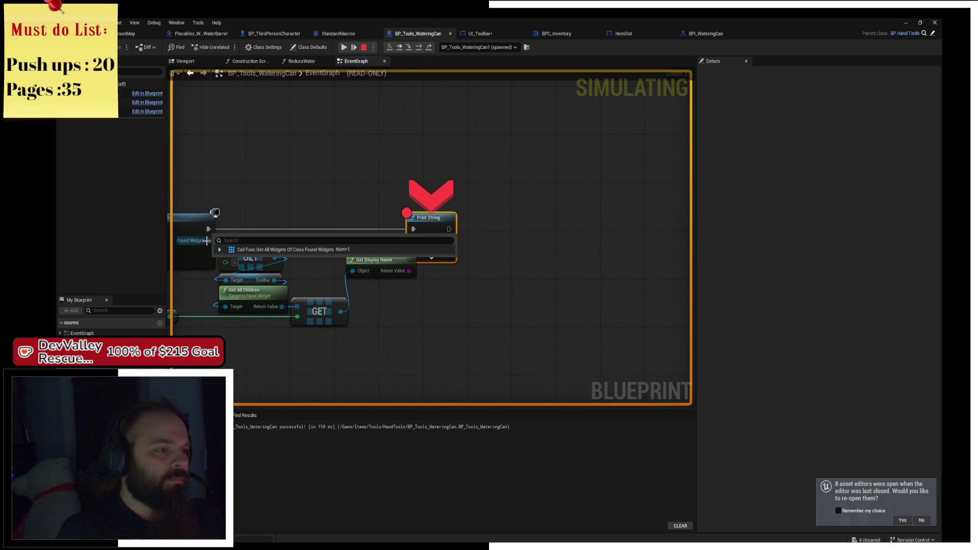
{"action": "mouse_move", "coordinate": [274, 285]}
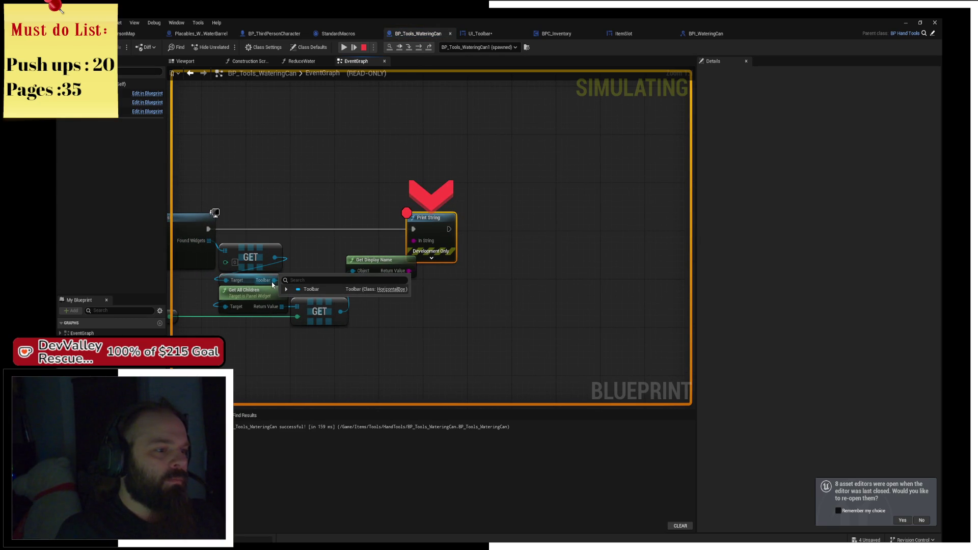
{"action": "mouse_move", "coordinate": [274, 313]}
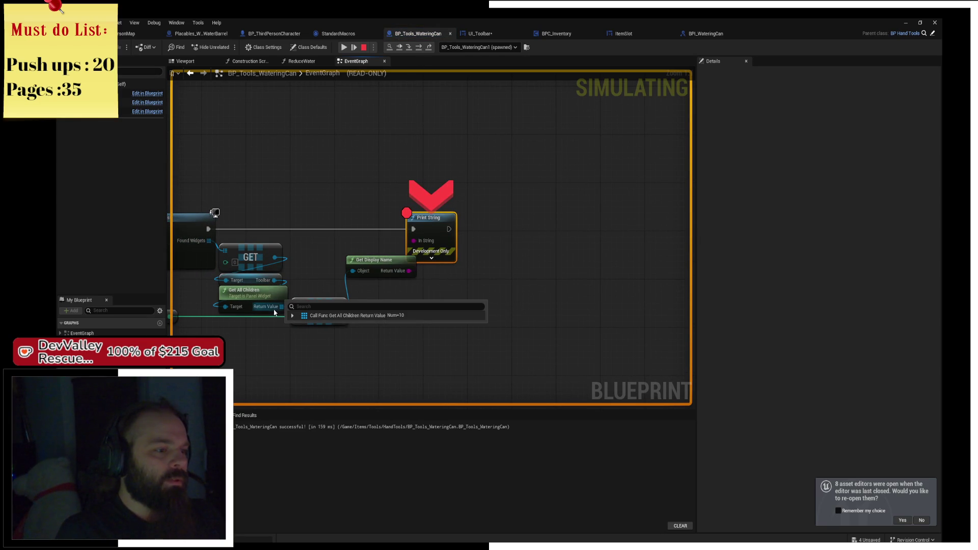
{"action": "mouse_move", "coordinate": [338, 314]}
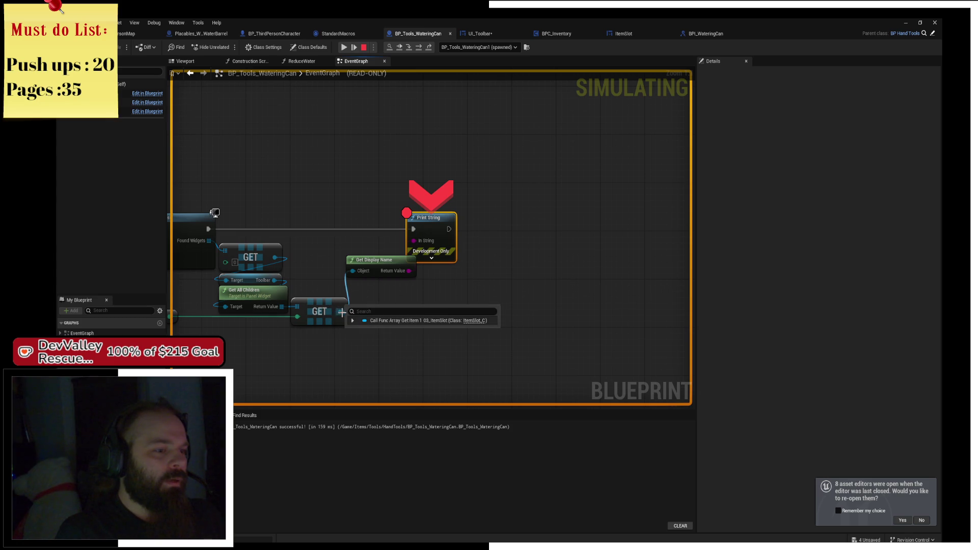
{"action": "mouse_move", "coordinate": [355, 272]}
{"action": "mouse_move", "coordinate": [421, 244]}
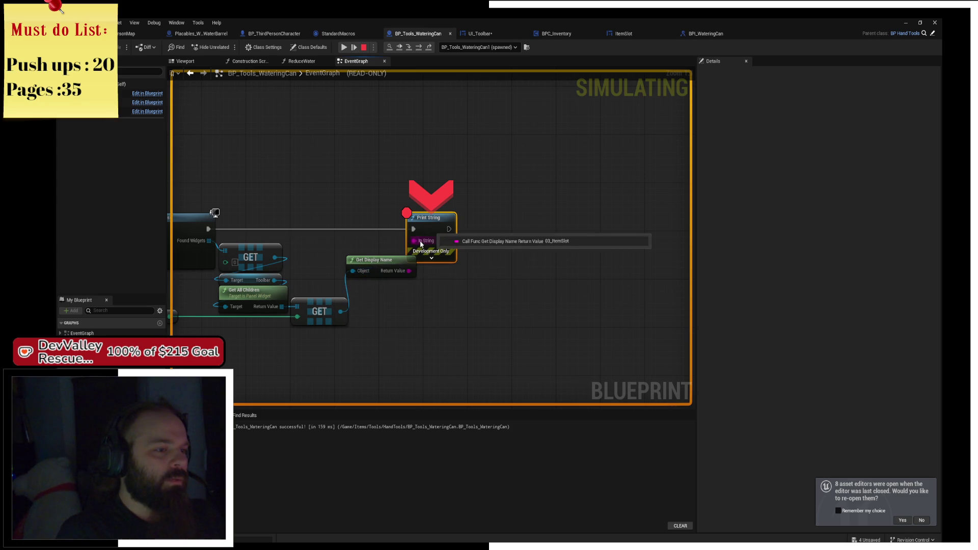
{"action": "left_click", "coordinate": [344, 48]}
{"action": "key", "text": "alt+Tab"}
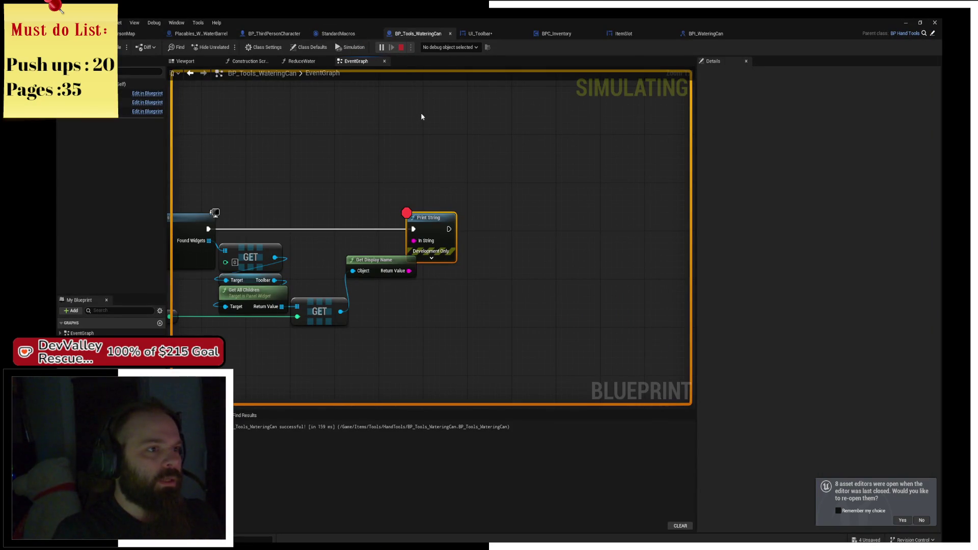
{"action": "key", "text": "Escape"}
Step: Delete Print String and Get Display Name, and add a Cast To ItemSlot from the GET result
{"action": "left_click", "coordinate": [382, 261], "text": "ctrl"}
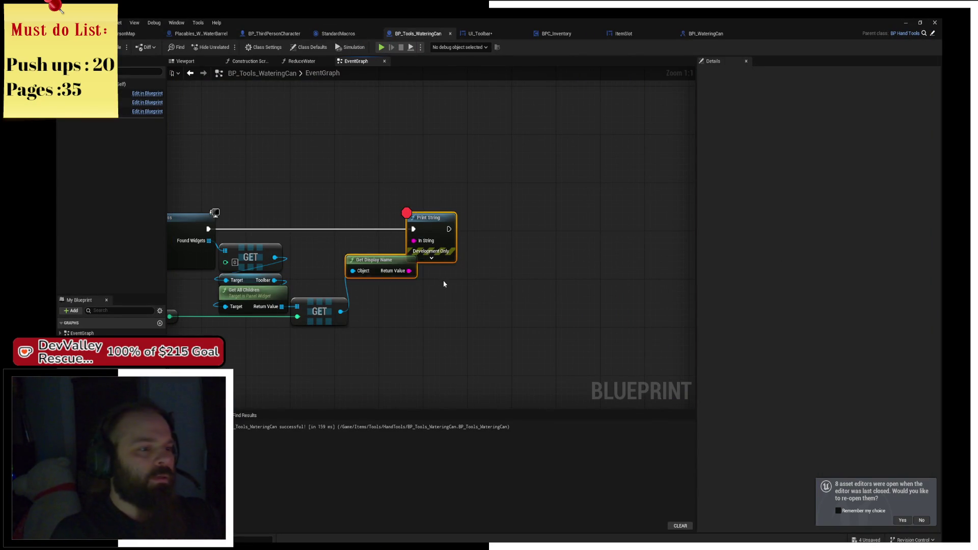
{"action": "key", "text": "Delete"}
{"action": "left_click_drag", "start_coordinate": [341, 311], "coordinate": [404, 238]}
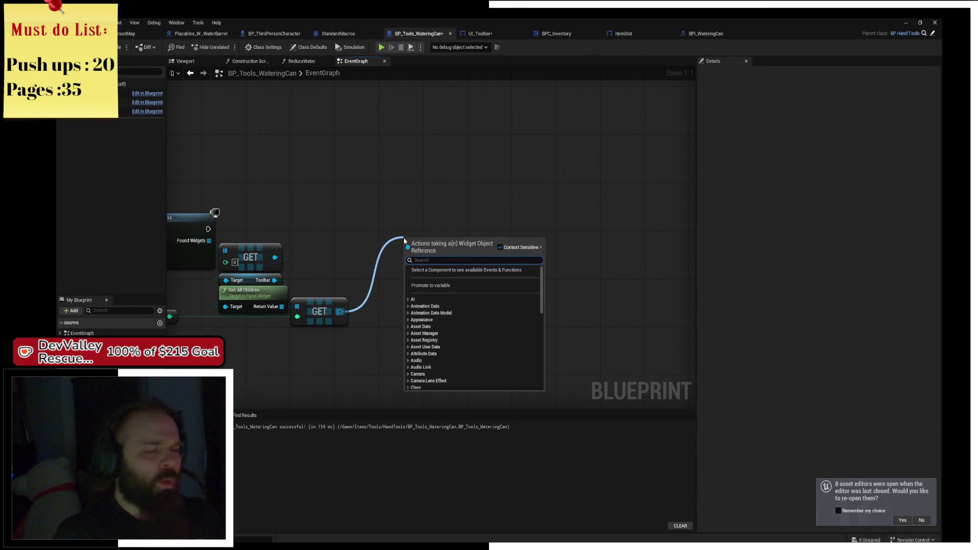
{"action": "type", "text": "upd"}
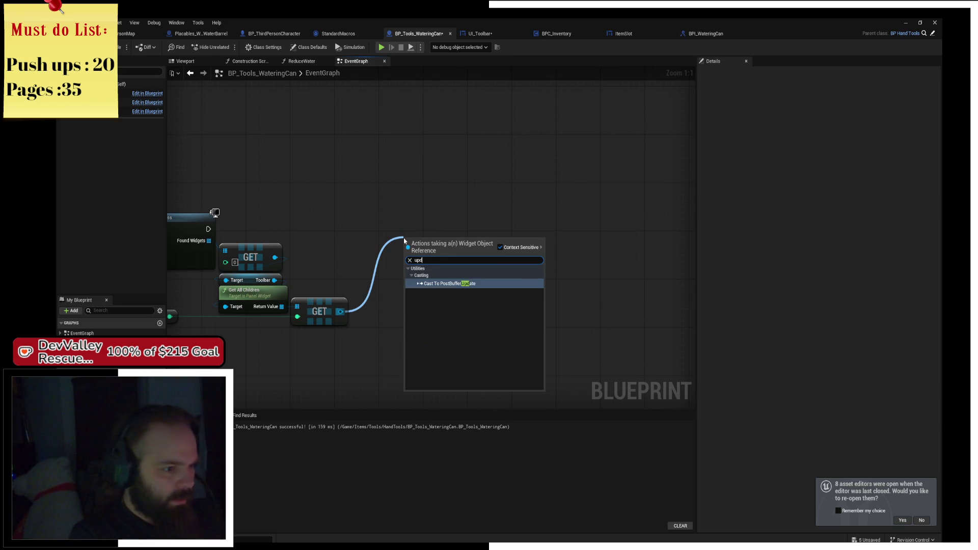
{"action": "key", "text": "BackSpace"}
{"action": "key", "text": "BackSpace"}
{"action": "key", "text": "BackSpace"}
{"action": "type", "text": "cas"}
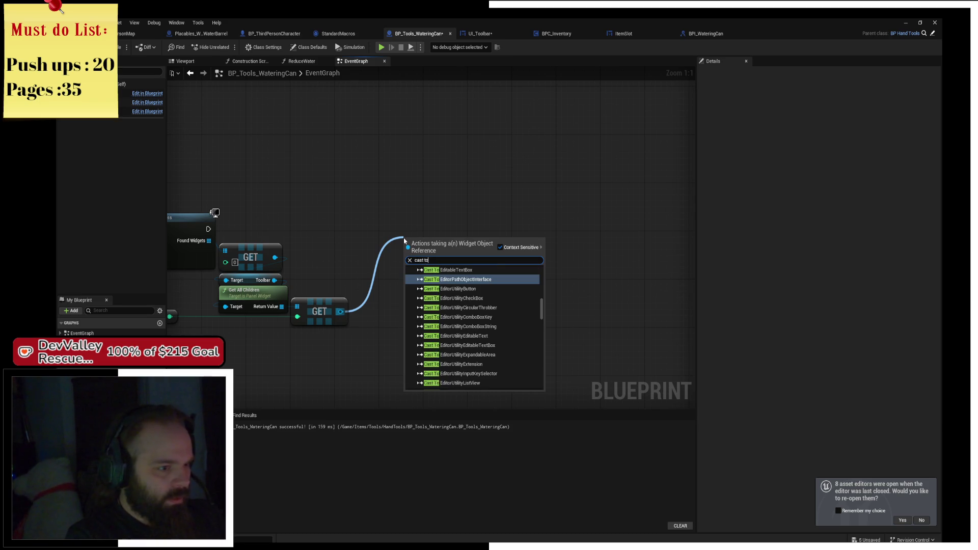
{"action": "type", "text": " tool"}
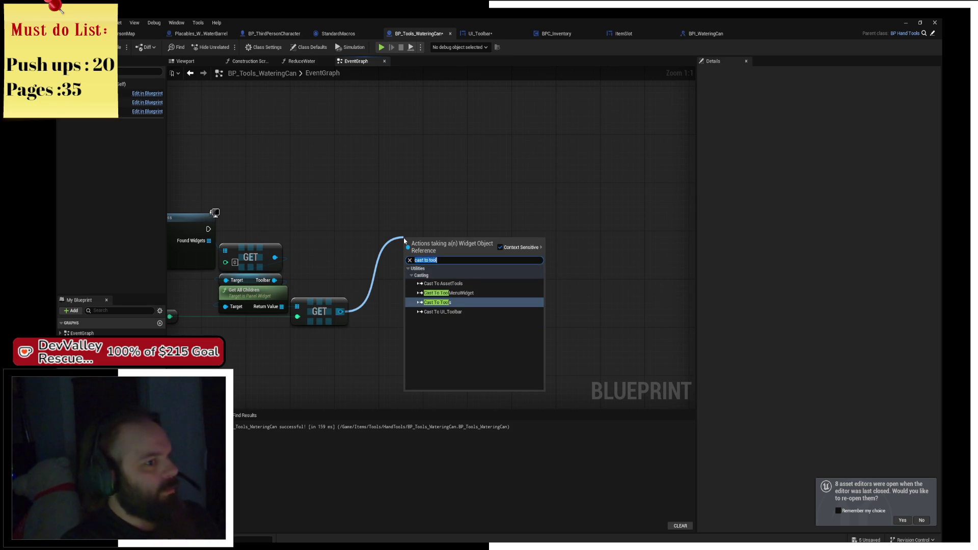
{"action": "type", "text": "cas"}
{"action": "type", "text": "o item s"}
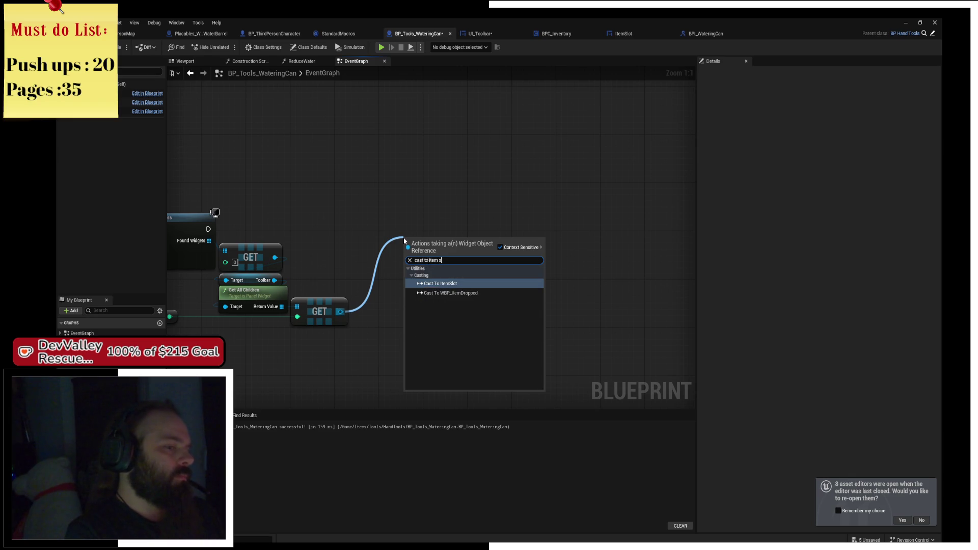
{"action": "key", "text": "Return"}
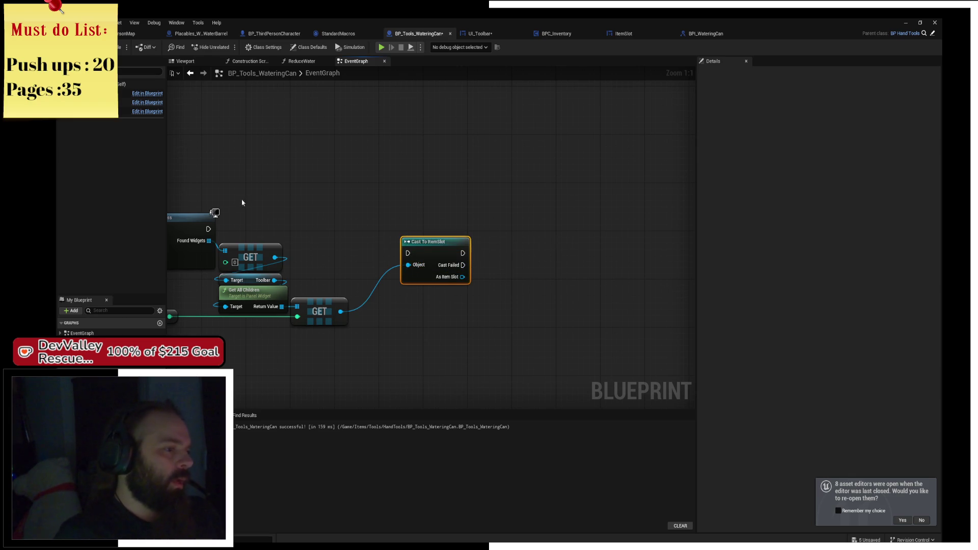
Step: Wire the execution flow into Cast To ItemSlot, then view ItemSlot's func_SetItem graph
{"action": "mouse_move", "coordinate": [210, 230]}
{"action": "left_mouse_down"}
{"action": "mouse_move", "coordinate": [404, 280]}
{"action": "mouse_move", "coordinate": [421, 231]}
{"action": "mouse_move", "coordinate": [496, 231]}
{"action": "left_mouse_up"}
{"action": "type", "text": "upd"}
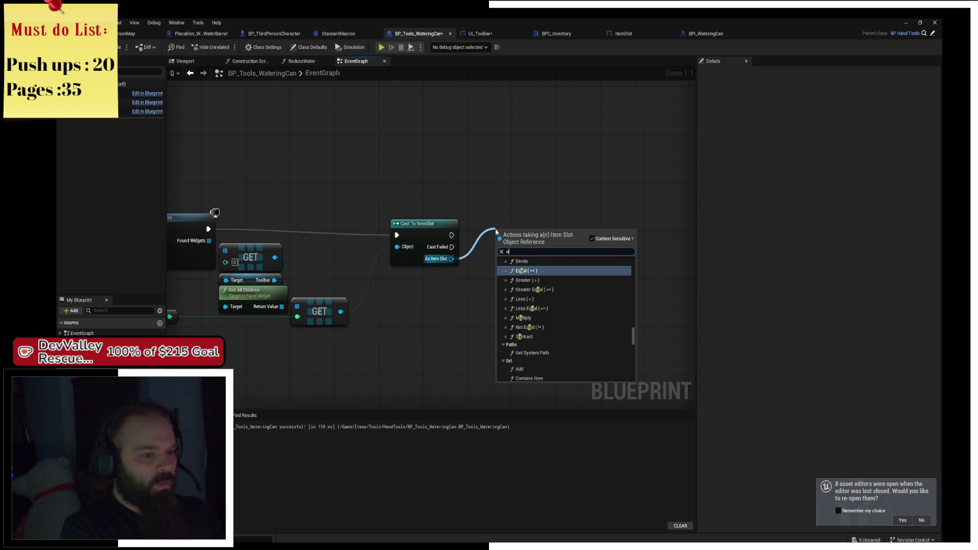
{"action": "key", "text": "BackSpace"}
{"action": "key", "text": "Escape"}
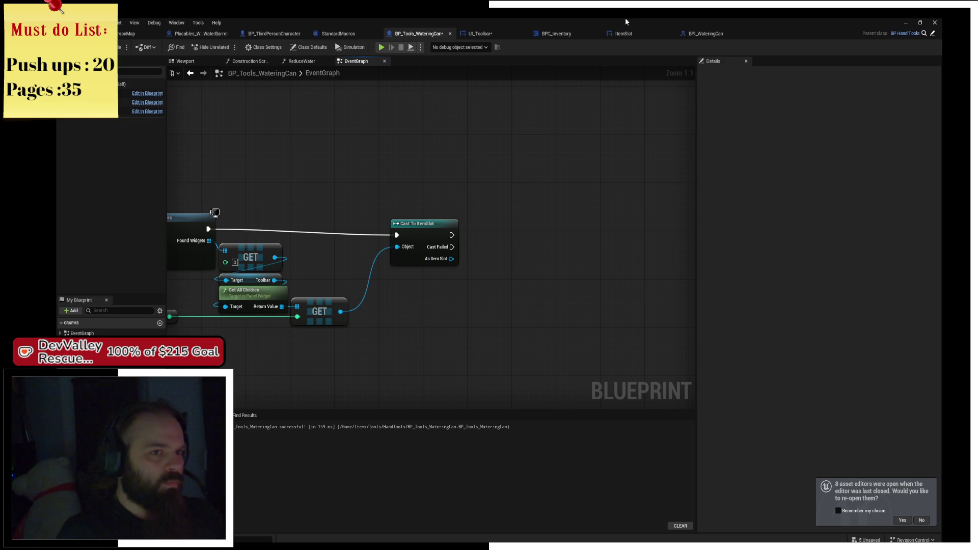
{"action": "left_click", "coordinate": [624, 34]}
{"action": "left_click_drag", "start_coordinate": [339, 132], "coordinate": [488, 140]}
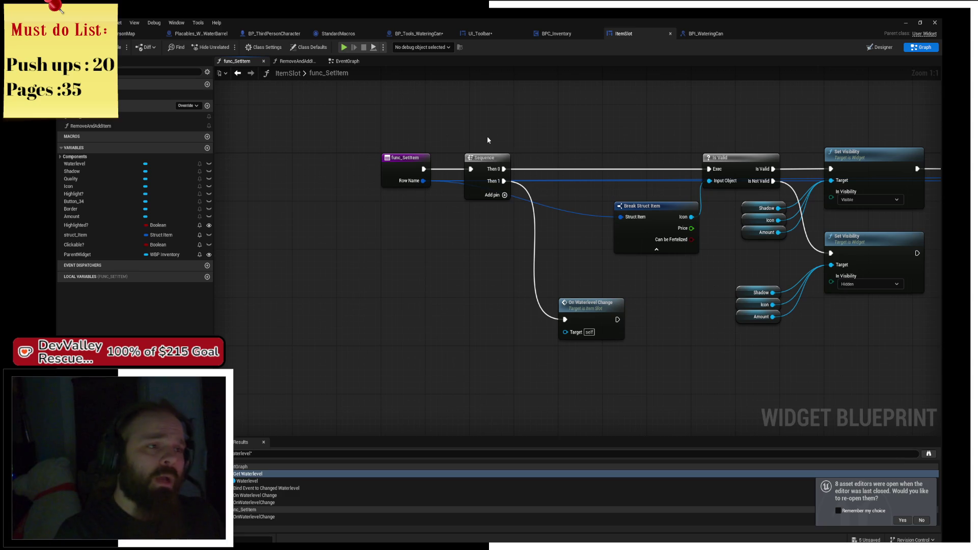
Step: Place an Update custom event beside ItemSlot's Bind Event nodes, then view BPI_WateringCan
{"action": "left_click", "coordinate": [336, 61]}
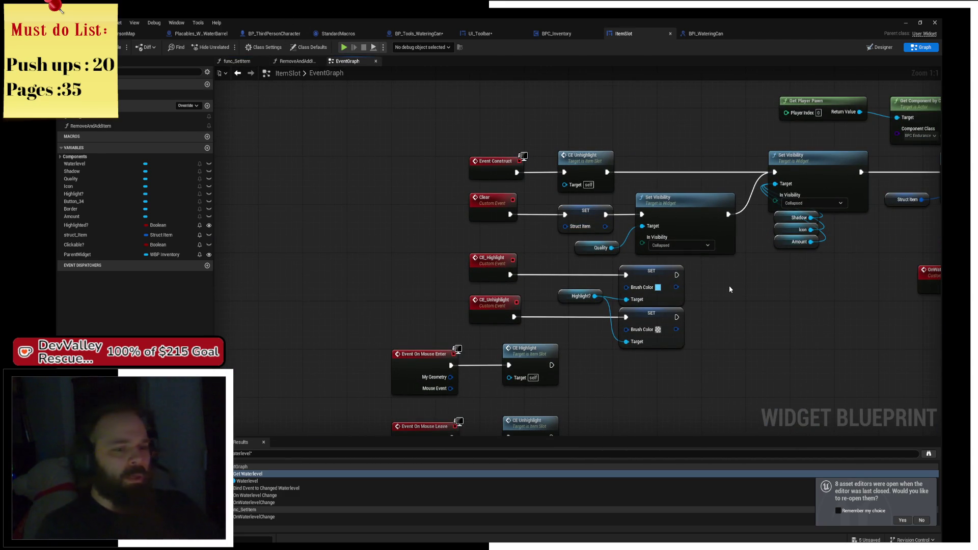
{"action": "mouse_move", "coordinate": [729, 289]}
{"action": "left_mouse_down"}
{"action": "mouse_move", "coordinate": [707, 207]}
{"action": "mouse_move", "coordinate": [467, 179]}
{"action": "mouse_move", "coordinate": [448, 240]}
{"action": "mouse_move", "coordinate": [464, 291]}
{"action": "mouse_move", "coordinate": [532, 321]}
{"action": "left_mouse_up"}
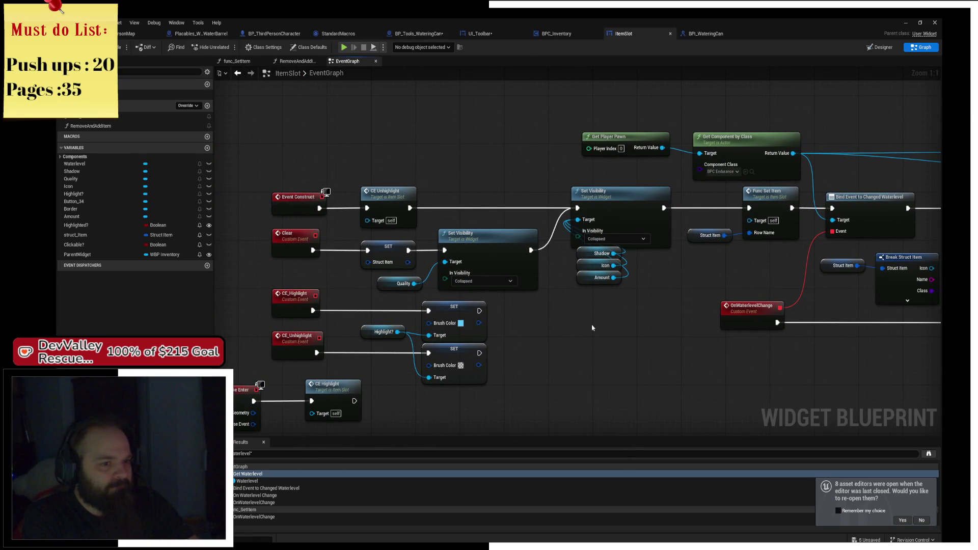
{"action": "right_click", "coordinate": [433, 158]}
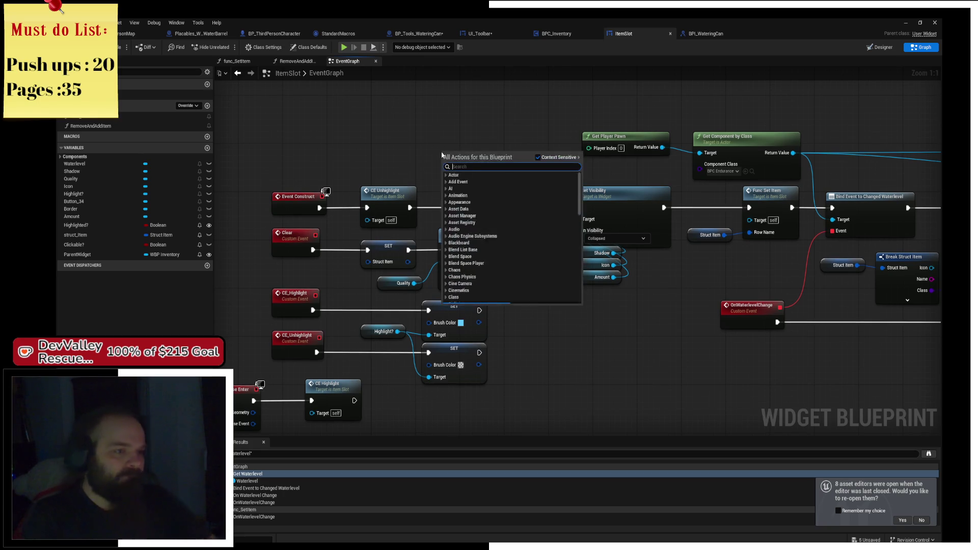
{"action": "type", "text": "custom event"}
{"action": "key", "text": "Return"}
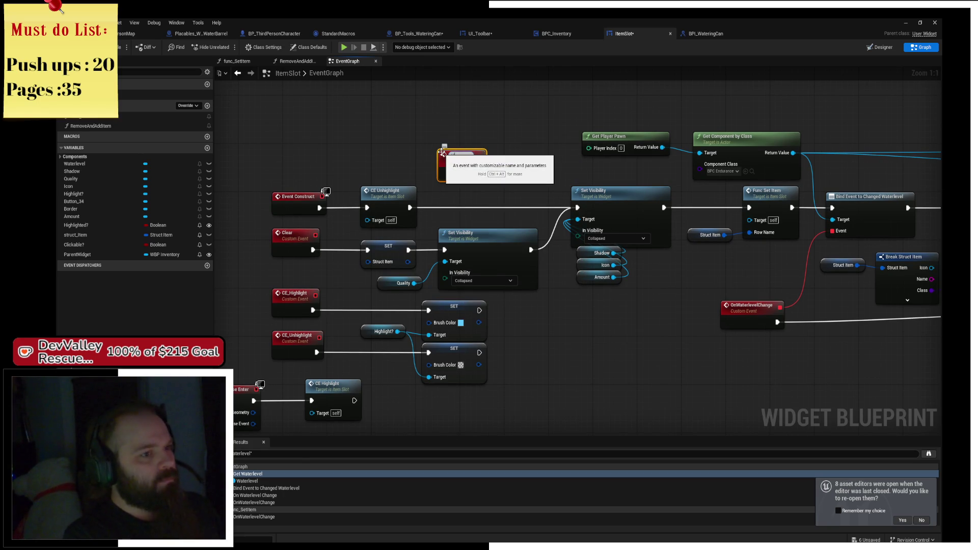
{"action": "key", "text": "Return"}
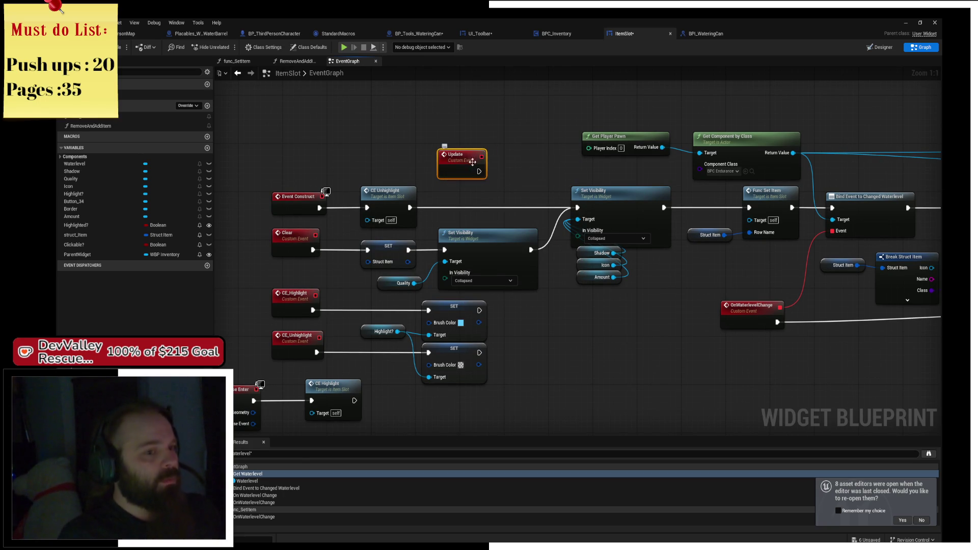
{"action": "mouse_move", "coordinate": [482, 166]}
{"action": "left_mouse_down"}
{"action": "mouse_move", "coordinate": [529, 176]}
{"action": "mouse_move", "coordinate": [578, 208]}
{"action": "left_mouse_up"}
{"action": "left_click", "coordinate": [708, 34]}
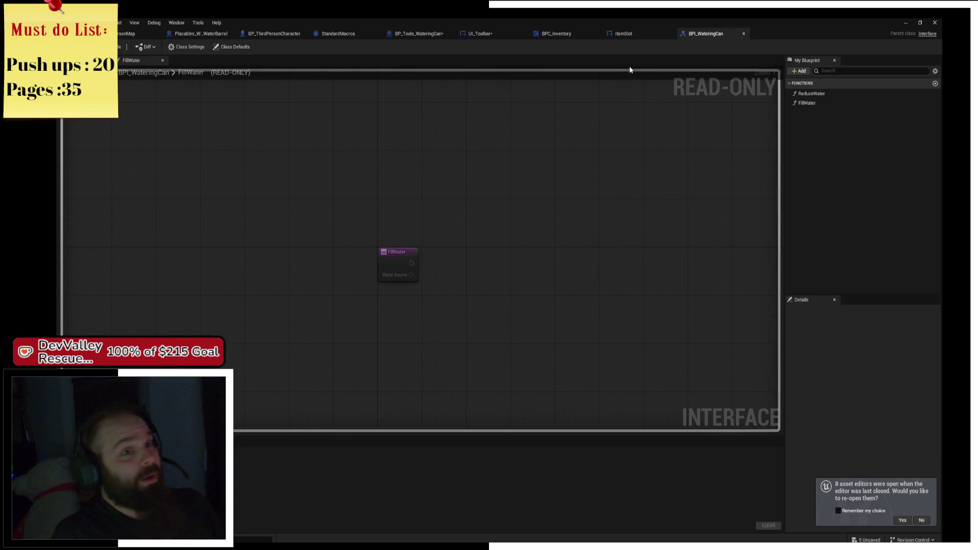
Step: Look over the ItemSlot, BPC_Inventory and UI_Toolbar blueprints, then return to the watering can
{"action": "left_click", "coordinate": [625, 34]}
{"action": "left_click", "coordinate": [533, 34]}
{"action": "left_click", "coordinate": [482, 36]}
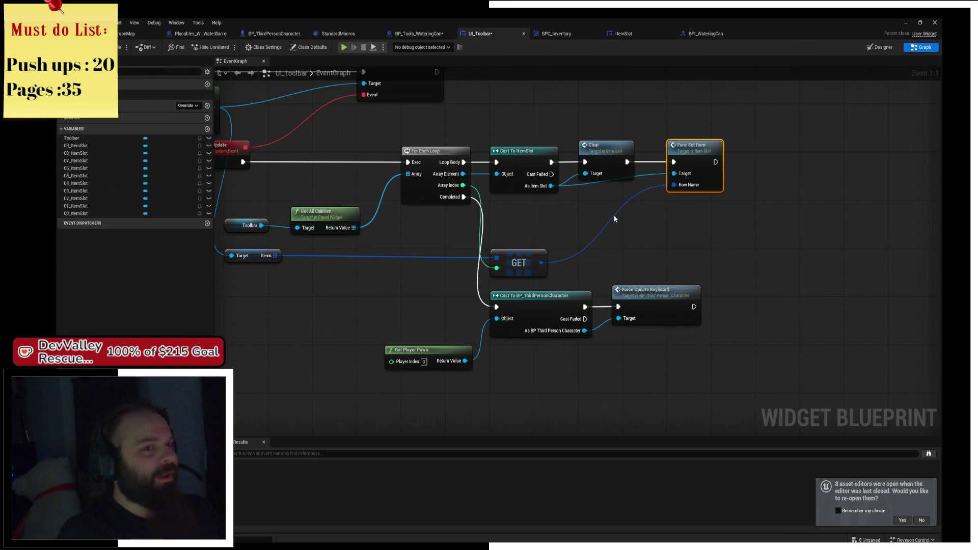
{"action": "left_click", "coordinate": [416, 34]}
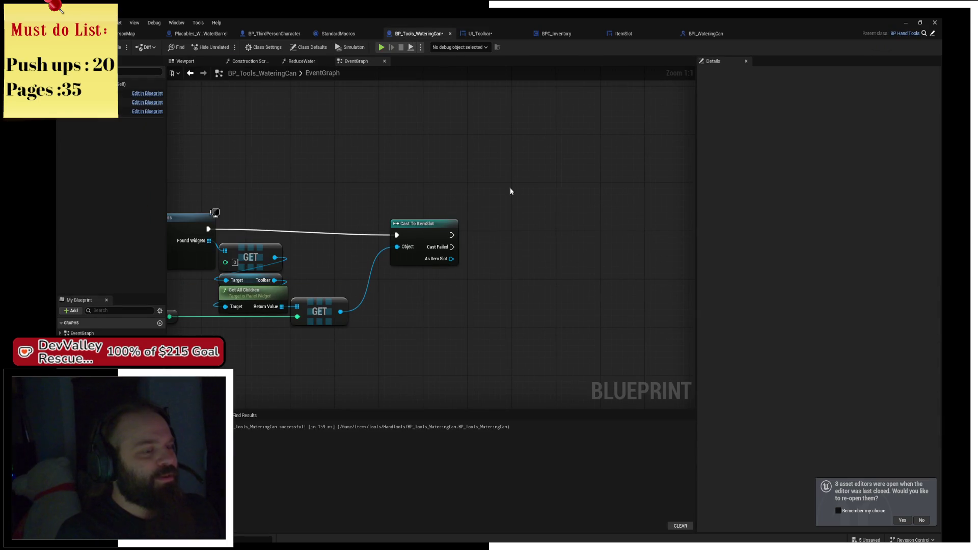
Step: Call Update on the cast ItemSlot after Cast To ItemSlot, compile, and resume the play preview
{"action": "left_click_drag", "start_coordinate": [414, 225], "coordinate": [408, 220]}
{"action": "left_click_drag", "start_coordinate": [447, 252], "coordinate": [471, 245]}
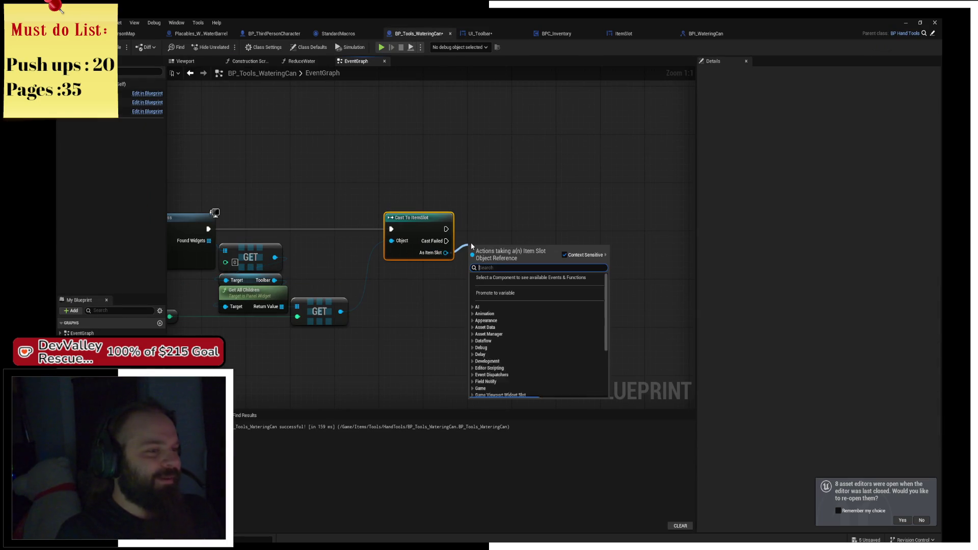
{"action": "type", "text": "upda"}
{"action": "key", "text": "Return"}
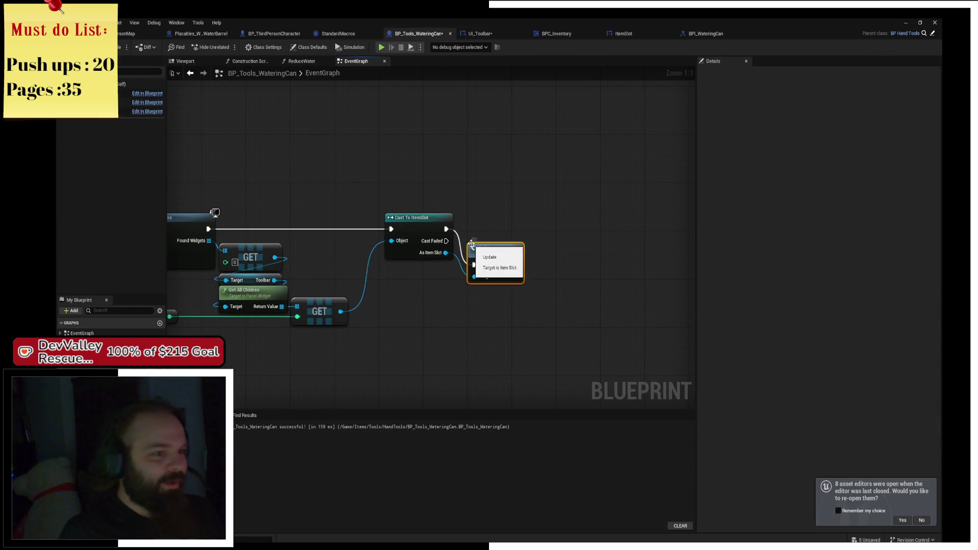
{"action": "left_click_drag", "start_coordinate": [495, 246], "coordinate": [498, 231]}
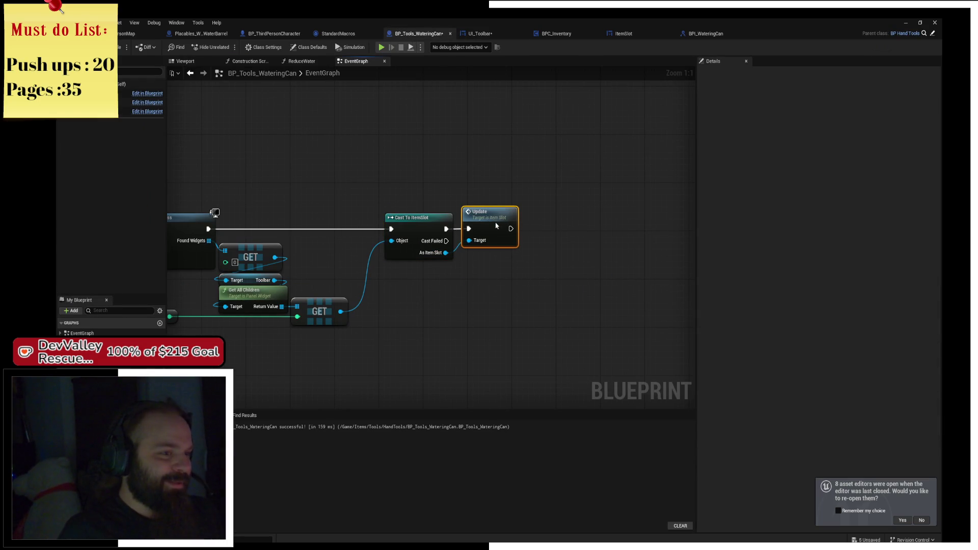
{"action": "left_click", "coordinate": [118, 47]}
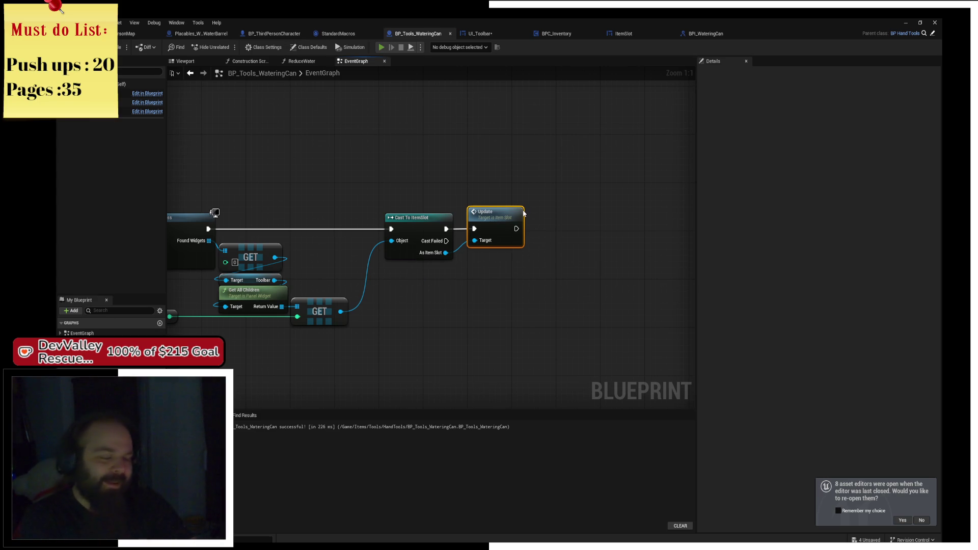
{"action": "key", "text": "alt+p"}
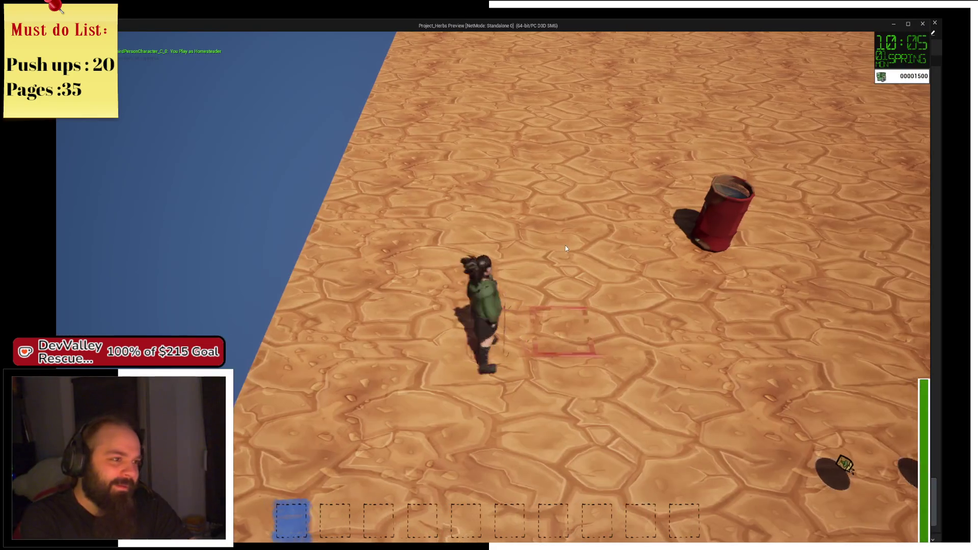
Step: Collect the tools, till and water a 3x3 patch, then refill at the barrel to hit FillWater
{"action": "key", "text": "d"}
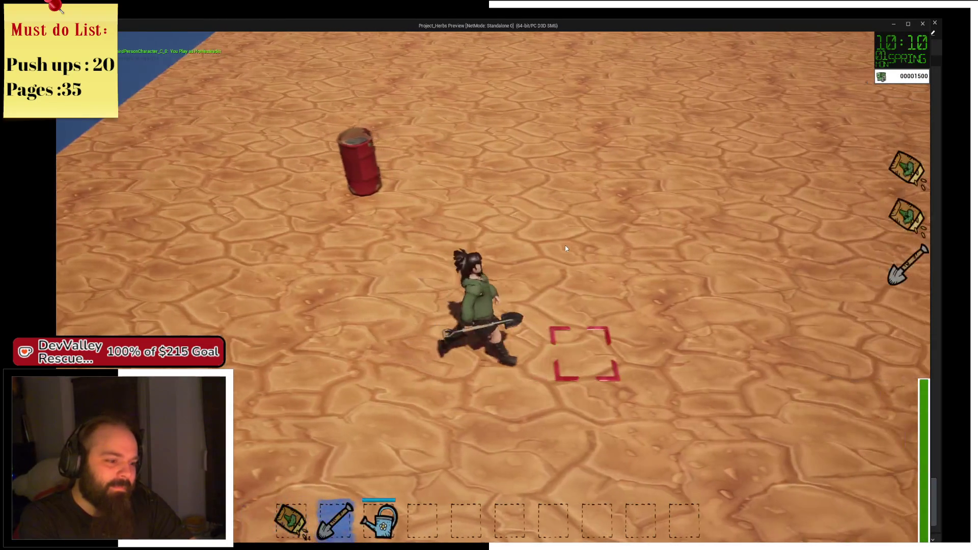
{"action": "left_click_drag", "start_coordinate": [564, 246], "coordinate": [566, 248]}
{"action": "key", "text": "3"}
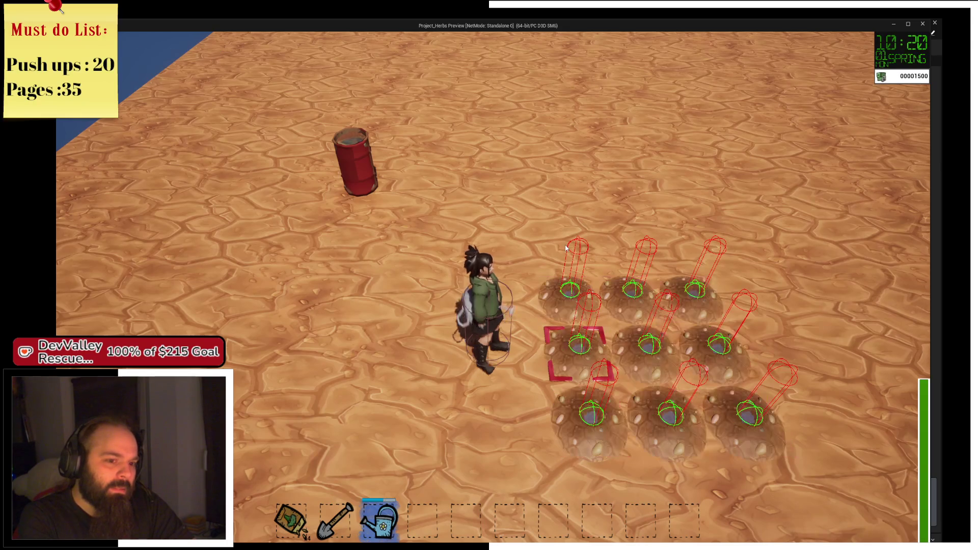
{"action": "key", "text": "w"}
{"action": "key", "text": "a"}
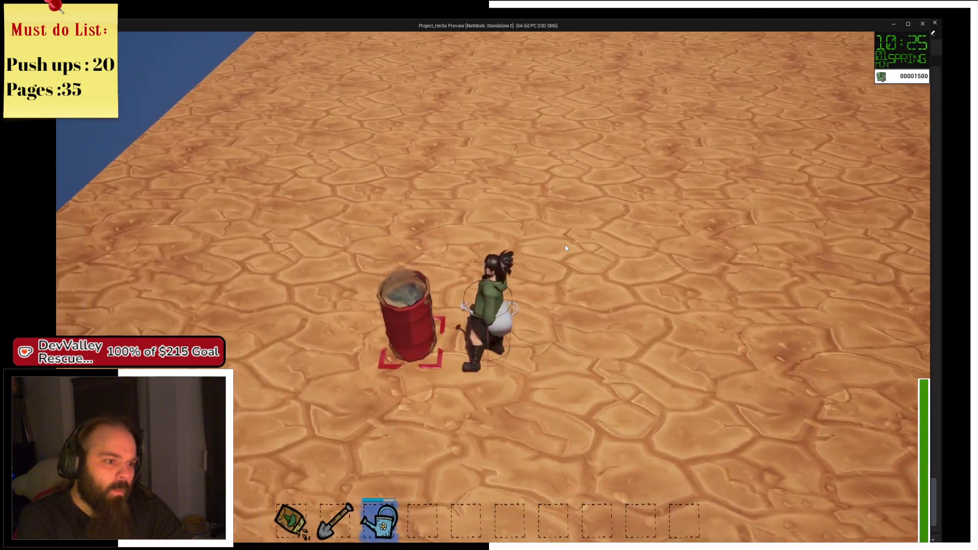
{"action": "left_click", "coordinate": [565, 245]}
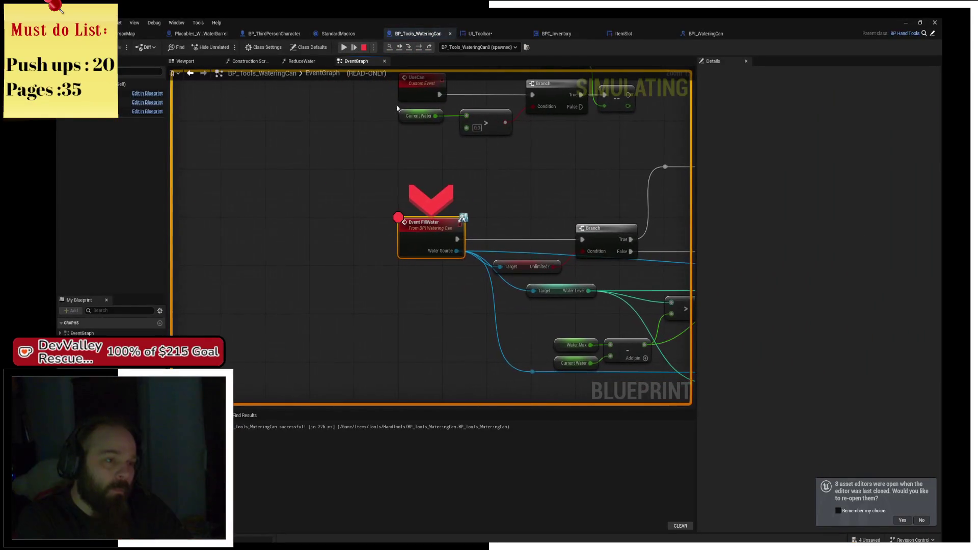
Step: Resume past the breakpoints and refill the can again to trigger the FillWater breakpoint
{"action": "left_click", "coordinate": [343, 51]}
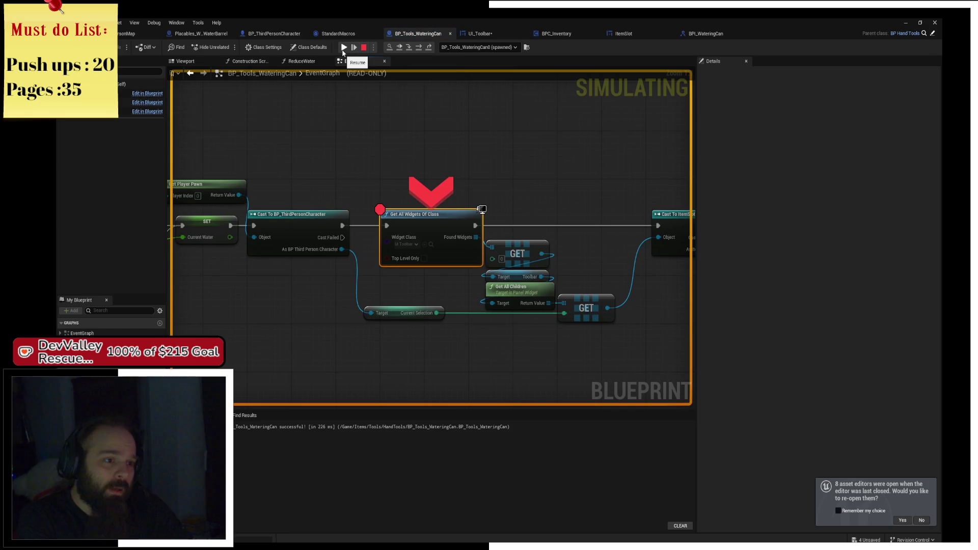
{"action": "left_click", "coordinate": [343, 51]}
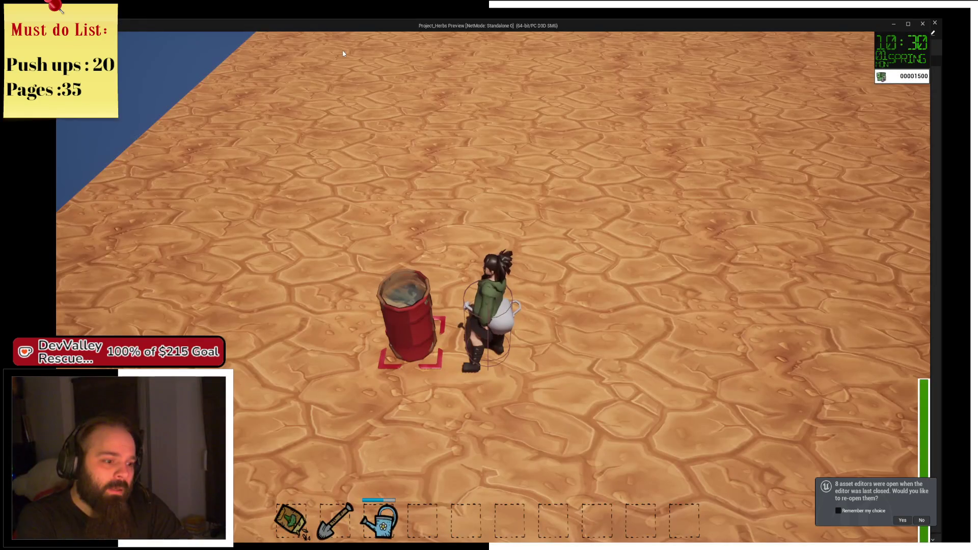
{"action": "left_click", "coordinate": [592, 137]}
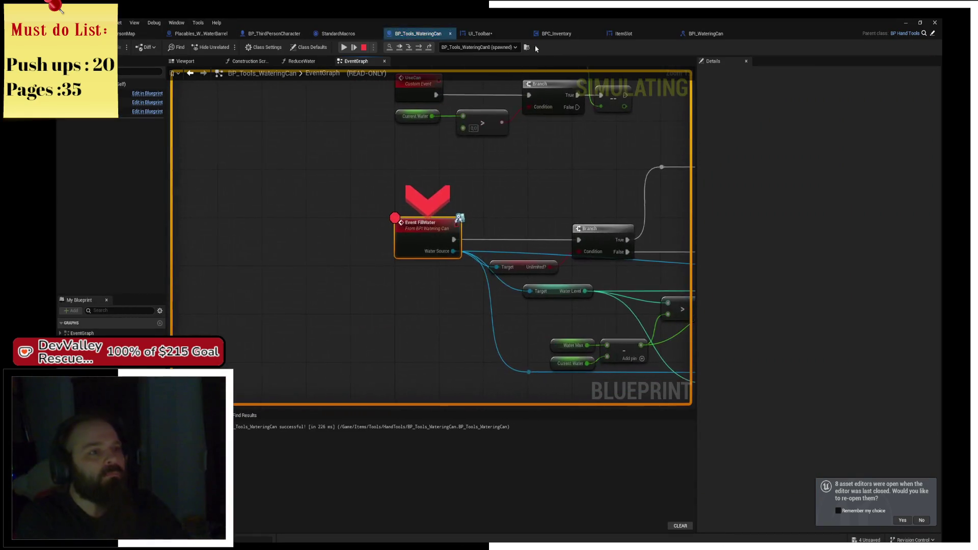
Step: Step from FillWater through the character cast into the ItemSlot update and back, then resume
{"action": "left_click", "coordinate": [418, 49]}
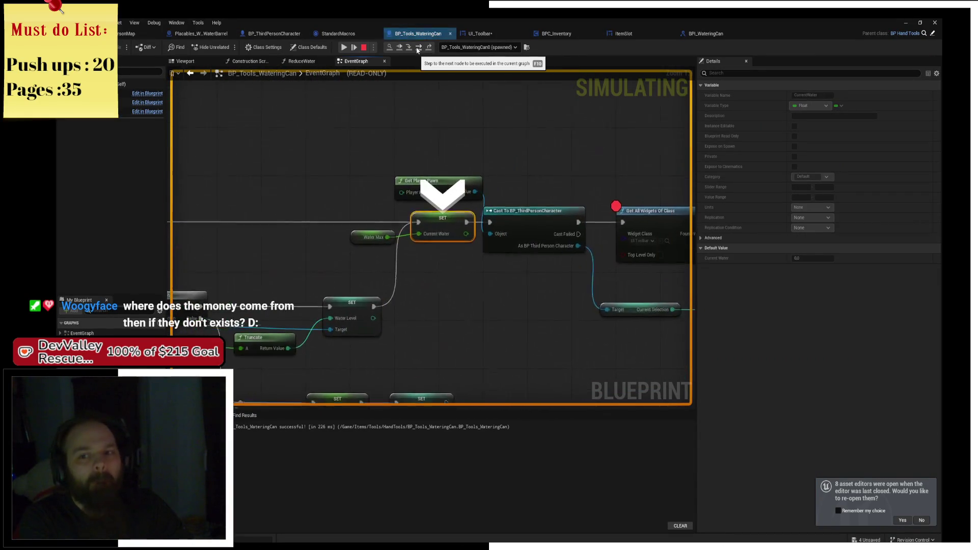
{"action": "left_click", "coordinate": [418, 49]}
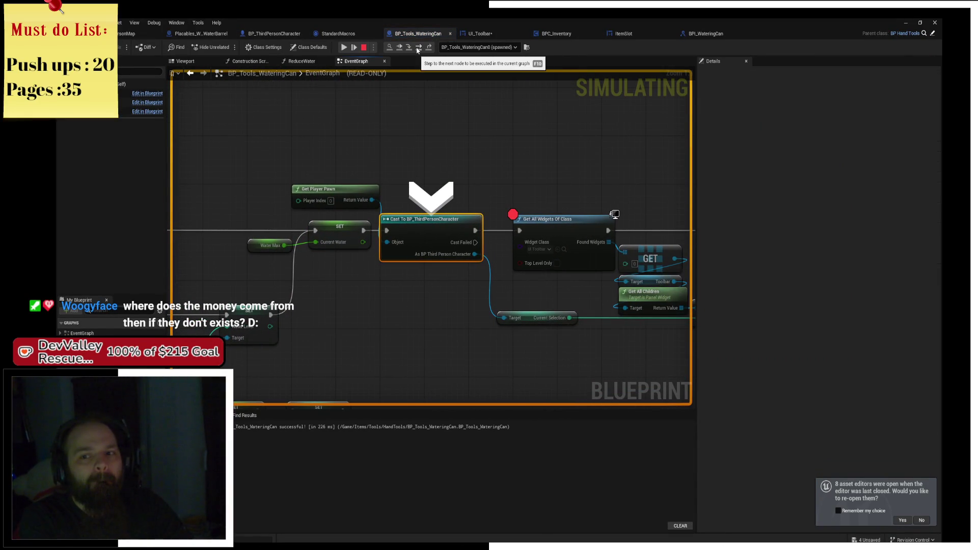
{"action": "left_click", "coordinate": [418, 49]}
{"action": "left_click", "coordinate": [418, 48]}
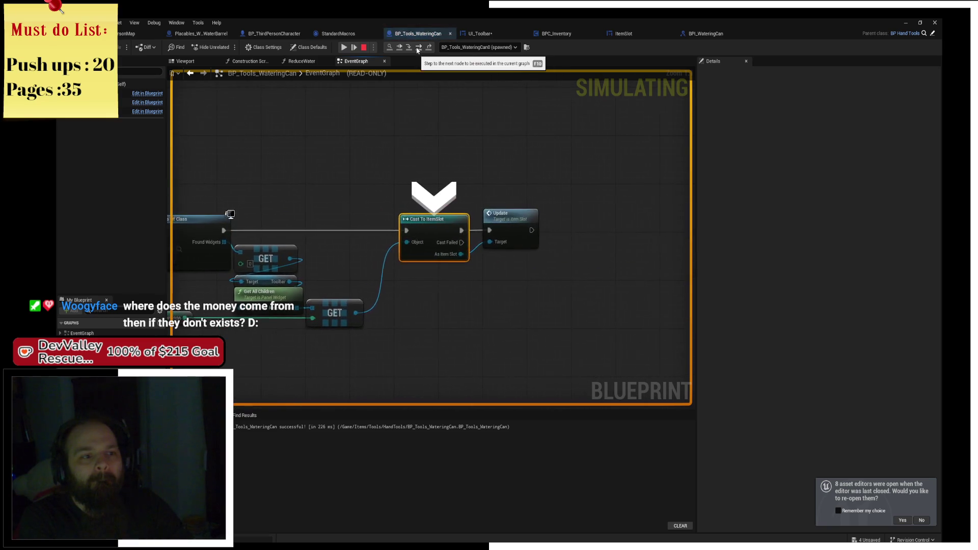
{"action": "left_click", "coordinate": [418, 48]}
{"action": "left_click", "coordinate": [418, 49]}
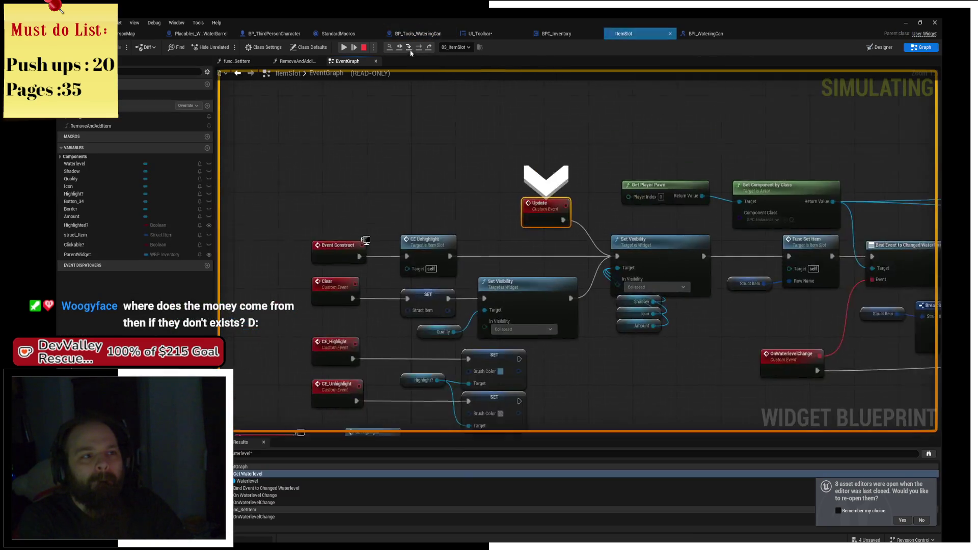
{"action": "left_click", "coordinate": [430, 47]}
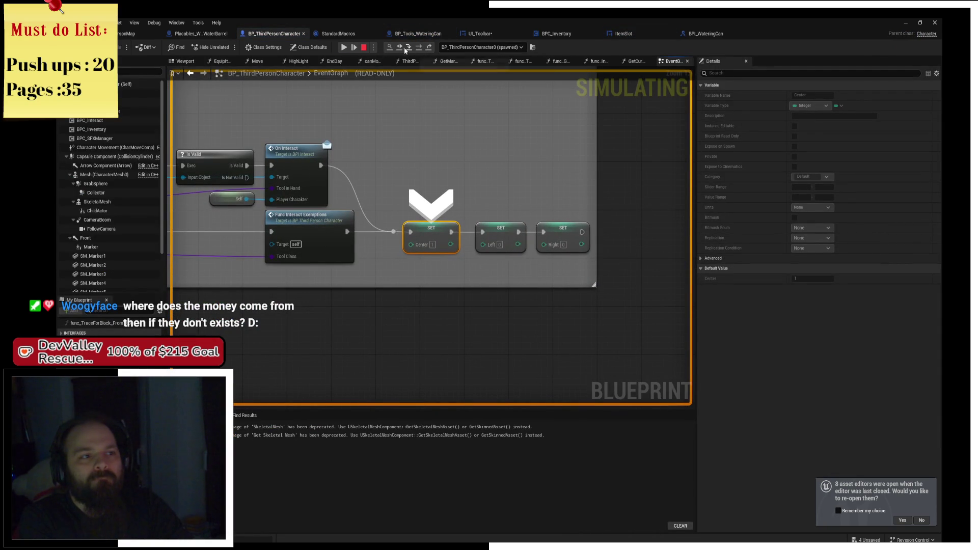
{"action": "left_click", "coordinate": [345, 47]}
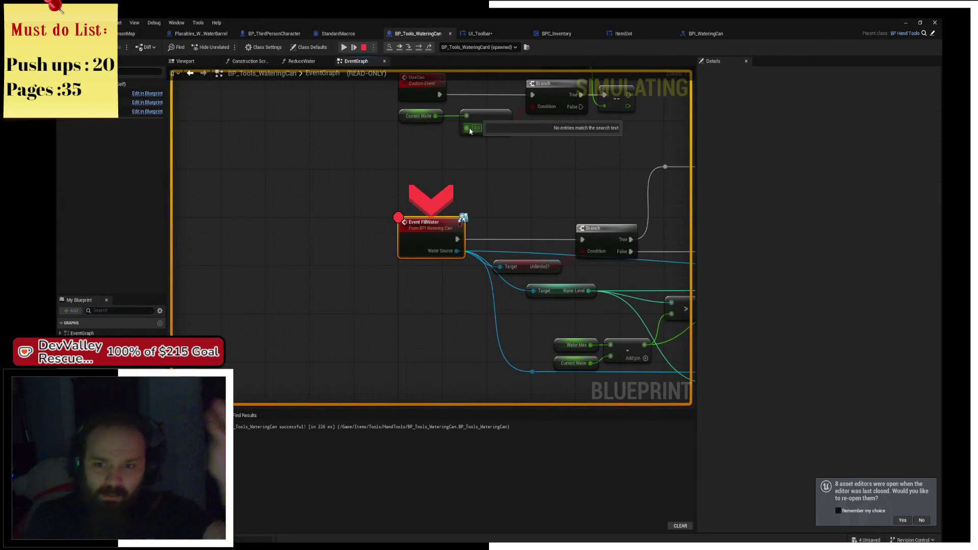
Step: Remove the Event FillWater breakpoint and step through the toolbar lookup and ItemSlot cast to Update
{"action": "right_click", "coordinate": [434, 229]}
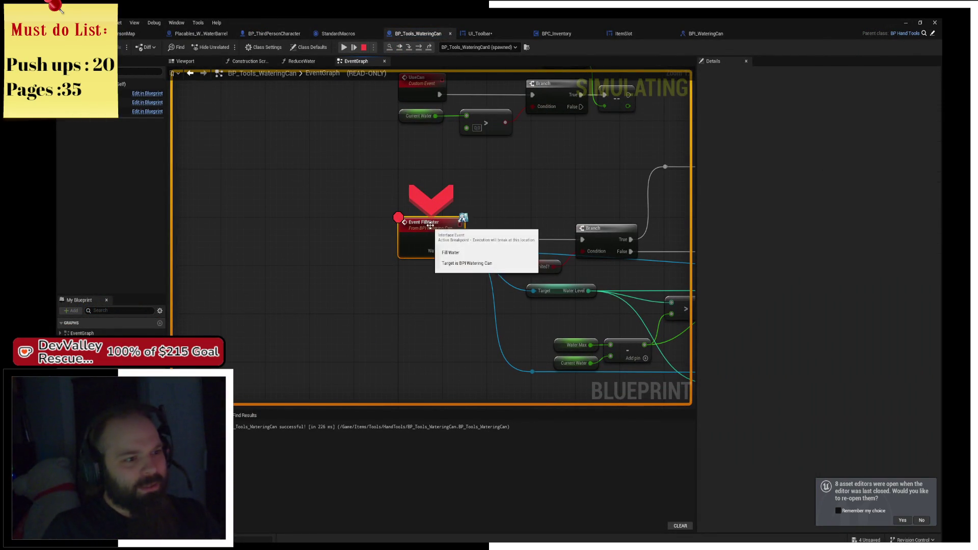
{"action": "left_click", "coordinate": [451, 246]}
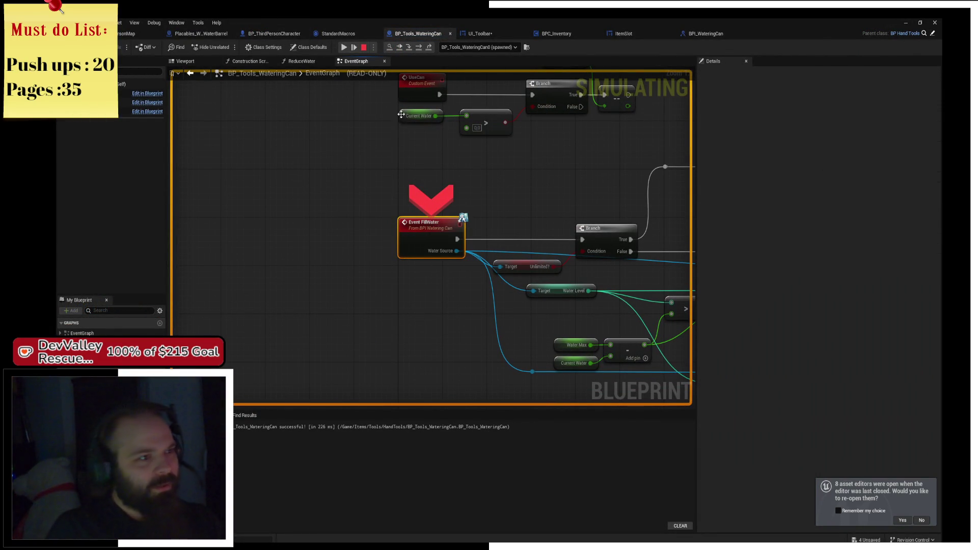
{"action": "left_click", "coordinate": [423, 51]}
{"action": "left_click", "coordinate": [423, 51]}
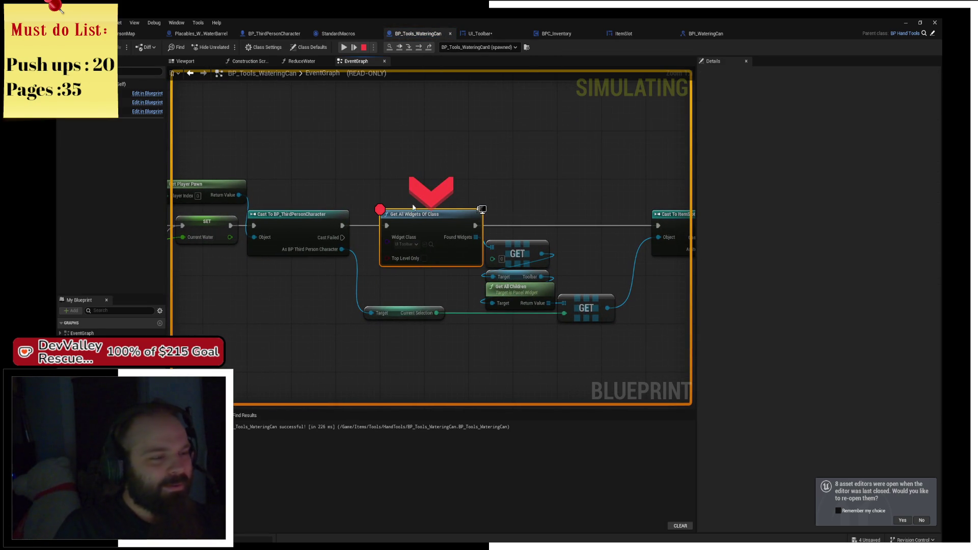
{"action": "left_click", "coordinate": [419, 51]}
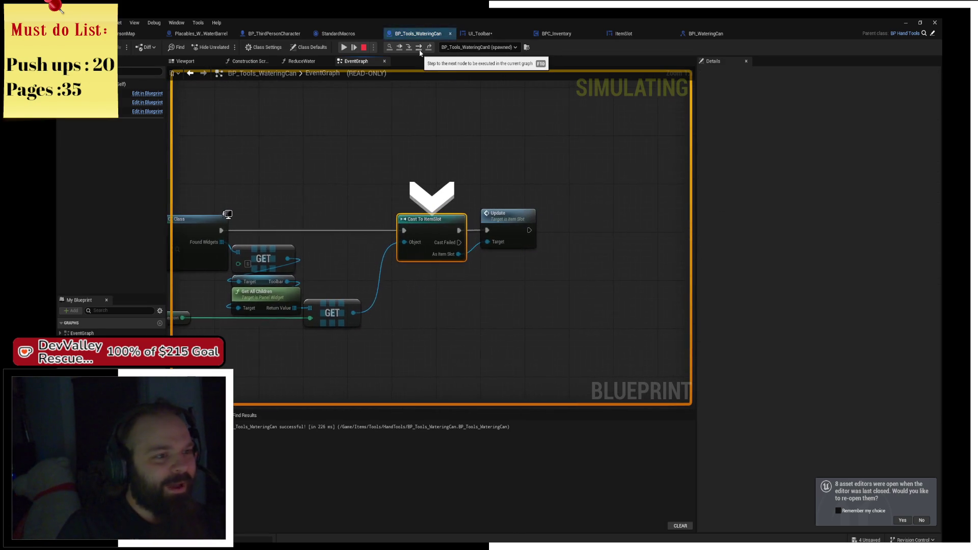
{"action": "left_click", "coordinate": [420, 51]}
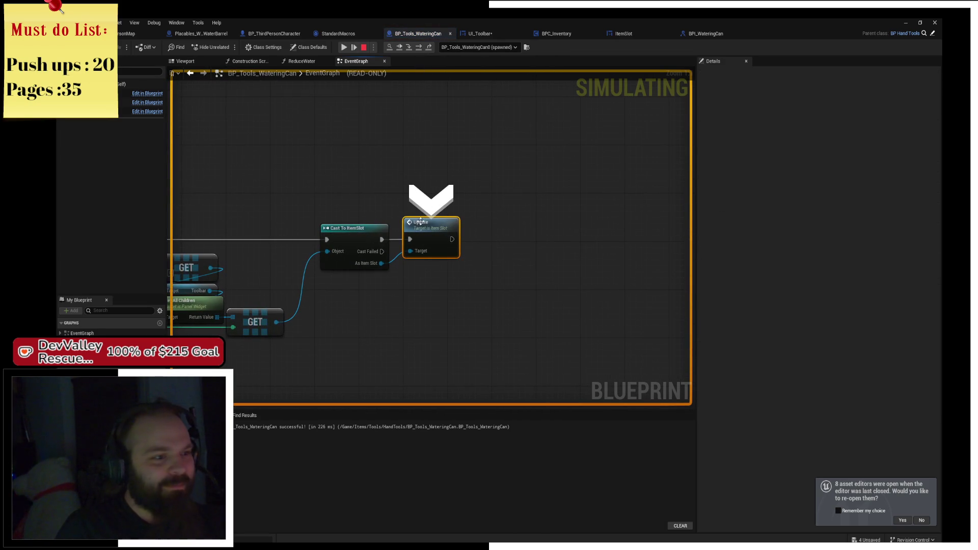
{"action": "left_click", "coordinate": [408, 51]}
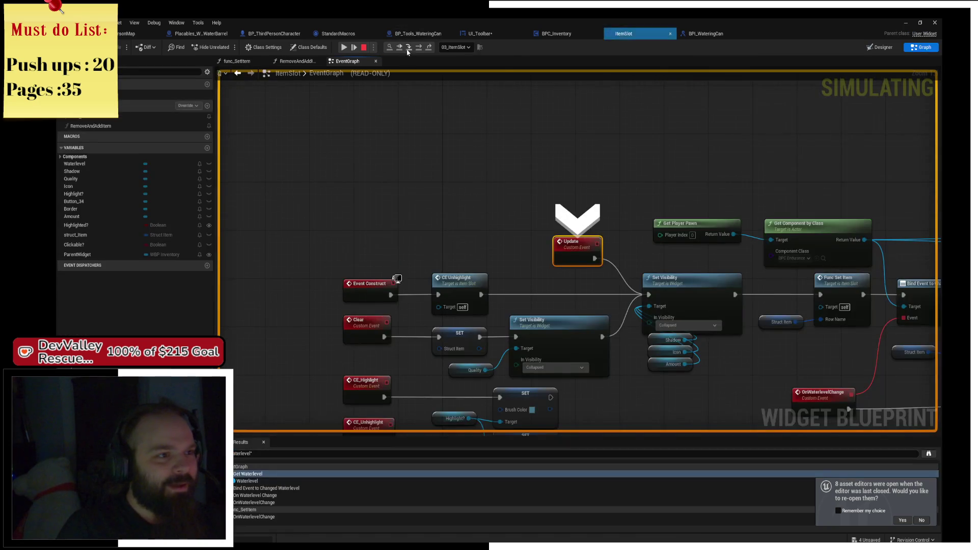
Step: Step into ItemSlot's Update, past On Waterlevel Change and the Branch, to the water bar's Set Percent
{"action": "left_click", "coordinate": [420, 48]}
{"action": "left_click", "coordinate": [419, 48]}
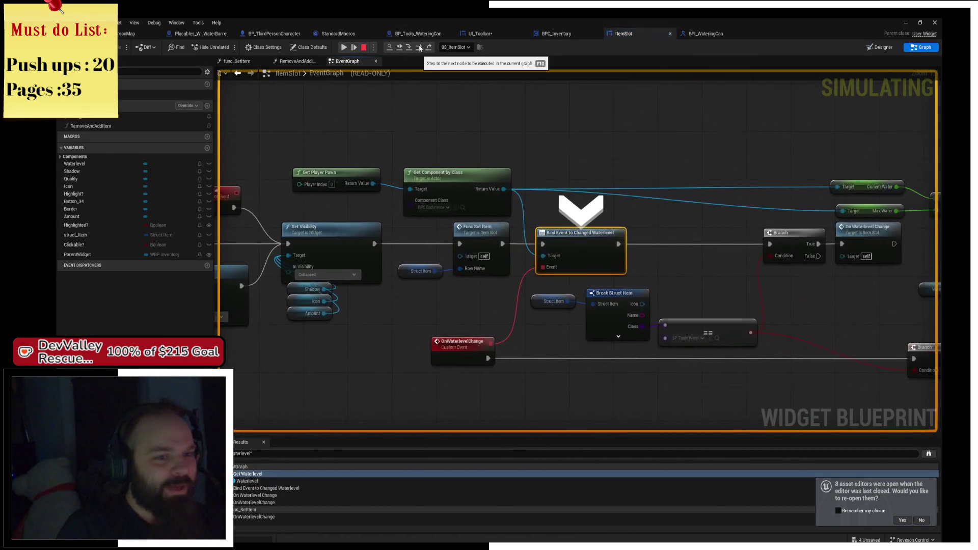
{"action": "left_click", "coordinate": [419, 48]}
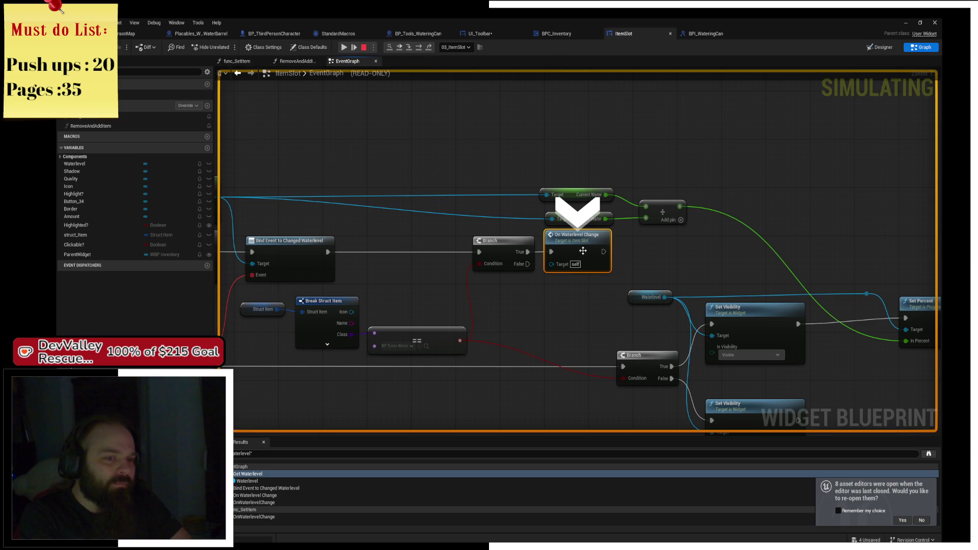
{"action": "left_click", "coordinate": [419, 48]}
{"action": "left_click", "coordinate": [419, 48]}
{"action": "left_click", "coordinate": [419, 47]}
{"action": "left_click", "coordinate": [419, 48]}
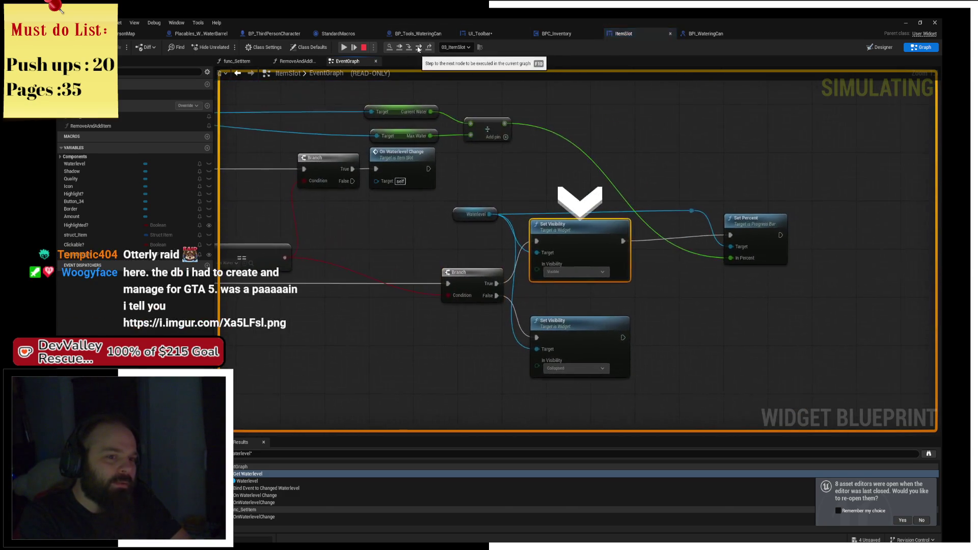
{"action": "left_click", "coordinate": [419, 47]}
{"action": "mouse_move", "coordinate": [625, 173]}
{"action": "left_mouse_down"}
{"action": "mouse_move", "coordinate": [668, 179]}
{"action": "mouse_move", "coordinate": [679, 214]}
{"action": "mouse_move", "coordinate": [711, 232]}
{"action": "left_mouse_up"}
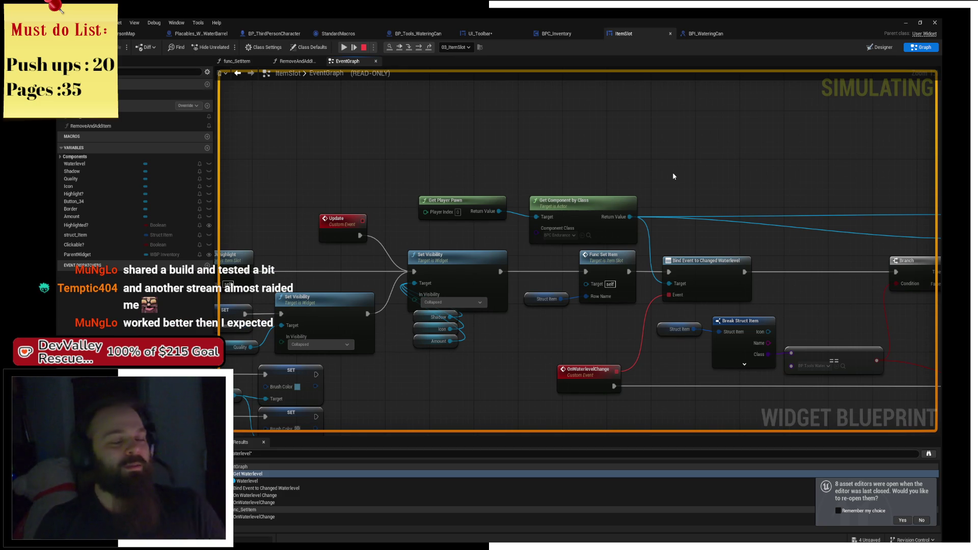
Step: Add a Get Current Tool in Hand node from Get Player Pawn's output
{"action": "mouse_move", "coordinate": [673, 172]}
{"action": "left_mouse_down"}
{"action": "mouse_move", "coordinate": [481, 183]}
{"action": "mouse_move", "coordinate": [551, 171]}
{"action": "left_mouse_up"}
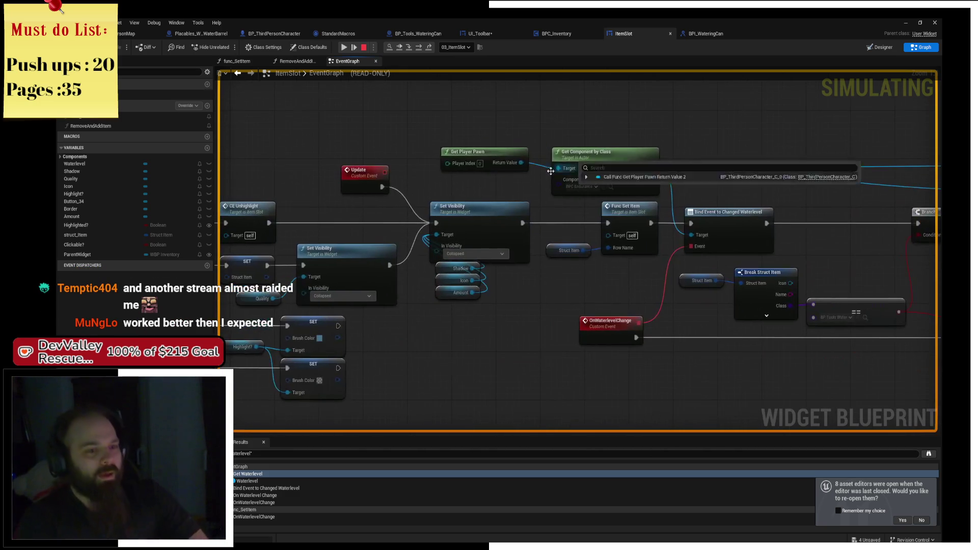
{"action": "mouse_move", "coordinate": [518, 163]}
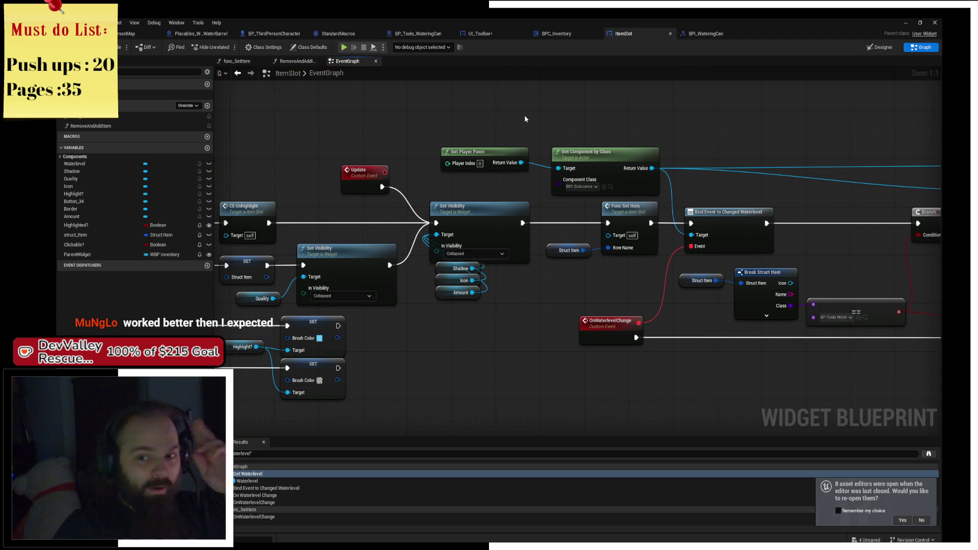
{"action": "left_click_drag", "start_coordinate": [521, 163], "coordinate": [562, 106]}
{"action": "type", "text": "get"}
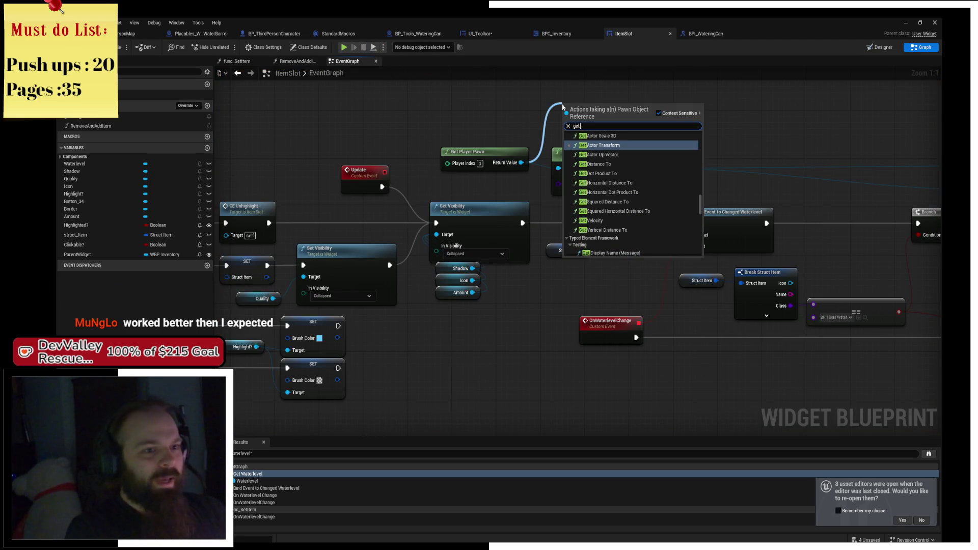
{"action": "type", "text": " compone"}
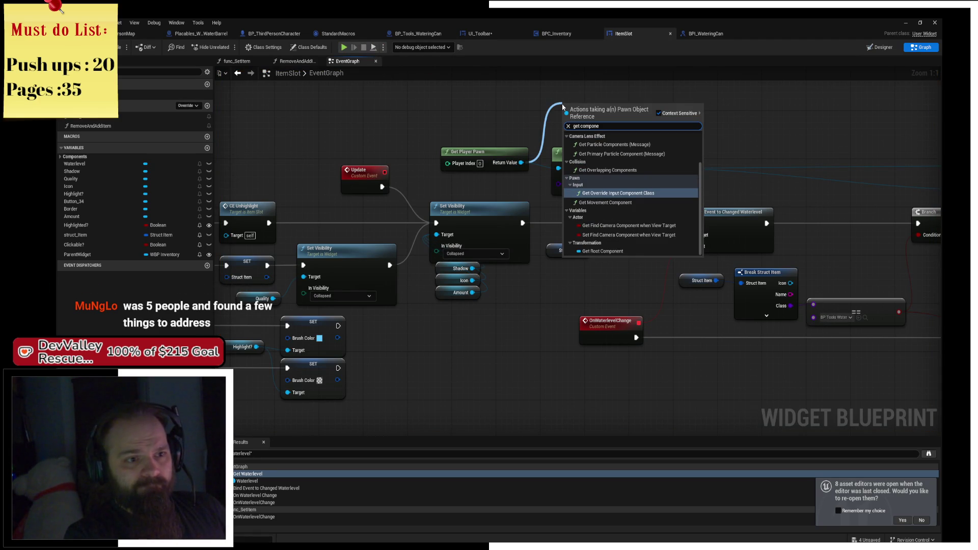
{"action": "key", "text": "BackSpace"}
{"action": "key", "text": "BackSpace"}
{"action": "key", "text": "BackSpace"}
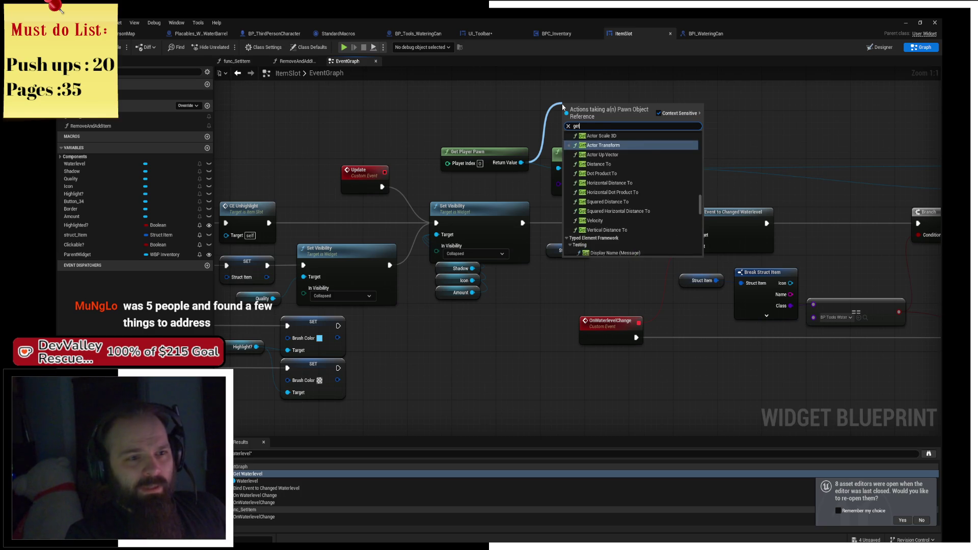
{"action": "type", "text": "tool i"}
{"action": "key", "text": "Return"}
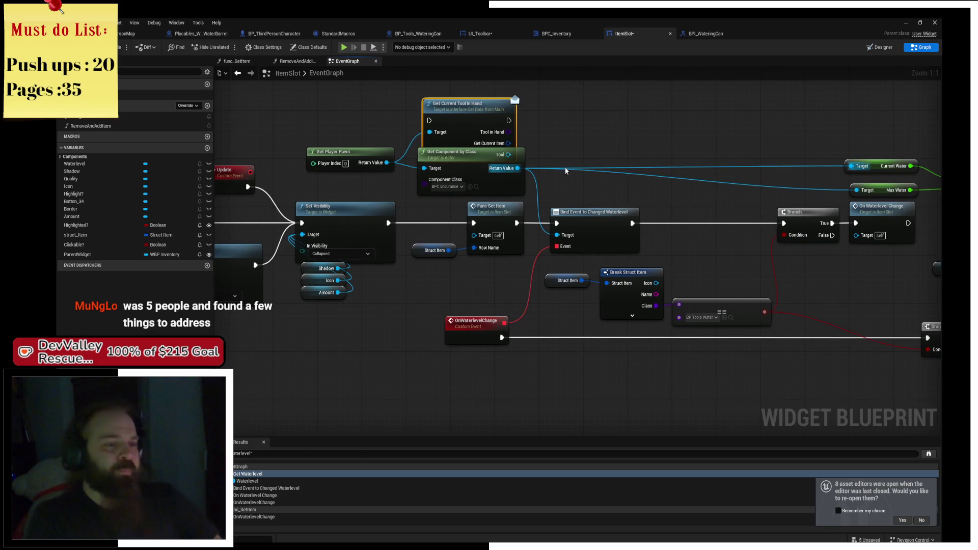
Step: Move the binding, visibility and Struct Item nodes right to make room, and save ItemSlot
{"action": "left_click_drag", "start_coordinate": [642, 162], "coordinate": [541, 156]}
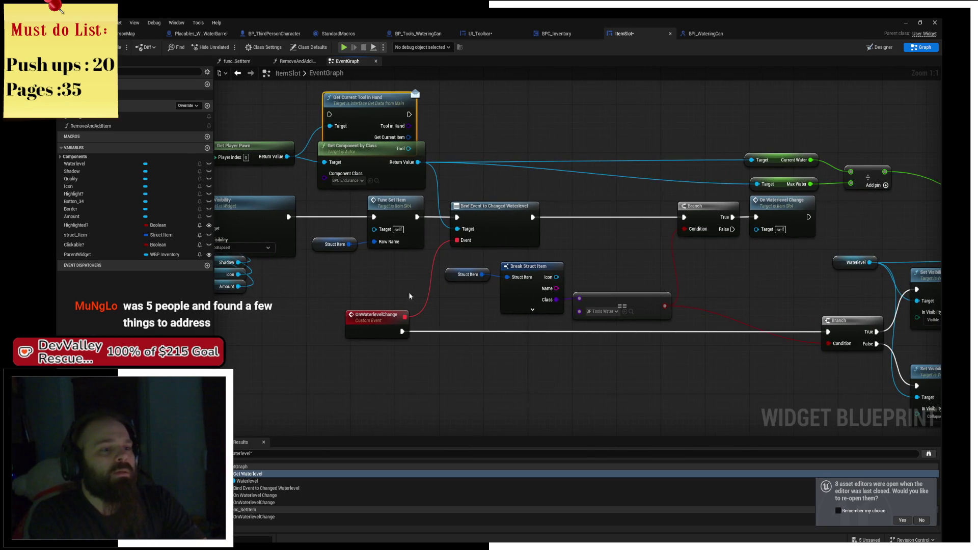
{"action": "mouse_move", "coordinate": [360, 298]}
{"action": "left_mouse_down"}
{"action": "mouse_move", "coordinate": [624, 395]}
{"action": "mouse_move", "coordinate": [662, 357]}
{"action": "mouse_move", "coordinate": [776, 358]}
{"action": "mouse_move", "coordinate": [717, 373]}
{"action": "left_mouse_up"}
{"action": "scroll", "coordinate": [662, 357], "scroll_direction": "down", "scroll_amount": 2}
{"action": "left_click_drag", "start_coordinate": [405, 220], "coordinate": [554, 210]}
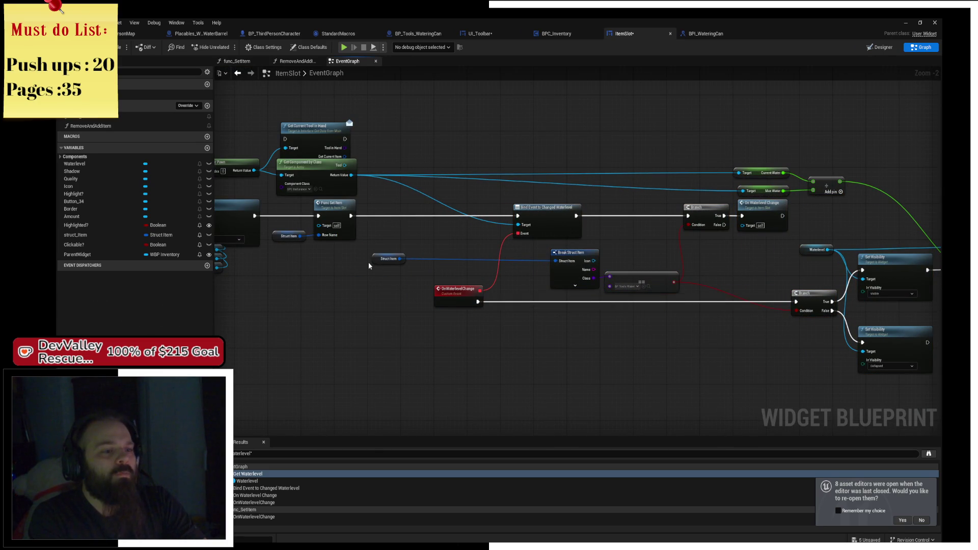
{"action": "left_click_drag", "start_coordinate": [379, 261], "coordinate": [516, 261]}
{"action": "key", "text": "ctrl+s"}
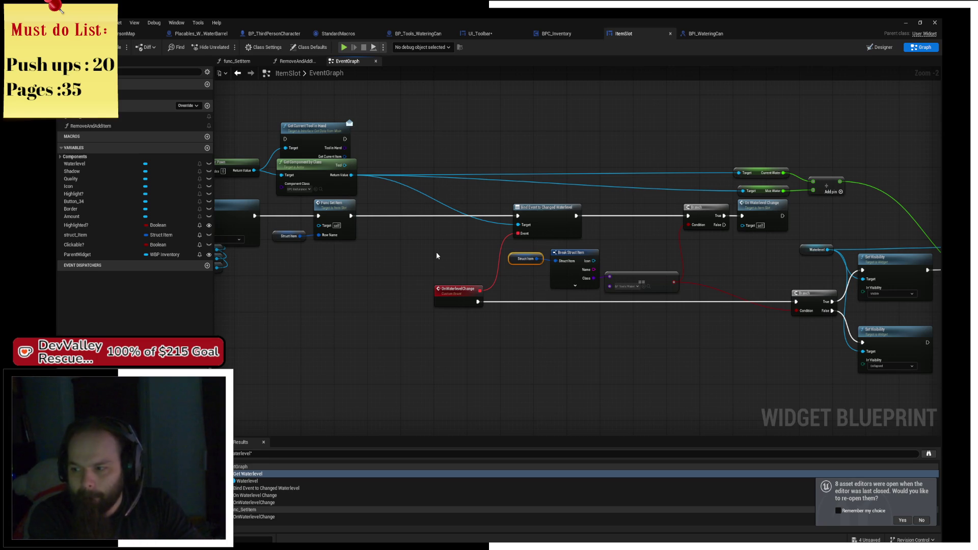
Step: Place Get Current Tool in Hand in the gap and run it after Func Set Item
{"action": "mouse_move", "coordinate": [375, 131]}
{"action": "left_mouse_down"}
{"action": "mouse_move", "coordinate": [474, 213]}
{"action": "mouse_move", "coordinate": [462, 209]}
{"action": "left_mouse_up"}
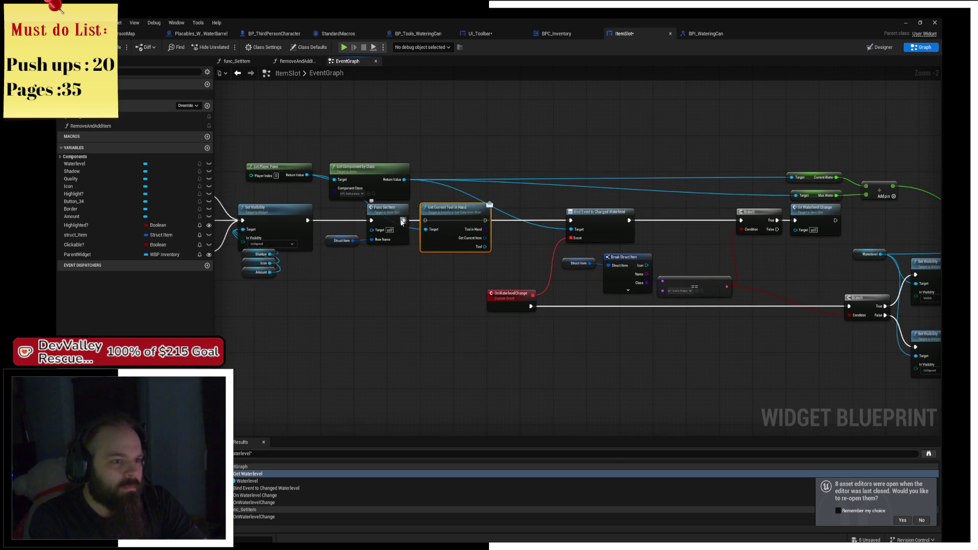
{"action": "left_click_drag", "start_coordinate": [404, 220], "coordinate": [426, 220]}
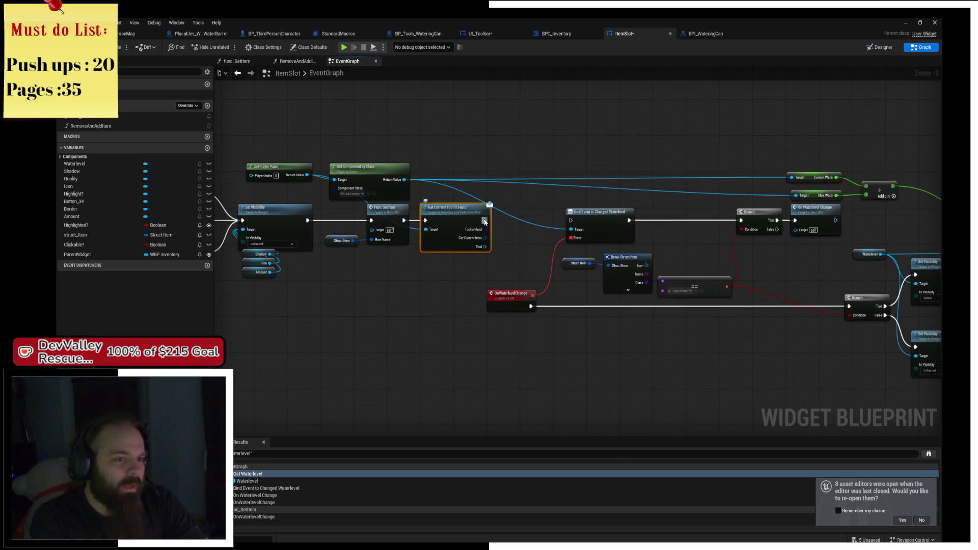
{"action": "left_click_drag", "start_coordinate": [485, 220], "coordinate": [571, 220]}
Step: Cast the Tool output to BP_Tools_WateringCan and run Bind Event to Changed Waterlevel after it
{"action": "mouse_move", "coordinate": [495, 248]}
{"action": "left_mouse_down"}
{"action": "mouse_move", "coordinate": [424, 236]}
{"action": "mouse_move", "coordinate": [426, 253]}
{"action": "mouse_move", "coordinate": [468, 273]}
{"action": "left_mouse_up"}
{"action": "scroll", "coordinate": [424, 236], "scroll_direction": "up", "scroll_amount": 4}
{"action": "type", "text": "cast t"}
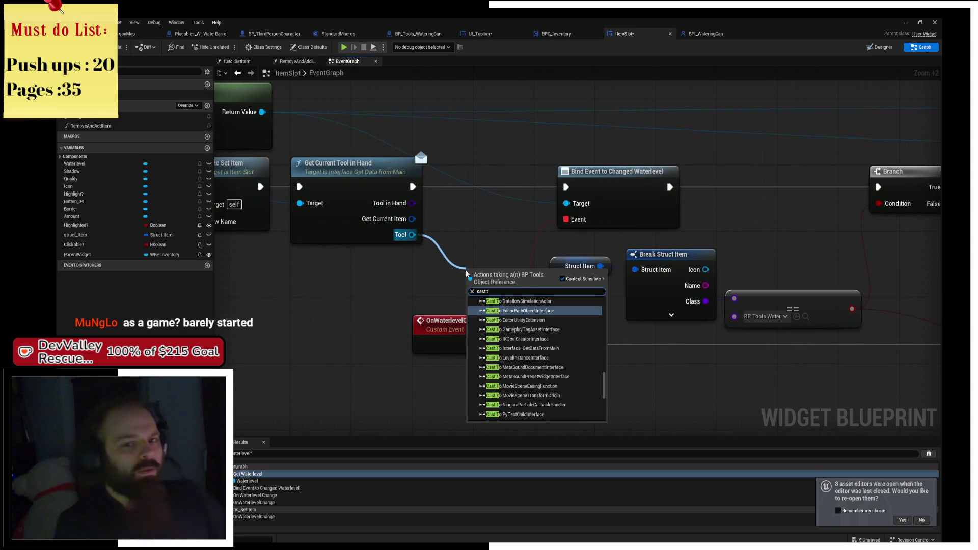
{"action": "type", "text": "o water"}
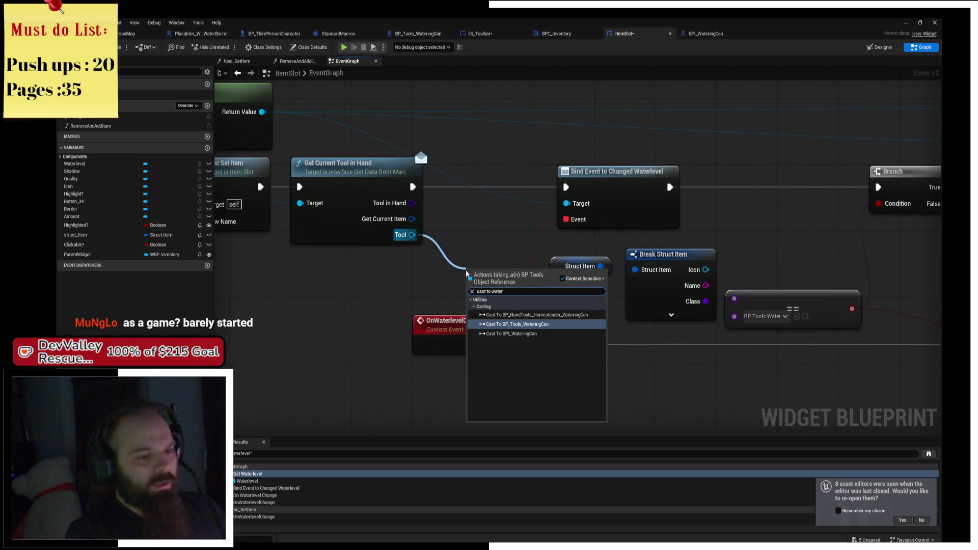
{"action": "key", "text": "Return"}
{"action": "mouse_move", "coordinate": [507, 277]}
{"action": "left_mouse_down"}
{"action": "mouse_move", "coordinate": [471, 172]}
{"action": "mouse_move", "coordinate": [471, 180]}
{"action": "left_mouse_up"}
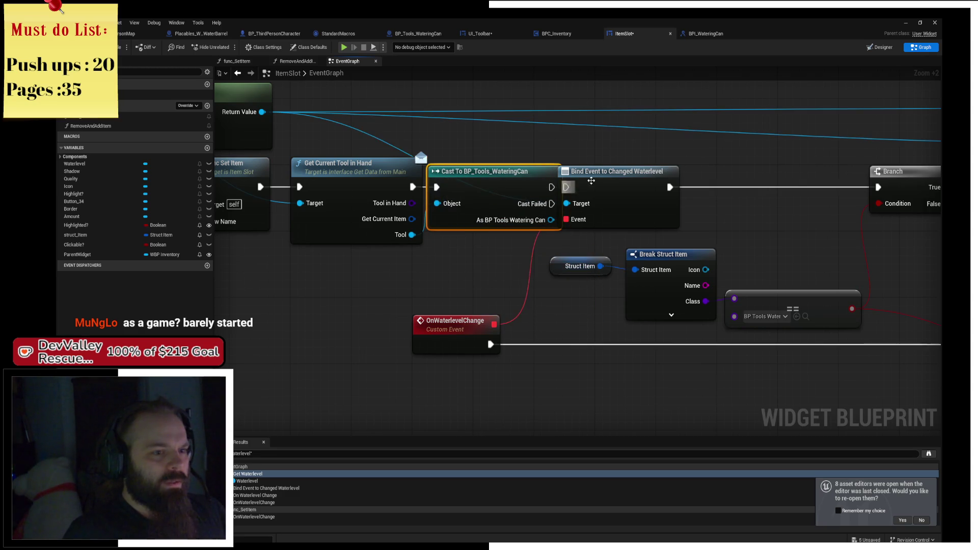
{"action": "left_click_drag", "start_coordinate": [591, 181], "coordinate": [629, 180]}
{"action": "mouse_move", "coordinate": [551, 188]}
{"action": "left_mouse_down"}
{"action": "mouse_move", "coordinate": [604, 188]}
{"action": "mouse_move", "coordinate": [454, 167]}
{"action": "left_mouse_up"}
{"action": "scroll", "coordinate": [433, 180], "scroll_direction": "down", "scroll_amount": 2}
{"action": "left_click_drag", "start_coordinate": [522, 206], "coordinate": [691, 249]}
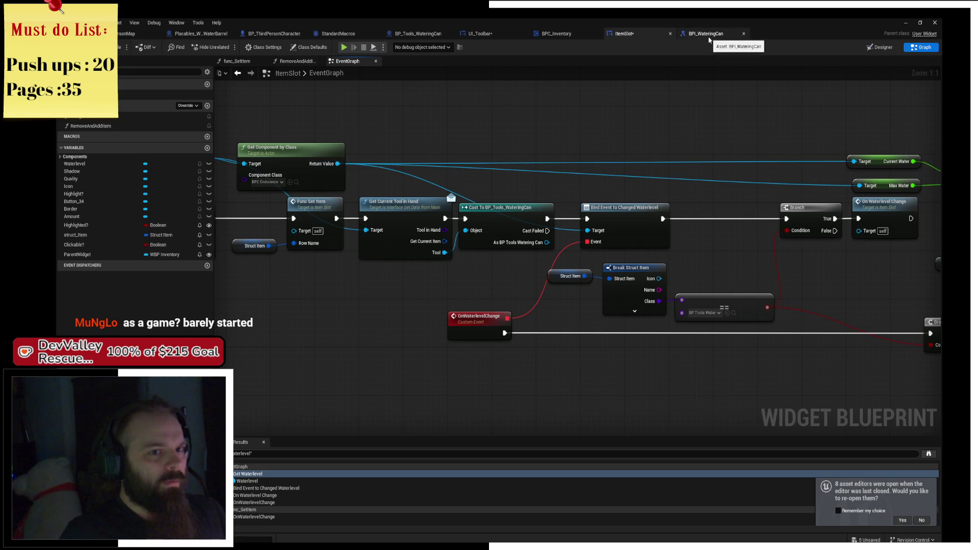
Step: Check the BPI_WateringCan interface, then find the Get All Widgets Of Class chain in the watering can graph
{"action": "left_click", "coordinate": [709, 39]}
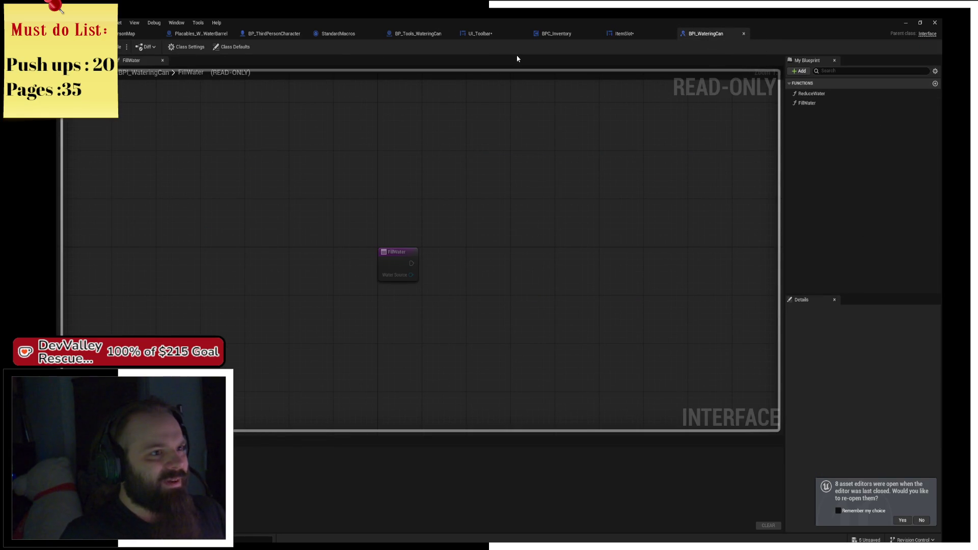
{"action": "left_click", "coordinate": [418, 34]}
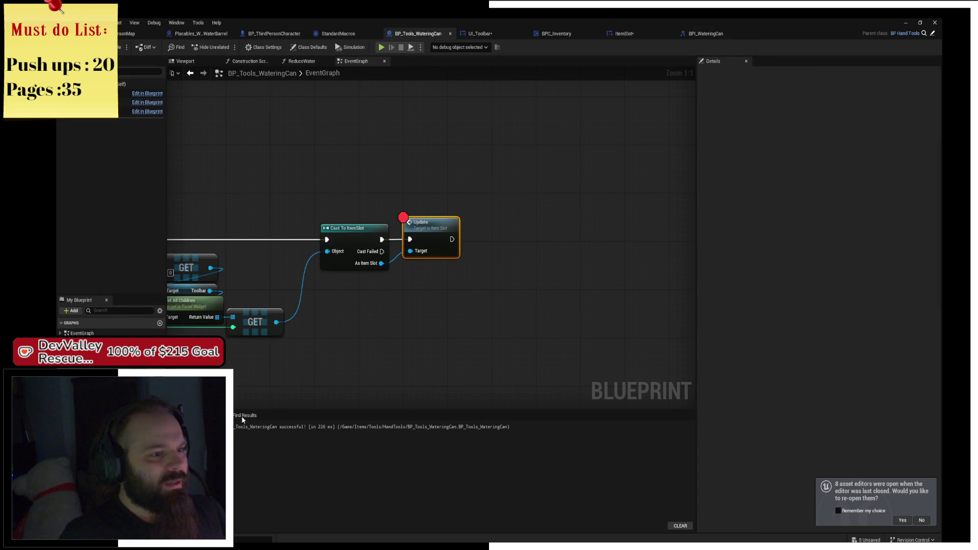
{"action": "mouse_move", "coordinate": [384, 326]}
{"action": "left_mouse_down"}
{"action": "mouse_move", "coordinate": [512, 283]}
{"action": "mouse_move", "coordinate": [715, 243]}
{"action": "left_mouse_up"}
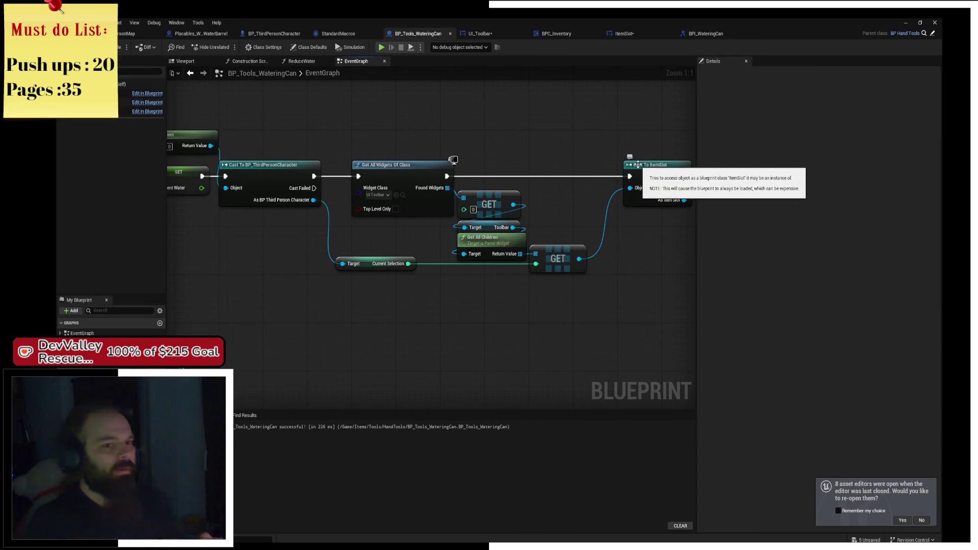
{"action": "left_click_drag", "start_coordinate": [499, 168], "coordinate": [679, 167]}
{"action": "scroll", "coordinate": [319, 253], "scroll_direction": "down", "scroll_amount": 3}
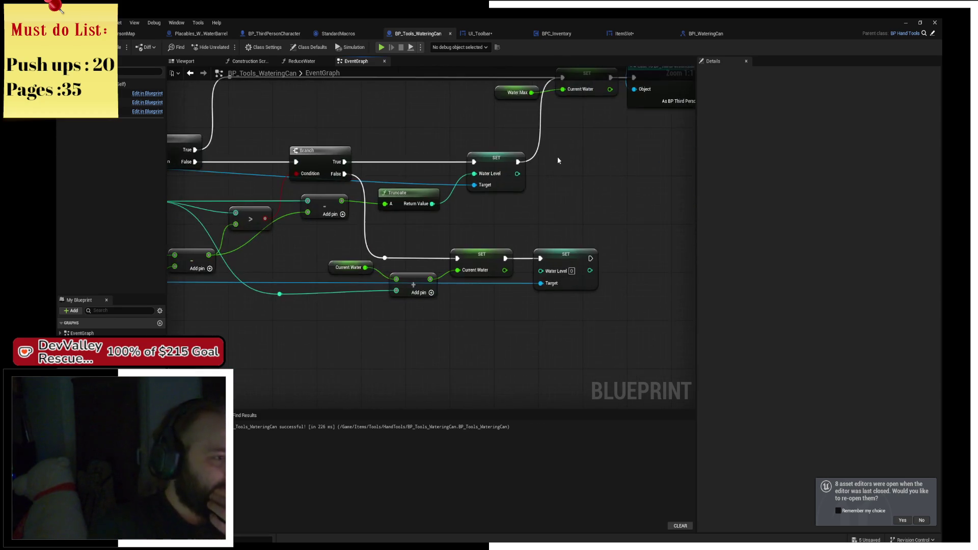
Step: Delete the Get All Widgets, Cast To ItemSlot and Update nodes, then add a new event dispatcher
{"action": "left_click_drag", "start_coordinate": [341, 261], "coordinate": [284, 261]}
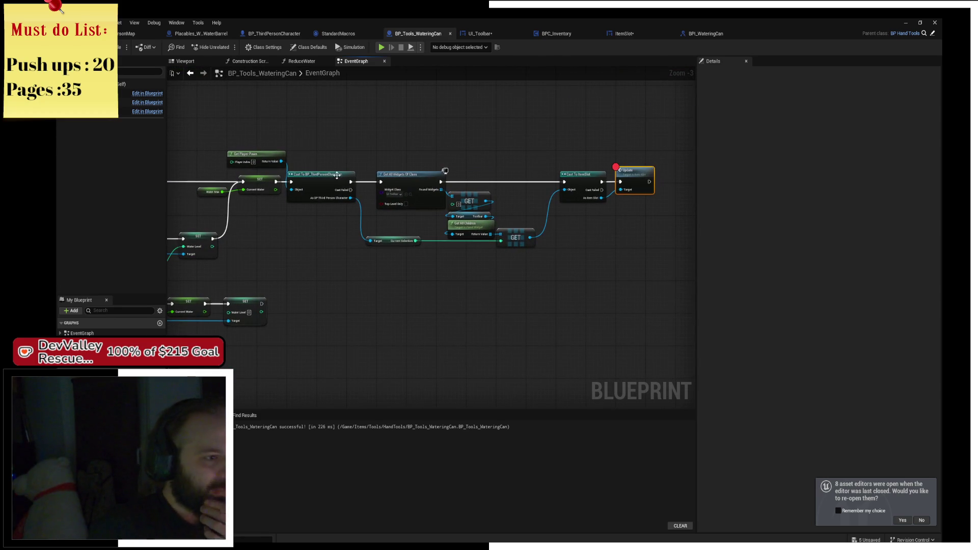
{"action": "mouse_move", "coordinate": [231, 134]}
{"action": "left_mouse_down"}
{"action": "mouse_move", "coordinate": [325, 151]}
{"action": "mouse_move", "coordinate": [415, 240]}
{"action": "mouse_move", "coordinate": [666, 280]}
{"action": "left_mouse_up"}
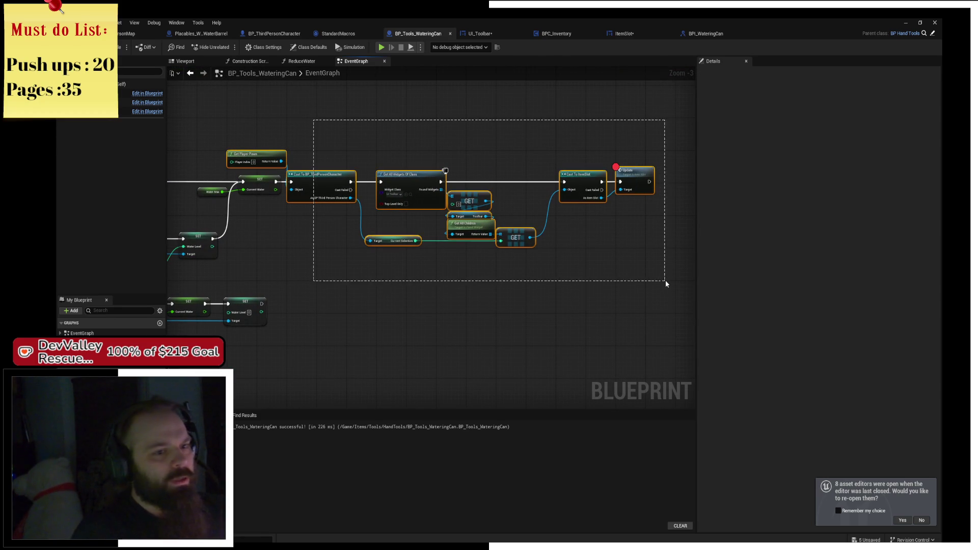
{"action": "key", "text": "Delete"}
{"action": "scroll", "coordinate": [448, 225], "scroll_direction": "up", "scroll_amount": 2}
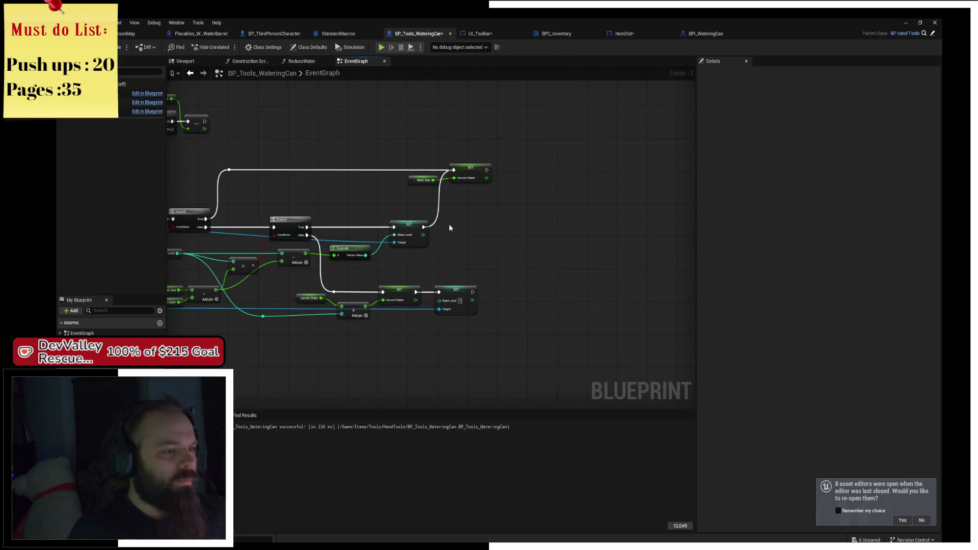
{"action": "scroll", "coordinate": [329, 259], "scroll_direction": "down", "scroll_amount": 2}
{"action": "scroll", "coordinate": [287, 266], "scroll_direction": "up", "scroll_amount": 2}
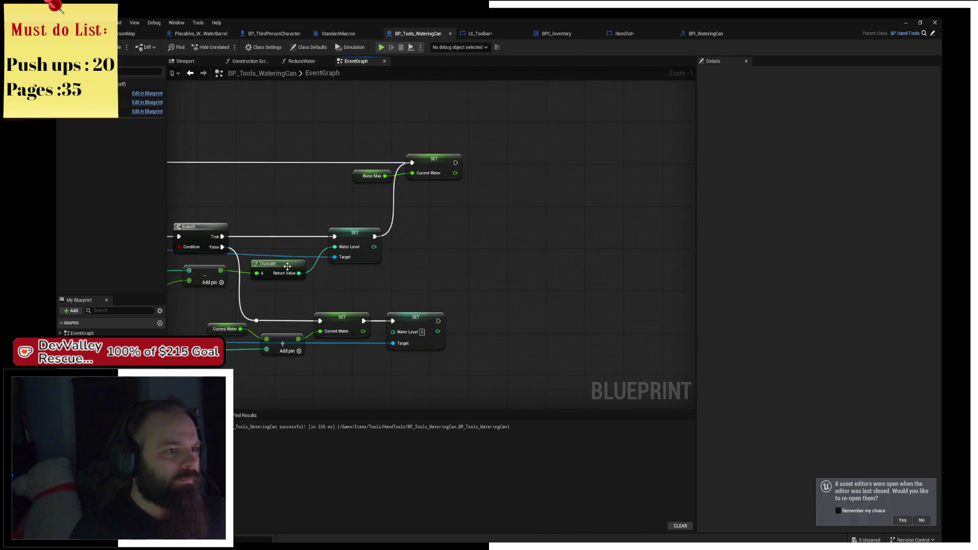
{"action": "scroll", "coordinate": [453, 280], "scroll_direction": "down", "scroll_amount": 2}
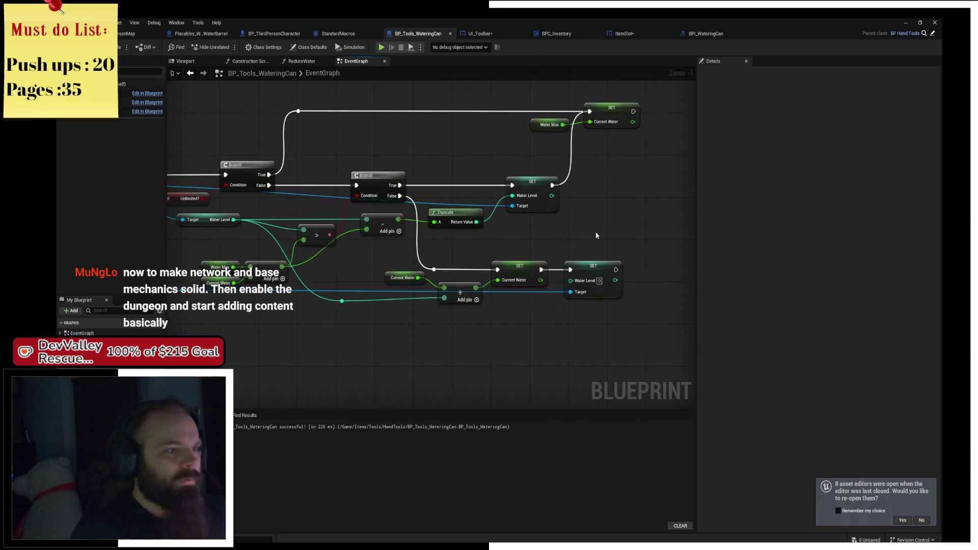
{"action": "scroll", "coordinate": [466, 248], "scroll_direction": "up", "scroll_amount": 2}
{"action": "left_click_drag", "start_coordinate": [466, 248], "coordinate": [351, 261]}
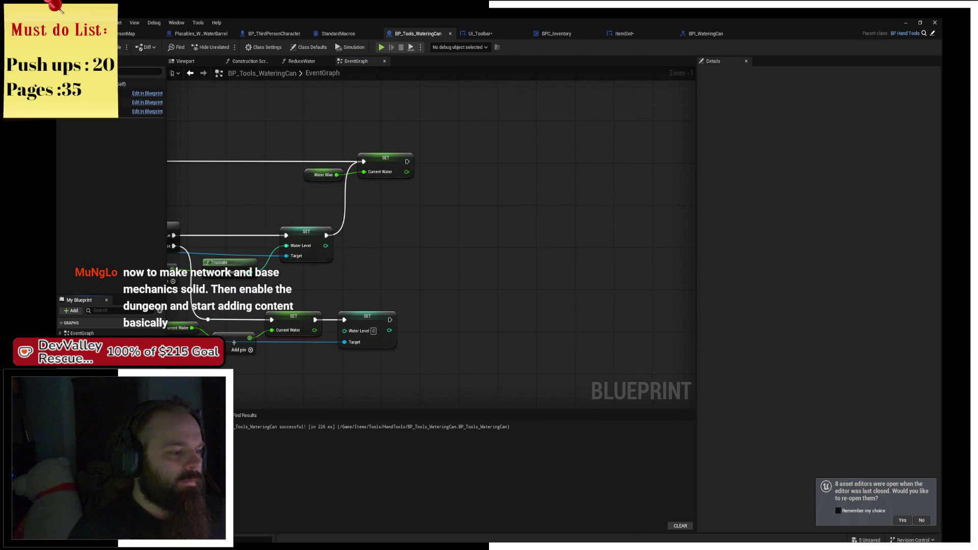
{"action": "left_click", "coordinate": [160, 403]}
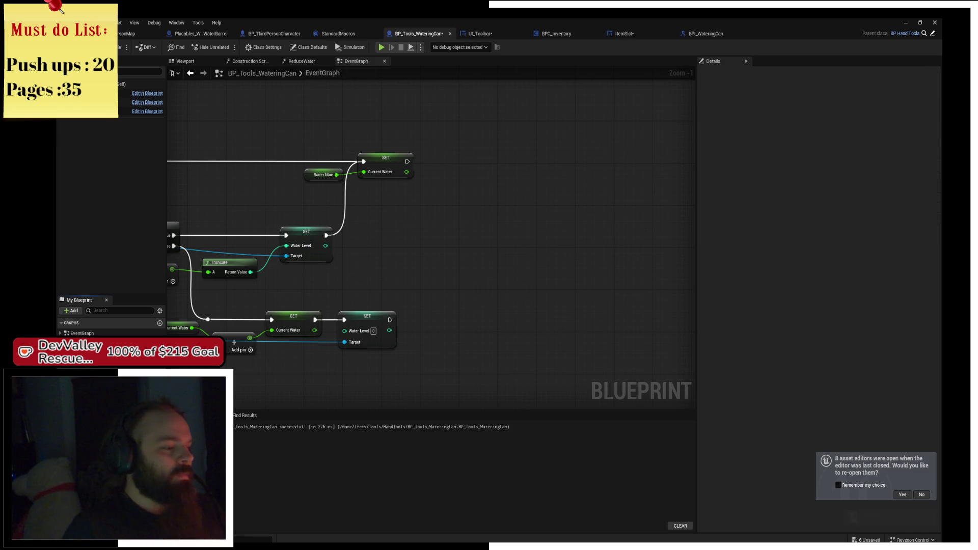
{"action": "left_click", "coordinate": [159, 408]}
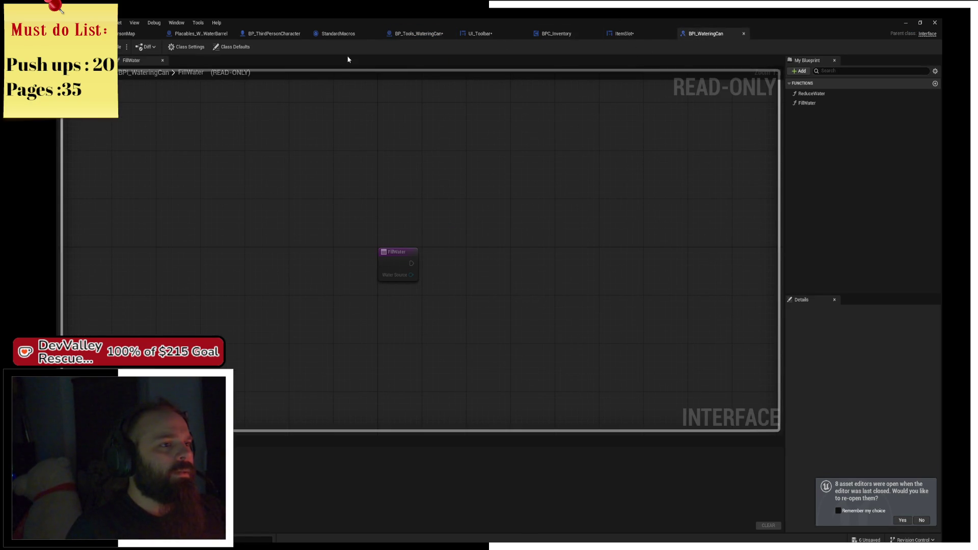
{"action": "left_click", "coordinate": [274, 33]}
{"action": "left_click", "coordinate": [425, 34]}
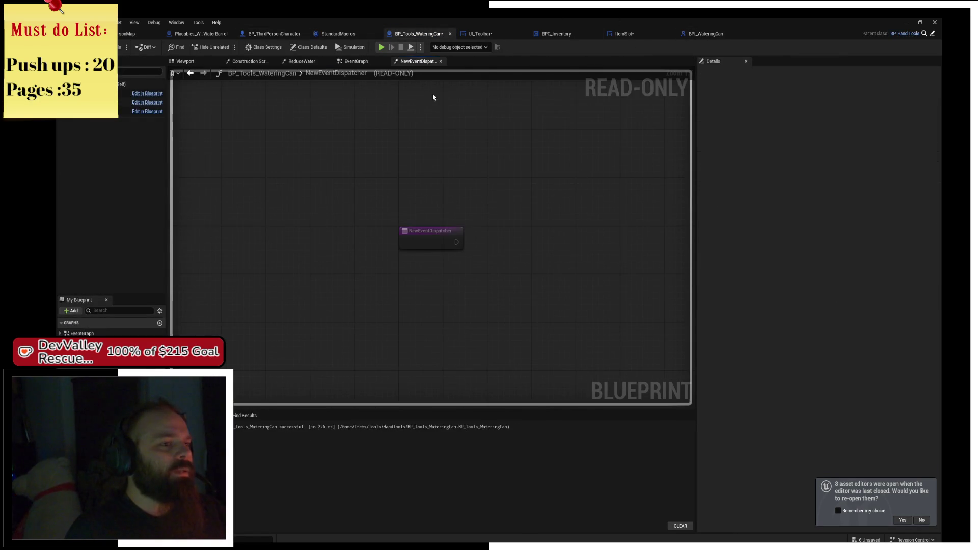
{"action": "left_click", "coordinate": [189, 33]}
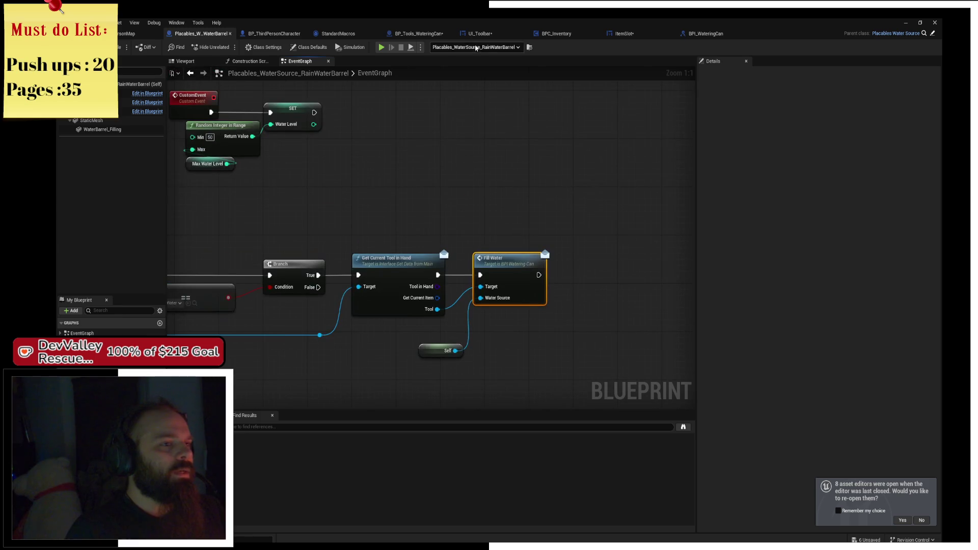
{"action": "left_click", "coordinate": [419, 34]}
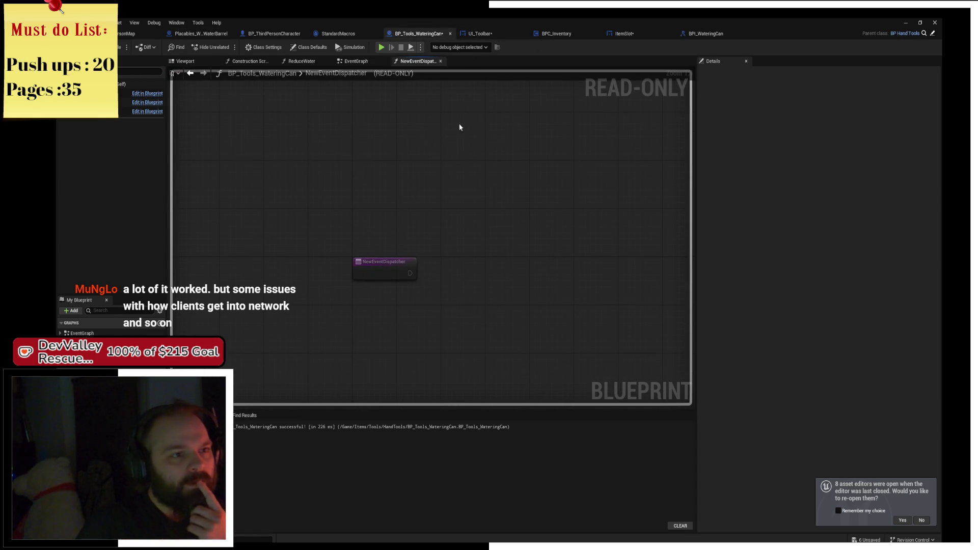
{"action": "left_click", "coordinate": [483, 34]}
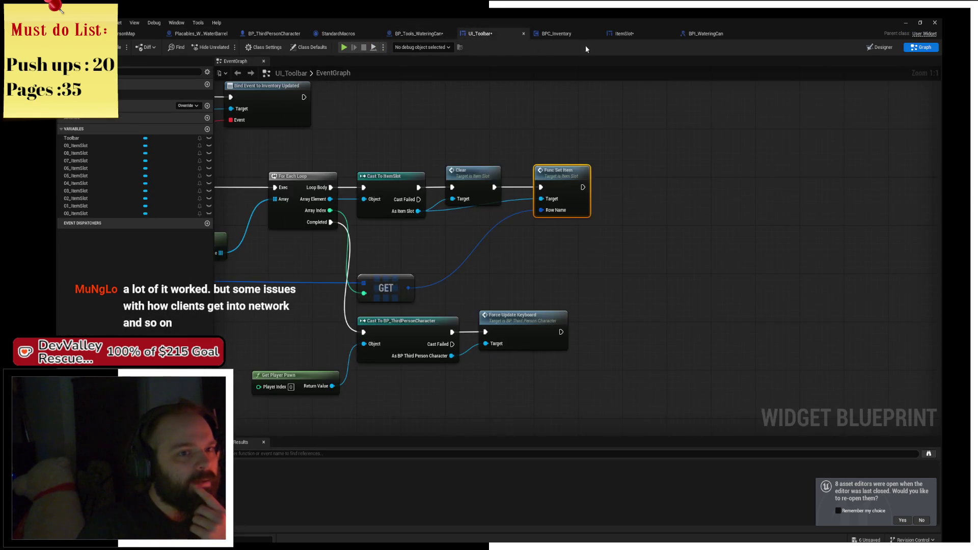
{"action": "scroll", "coordinate": [607, 169], "scroll_direction": "down", "scroll_amount": 2}
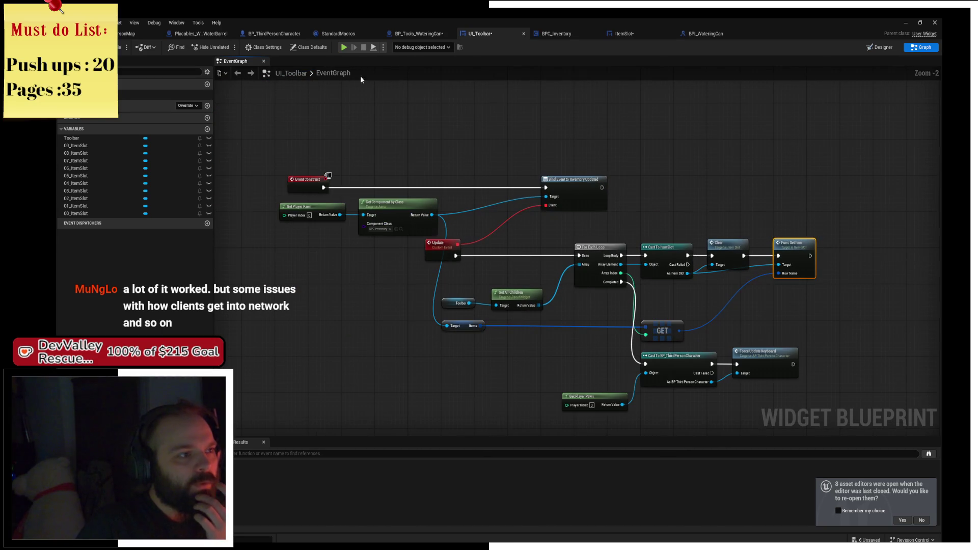
{"action": "left_click", "coordinate": [414, 34]}
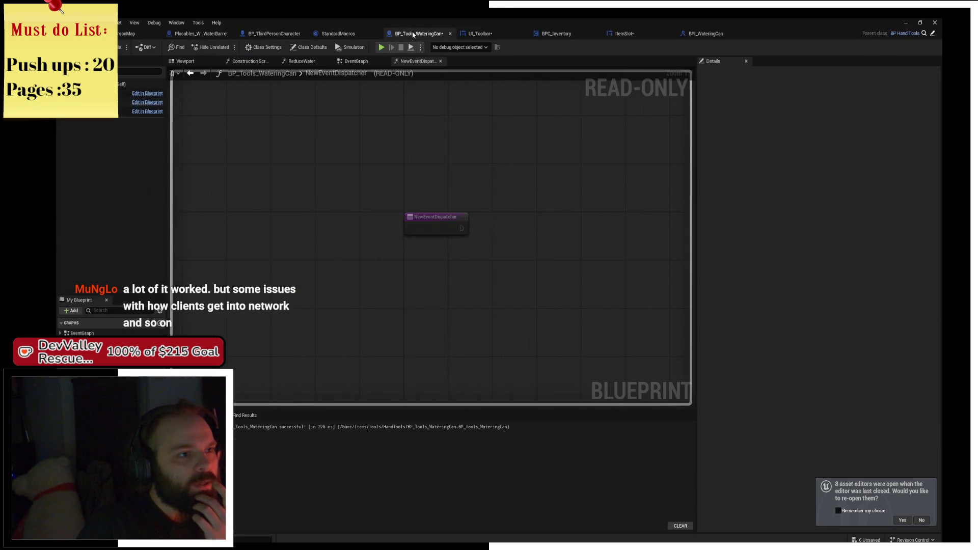
{"action": "left_click", "coordinate": [356, 61]}
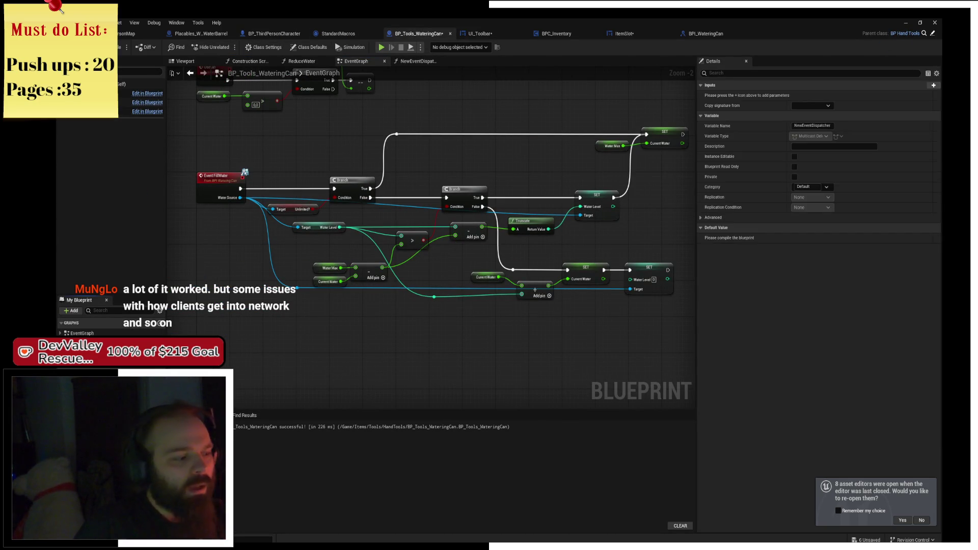
{"action": "mouse_move", "coordinate": [509, 179]}
{"action": "left_mouse_down"}
{"action": "mouse_move", "coordinate": [542, 294]}
{"action": "mouse_move", "coordinate": [575, 345]}
{"action": "mouse_move", "coordinate": [451, 168]}
{"action": "left_mouse_up"}
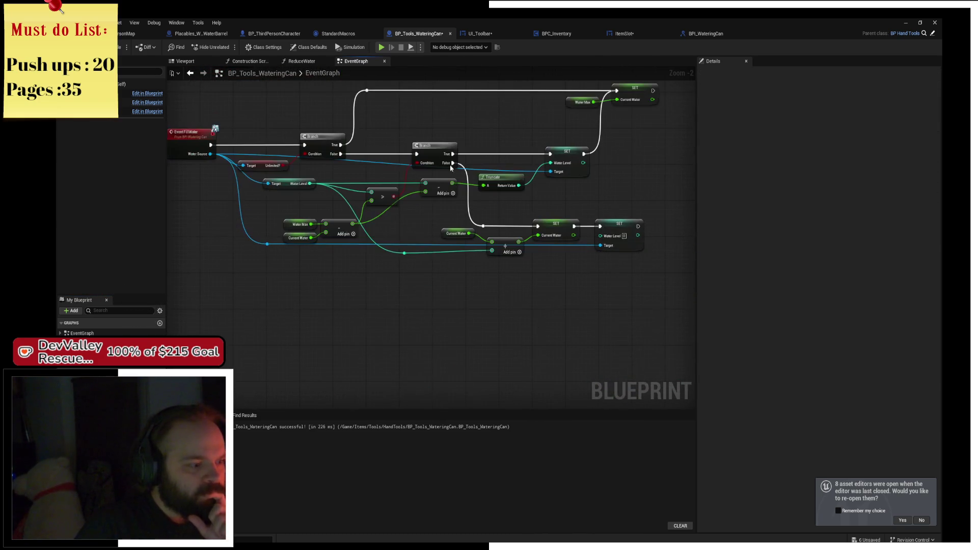
{"action": "left_click_drag", "start_coordinate": [578, 204], "coordinate": [437, 279]}
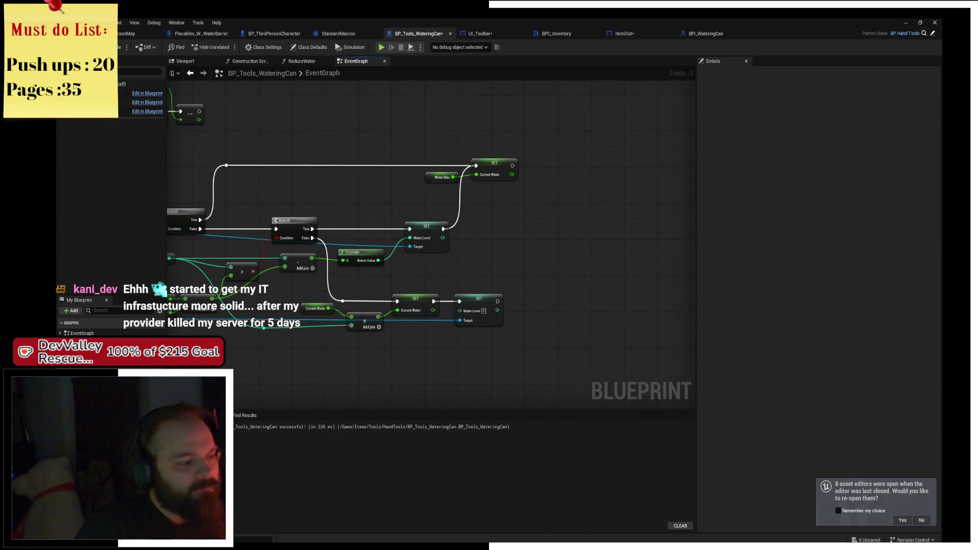
{"action": "left_click", "coordinate": [97, 449]}
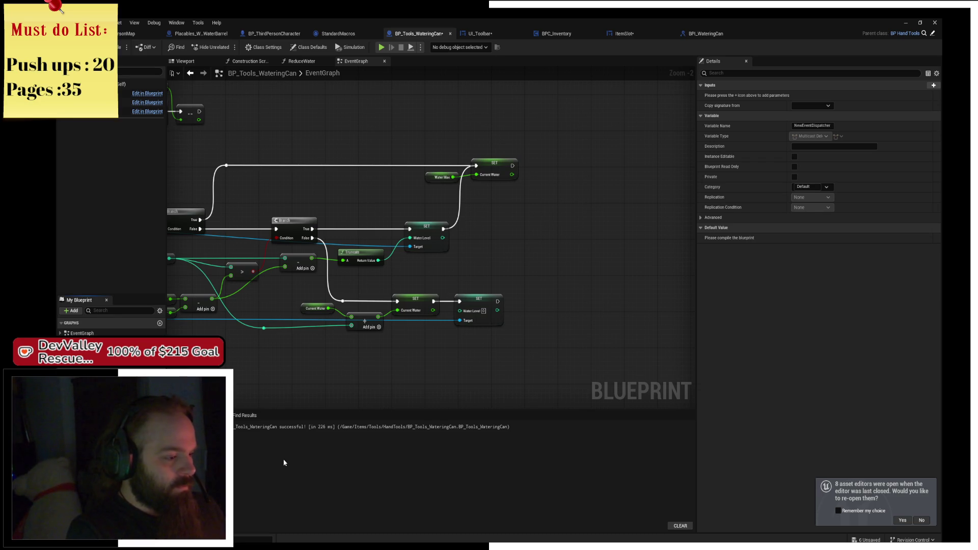
Step: Add a test Call WaterlevelChange node from a wire, then delete it
{"action": "mouse_move", "coordinate": [515, 273]}
{"action": "left_mouse_down"}
{"action": "mouse_move", "coordinate": [531, 192]}
{"action": "mouse_move", "coordinate": [566, 162]}
{"action": "mouse_move", "coordinate": [524, 168]}
{"action": "mouse_move", "coordinate": [542, 170]}
{"action": "left_mouse_up"}
{"action": "left_click", "coordinate": [570, 167]}
{"action": "key", "text": "Delete"}
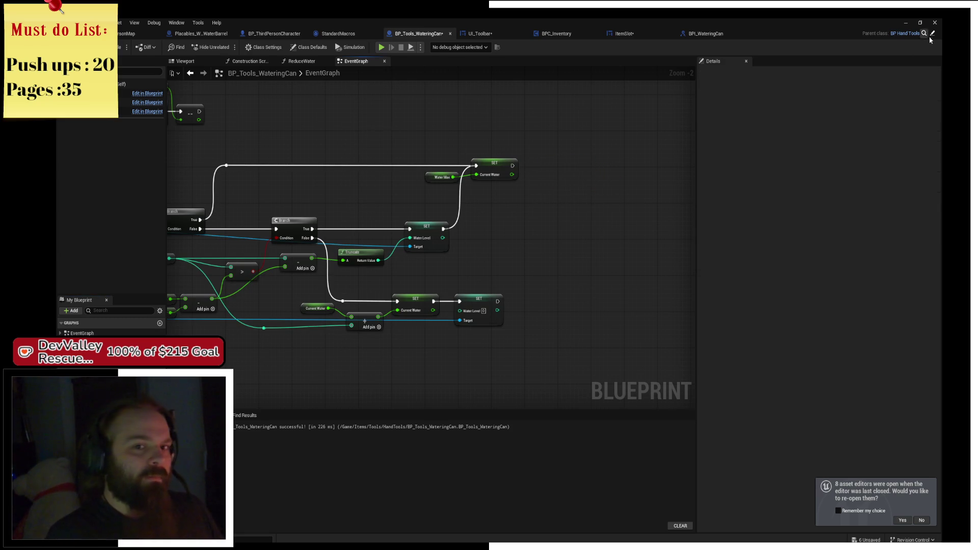
Step: Create an event dispatcher named WaterlevelChange in the parent BP_Tools blueprint
{"action": "left_click", "coordinate": [906, 33]}
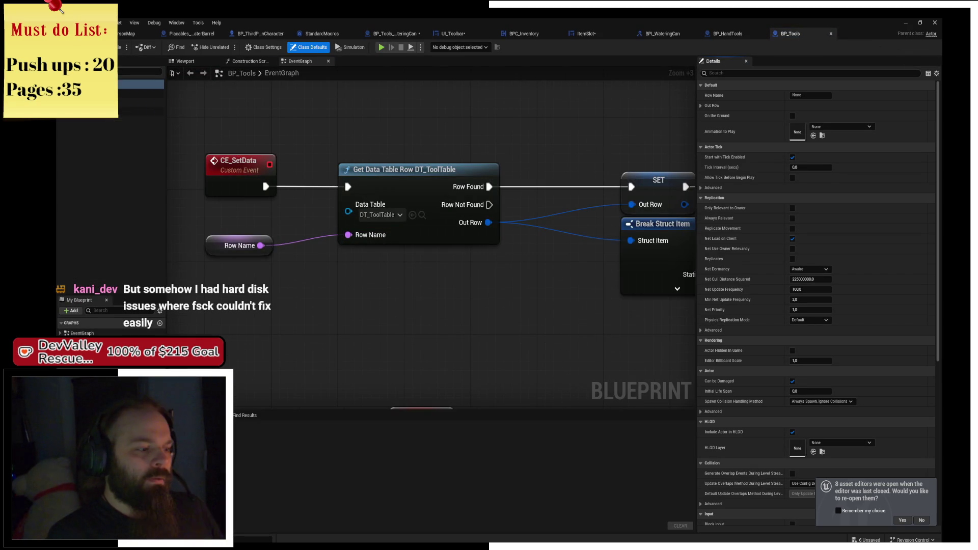
{"action": "left_click", "coordinate": [159, 310]}
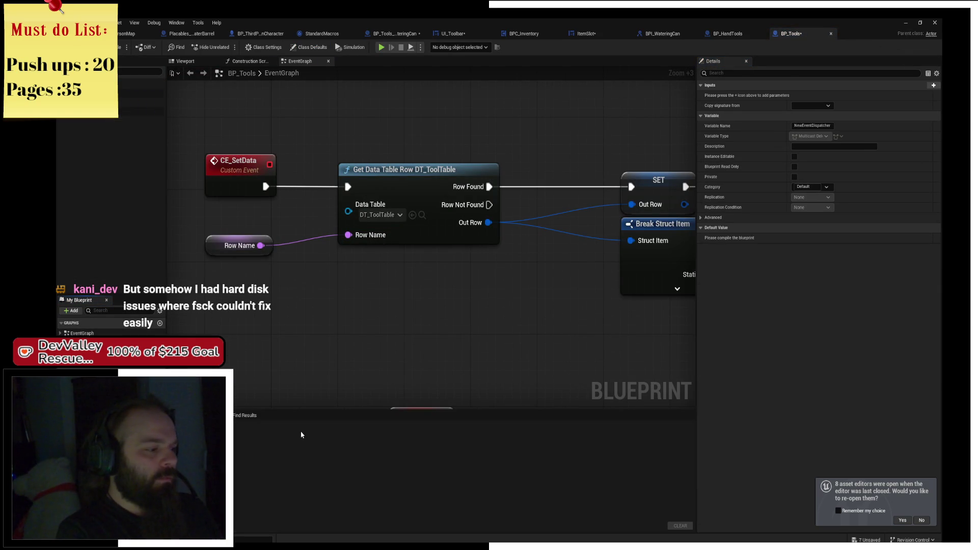
{"action": "type", "text": "WaterlevelChange"}
{"action": "key", "text": "Return"}
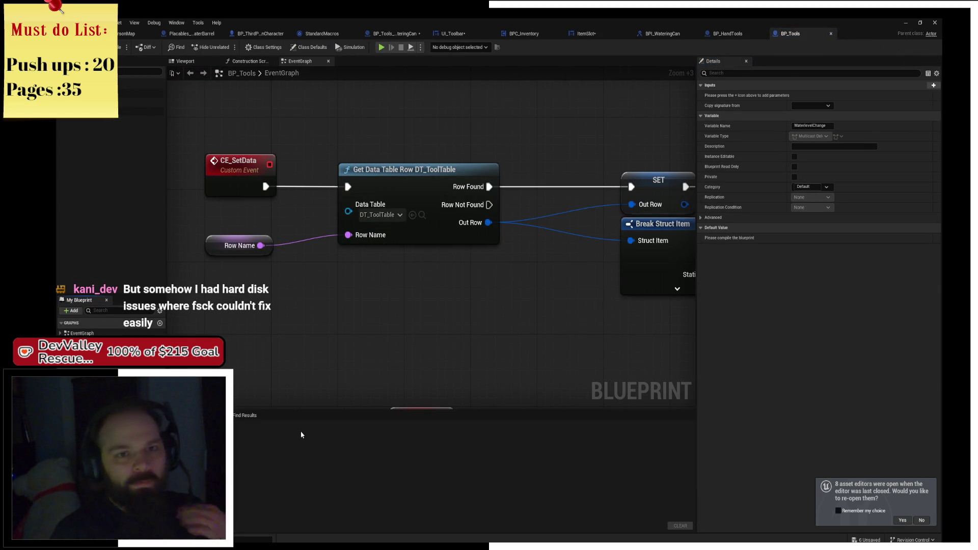
{"action": "left_click", "coordinate": [734, 33]}
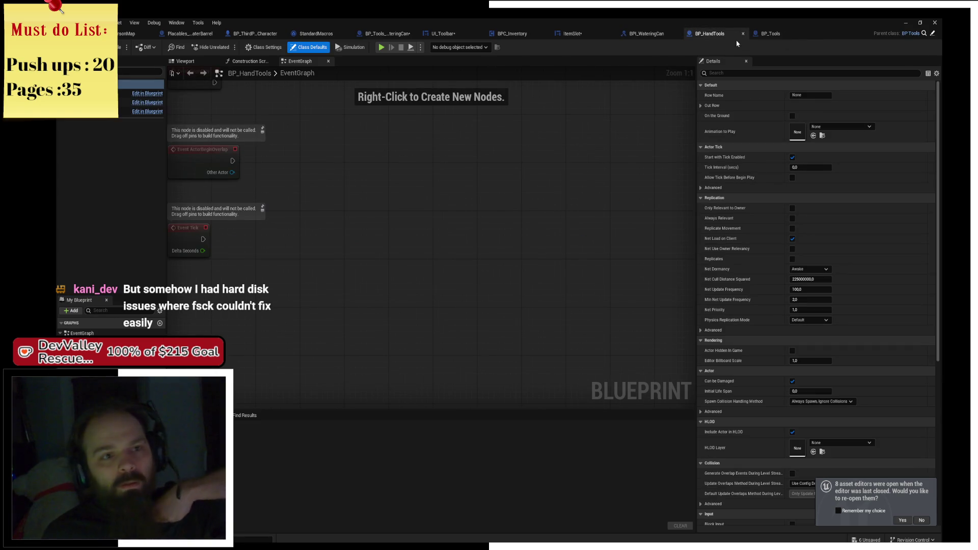
{"action": "left_click", "coordinate": [759, 34]}
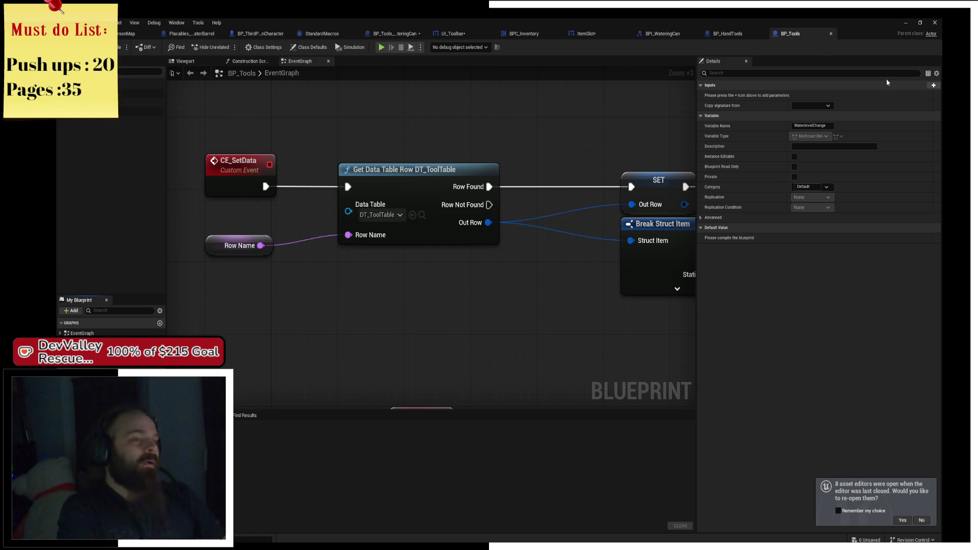
Step: Move the Static Mesh, SET, Break Struct Item and Set Static Mesh nodes left and save
{"action": "left_click_drag", "start_coordinate": [476, 205], "coordinate": [175, 193]}
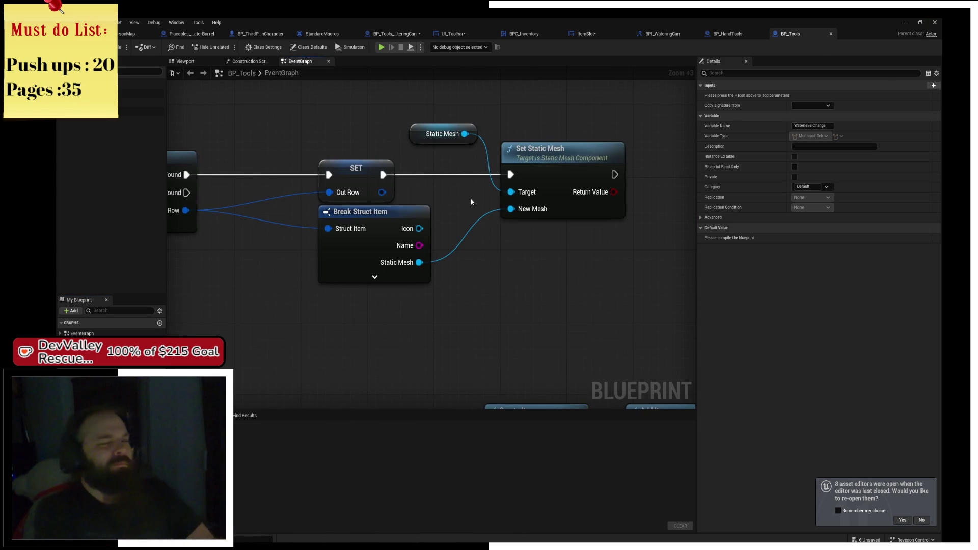
{"action": "left_click_drag", "start_coordinate": [323, 126], "coordinate": [521, 274]}
{"action": "left_click_drag", "start_coordinate": [377, 235], "coordinate": [269, 236]}
{"action": "left_click", "coordinate": [433, 267]}
{"action": "left_click_drag", "start_coordinate": [434, 267], "coordinate": [590, 256]}
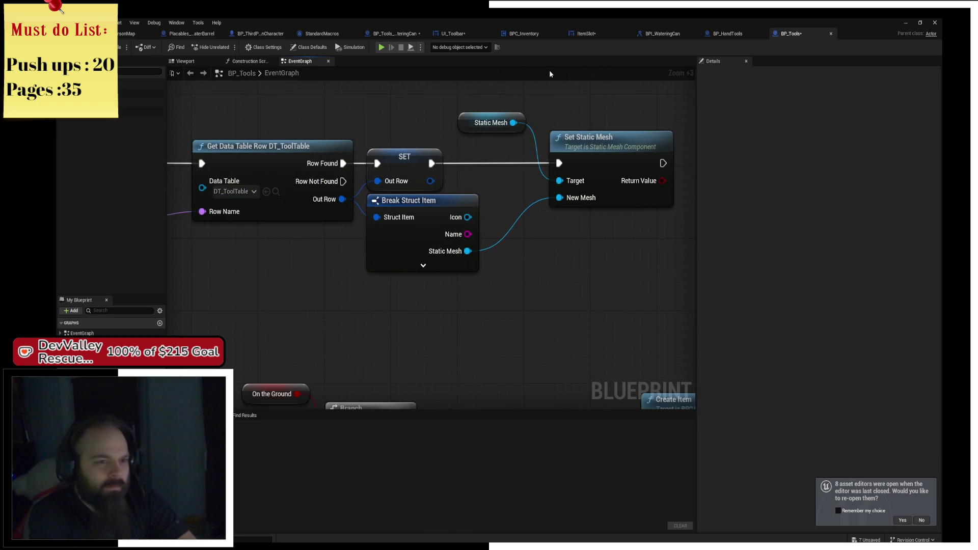
{"action": "mouse_move", "coordinate": [521, 113]}
{"action": "left_mouse_down"}
{"action": "mouse_move", "coordinate": [596, 142]}
{"action": "mouse_move", "coordinate": [544, 141]}
{"action": "left_mouse_up"}
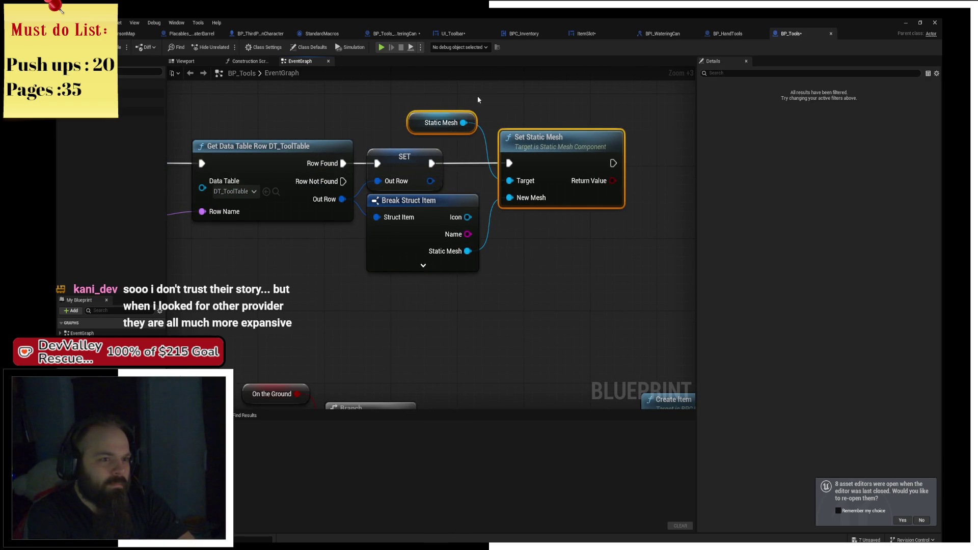
{"action": "left_click_drag", "start_coordinate": [478, 96], "coordinate": [543, 123]}
{"action": "key", "text": "ctrl+s"}
Step: Tuck the Static Mesh getter above the SET node near CE_SetData and save again
{"action": "mouse_move", "coordinate": [286, 143]}
{"action": "left_mouse_down"}
{"action": "mouse_move", "coordinate": [393, 141]}
{"action": "mouse_move", "coordinate": [446, 188]}
{"action": "left_mouse_up"}
{"action": "scroll", "coordinate": [393, 141], "scroll_direction": "down", "scroll_amount": 1}
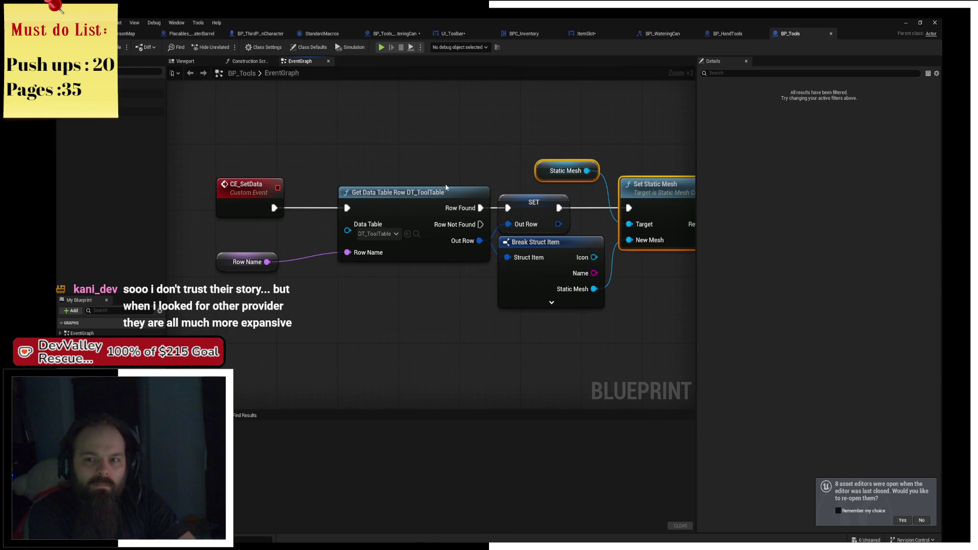
{"action": "mouse_move", "coordinate": [539, 177]}
{"action": "left_mouse_down"}
{"action": "mouse_move", "coordinate": [511, 177]}
{"action": "mouse_move", "coordinate": [560, 181]}
{"action": "mouse_move", "coordinate": [516, 193]}
{"action": "left_mouse_up"}
{"action": "left_click", "coordinate": [540, 180]}
{"action": "left_click", "coordinate": [612, 168]}
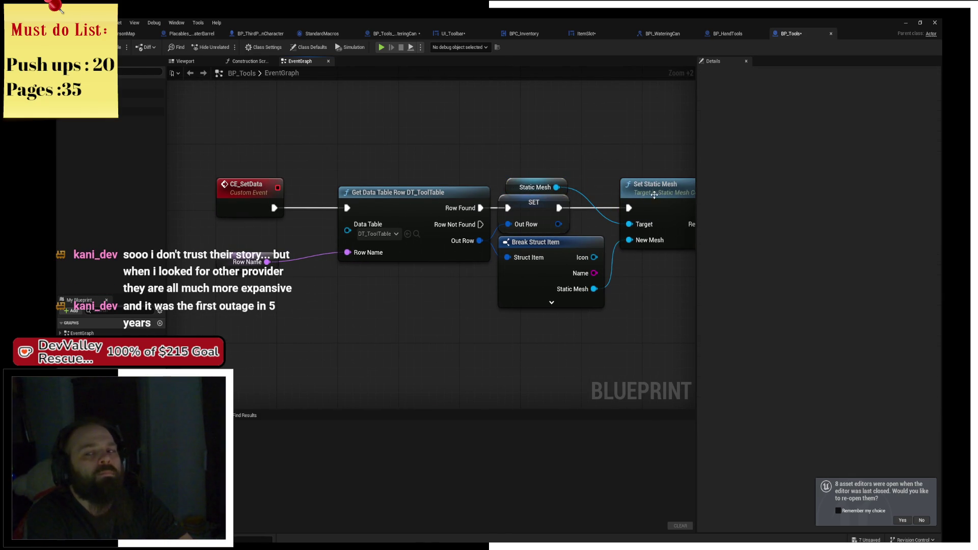
{"action": "key", "text": "ctrl+s"}
{"action": "scroll", "coordinate": [468, 201], "scroll_direction": "down", "scroll_amount": 2}
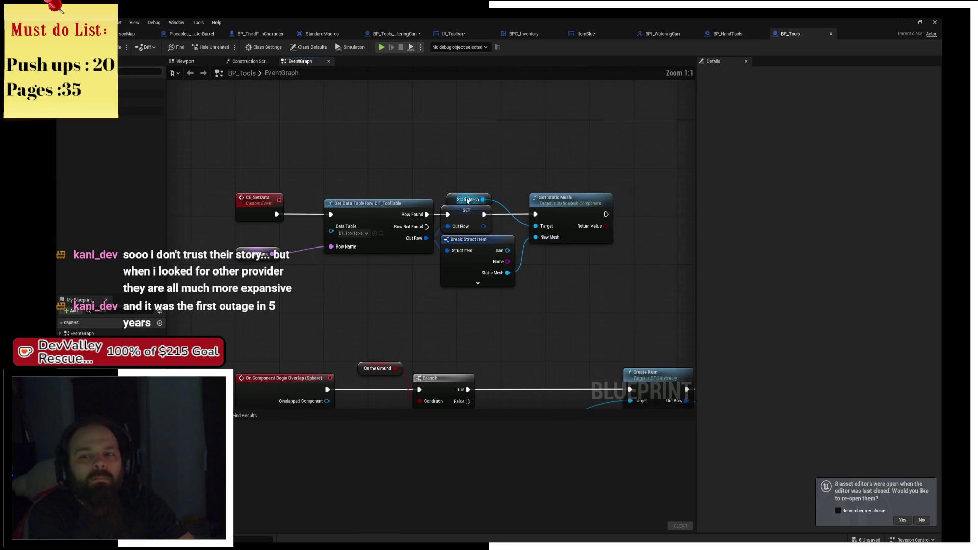
Step: Glance at BP_HandTools and BPI_WateringCan, then raise the Row Name node slightly in BP_Tools
{"action": "left_click", "coordinate": [737, 37]}
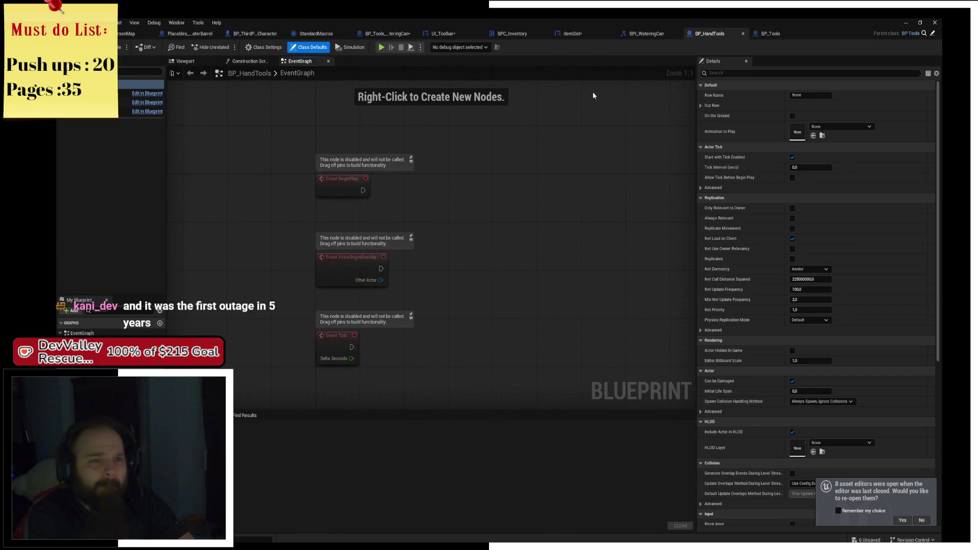
{"action": "left_click", "coordinate": [646, 34]}
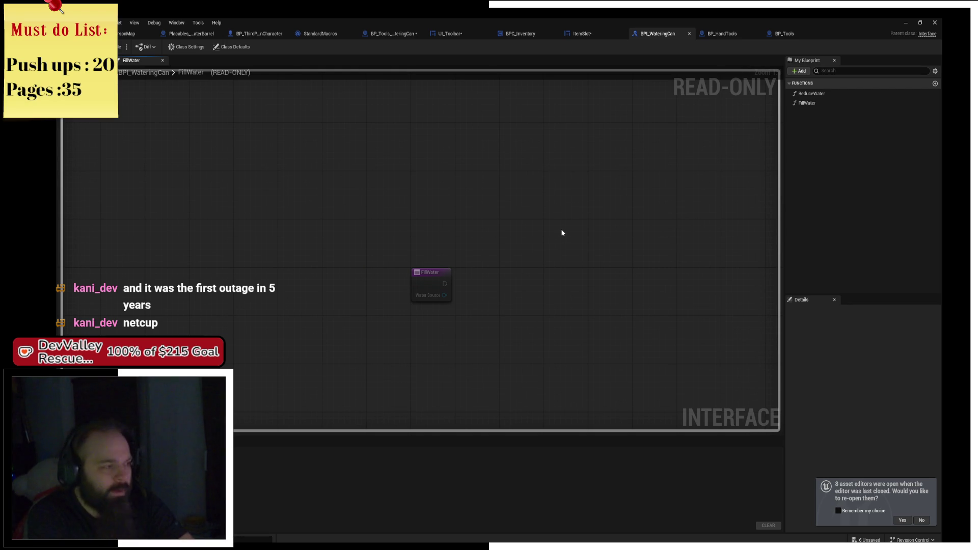
{"action": "left_click", "coordinate": [784, 34]}
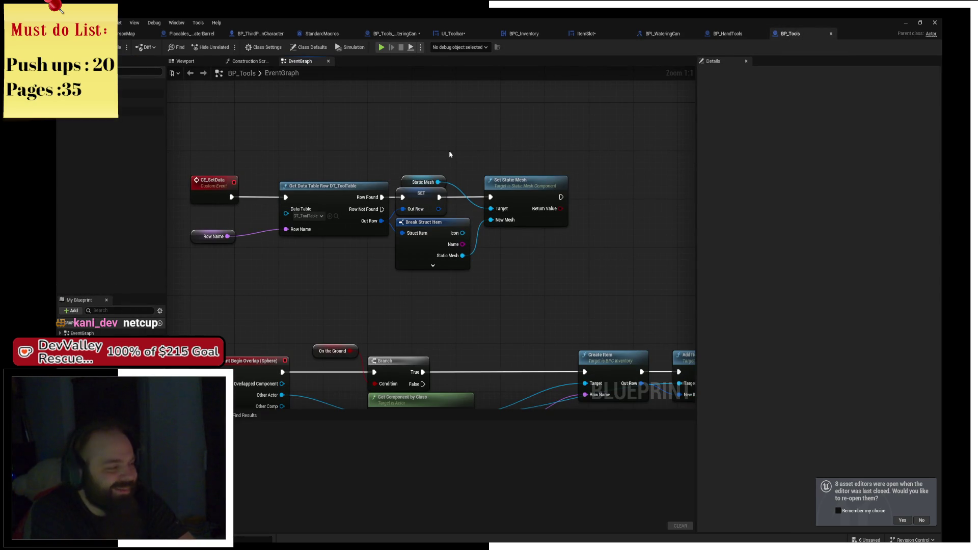
{"action": "mouse_move", "coordinate": [450, 154]}
{"action": "left_mouse_down"}
{"action": "mouse_move", "coordinate": [480, 153]}
{"action": "mouse_move", "coordinate": [453, 146]}
{"action": "mouse_move", "coordinate": [415, 159]}
{"action": "left_mouse_up"}
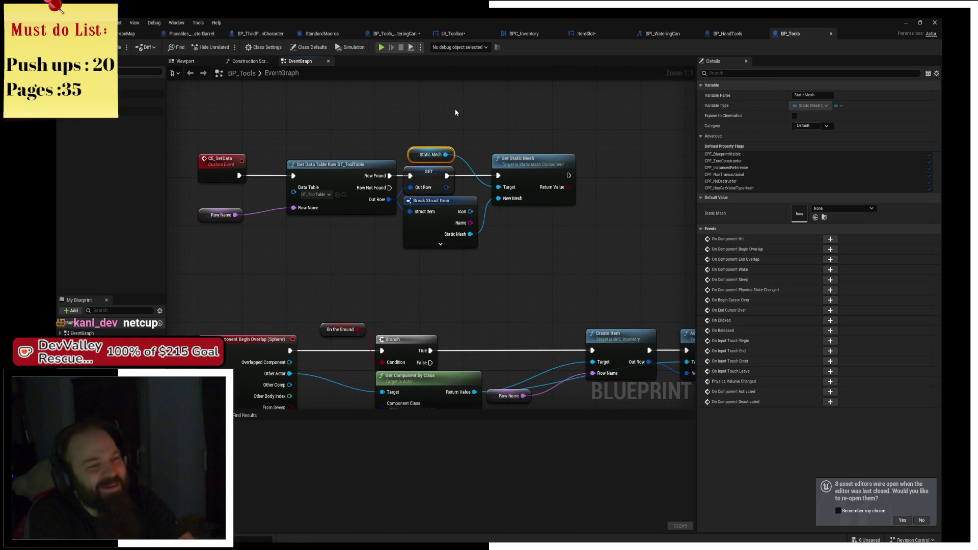
{"action": "left_click_drag", "start_coordinate": [221, 214], "coordinate": [221, 203]}
{"action": "left_click", "coordinate": [240, 235]}
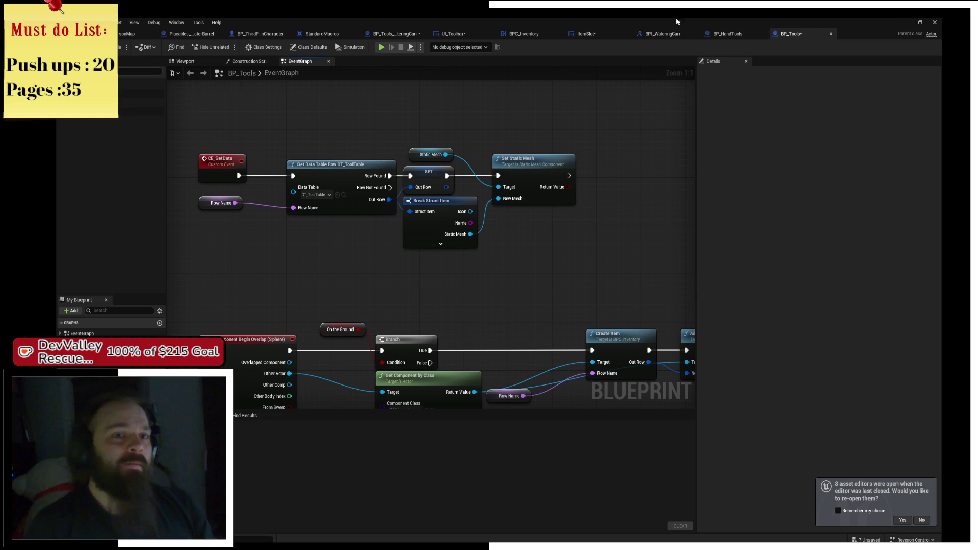
Step: Nudge the watering can's SET Current Water node, save, and inspect the WaterlevelChange_0 dispatcher
{"action": "left_click", "coordinate": [393, 38]}
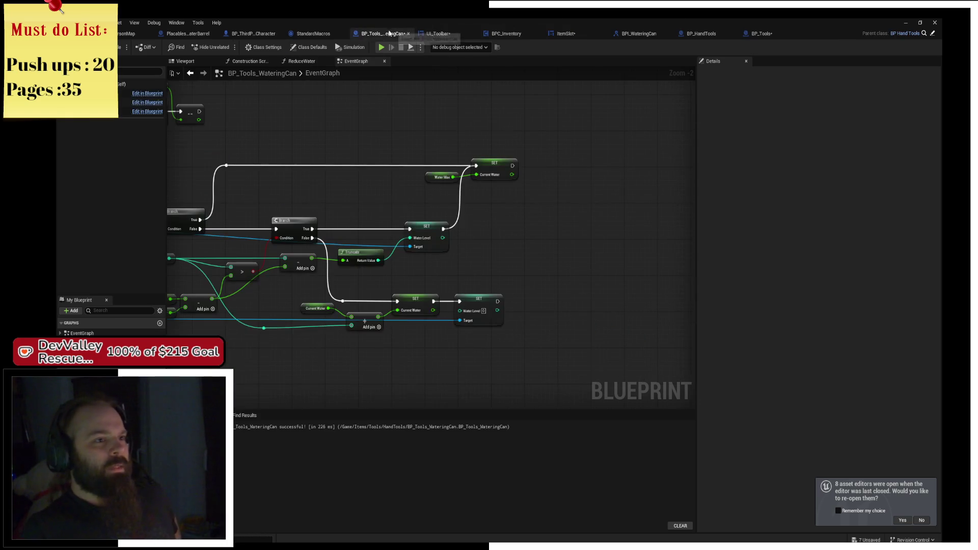
{"action": "scroll", "coordinate": [351, 197], "scroll_direction": "up", "scroll_amount": 3}
{"action": "mouse_move", "coordinate": [351, 198]}
{"action": "left_mouse_down"}
{"action": "mouse_move", "coordinate": [506, 198]}
{"action": "mouse_move", "coordinate": [502, 223]}
{"action": "left_mouse_up"}
{"action": "key", "text": "ctrl+s"}
{"action": "left_click_drag", "start_coordinate": [441, 151], "coordinate": [436, 151]}
{"action": "left_click", "coordinate": [493, 237]}
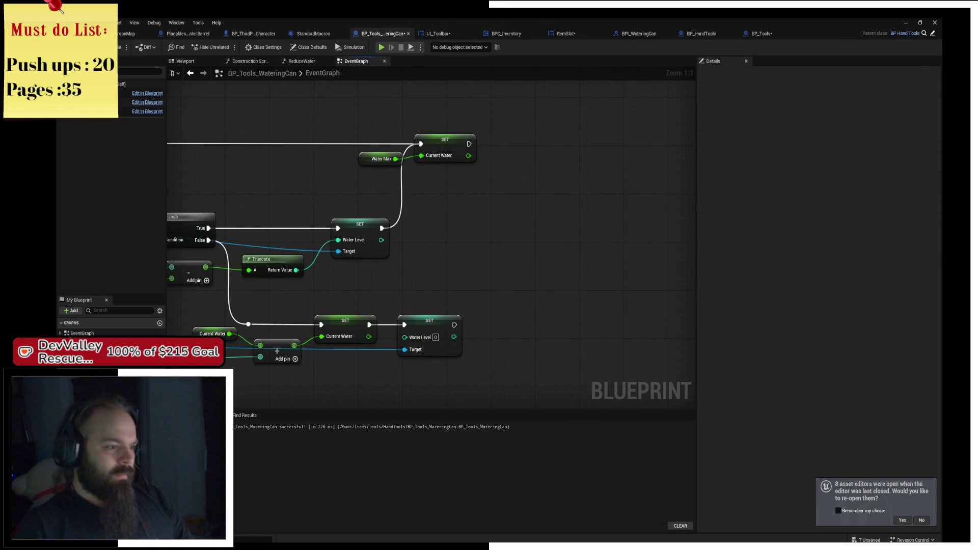
{"action": "left_click", "coordinate": [87, 458]}
{"action": "key", "text": "Delete"}
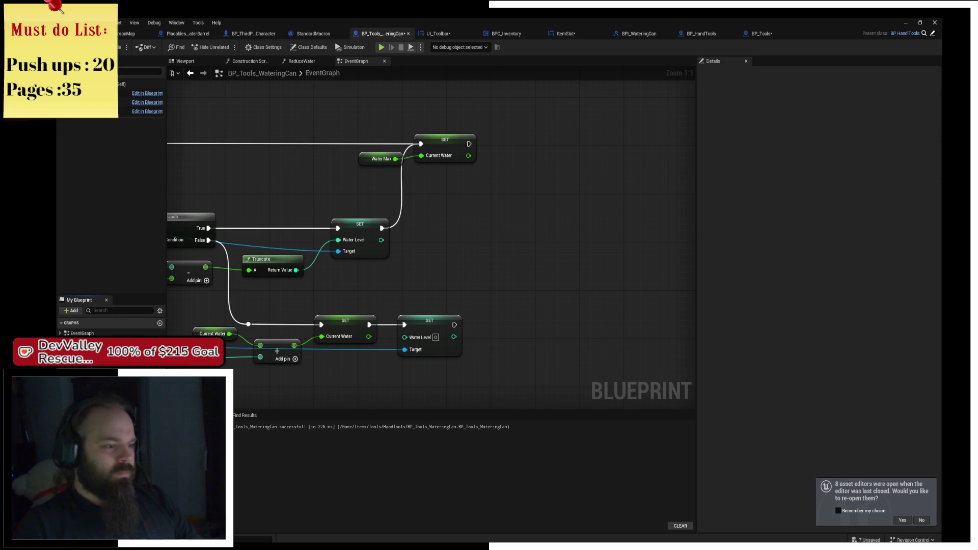
Step: Add a Call Waterlevel Change node fed by the SET nodes, save, and open UI_Toolbar
{"action": "right_click", "coordinate": [459, 232]}
{"action": "type", "text": "ca00"}
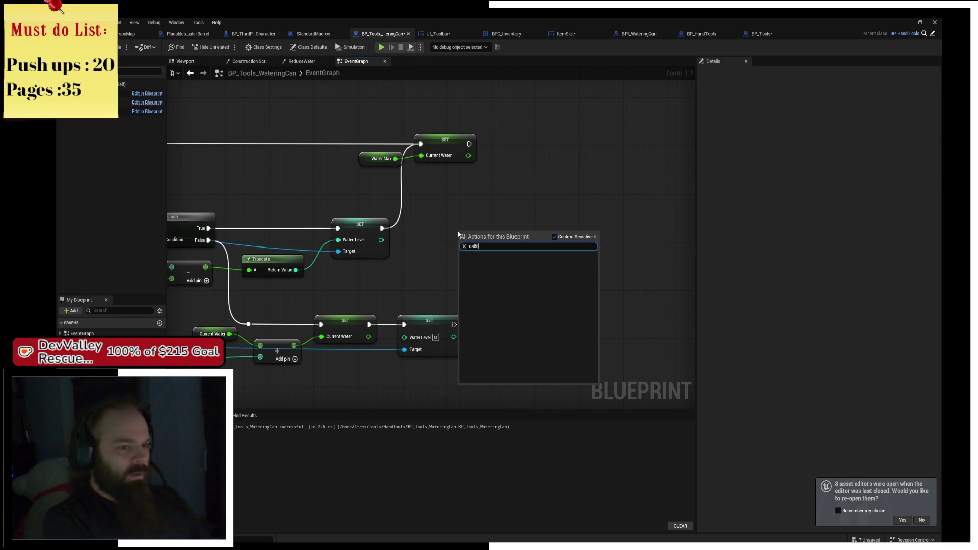
{"action": "key", "text": "BackSpace"}
{"action": "key", "text": "BackSpace"}
{"action": "type", "text": "ll water"}
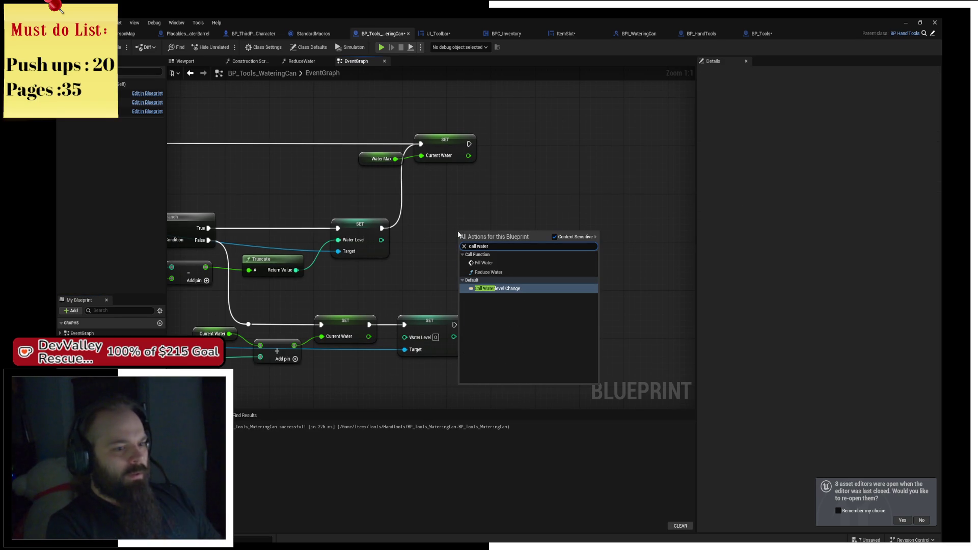
{"action": "key", "text": "Return"}
{"action": "left_click_drag", "start_coordinate": [485, 228], "coordinate": [539, 218]}
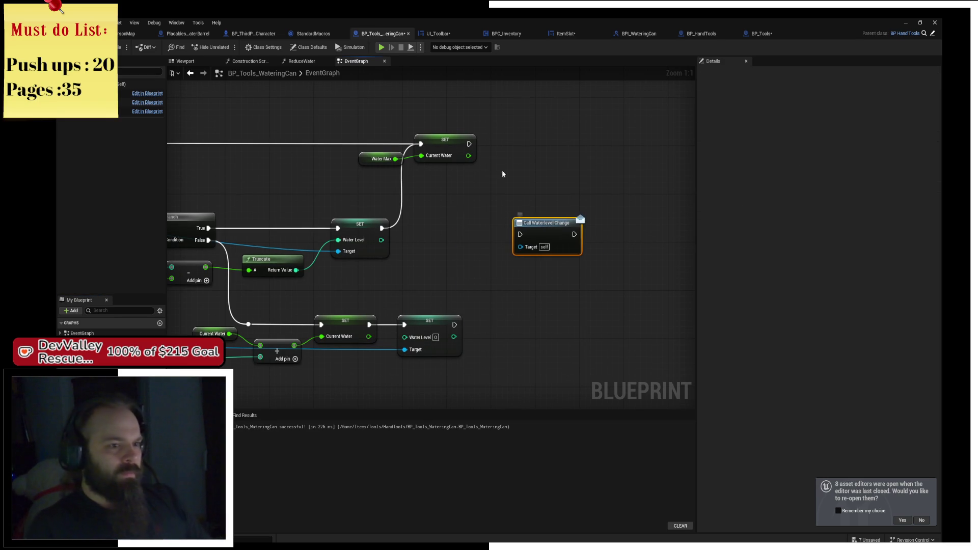
{"action": "mouse_move", "coordinate": [471, 144]}
{"action": "left_mouse_down"}
{"action": "mouse_move", "coordinate": [519, 234]}
{"action": "mouse_move", "coordinate": [446, 336]}
{"action": "mouse_move", "coordinate": [453, 329]}
{"action": "left_mouse_up"}
{"action": "key", "text": "ctrl+s"}
{"action": "left_click", "coordinate": [565, 138]}
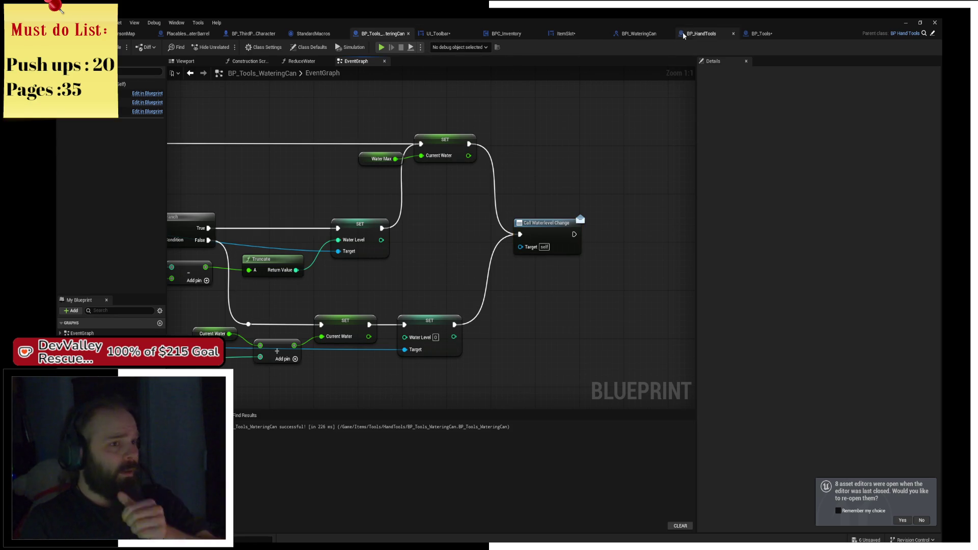
{"action": "left_click", "coordinate": [460, 36]}
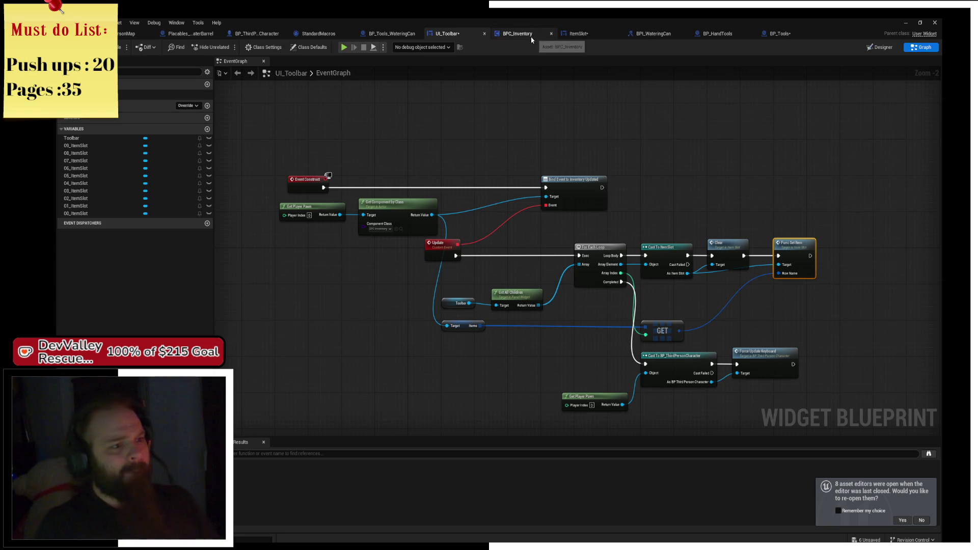
Step: Look over the BPI_WateringCan, BP_HandTools and BP_Tools graphs, then close BP_HandTools
{"action": "scroll", "coordinate": [478, 148], "scroll_direction": "up", "scroll_amount": 4}
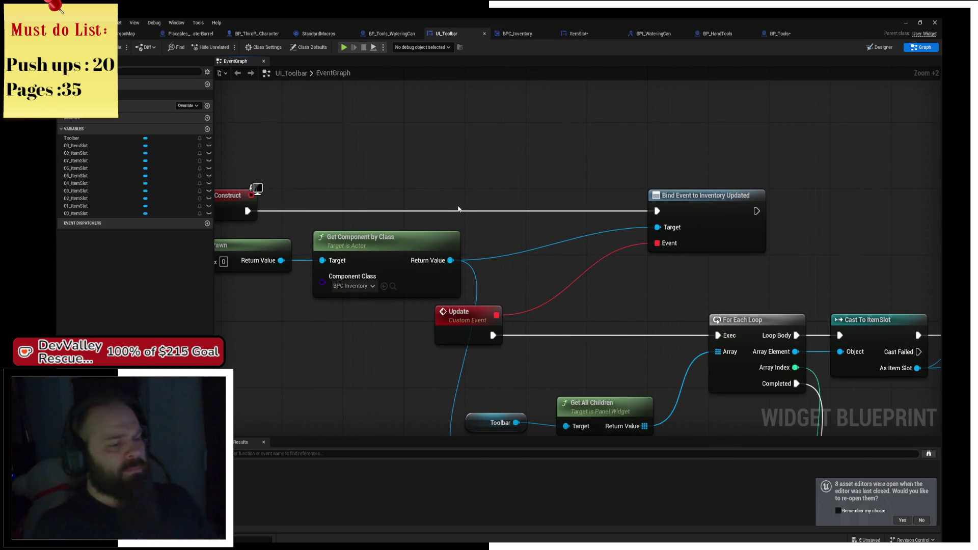
{"action": "left_click_drag", "start_coordinate": [489, 193], "coordinate": [641, 117]}
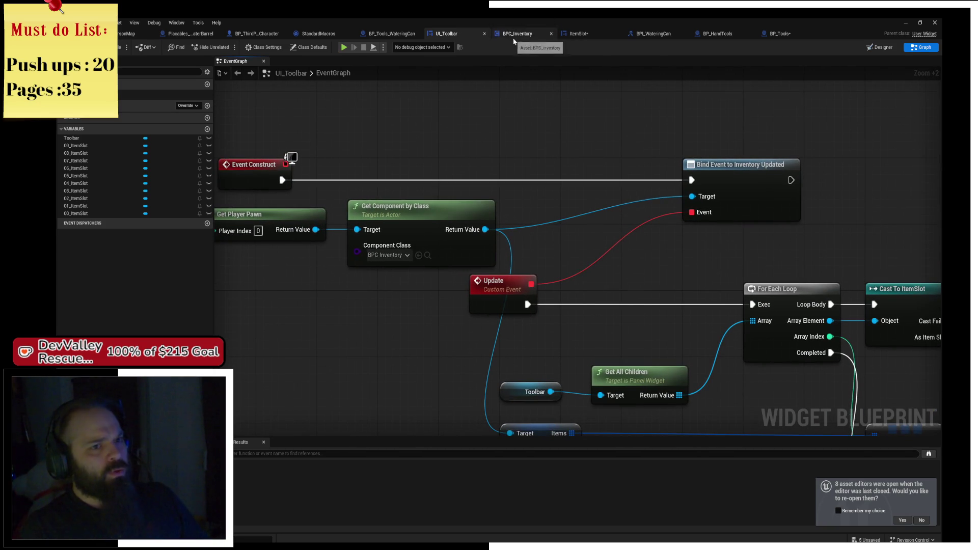
{"action": "left_click", "coordinate": [660, 35]}
{"action": "left_click", "coordinate": [722, 35]}
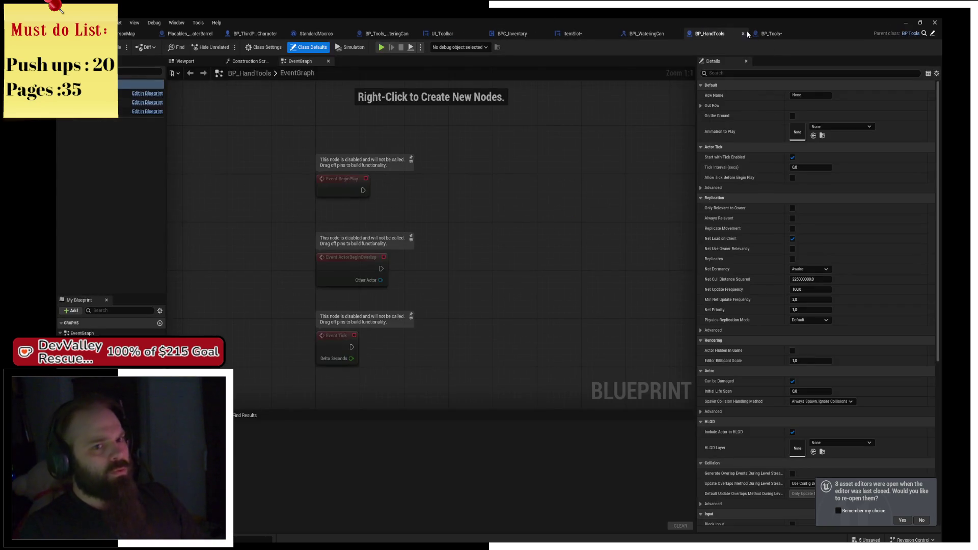
{"action": "left_click", "coordinate": [781, 35]}
{"action": "mouse_move", "coordinate": [498, 204]}
{"action": "left_mouse_down"}
{"action": "mouse_move", "coordinate": [357, 129]}
{"action": "mouse_move", "coordinate": [373, 251]}
{"action": "mouse_move", "coordinate": [438, 216]}
{"action": "left_mouse_up"}
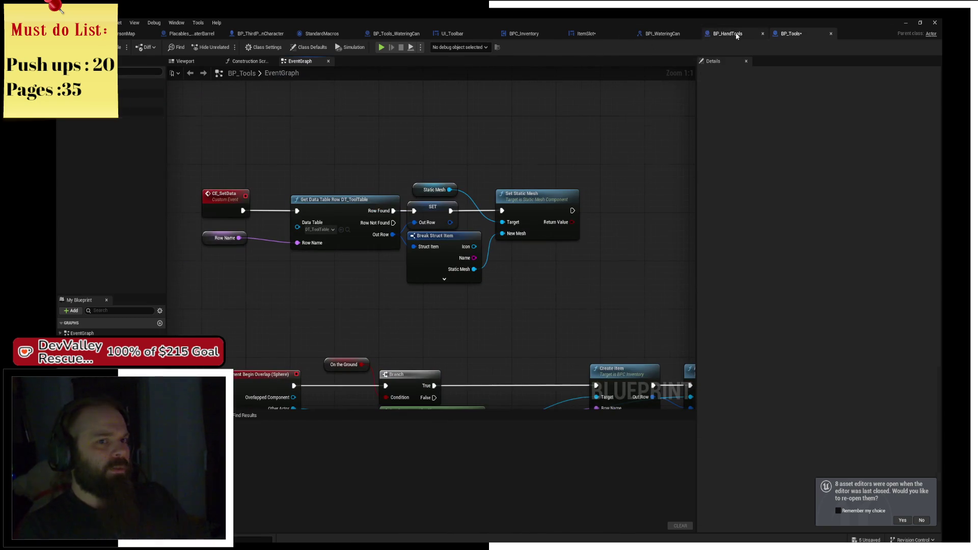
{"action": "left_click", "coordinate": [708, 35]}
{"action": "middle_click", "coordinate": [708, 35]}
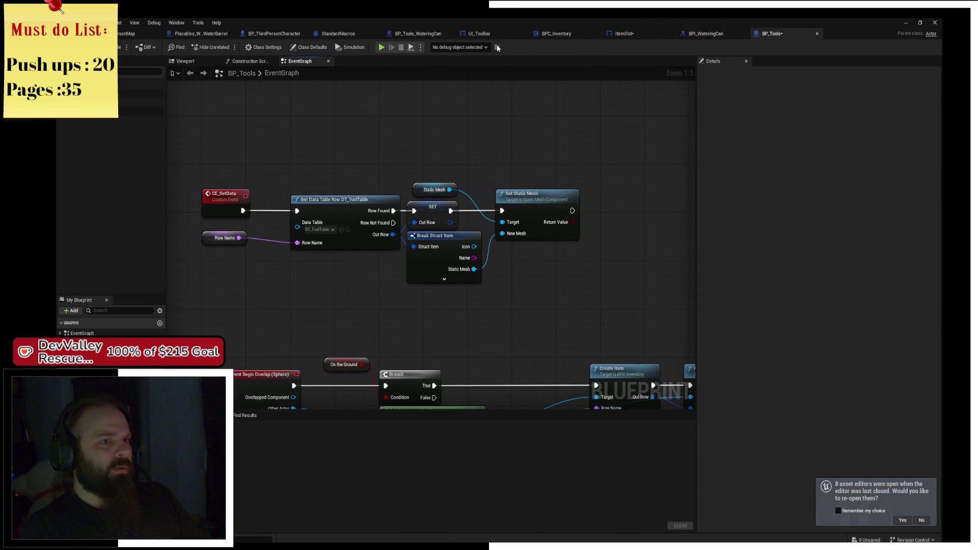
Step: Move the watering can's Call Waterlevel Change node higher in BP_Tools_WateringCan's graph
{"action": "left_click", "coordinate": [415, 33]}
{"action": "mouse_move", "coordinate": [395, 131]}
{"action": "left_mouse_down"}
{"action": "mouse_move", "coordinate": [419, 135]}
{"action": "mouse_move", "coordinate": [441, 160]}
{"action": "left_mouse_up"}
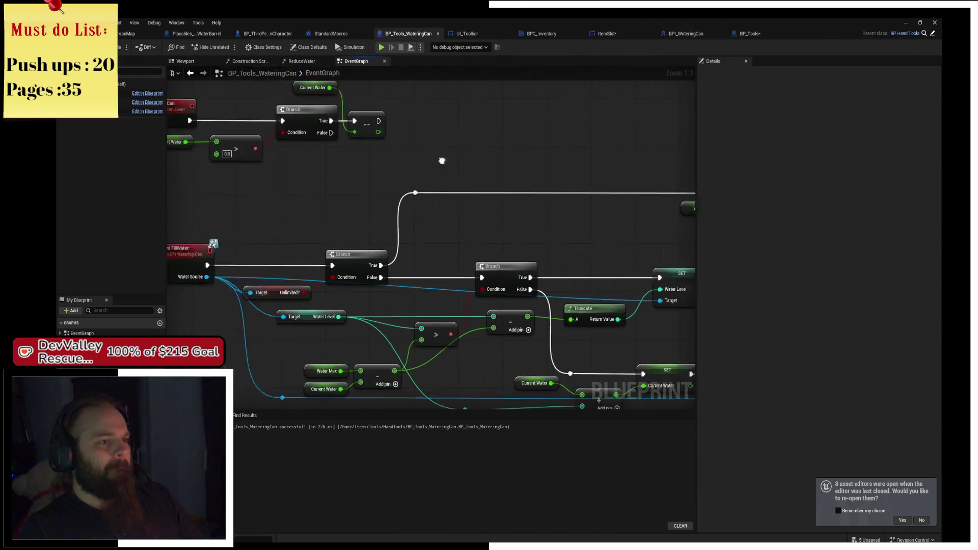
{"action": "scroll", "coordinate": [474, 198], "scroll_direction": "down", "scroll_amount": 3}
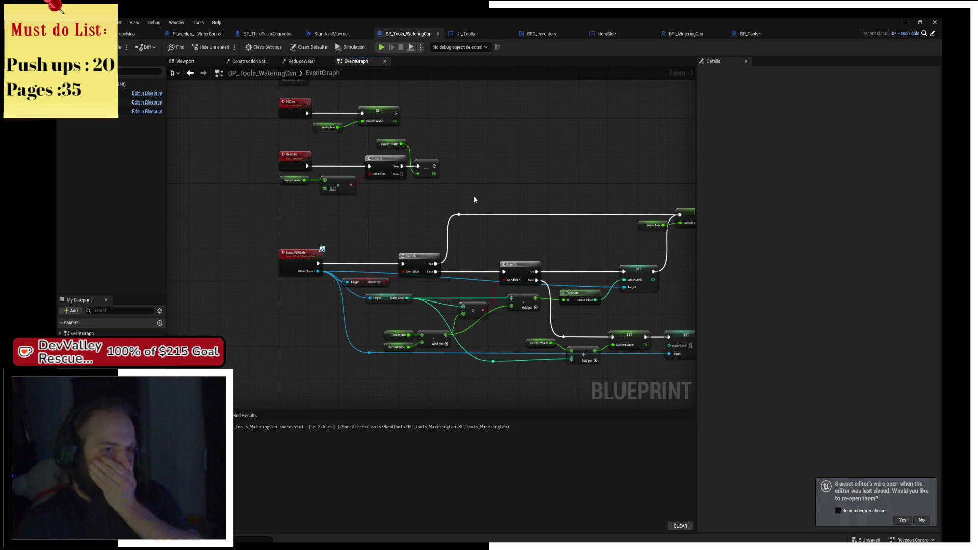
{"action": "mouse_move", "coordinate": [475, 199]}
{"action": "left_mouse_down"}
{"action": "mouse_move", "coordinate": [430, 190]}
{"action": "mouse_move", "coordinate": [473, 159]}
{"action": "mouse_move", "coordinate": [353, 133]}
{"action": "left_mouse_up"}
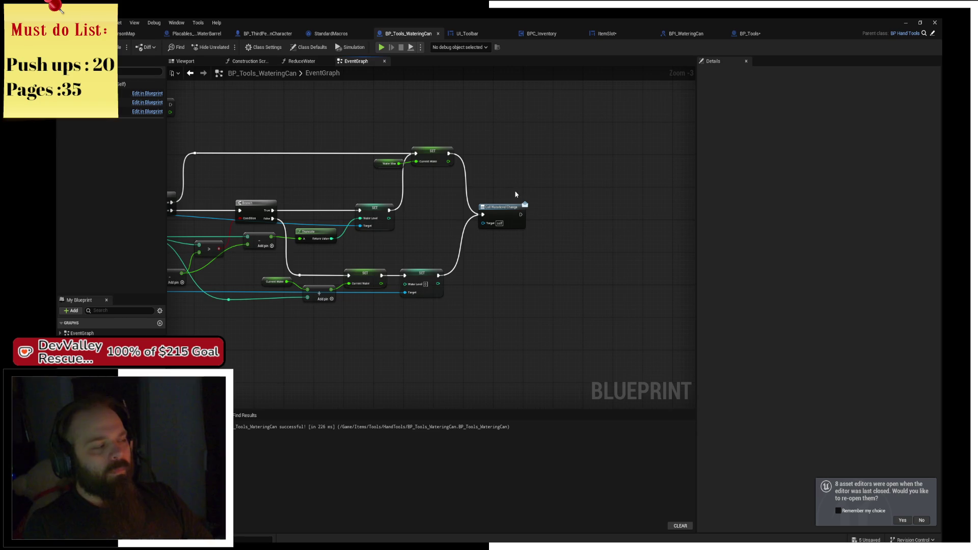
{"action": "left_click_drag", "start_coordinate": [513, 223], "coordinate": [511, 153]}
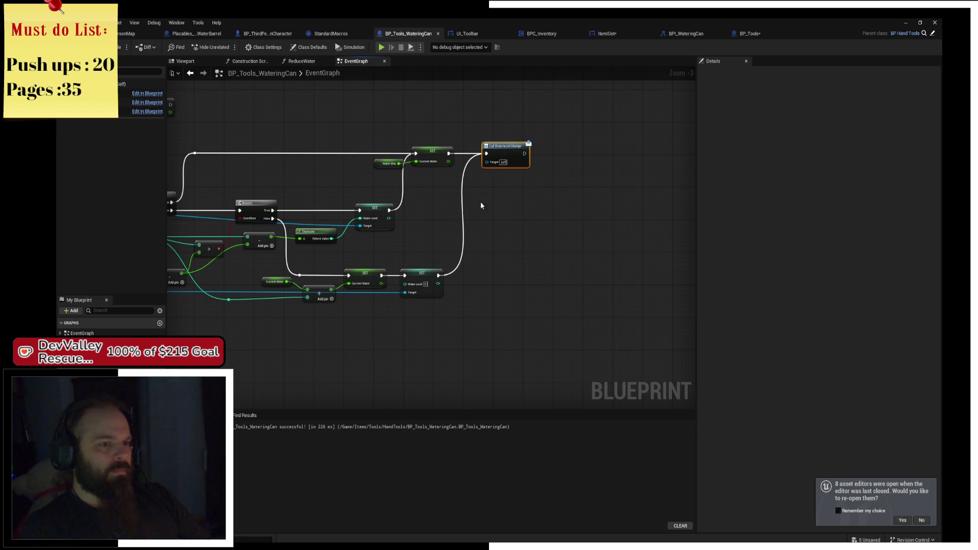
{"action": "key", "text": "Home"}
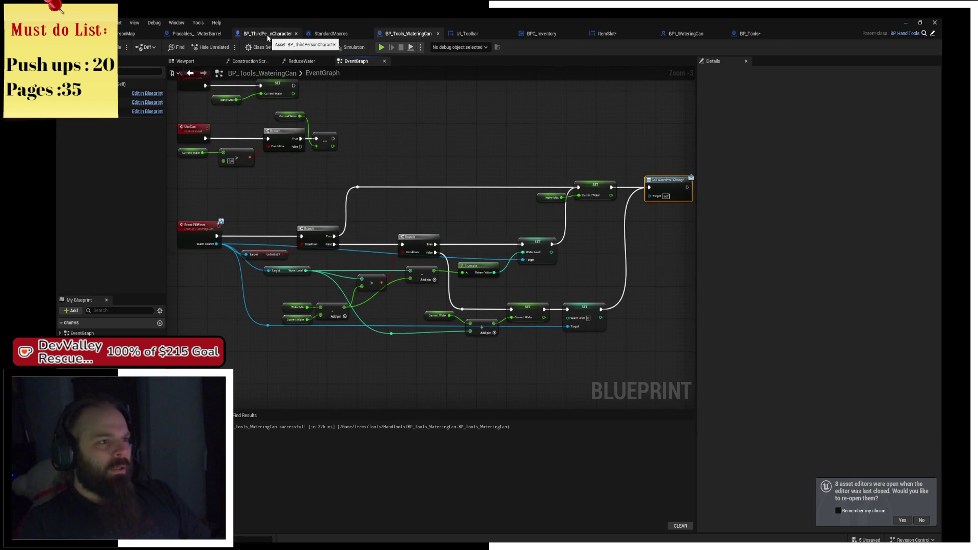
Step: Save BP_Tools and bring up BPC_Inventory's InventoryUpdated dispatcher graph
{"action": "left_click", "coordinate": [269, 33]}
{"action": "left_click", "coordinate": [203, 34]}
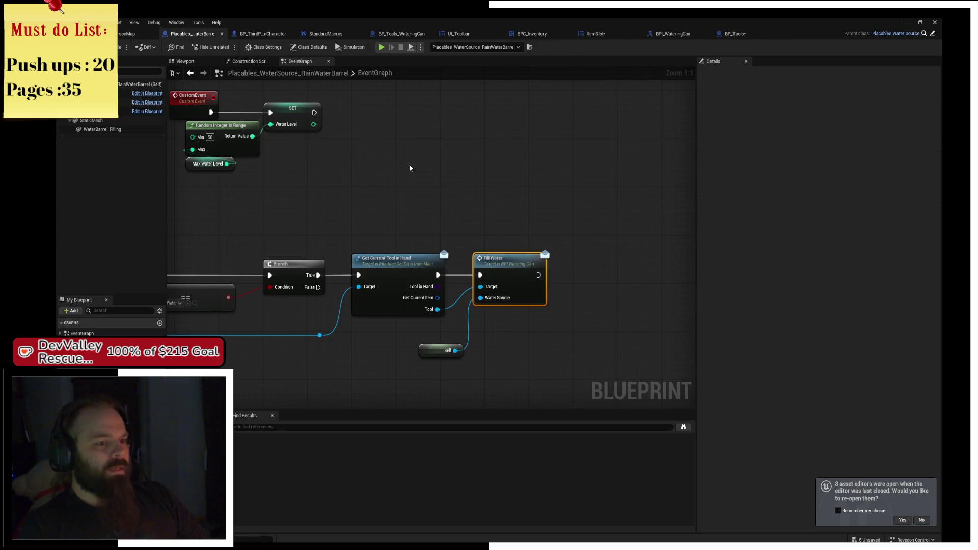
{"action": "scroll", "coordinate": [410, 169], "scroll_direction": "down", "scroll_amount": 2}
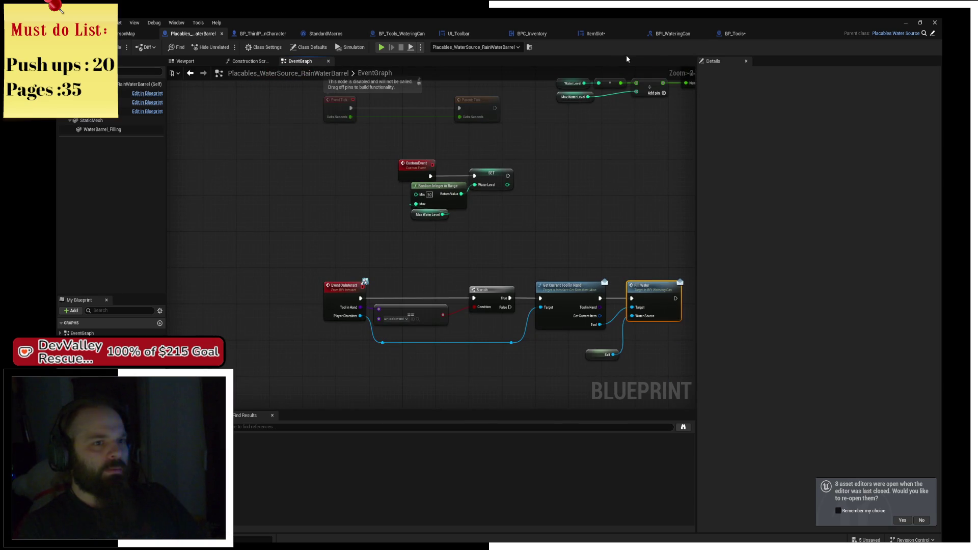
{"action": "left_click", "coordinate": [735, 31]}
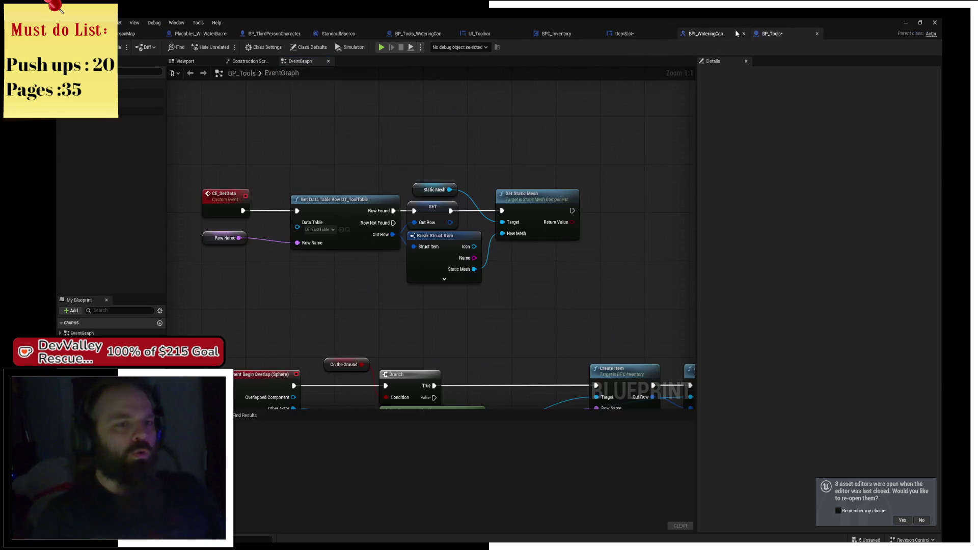
{"action": "key", "text": "ctrl+s"}
{"action": "mouse_move", "coordinate": [582, 163]}
{"action": "left_mouse_down"}
{"action": "mouse_move", "coordinate": [520, 137]}
{"action": "mouse_move", "coordinate": [435, 154]}
{"action": "left_mouse_up"}
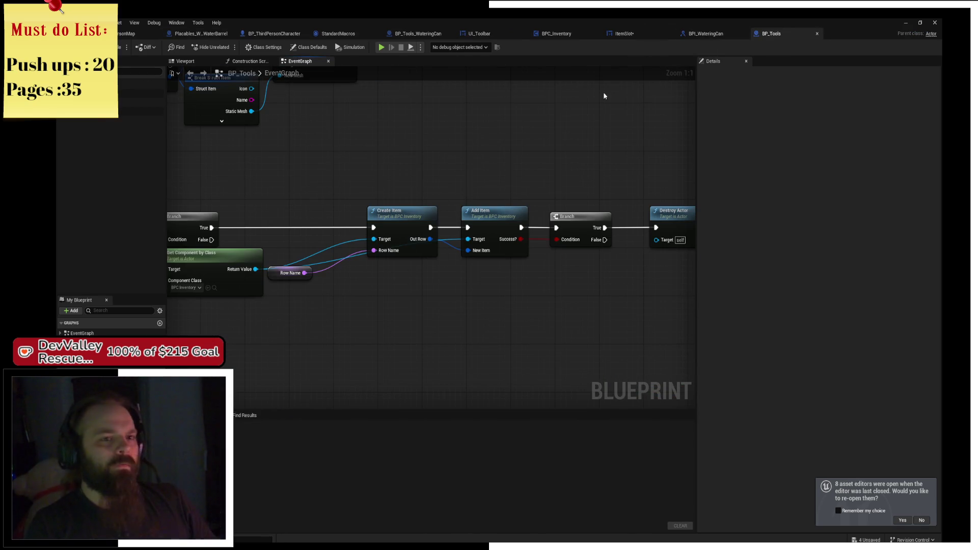
{"action": "left_click", "coordinate": [556, 33]}
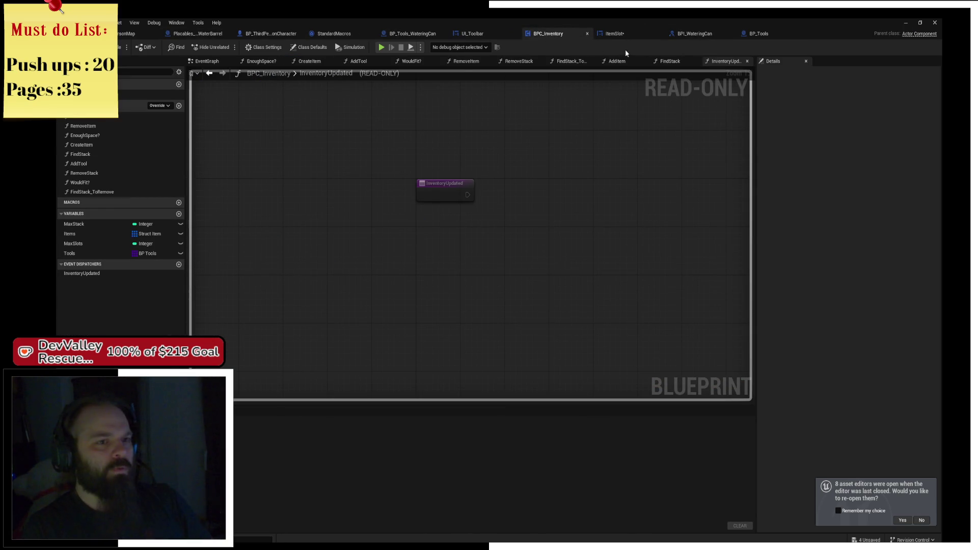
Step: In ItemSlot's graph, add a Bind Event to Waterlevel Change node from the watering can cast output
{"action": "left_click", "coordinate": [623, 34]}
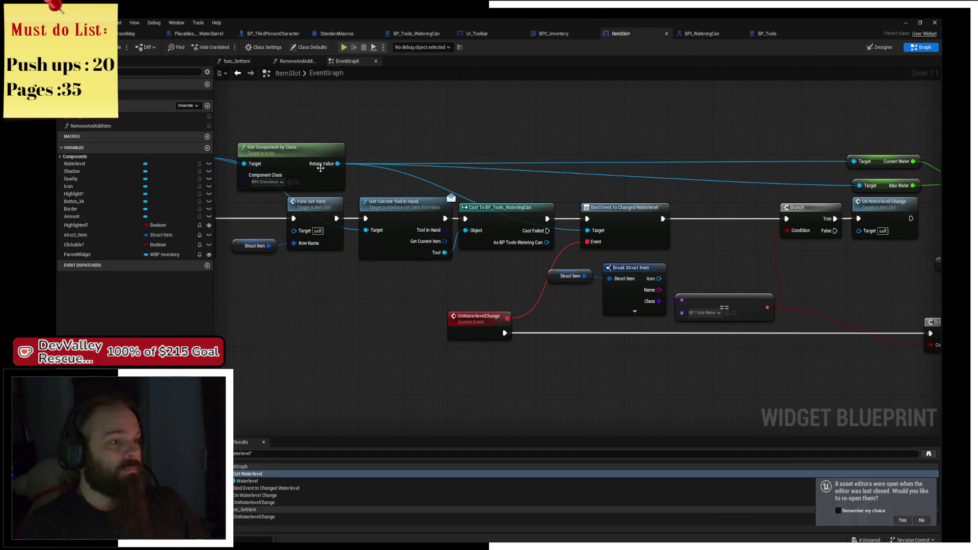
{"action": "left_click_drag", "start_coordinate": [321, 168], "coordinate": [432, 177]}
{"action": "left_click_drag", "start_coordinate": [520, 160], "coordinate": [449, 191]}
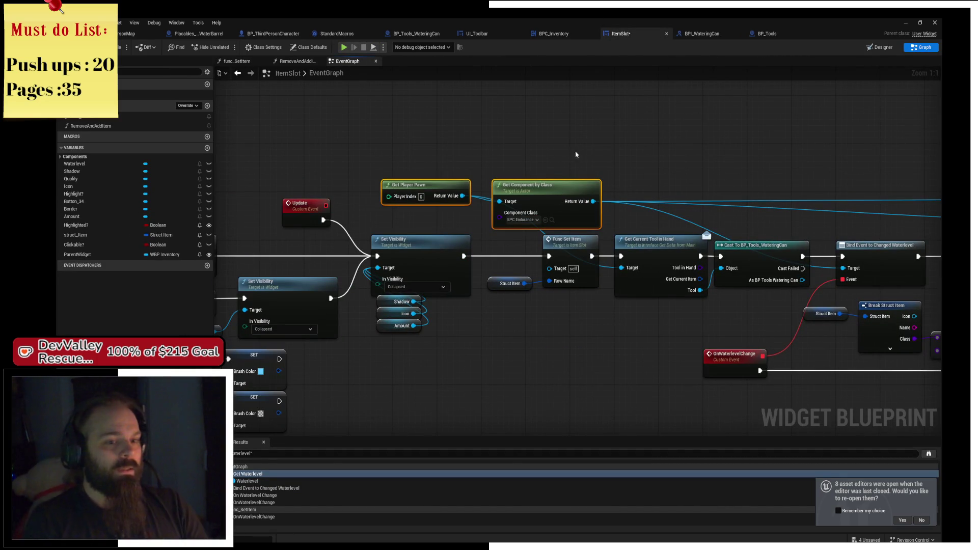
{"action": "left_click_drag", "start_coordinate": [760, 167], "coordinate": [459, 163]}
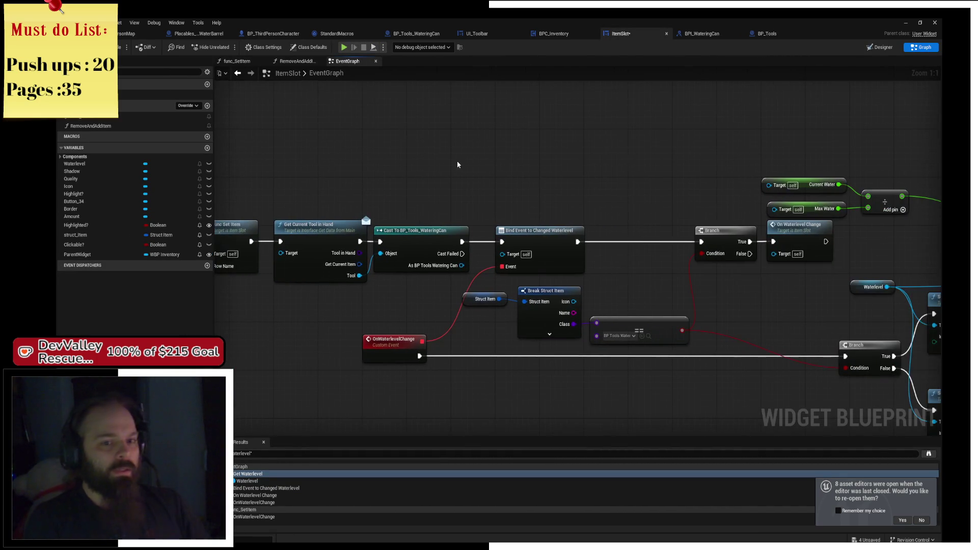
{"action": "mouse_move", "coordinate": [462, 266]}
{"action": "left_mouse_down"}
{"action": "mouse_move", "coordinate": [550, 283]}
{"action": "mouse_move", "coordinate": [509, 270]}
{"action": "mouse_move", "coordinate": [493, 202]}
{"action": "left_mouse_up"}
{"action": "type", "text": "h"}
{"action": "key", "text": "BackSpace"}
{"action": "type", "text": "get"}
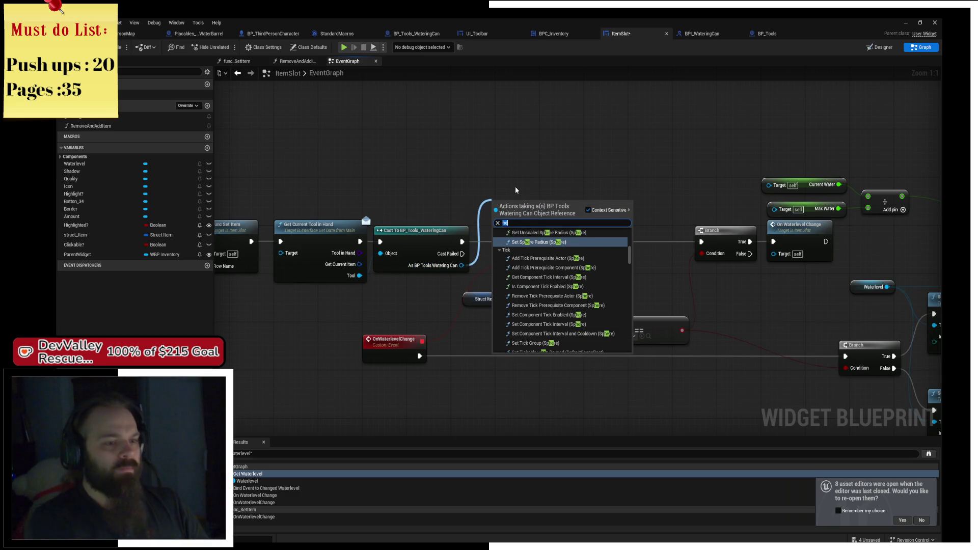
{"action": "key", "text": "BackSpace"}
{"action": "key", "text": "BackSpace"}
{"action": "key", "text": "BackSpace"}
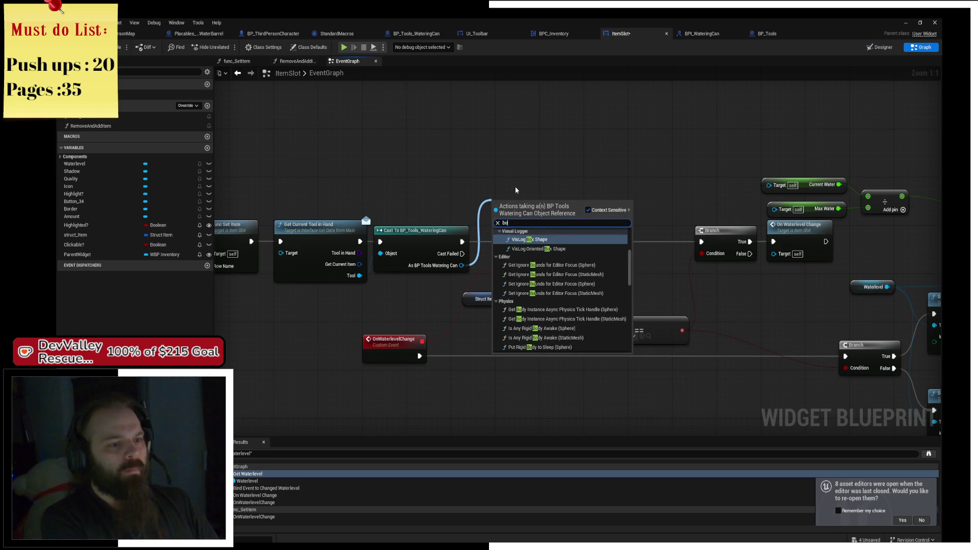
{"action": "type", "text": "bind event on"}
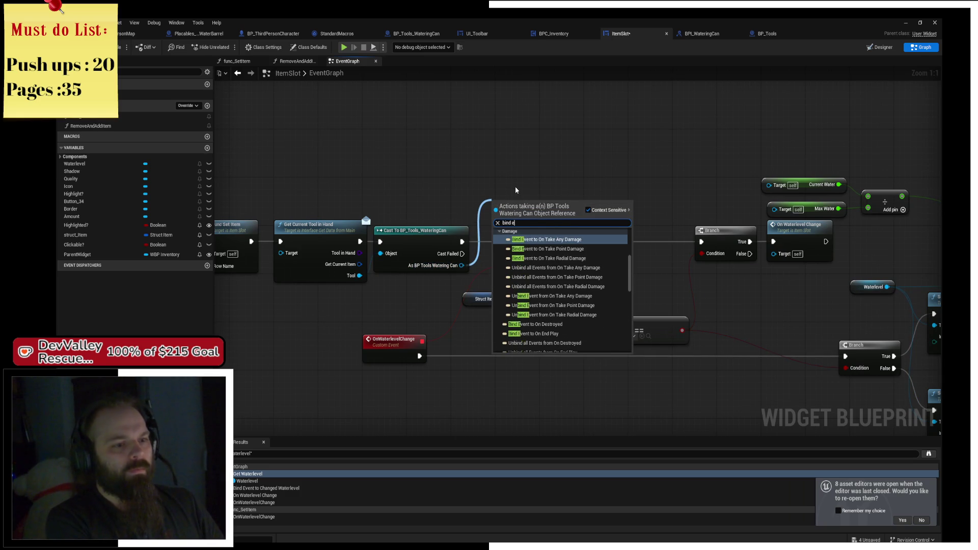
{"action": "key", "text": "BackSpace"}
{"action": "key", "text": "BackSpace"}
{"action": "key", "text": "BackSpace"}
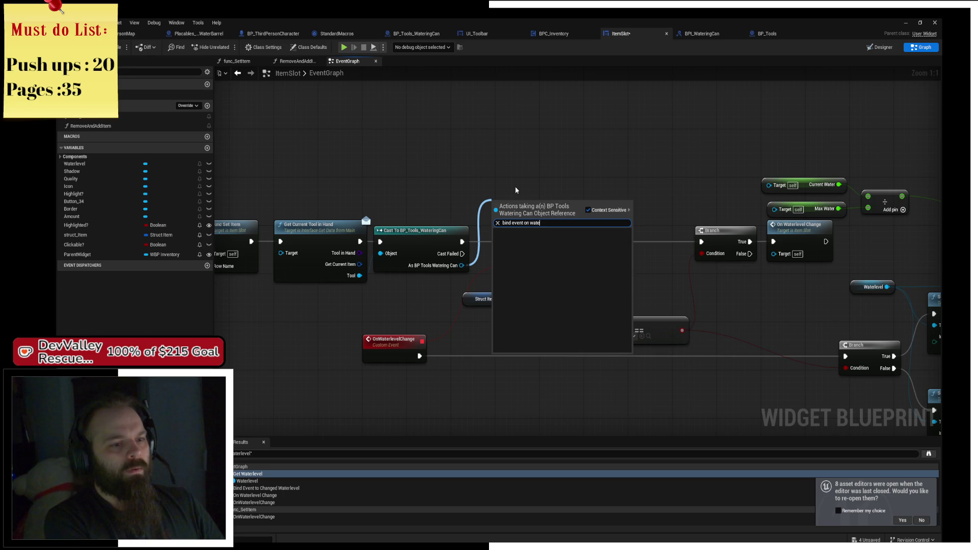
{"action": "type", "text": "waterlevel"}
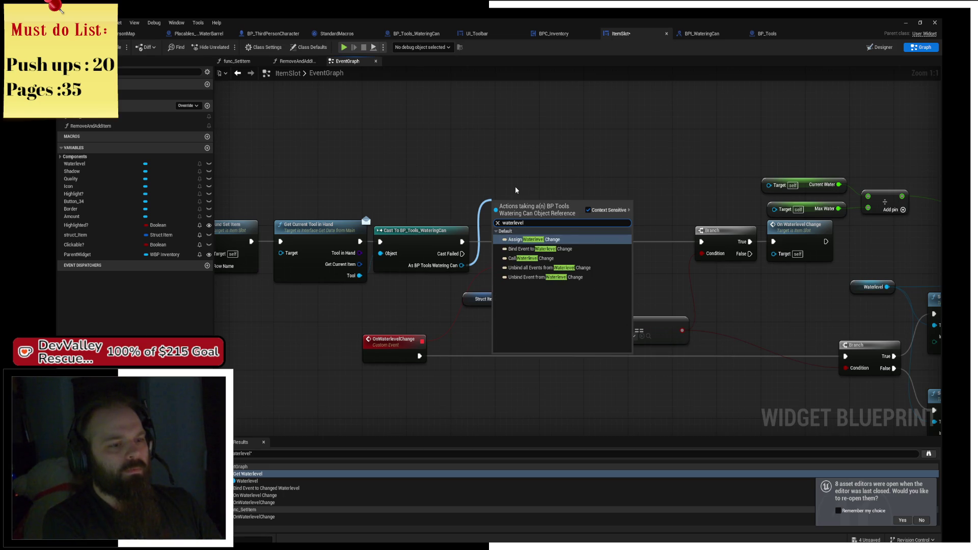
{"action": "key", "text": "Down"}
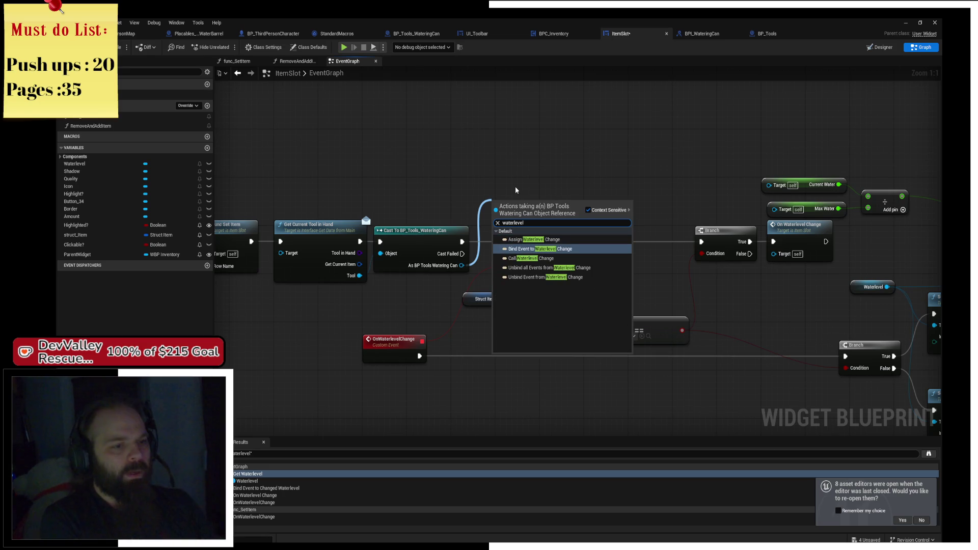
{"action": "key", "text": "Return"}
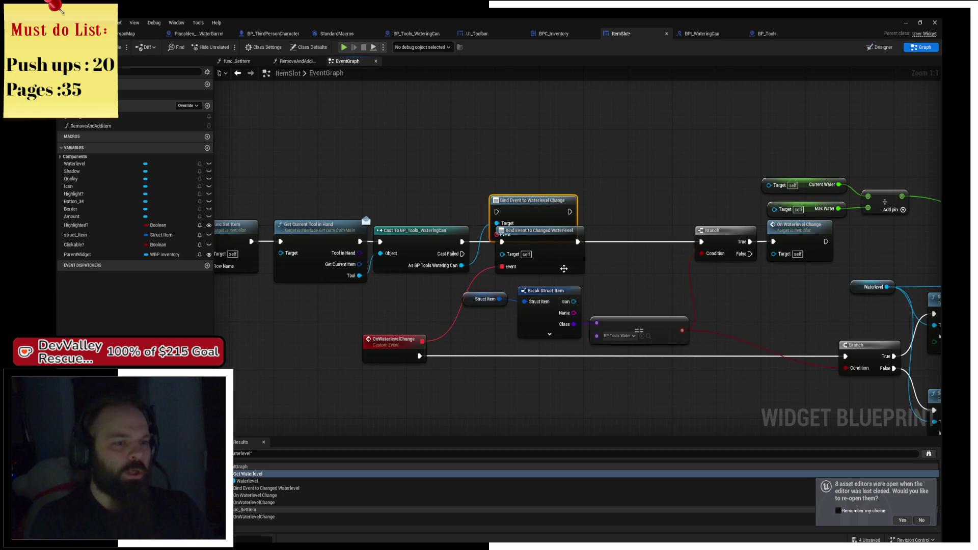
Step: Delete the old Changed Waterlevel bind and wire the new bind between the cast and Branch
{"action": "left_click", "coordinate": [564, 268]}
{"action": "key", "text": "Delete"}
{"action": "left_click_drag", "start_coordinate": [542, 217], "coordinate": [548, 253]}
{"action": "mouse_move", "coordinate": [462, 242]}
{"action": "left_mouse_down"}
{"action": "mouse_move", "coordinate": [502, 248]}
{"action": "mouse_move", "coordinate": [418, 355]}
{"action": "mouse_move", "coordinate": [422, 341]}
{"action": "left_mouse_up"}
{"action": "left_click_drag", "start_coordinate": [576, 242], "coordinate": [701, 242]}
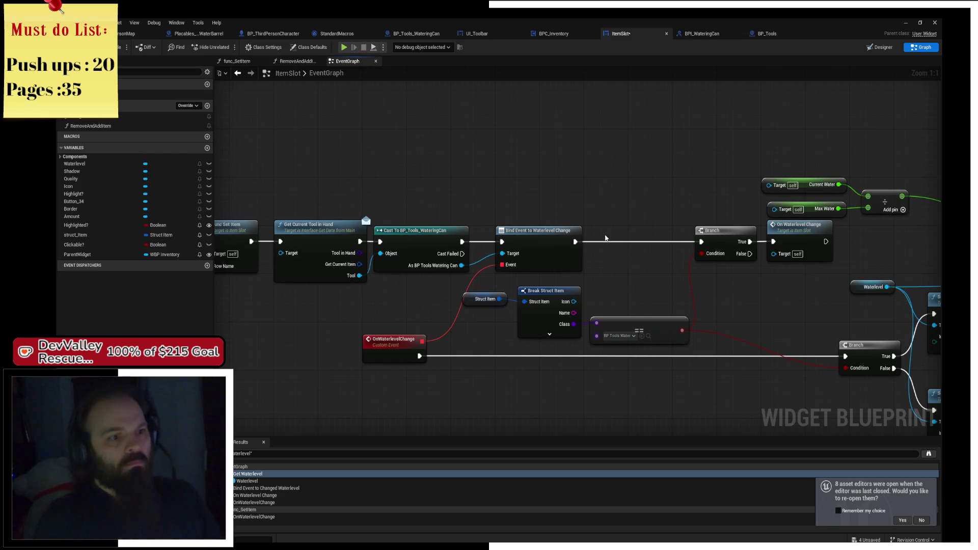
Step: Replace the self Current Water getter with Get Current Water from the watering can cast
{"action": "left_click_drag", "start_coordinate": [506, 242], "coordinate": [533, 253]}
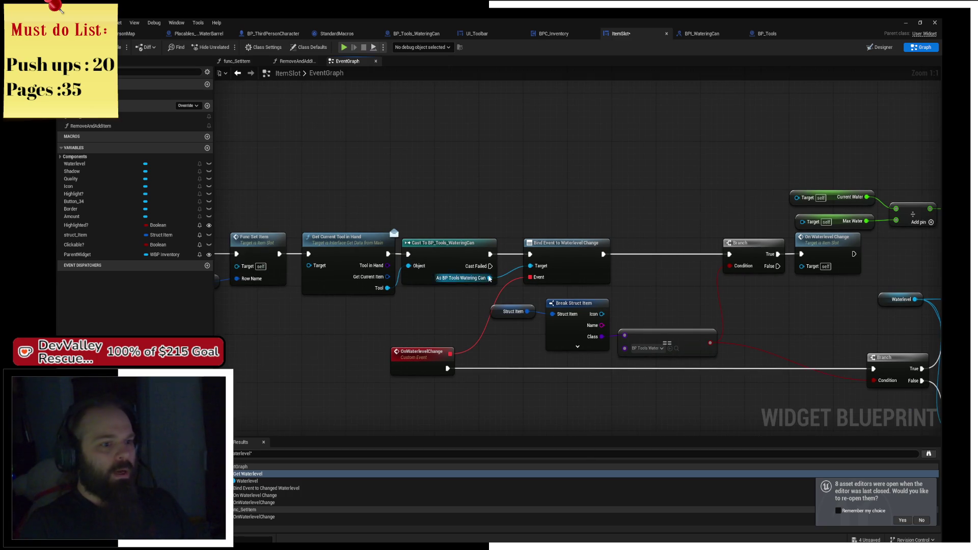
{"action": "left_click_drag", "start_coordinate": [490, 278], "coordinate": [523, 215]}
{"action": "type", "text": "water"}
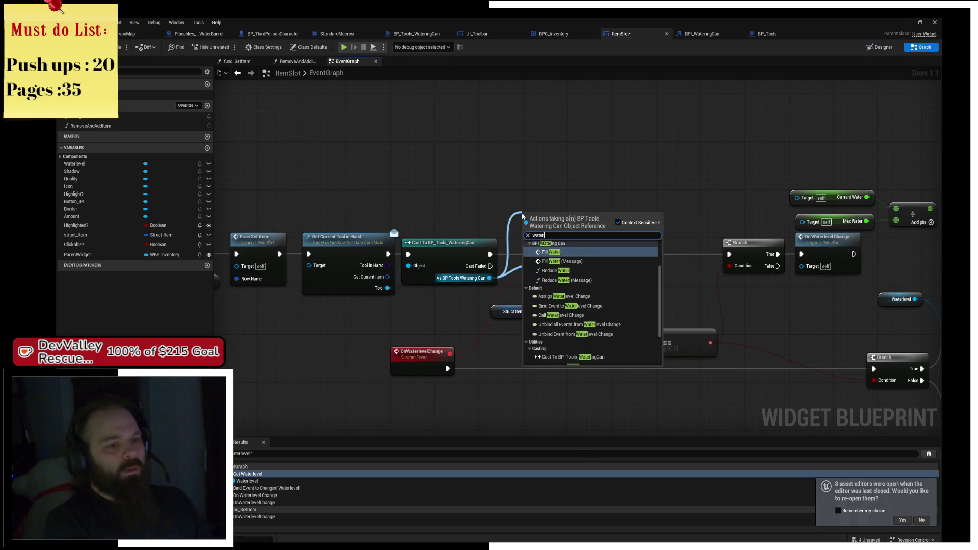
{"action": "key", "text": "Up"}
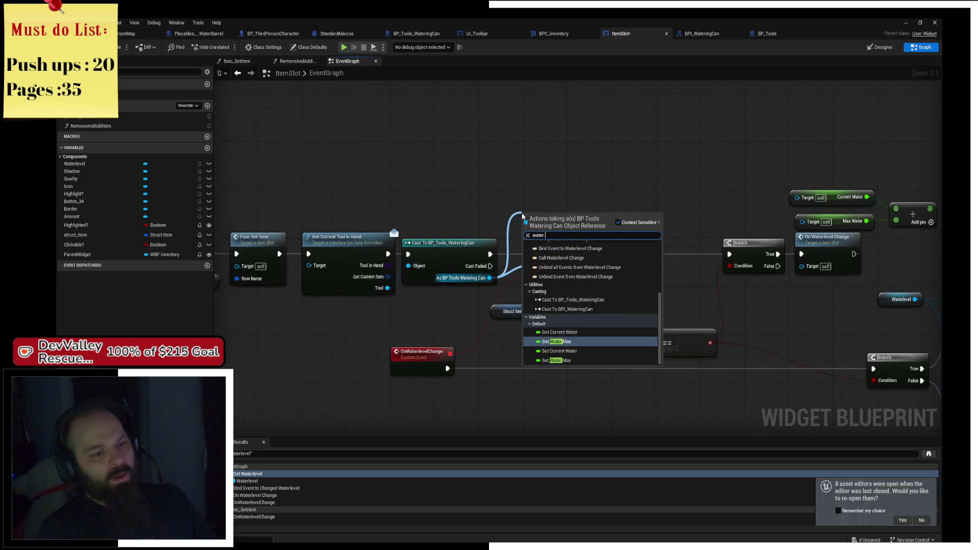
{"action": "key", "text": "Up"}
{"action": "key", "text": "Return"}
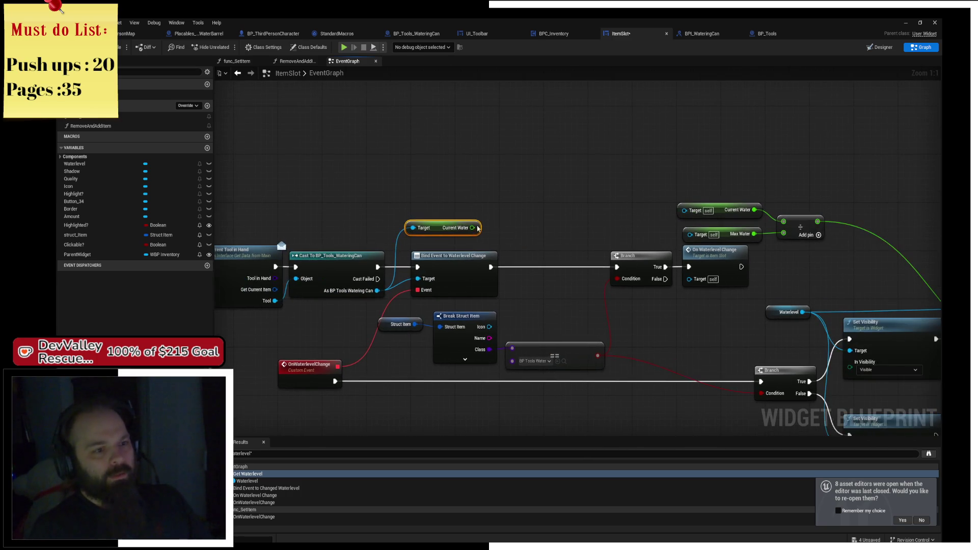
{"action": "mouse_move", "coordinate": [479, 227]}
{"action": "left_mouse_down"}
{"action": "mouse_move", "coordinate": [749, 214]}
{"action": "mouse_move", "coordinate": [628, 212]}
{"action": "mouse_move", "coordinate": [784, 221]}
{"action": "left_mouse_up"}
{"action": "left_click", "coordinate": [721, 209]}
{"action": "key", "text": "Delete"}
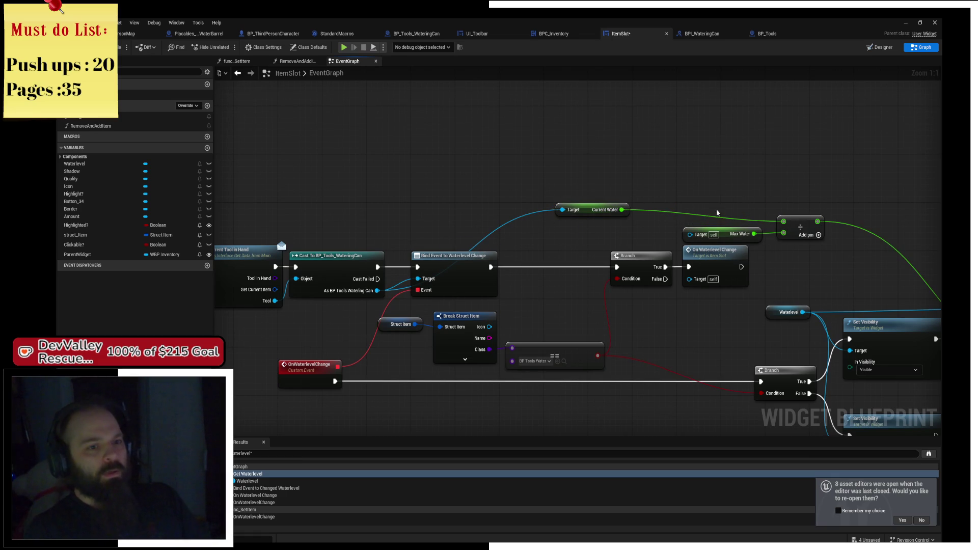
{"action": "left_click_drag", "start_coordinate": [589, 212], "coordinate": [429, 231]}
{"action": "left_click", "coordinate": [371, 308]}
Step: Replace the self Max Water getter with the cast's Get Water Max feeding the divide node
{"action": "left_click_drag", "start_coordinate": [377, 290], "coordinate": [404, 247]}
{"action": "type", "text": "max water"}
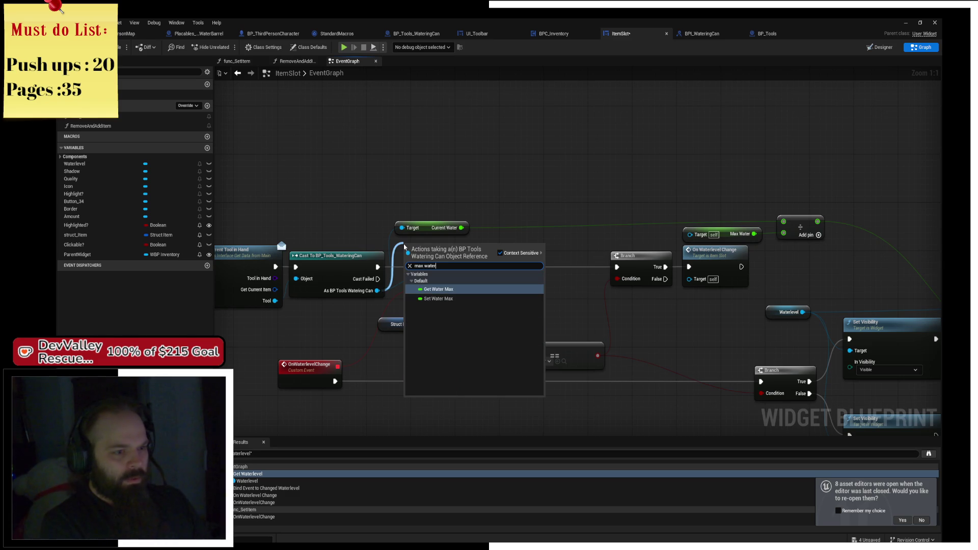
{"action": "key", "text": "Return"}
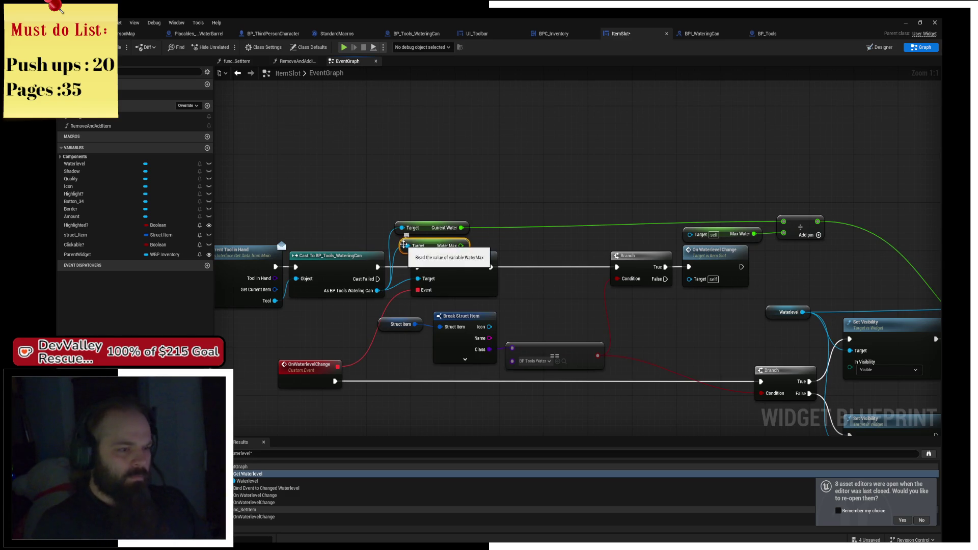
{"action": "mouse_move", "coordinate": [461, 246]}
{"action": "left_mouse_down"}
{"action": "mouse_move", "coordinate": [650, 259]}
{"action": "mouse_move", "coordinate": [784, 233]}
{"action": "mouse_move", "coordinate": [718, 204]}
{"action": "mouse_move", "coordinate": [705, 176]}
{"action": "mouse_move", "coordinate": [699, 202]}
{"action": "left_mouse_up"}
{"action": "left_click", "coordinate": [723, 234]}
{"action": "key", "text": "Delete"}
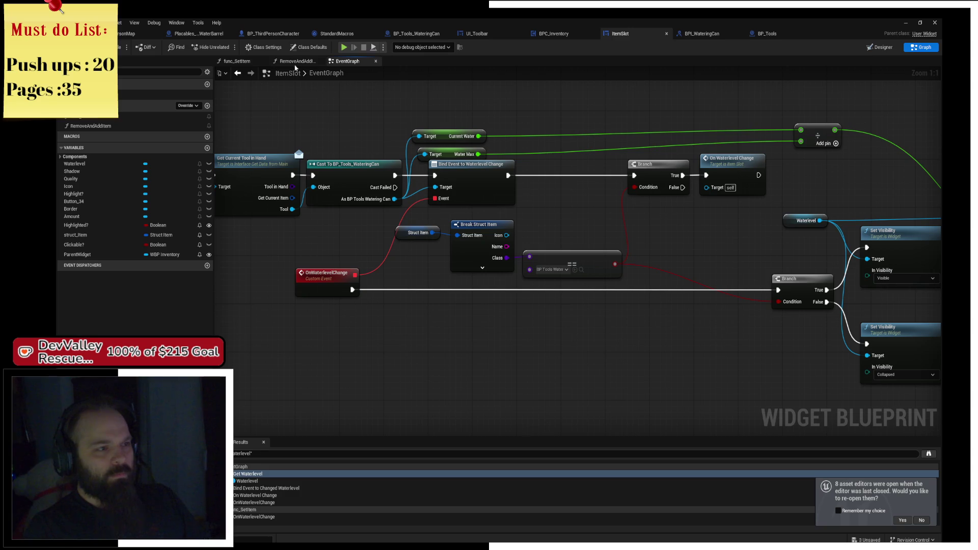
Step: Compile, add Get Player Pawn as Get Current Tool in Hand's target, and launch Play
{"action": "key", "text": "F7"}
{"action": "left_click_drag", "start_coordinate": [287, 210], "coordinate": [492, 244]}
{"action": "mouse_move", "coordinate": [431, 231]}
{"action": "left_mouse_down"}
{"action": "mouse_move", "coordinate": [483, 231]}
{"action": "mouse_move", "coordinate": [434, 305]}
{"action": "left_mouse_up"}
{"action": "type", "text": "get pla"}
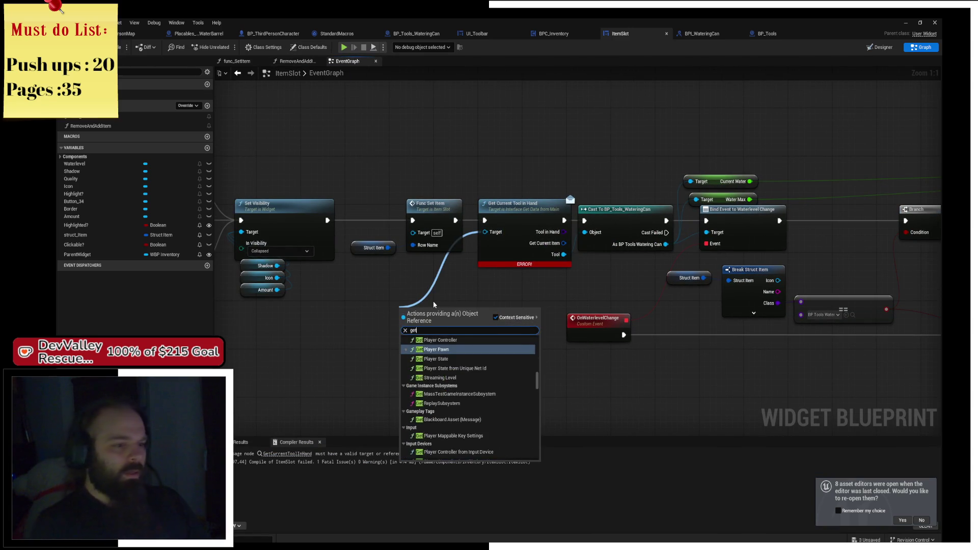
{"action": "key", "text": "Return"}
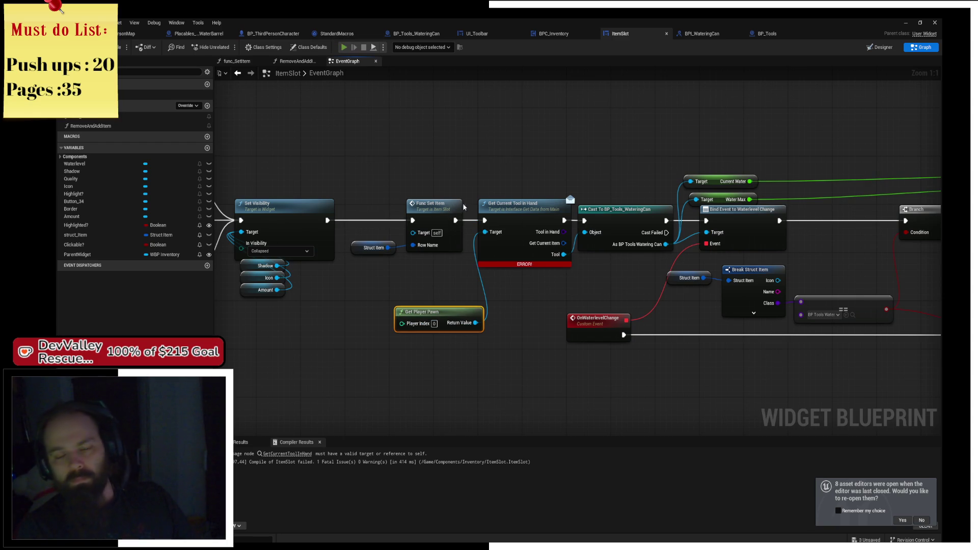
{"action": "key", "text": "alt+p"}
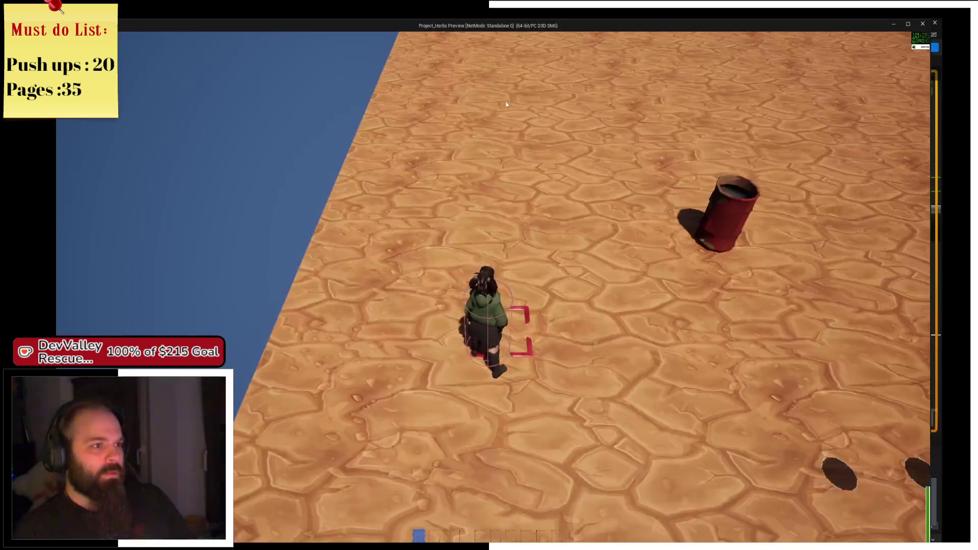
Step: Collect the tools, select the watering can in hotbar slot 4, and use it at the barrel
{"action": "key", "text": "w"}
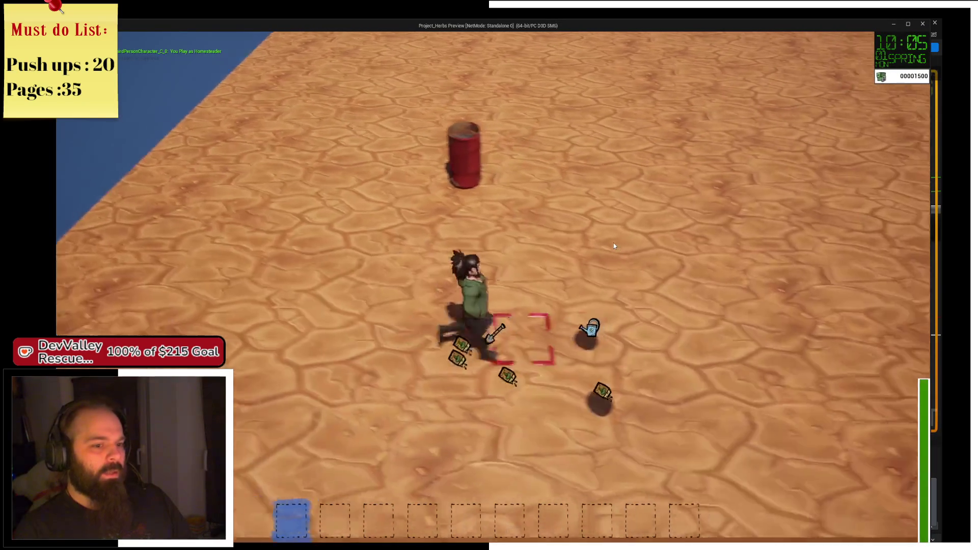
{"action": "key", "text": "2"}
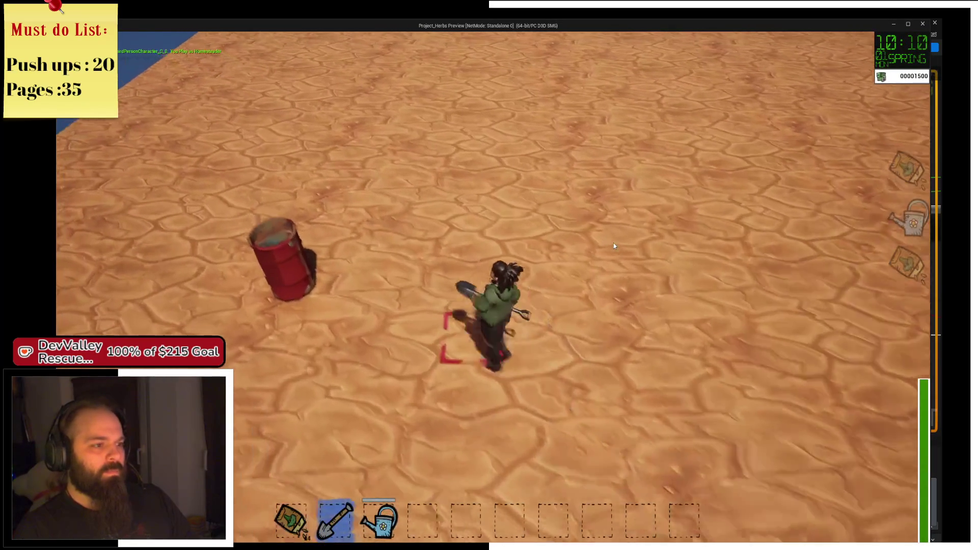
{"action": "key", "text": "4"}
{"action": "key", "text": "a"}
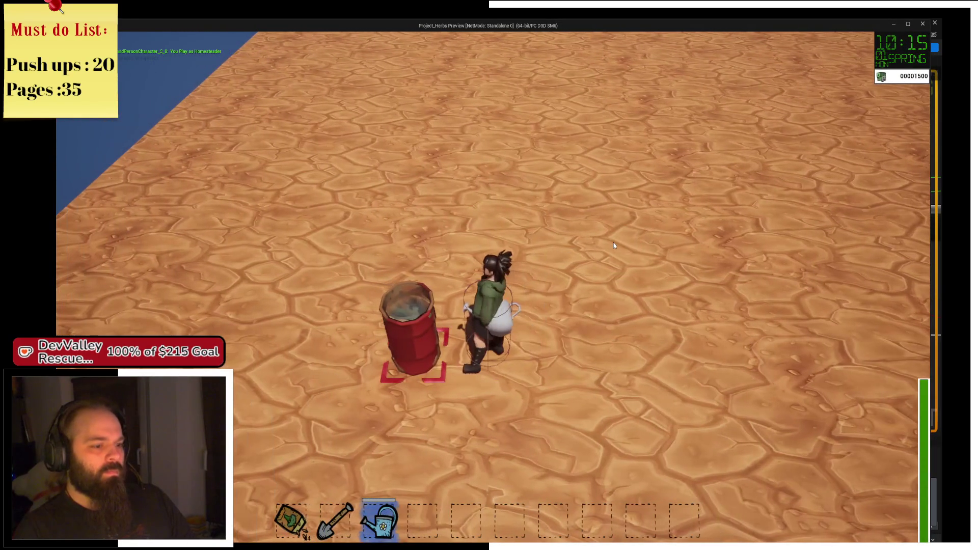
{"action": "key", "text": "d"}
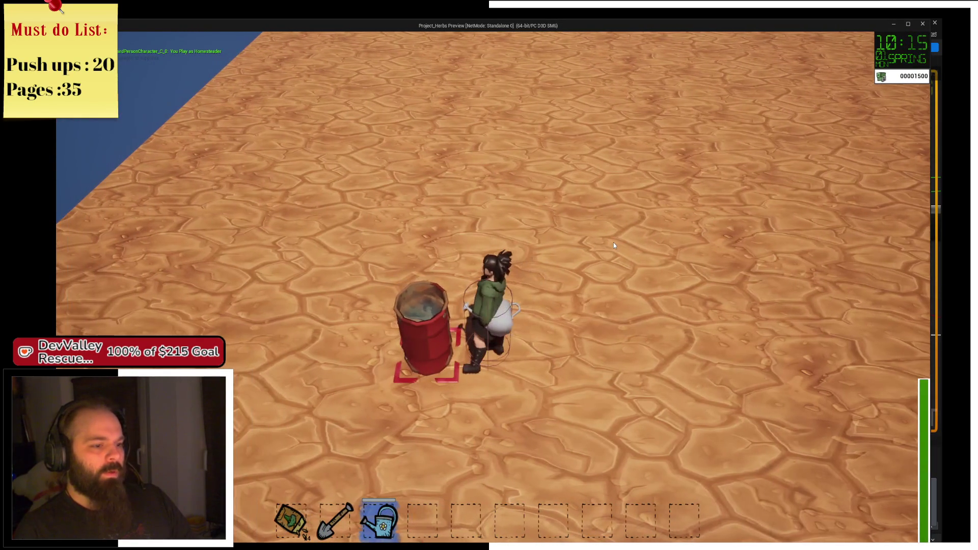
{"action": "key", "text": "Escape"}
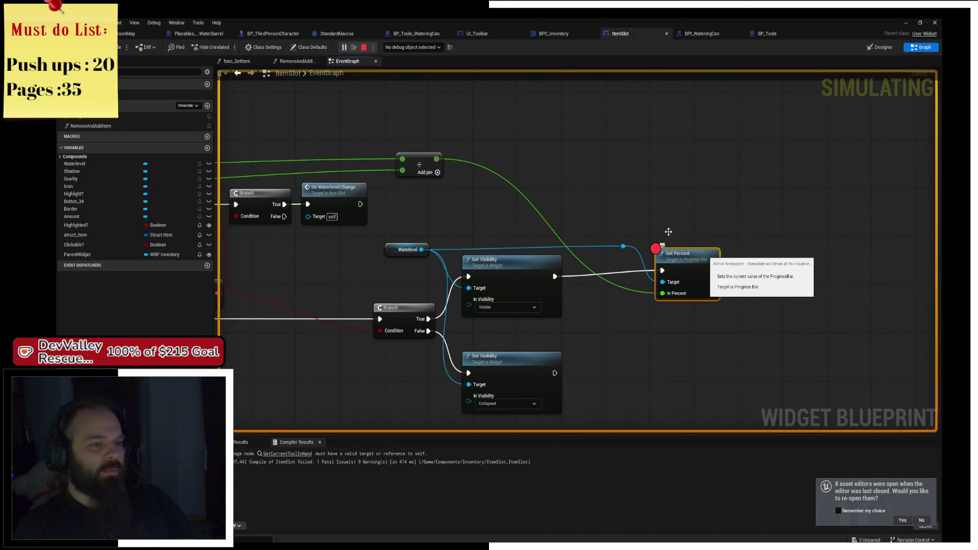
Step: Stop play, review the four Accessed None errors at Set Percent, and close the Message Log
{"action": "left_click", "coordinate": [356, 46]}
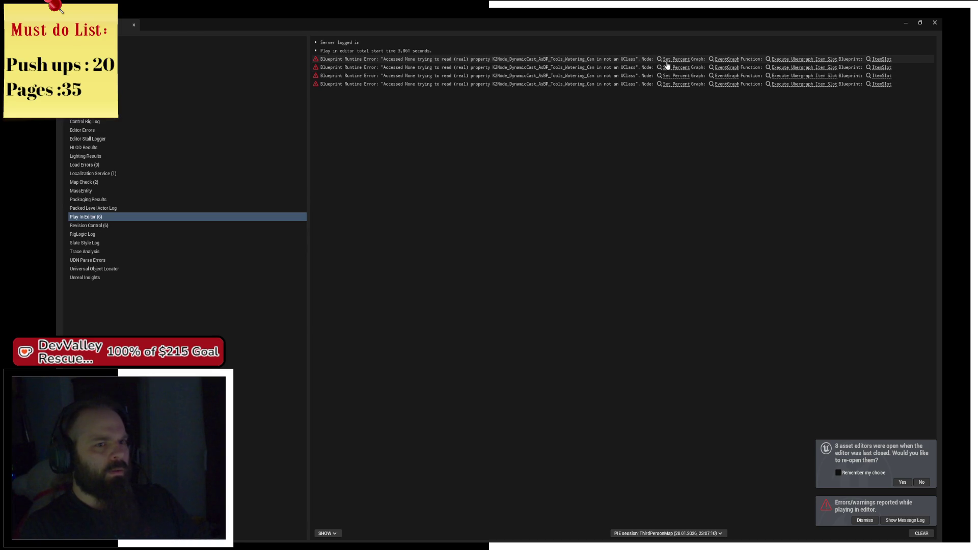
{"action": "left_click", "coordinate": [698, 59]}
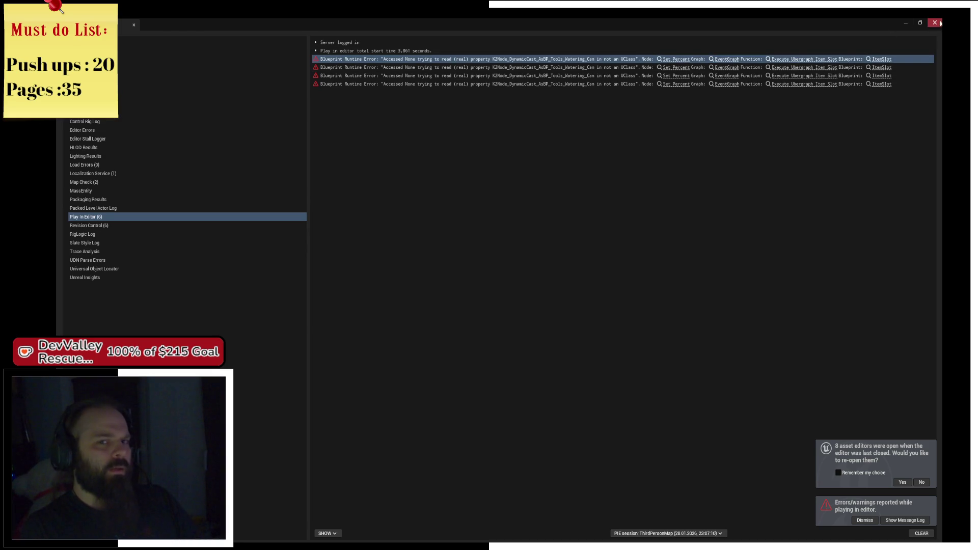
{"action": "left_click", "coordinate": [937, 23]}
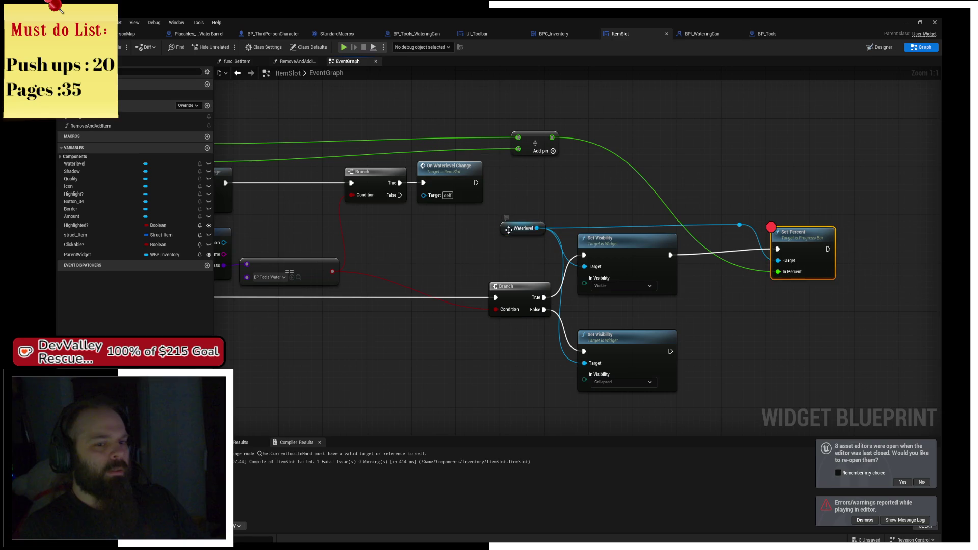
Step: Add a breakpoint on the OnWaterlevelChange event
{"action": "left_click", "coordinate": [517, 229]}
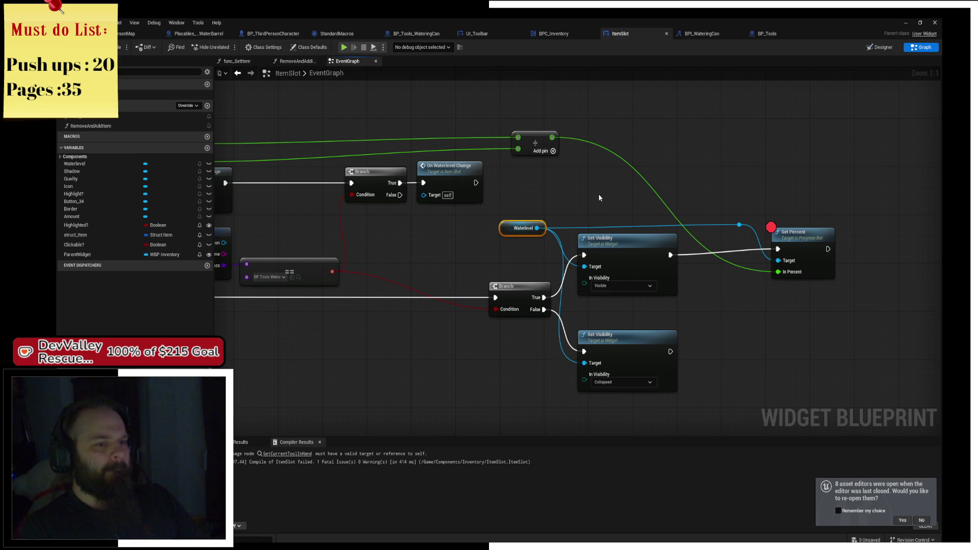
{"action": "left_click_drag", "start_coordinate": [600, 198], "coordinate": [676, 177]}
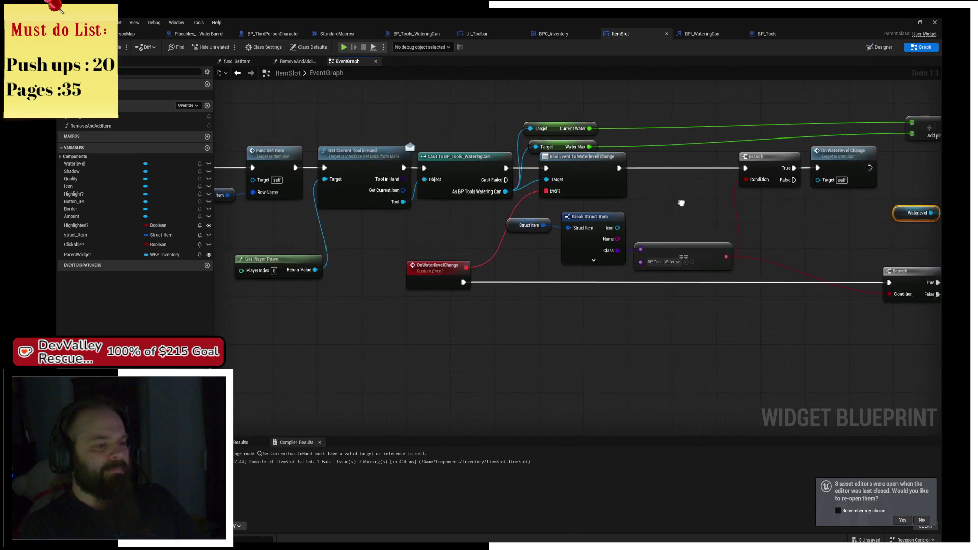
{"action": "key", "text": "F9"}
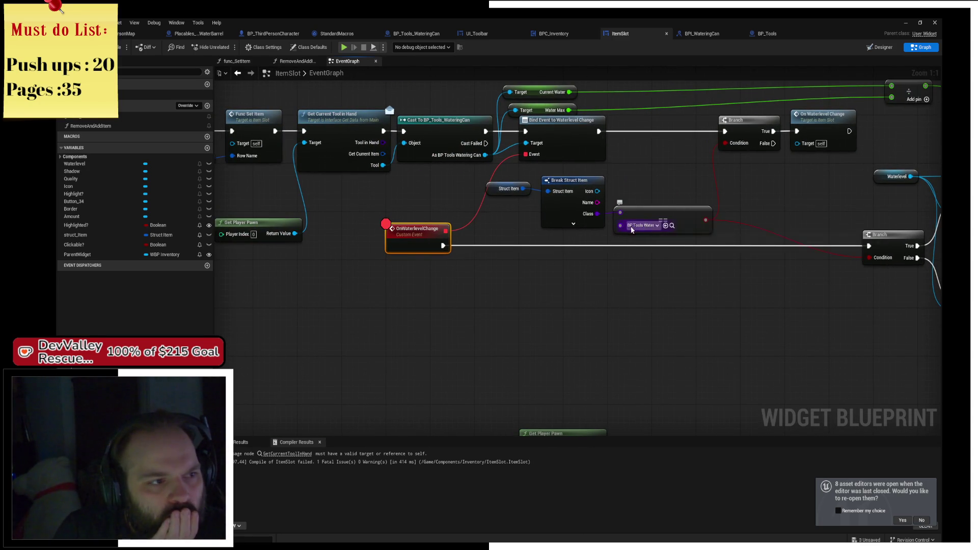
Step: Feed the cast watering can into the == comparison and delete the Struct Item and Break Struct Item nodes
{"action": "left_click_drag", "start_coordinate": [534, 168], "coordinate": [676, 231]}
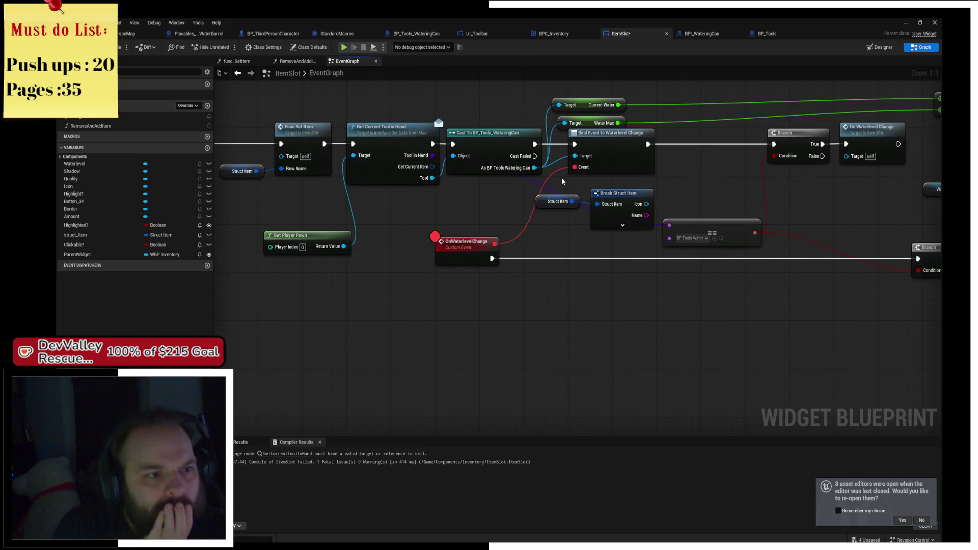
{"action": "left_click_drag", "start_coordinate": [562, 178], "coordinate": [620, 227]}
{"action": "key", "text": "Delete"}
{"action": "mouse_move", "coordinate": [649, 327]}
{"action": "left_mouse_down"}
{"action": "mouse_move", "coordinate": [494, 332]}
{"action": "mouse_move", "coordinate": [437, 302]}
{"action": "left_mouse_up"}
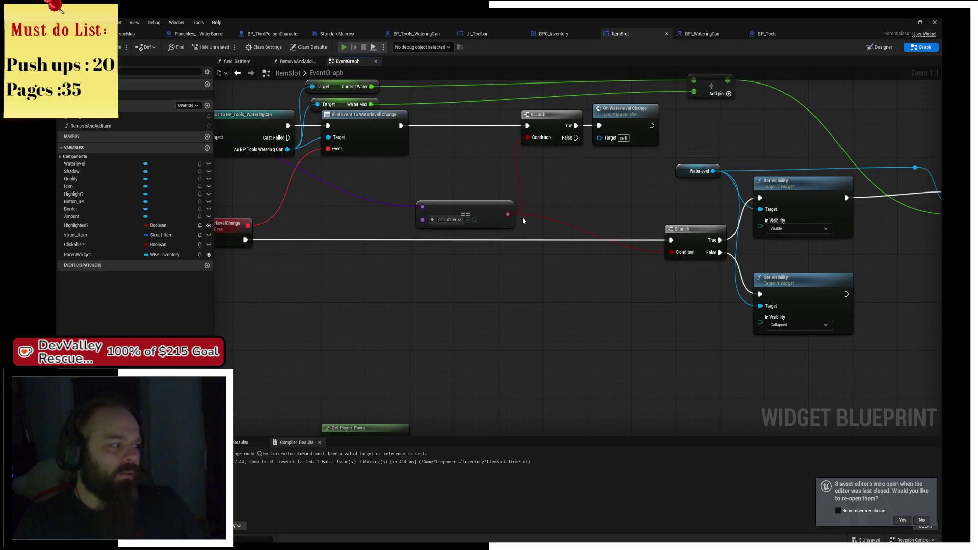
Step: Run the game, step twice from OnWaterlevelChange to Set Visibility, inspect pin values, then resume
{"action": "key", "text": "alt+p"}
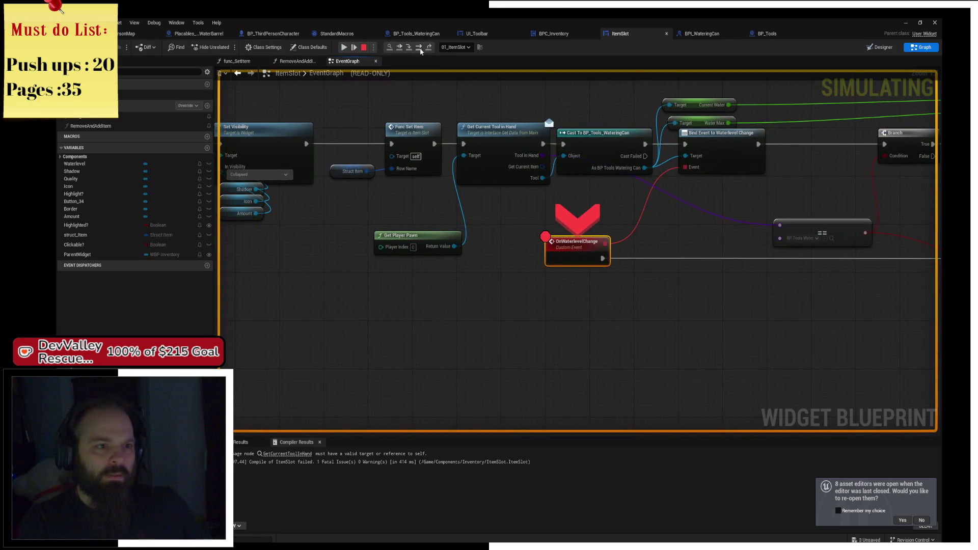
{"action": "left_click", "coordinate": [420, 49]}
{"action": "left_click", "coordinate": [420, 49]}
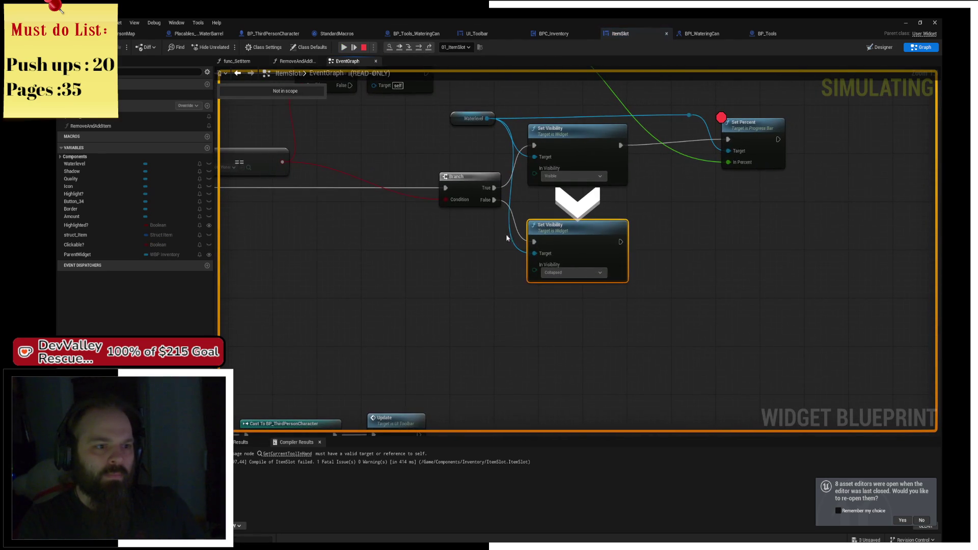
{"action": "mouse_move", "coordinate": [487, 119]}
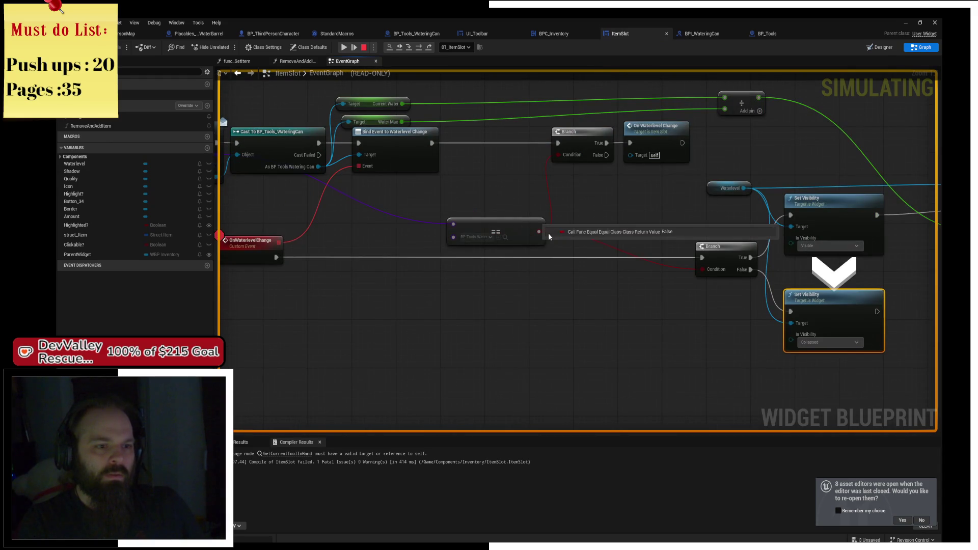
{"action": "mouse_move", "coordinate": [452, 229]}
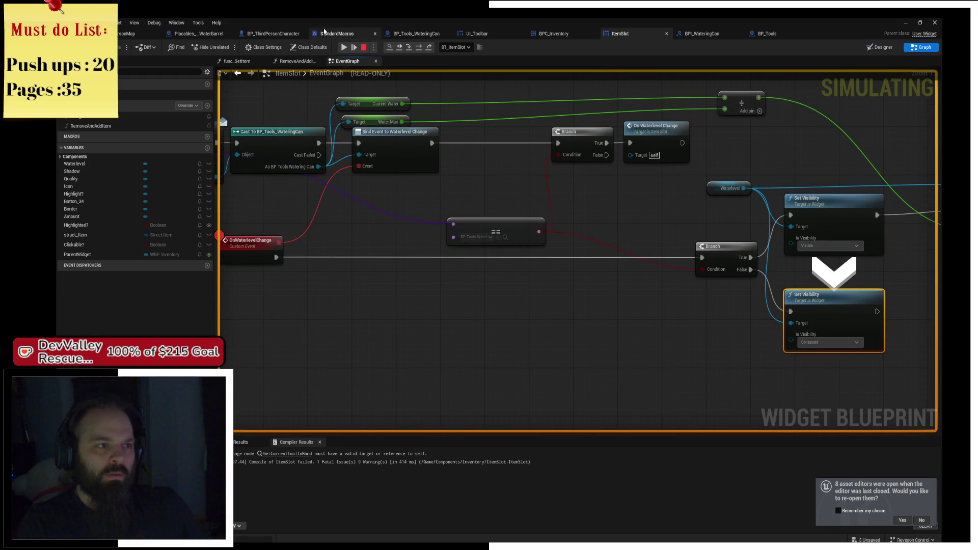
{"action": "left_click", "coordinate": [349, 48]}
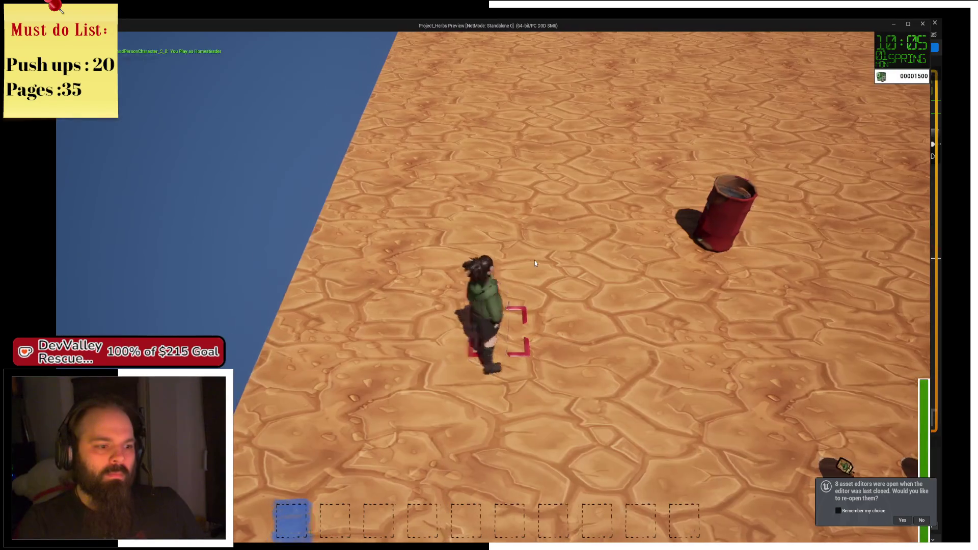
Step: Resume the game and till a 3x3 patch of soil plots with the shovel
{"action": "key", "text": "d"}
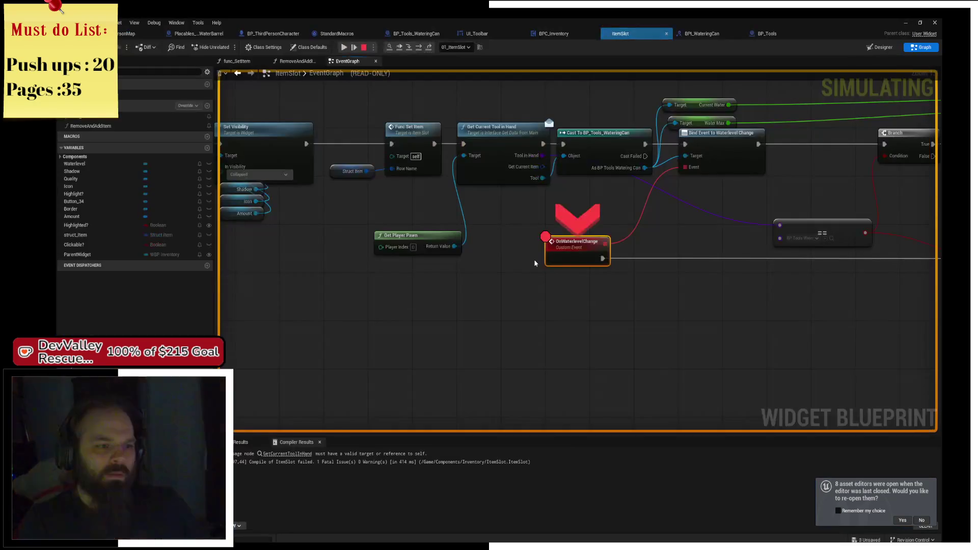
{"action": "left_click", "coordinate": [348, 48]}
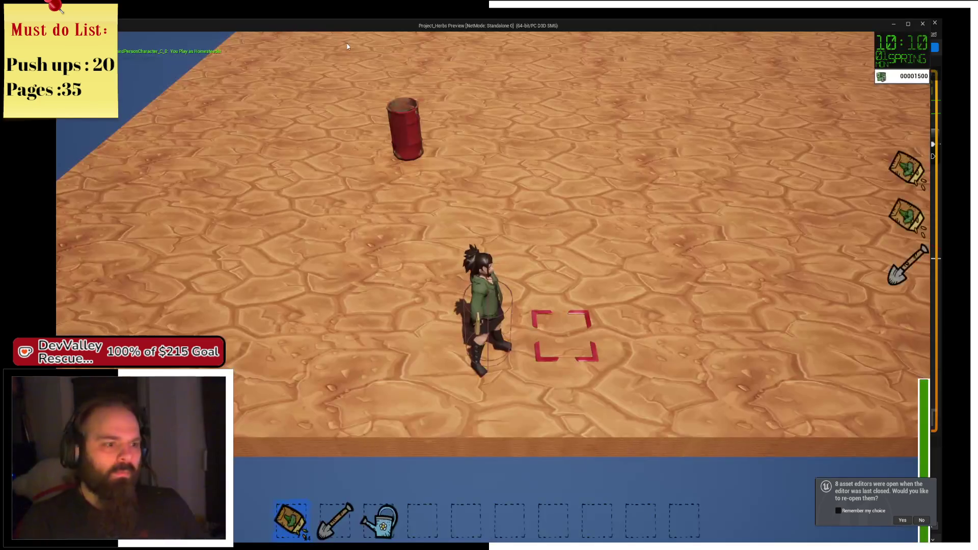
{"action": "key", "text": "w"}
{"action": "key", "text": "d"}
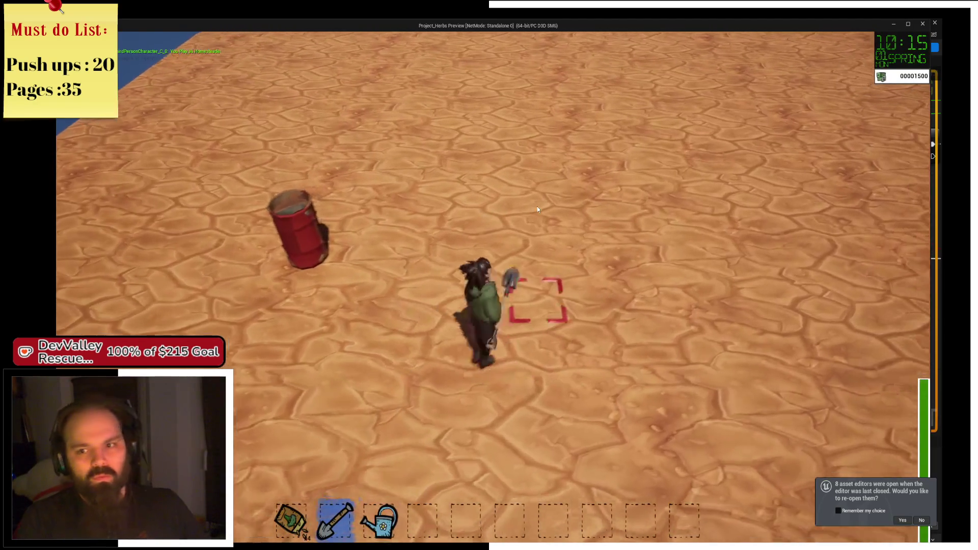
{"action": "key", "text": "w"}
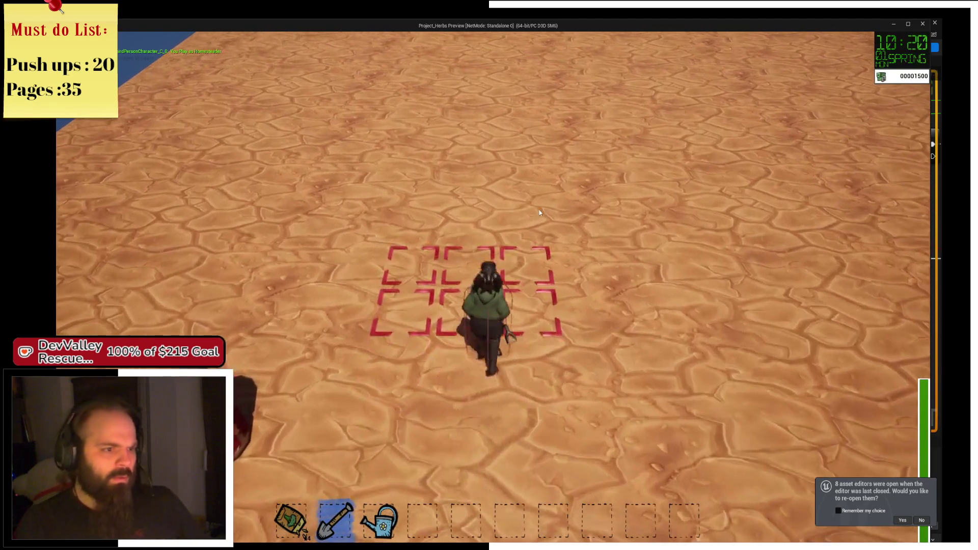
{"action": "left_click", "coordinate": [540, 213]}
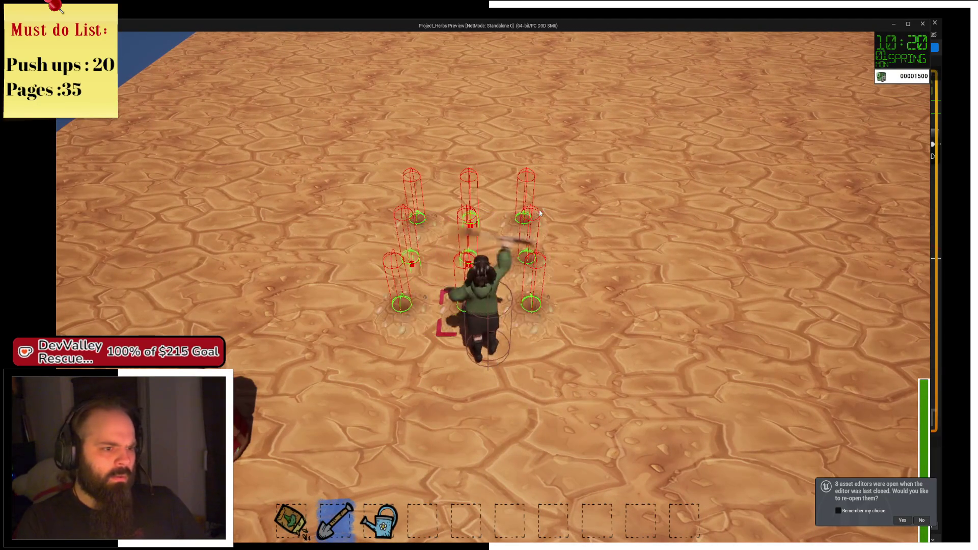
{"action": "key", "text": "w"}
{"action": "left_click", "coordinate": [539, 213]}
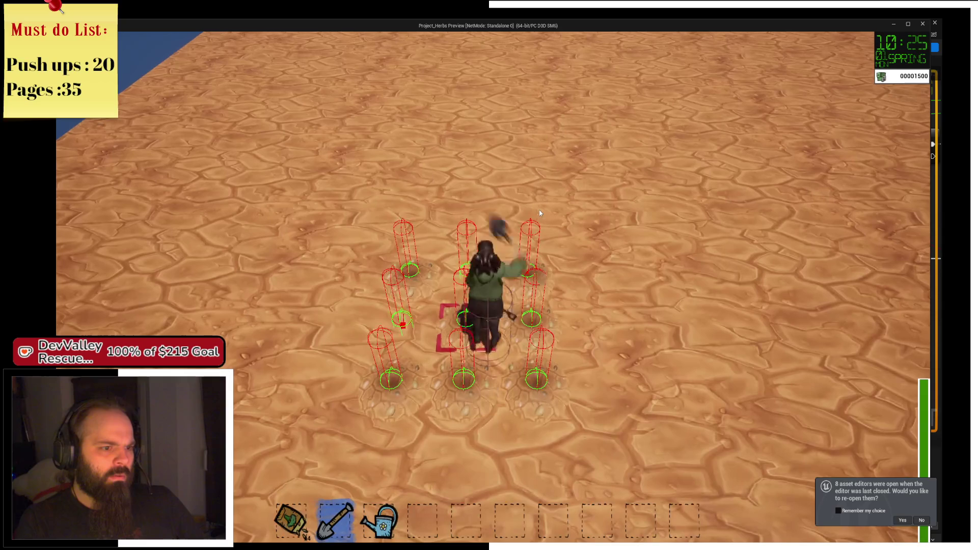
Step: Switch to the watering can and charge it over the tilled plots
{"action": "key", "text": "3"}
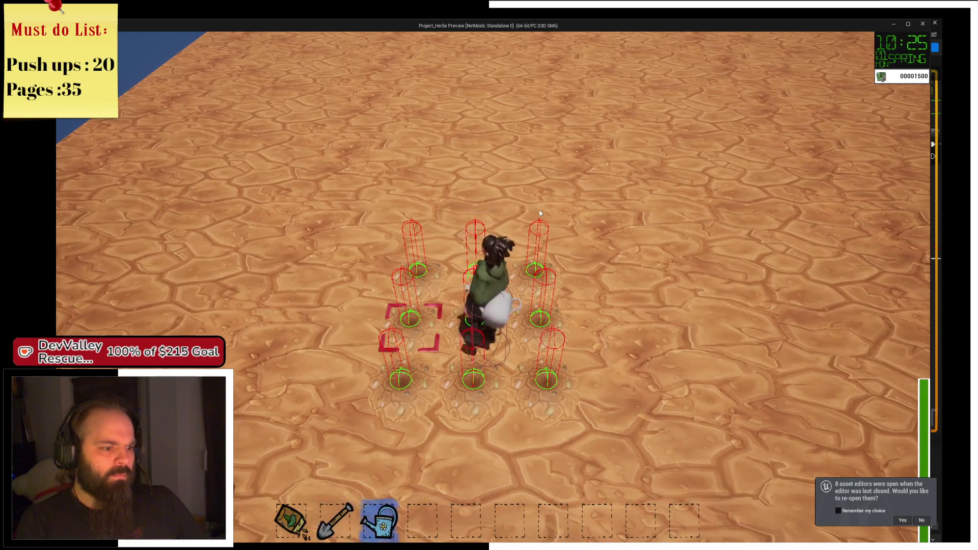
{"action": "key", "text": "d"}
{"action": "key", "text": "a"}
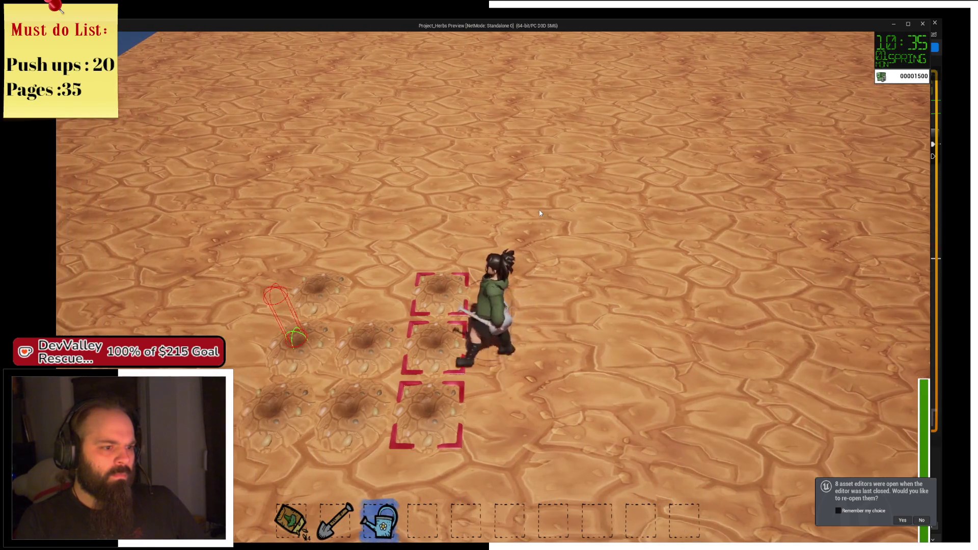
{"action": "left_click", "coordinate": [540, 213]}
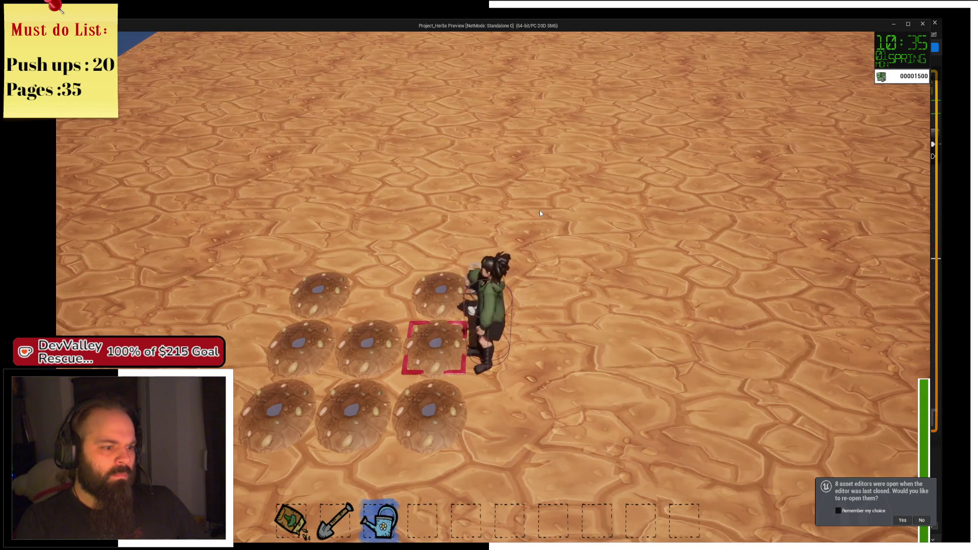
{"action": "key", "text": "alt+Tab"}
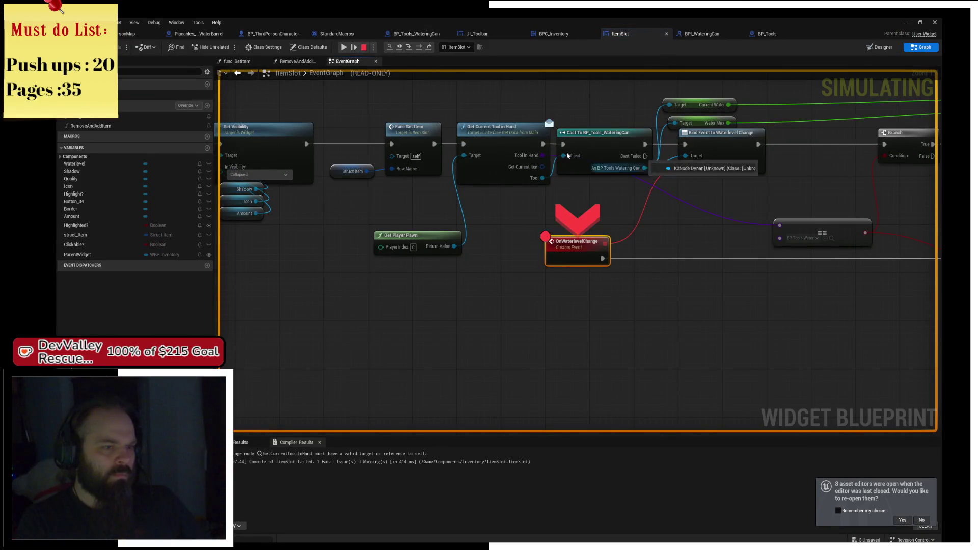
{"action": "left_click", "coordinate": [345, 50]}
Step: Charge the watering can to water six plots, then return to the Blueprint editor
{"action": "key", "text": "s"}
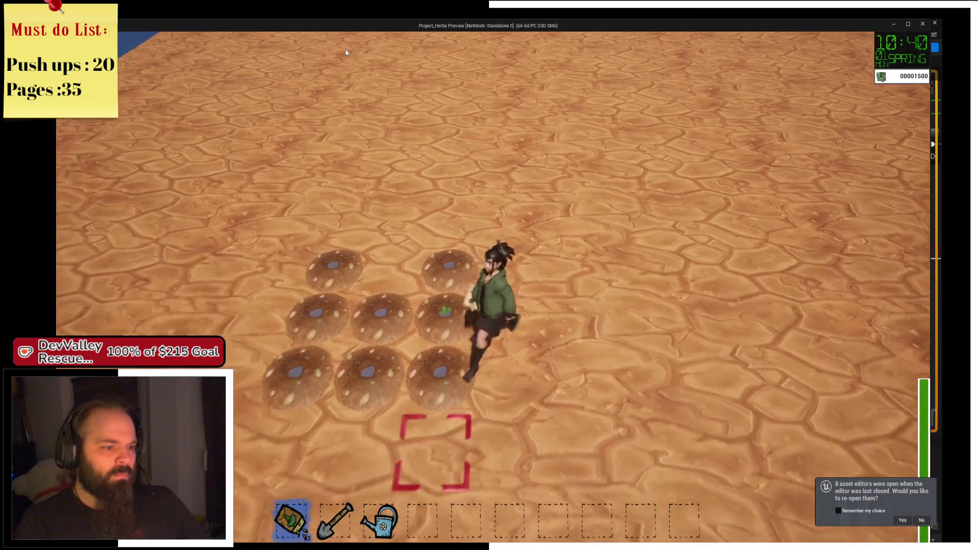
{"action": "key", "text": "a"}
{"action": "key", "text": "3"}
{"action": "key", "text": "d"}
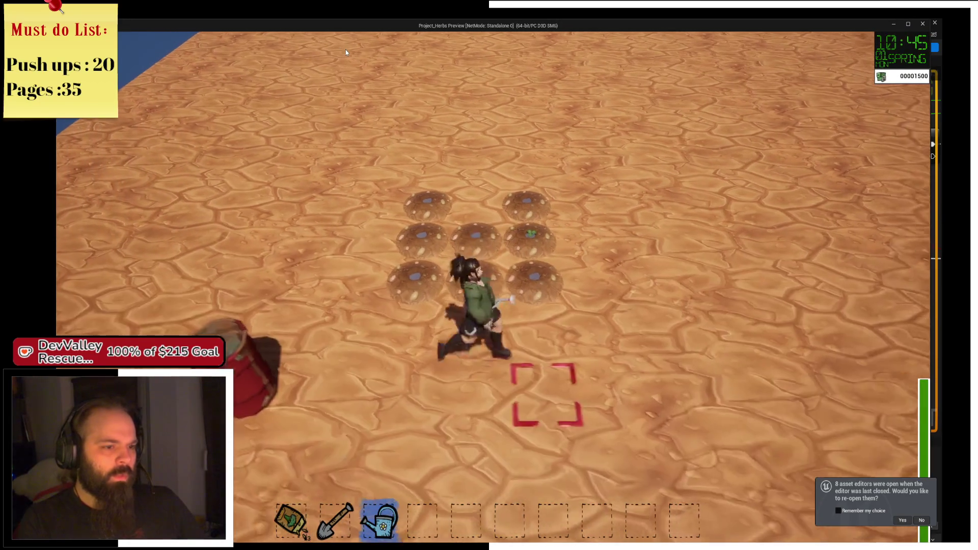
{"action": "key", "text": "w"}
{"action": "key", "text": "a"}
{"action": "left_click_drag", "start_coordinate": [345, 50], "coordinate": [346, 50]}
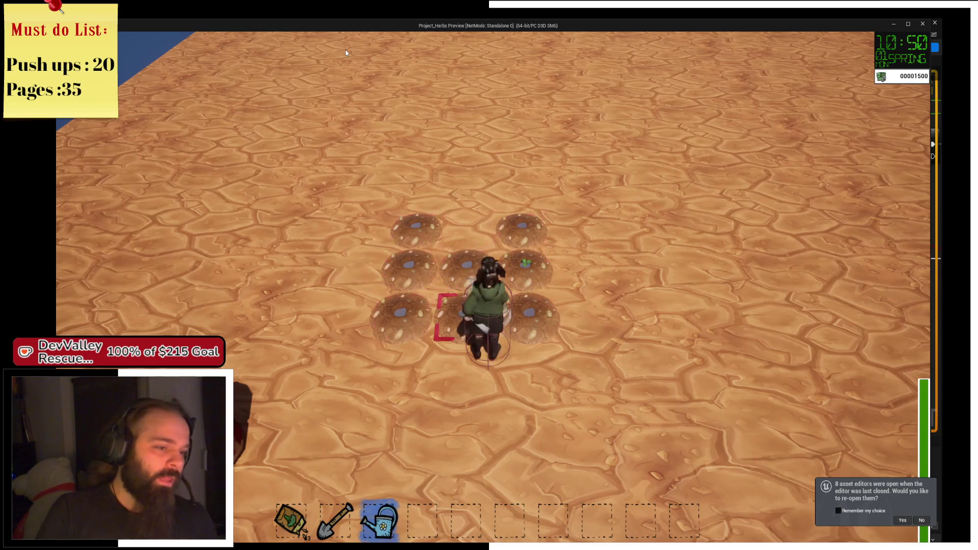
{"action": "key", "text": "s"}
{"action": "key", "text": "a"}
{"action": "key", "text": "a"}
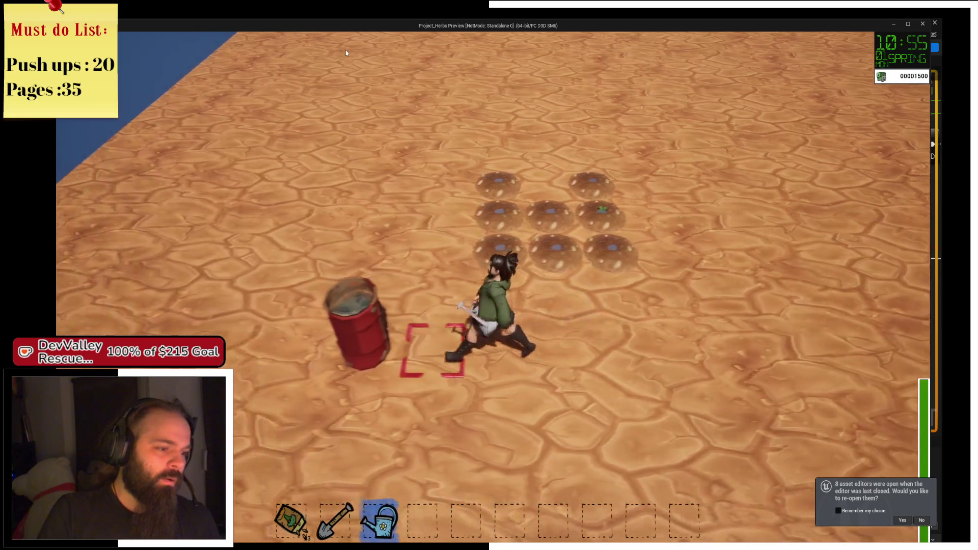
{"action": "key", "text": "Escape"}
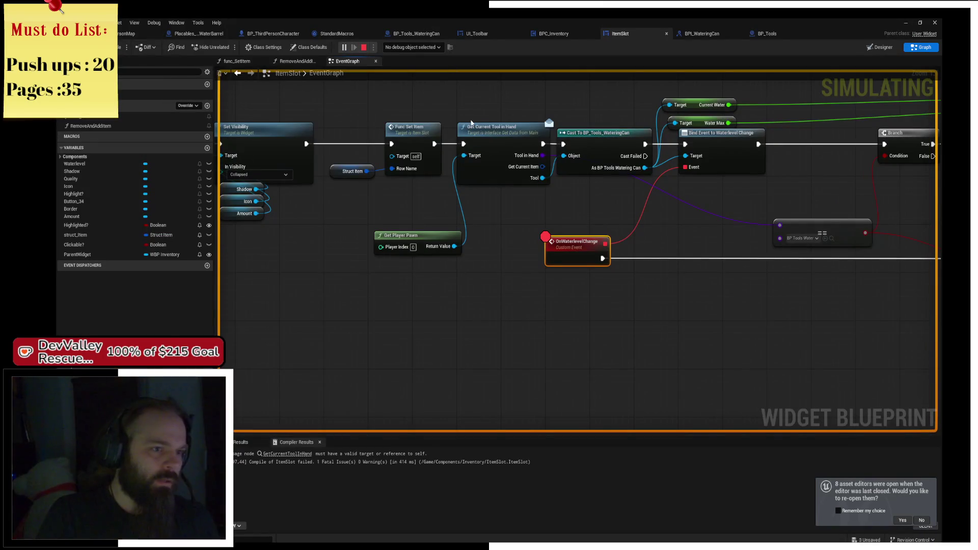
Step: Set a breakpoint on Get Current Tool in Hand, then stop and restart the play session
{"action": "left_click", "coordinate": [530, 148]}
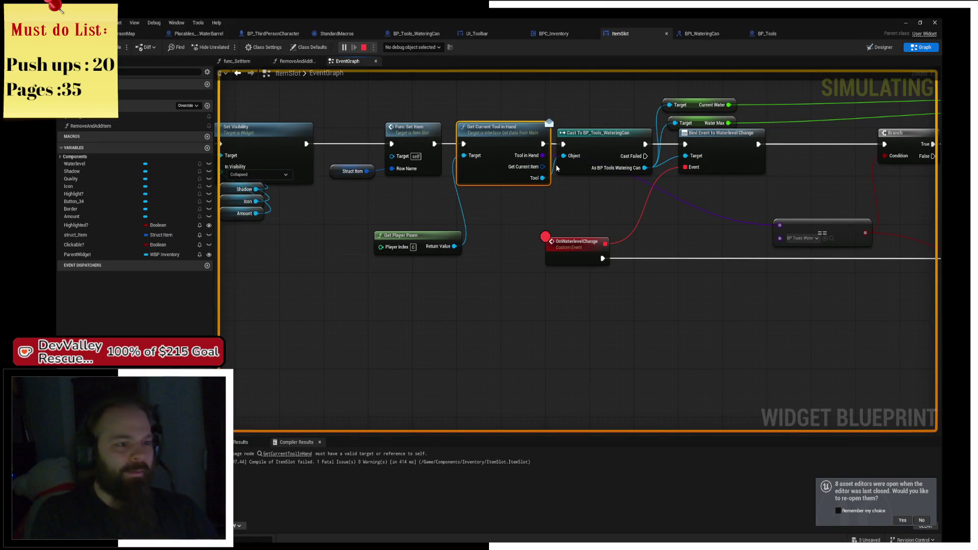
{"action": "key", "text": "alt+Tab"}
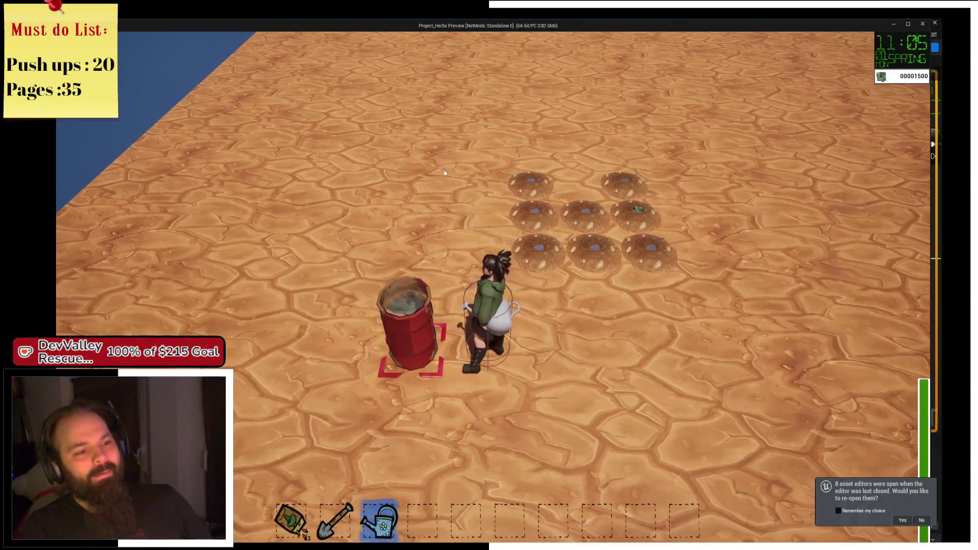
{"action": "key", "text": "alt+Tab"}
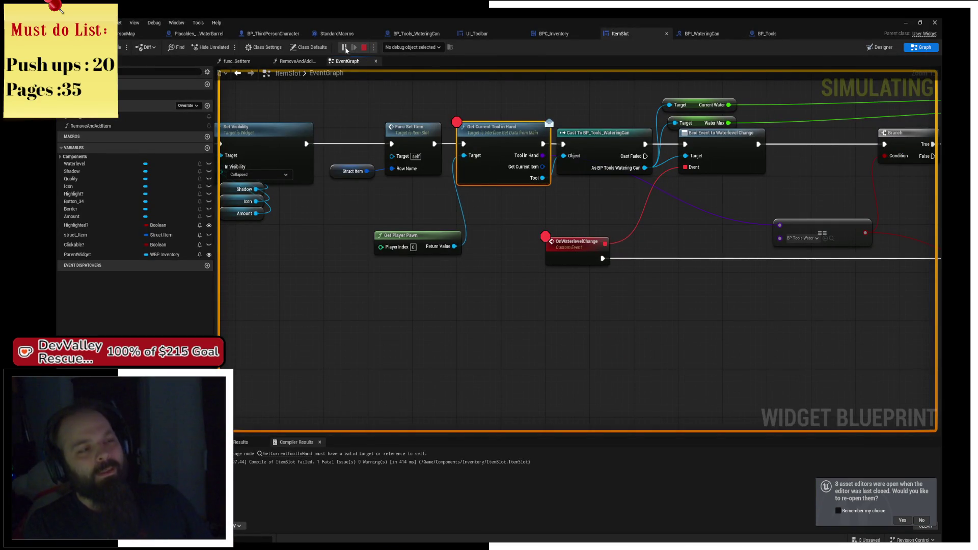
{"action": "key", "text": "Escape"}
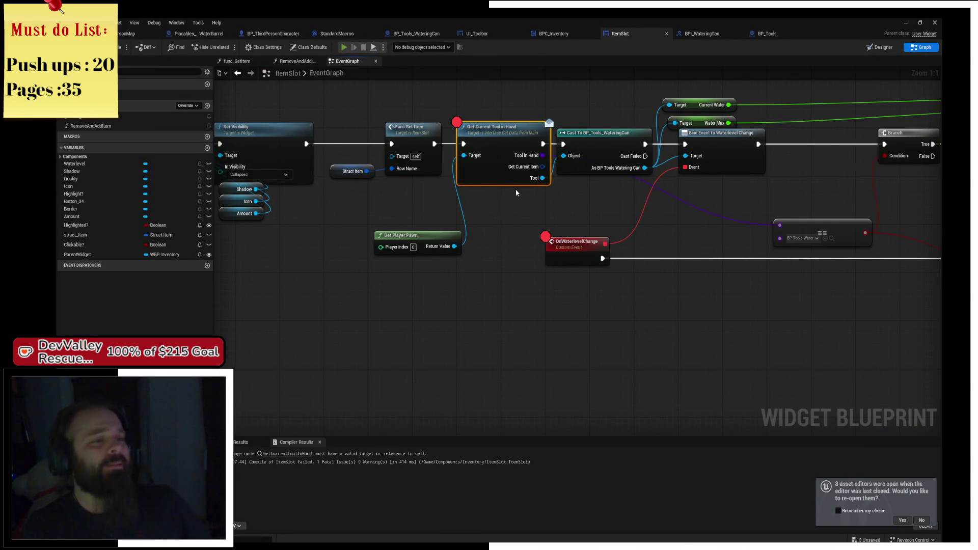
{"action": "key", "text": "alt+p"}
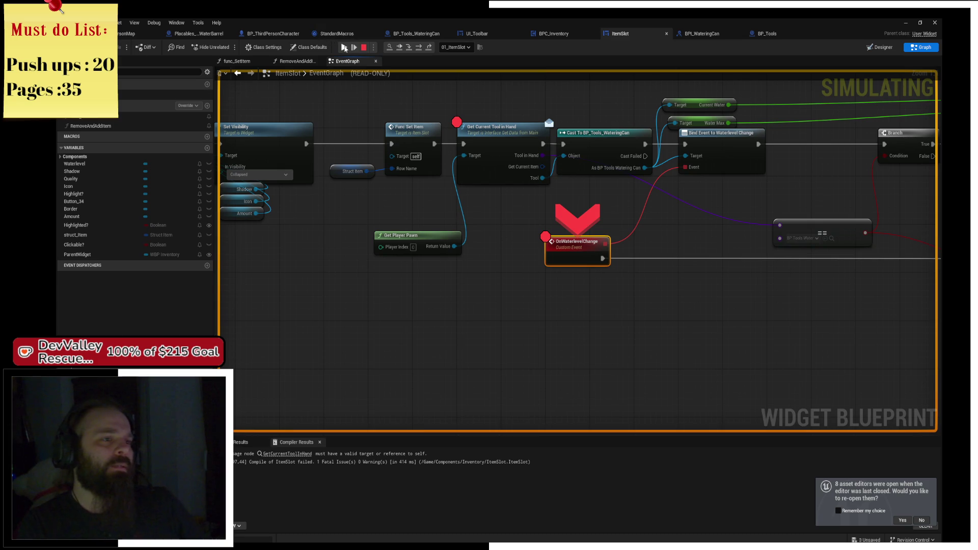
Step: Resume through the repeated ItemSlot breakpoint hits until the game runs again
{"action": "left_click", "coordinate": [345, 48]}
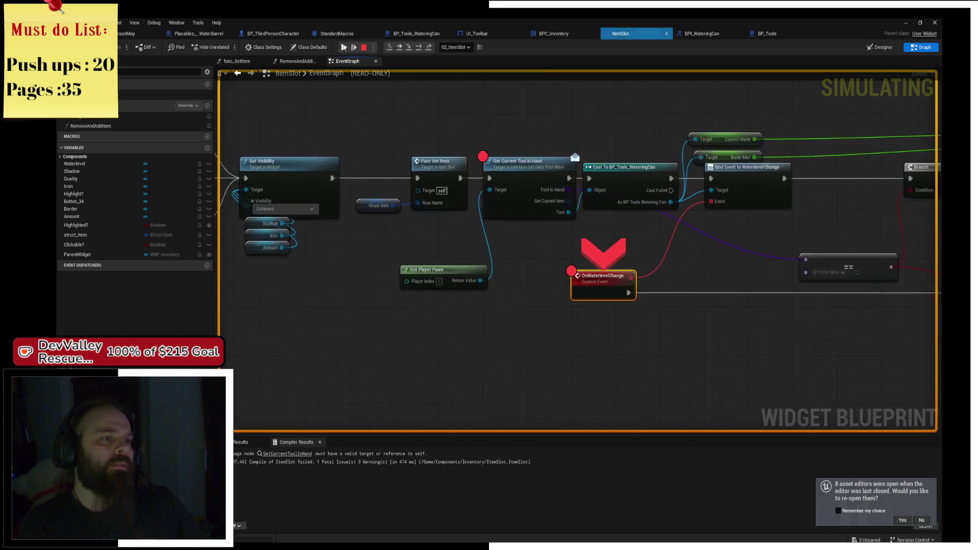
{"action": "left_click", "coordinate": [344, 47]}
{"action": "left_click", "coordinate": [344, 48]}
{"action": "left_click", "coordinate": [346, 48]}
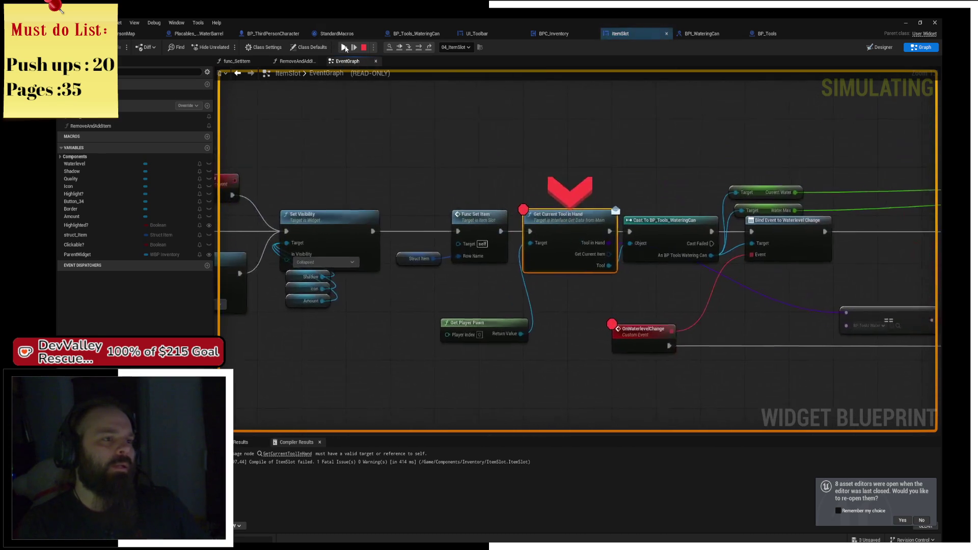
{"action": "left_click", "coordinate": [345, 48]}
{"action": "left_click", "coordinate": [346, 47]}
{"action": "left_click", "coordinate": [345, 48]}
{"action": "left_click", "coordinate": [345, 48]}
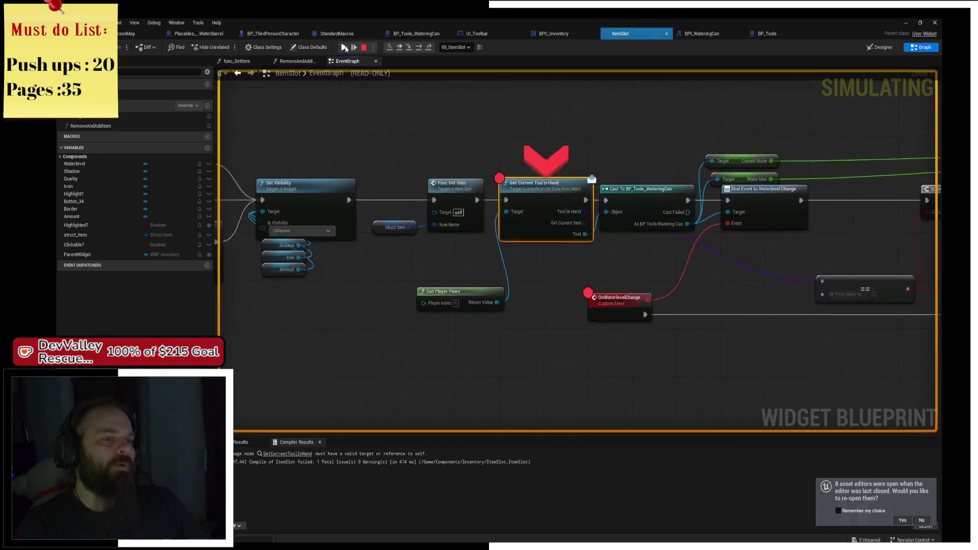
{"action": "left_click", "coordinate": [345, 48]}
Step: Walk the character with WASD past the red barrel toward the pickups until the breakpoint triggers
{"action": "key", "text": "s"}
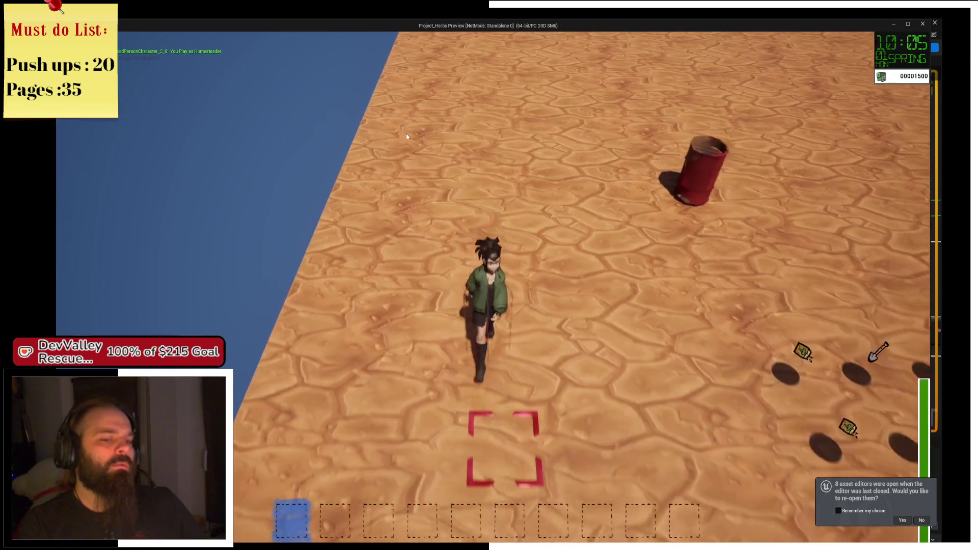
{"action": "key", "text": "d"}
{"action": "key", "text": "w"}
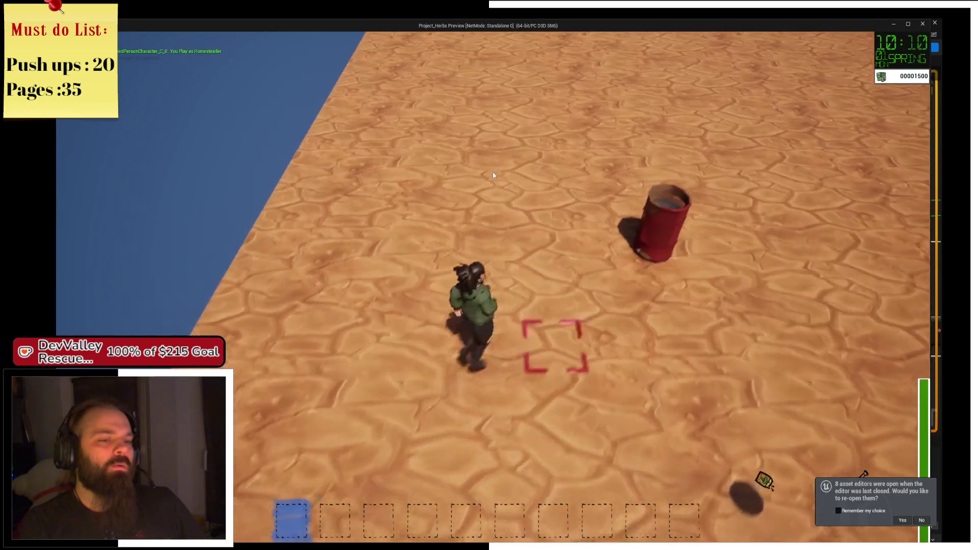
{"action": "key", "text": "s"}
{"action": "key", "text": "d"}
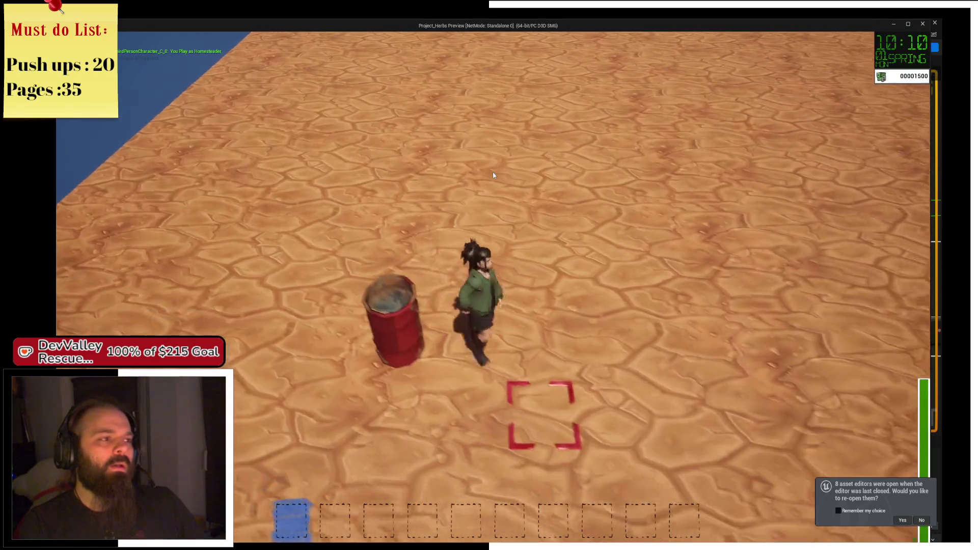
{"action": "key", "text": "s"}
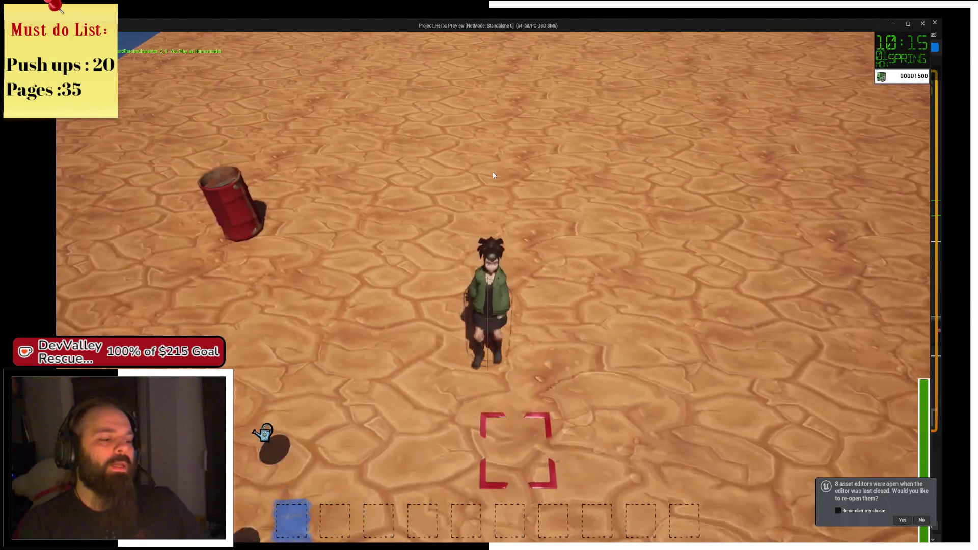
{"action": "key", "text": "a"}
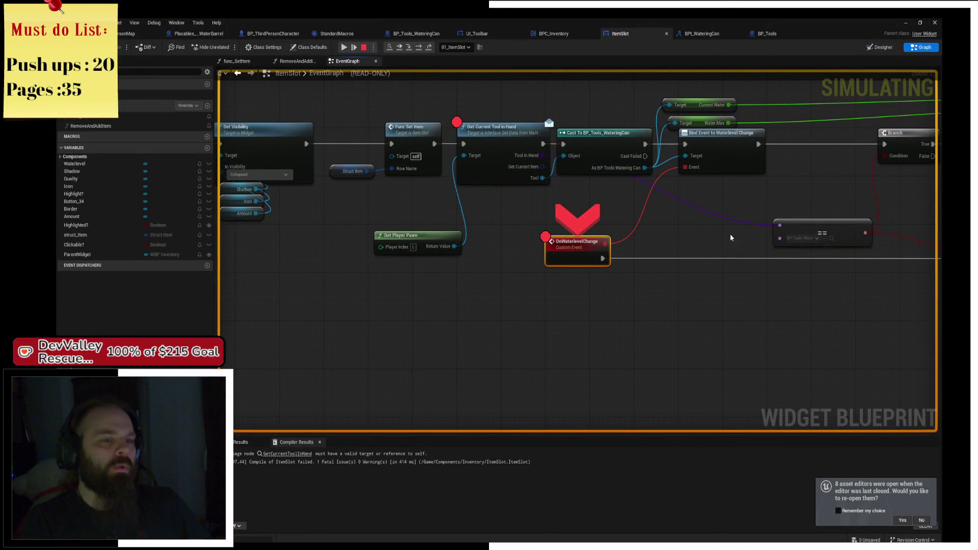
Step: Step over to the Branch node, review the start of the event chain, and continue to the next breakpoint
{"action": "left_click", "coordinate": [419, 48]}
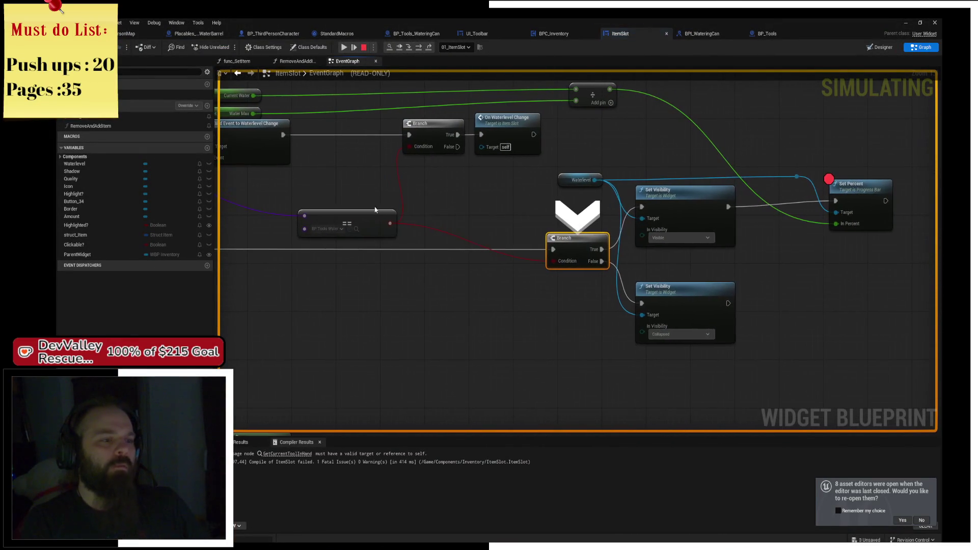
{"action": "left_click_drag", "start_coordinate": [394, 229], "coordinate": [558, 238]}
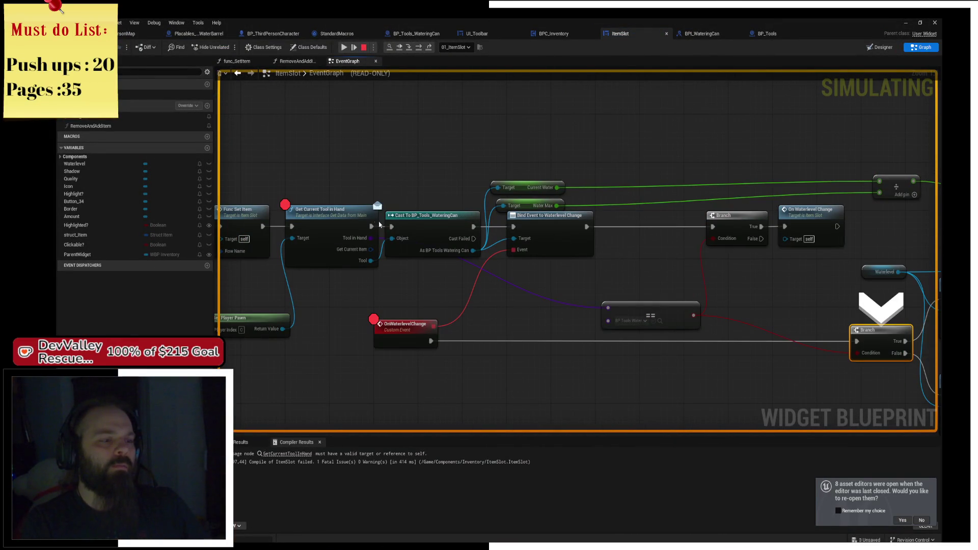
{"action": "mouse_move", "coordinate": [371, 238]}
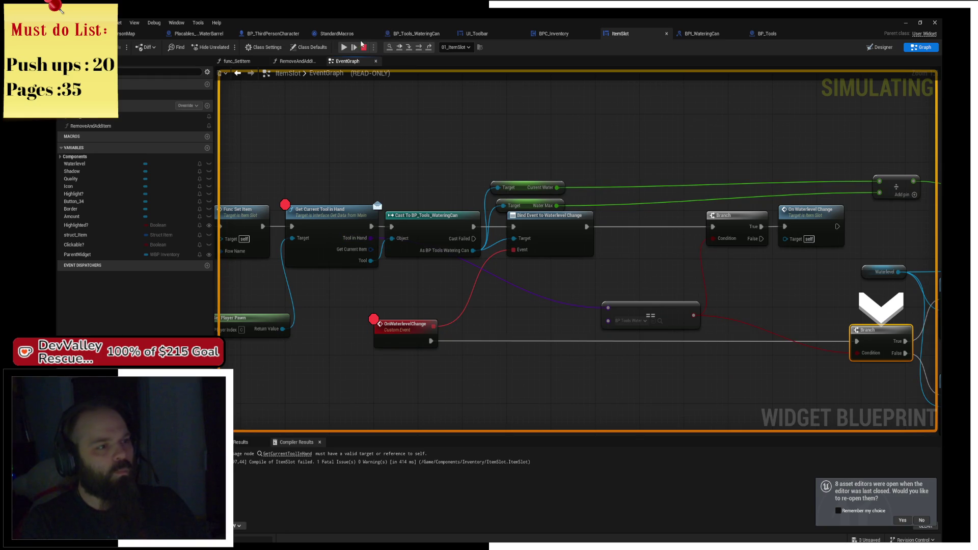
{"action": "left_click", "coordinate": [344, 47]}
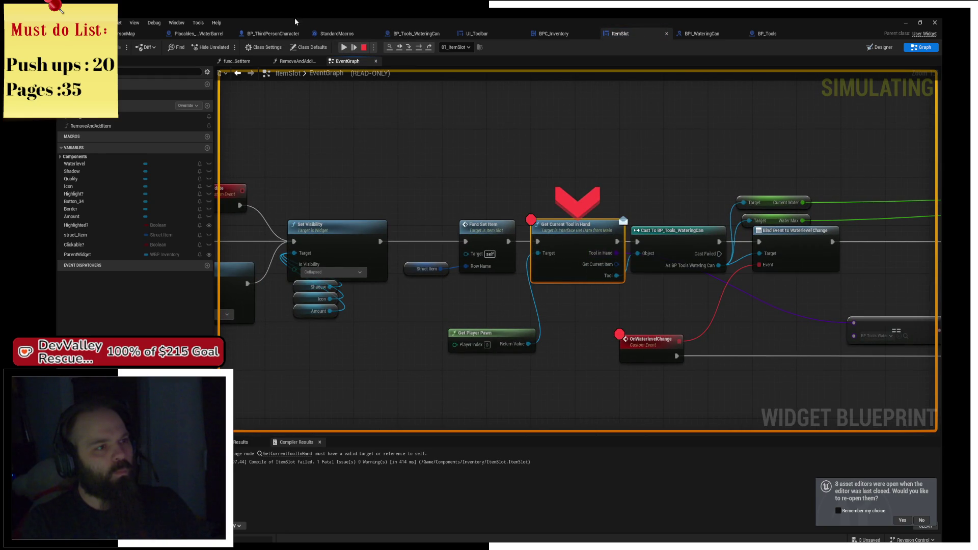
Step: Resume past each remaining ItemSlot's OnWaterlevelChange breakpoint, checking Get Current Tool in Hand, until the game returns
{"action": "left_click", "coordinate": [344, 47]}
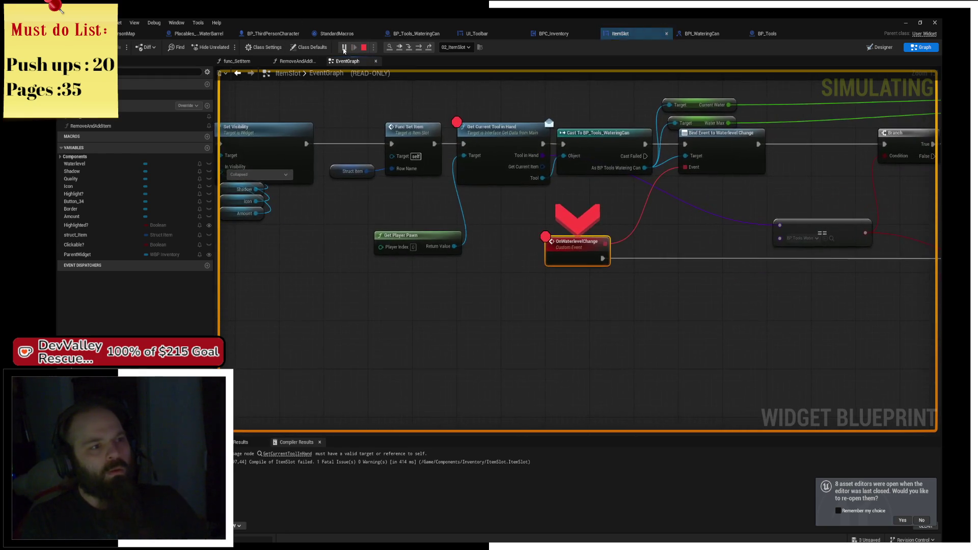
{"action": "left_click", "coordinate": [344, 47]}
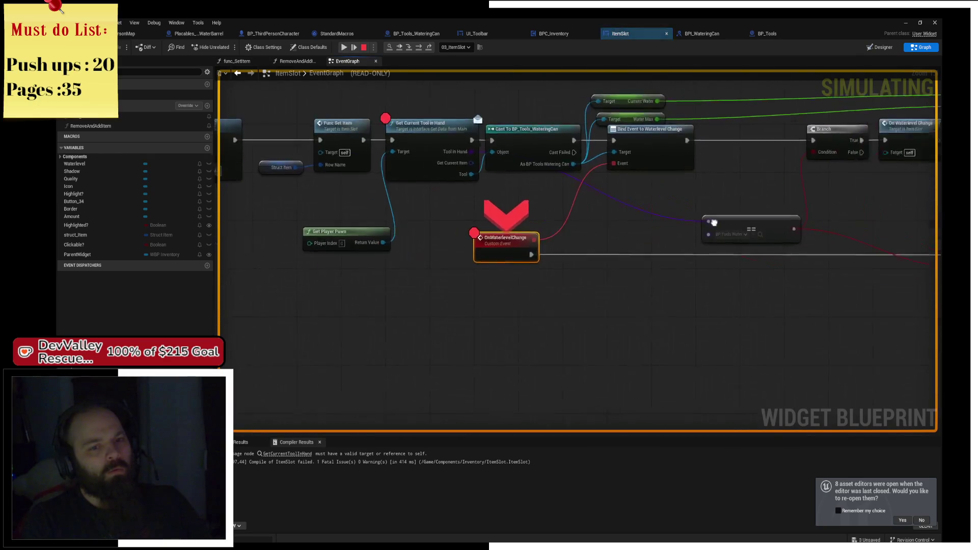
{"action": "left_click_drag", "start_coordinate": [220, 69], "coordinate": [378, 98]}
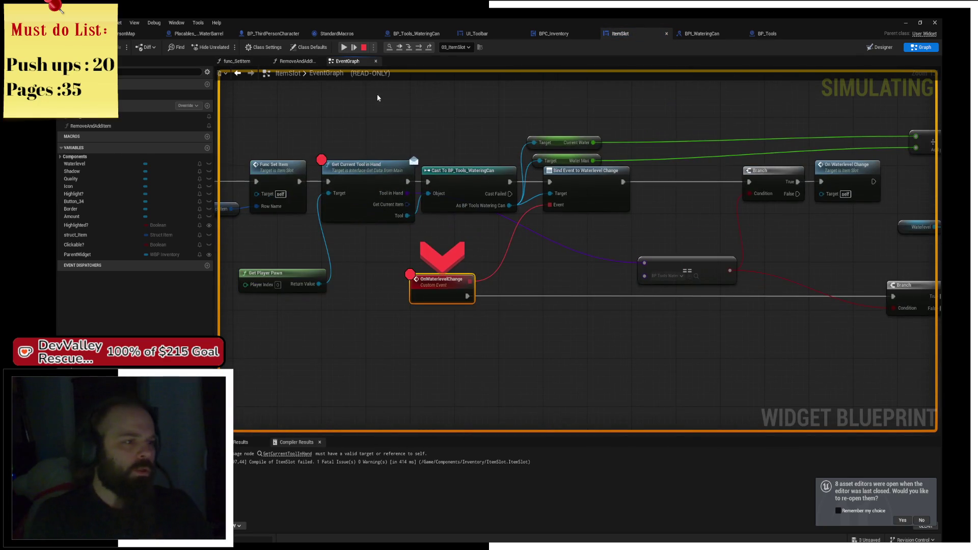
{"action": "left_click", "coordinate": [345, 47]}
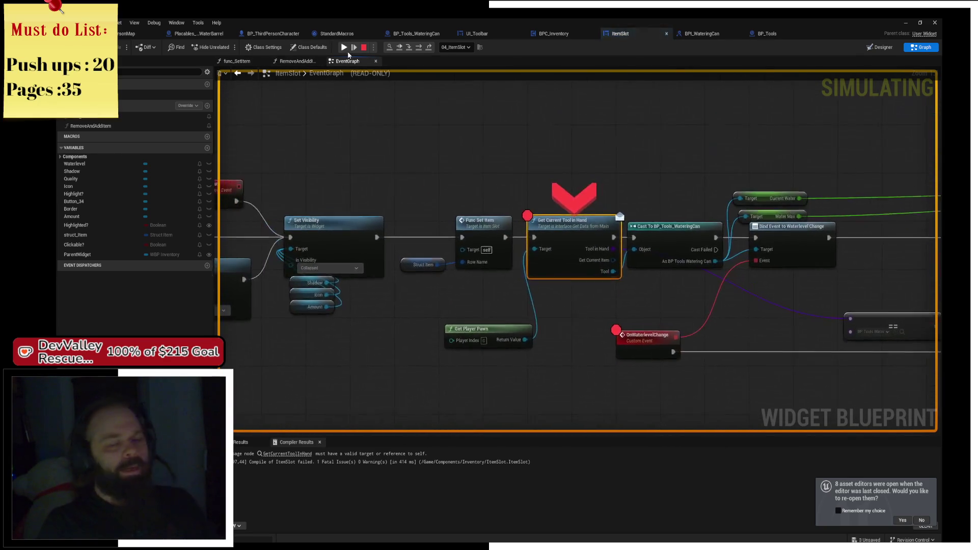
{"action": "left_click", "coordinate": [344, 47]}
{"action": "left_click", "coordinate": [349, 53]}
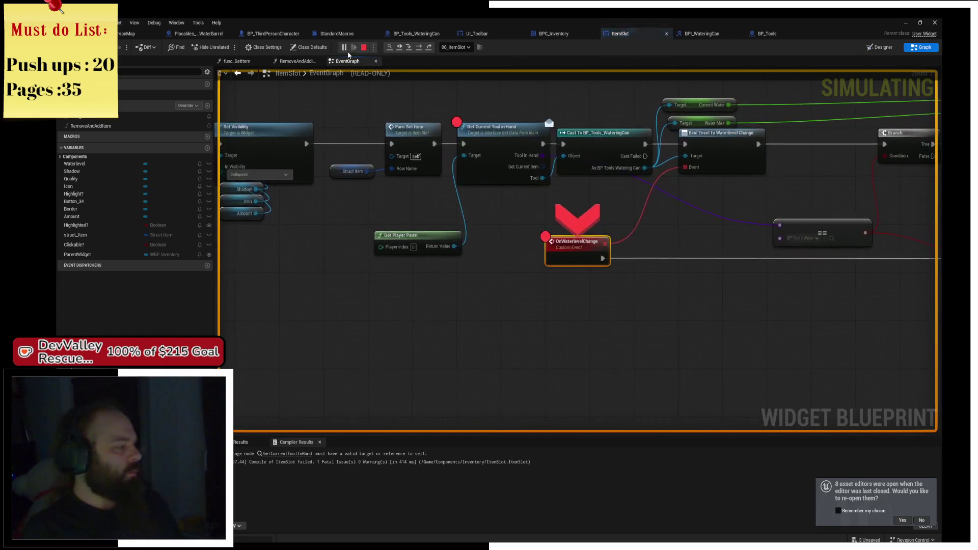
{"action": "left_click", "coordinate": [349, 53]}
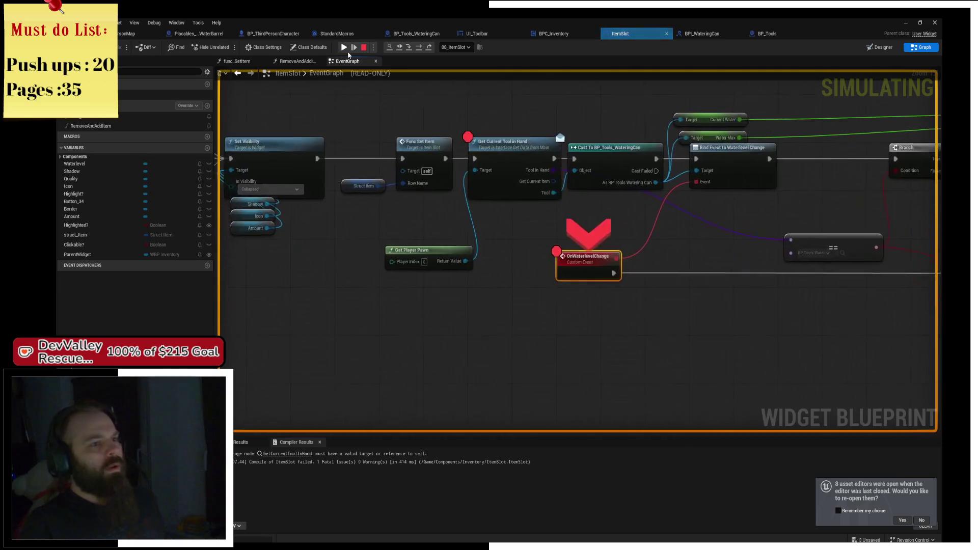
{"action": "left_click", "coordinate": [349, 53]}
{"action": "left_click", "coordinate": [349, 53]}
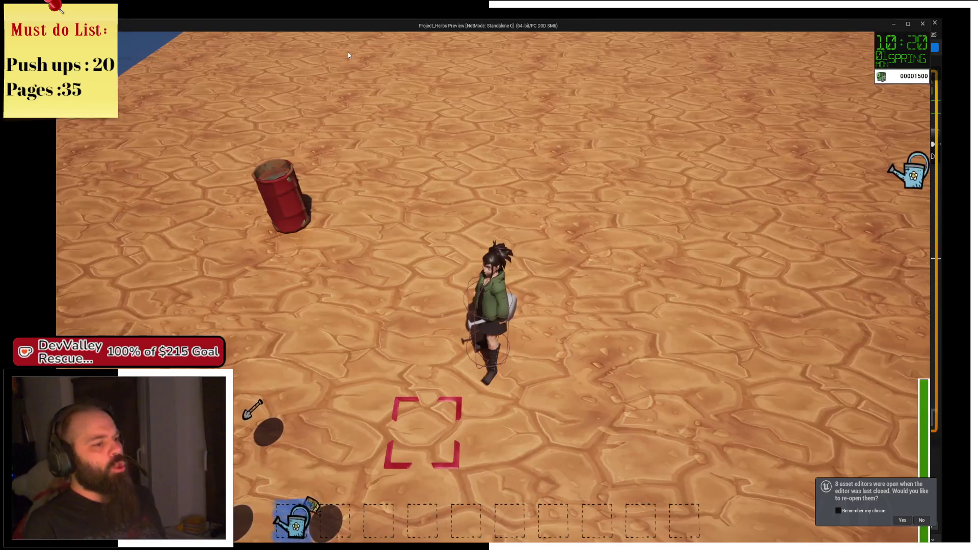
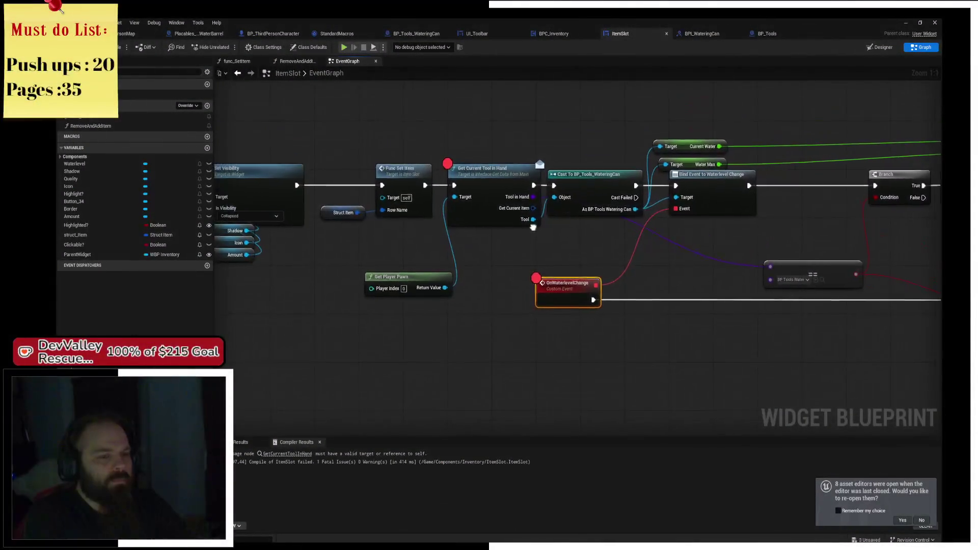
Step: Add a breakpoint on the Func Set Item node in ItemSlot's graph
{"action": "mouse_move", "coordinate": [533, 227]}
{"action": "left_mouse_down"}
{"action": "mouse_move", "coordinate": [526, 247]}
{"action": "mouse_move", "coordinate": [591, 244]}
{"action": "left_mouse_up"}
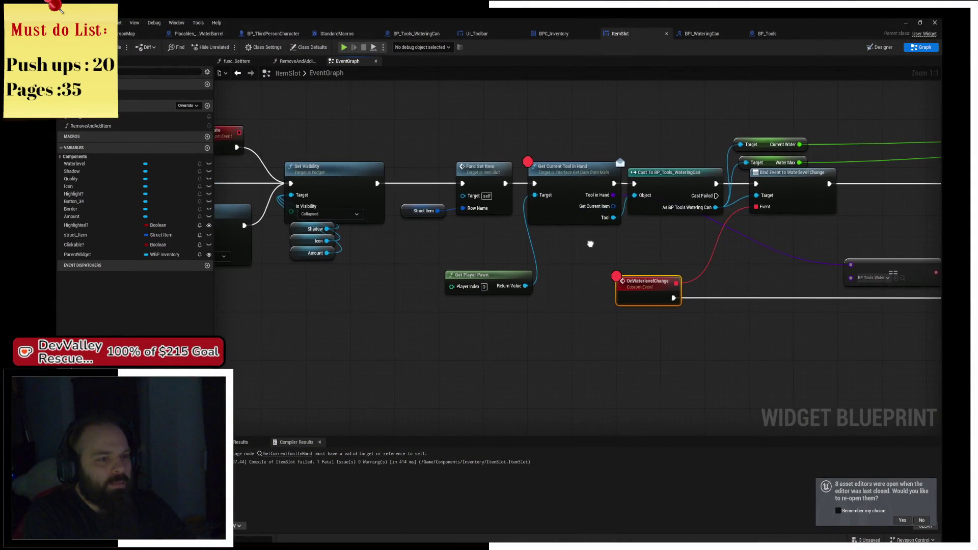
{"action": "left_click_drag", "start_coordinate": [428, 137], "coordinate": [470, 219]}
{"action": "left_click", "coordinate": [470, 220]}
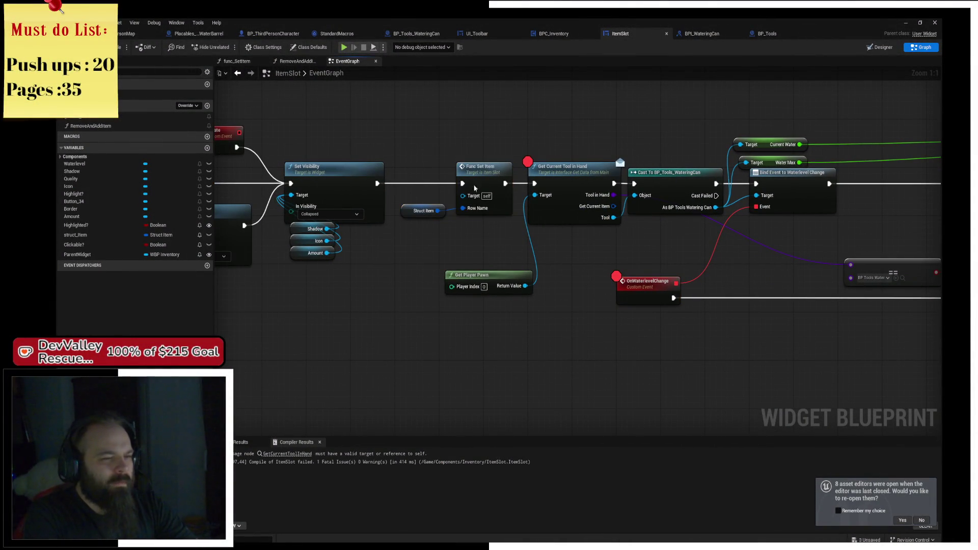
{"action": "right_click", "coordinate": [507, 176]}
{"action": "left_click", "coordinate": [523, 185]}
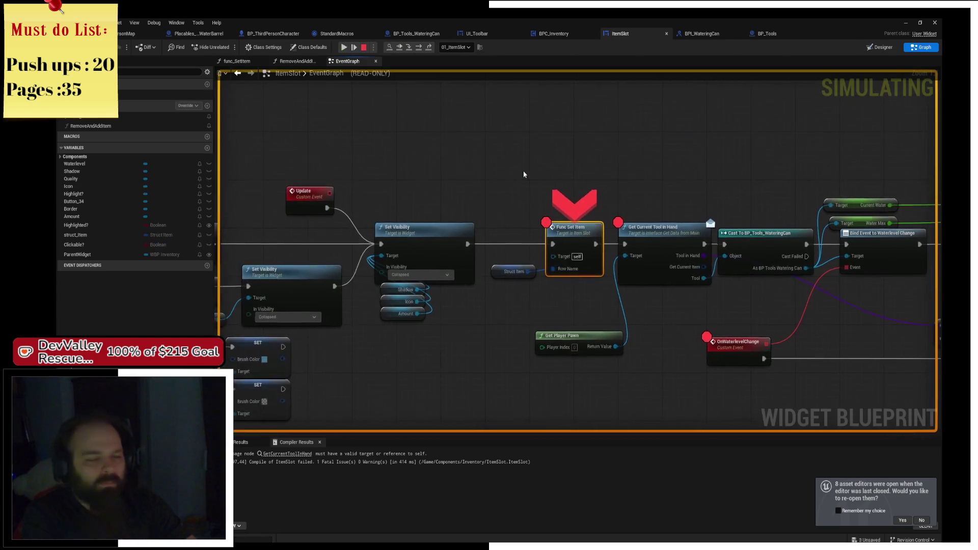
Step: Resume past the Func Set Item breakpoint for each item slot and return to the game
{"action": "left_click", "coordinate": [344, 47]}
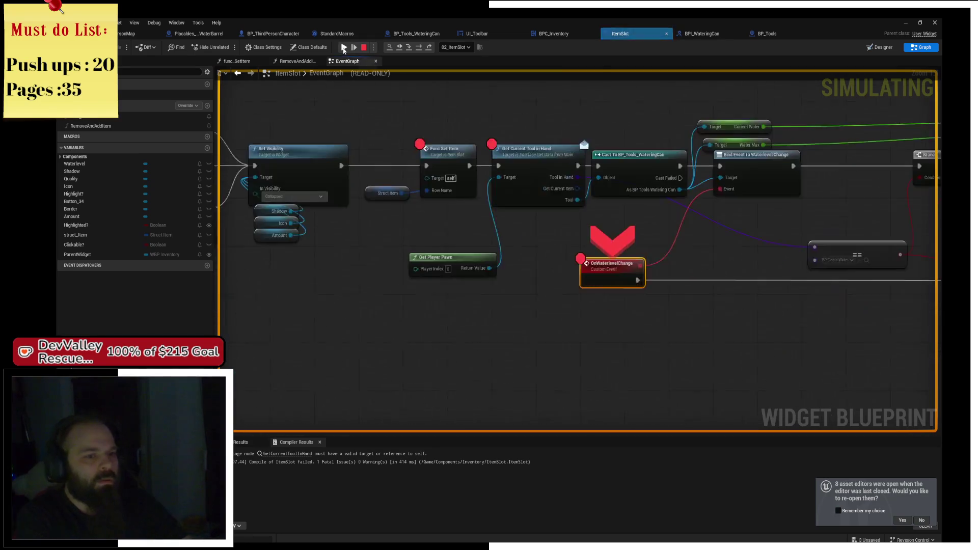
{"action": "left_click", "coordinate": [344, 47]}
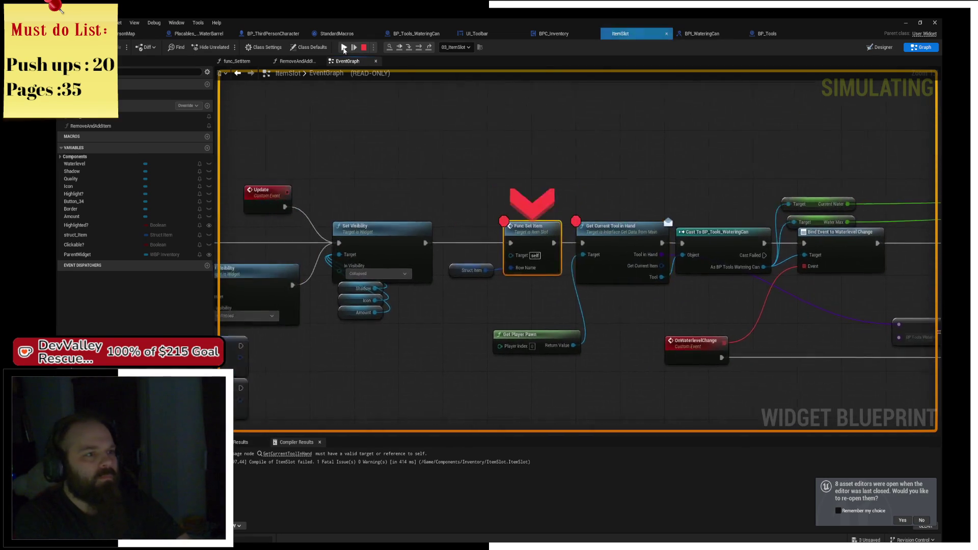
{"action": "left_click", "coordinate": [344, 47]}
{"action": "left_click", "coordinate": [344, 47]}
{"action": "left_click", "coordinate": [344, 47]}
{"action": "left_click", "coordinate": [344, 47]}
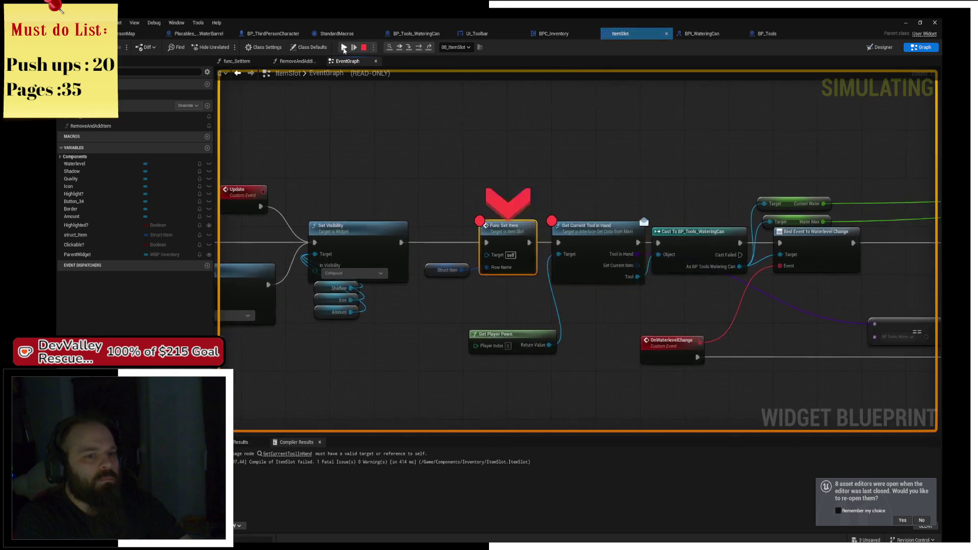
{"action": "left_click", "coordinate": [344, 48]}
{"action": "left_click", "coordinate": [344, 47]}
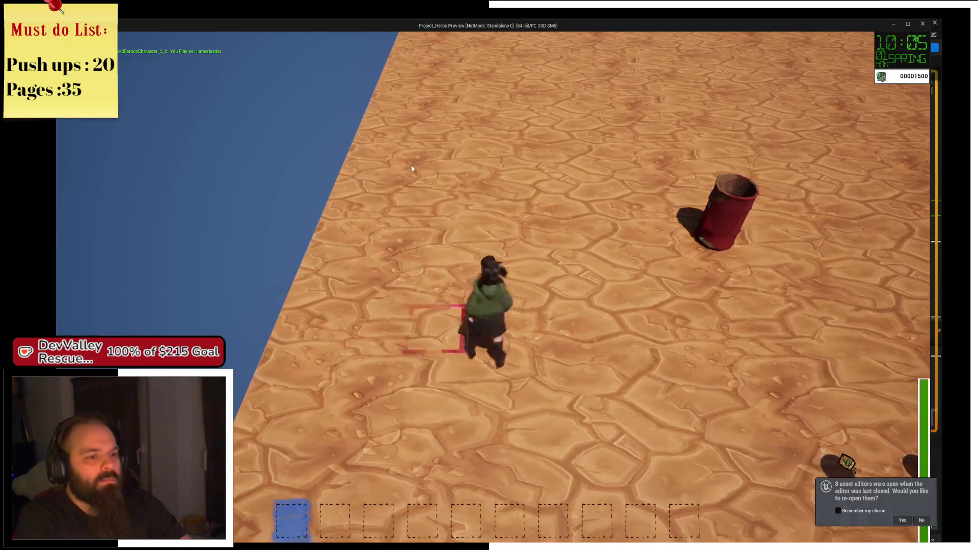
Step: Walk the character around, then expand the Struct Item value when the breakpoint hits
{"action": "key", "text": "w"}
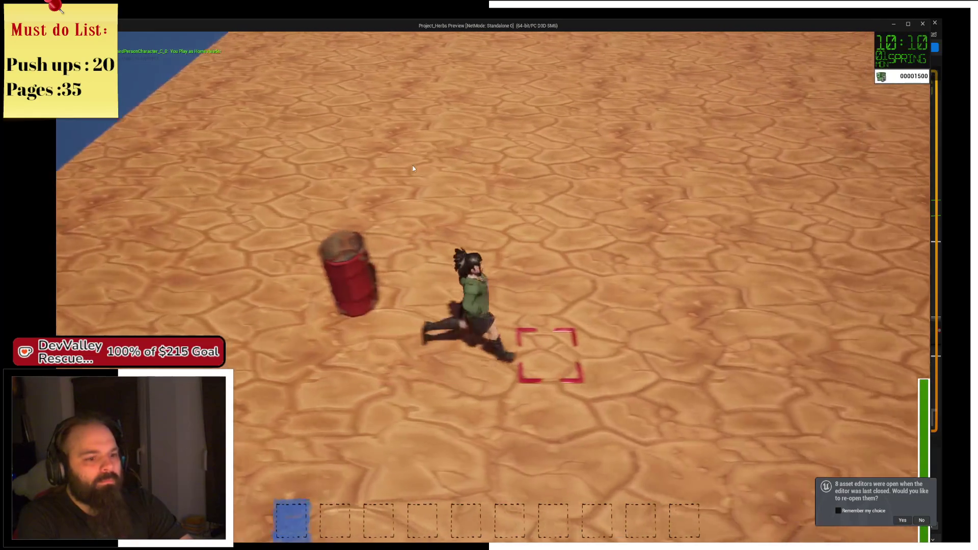
{"action": "key", "text": "d"}
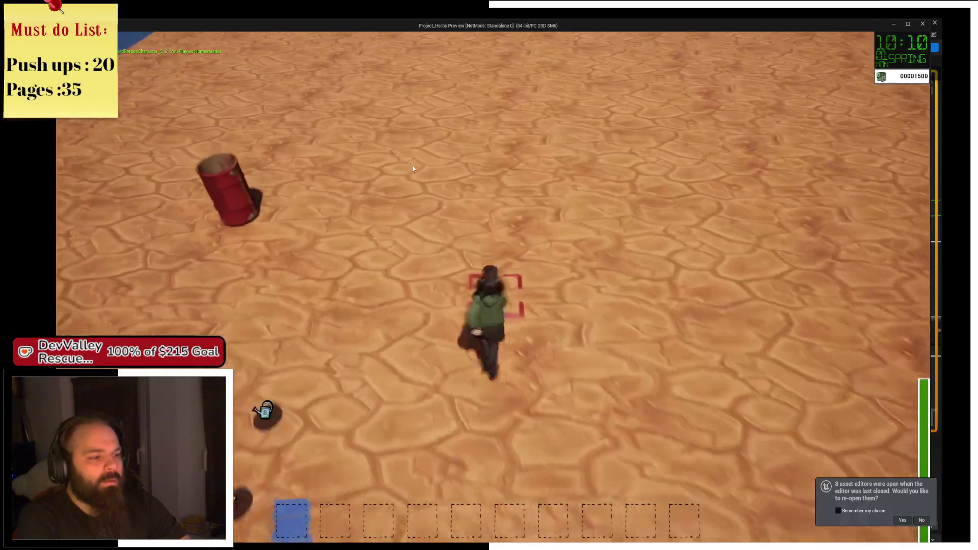
{"action": "key", "text": "a"}
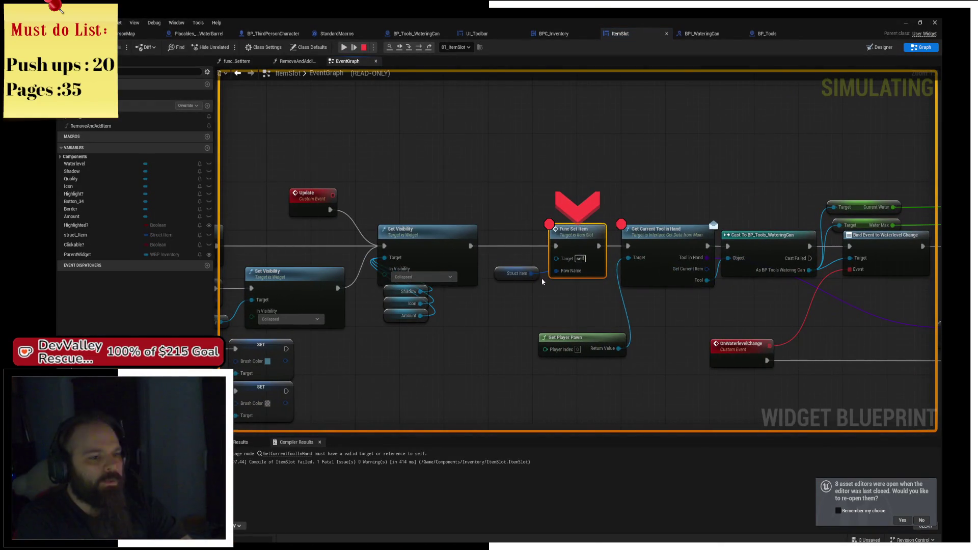
{"action": "mouse_move", "coordinate": [530, 272]}
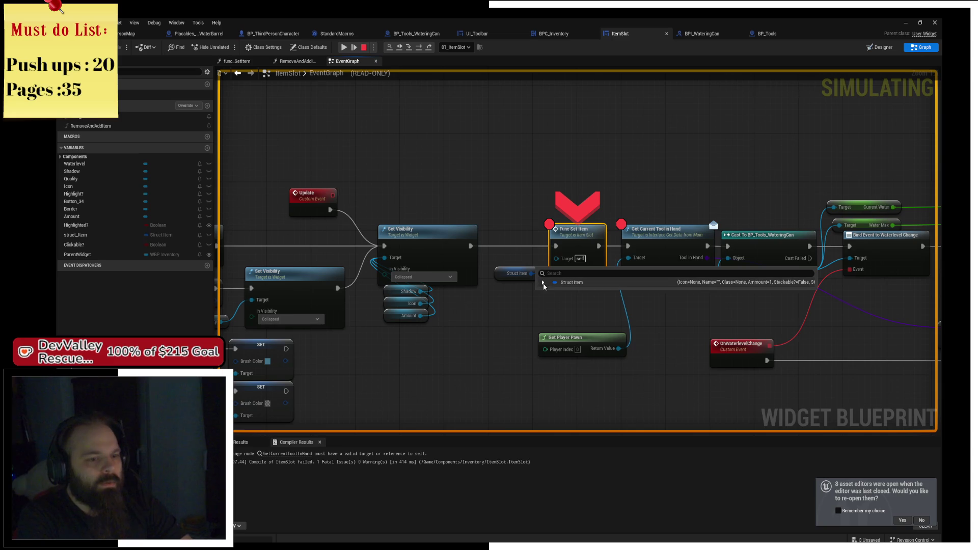
{"action": "left_click", "coordinate": [544, 282]}
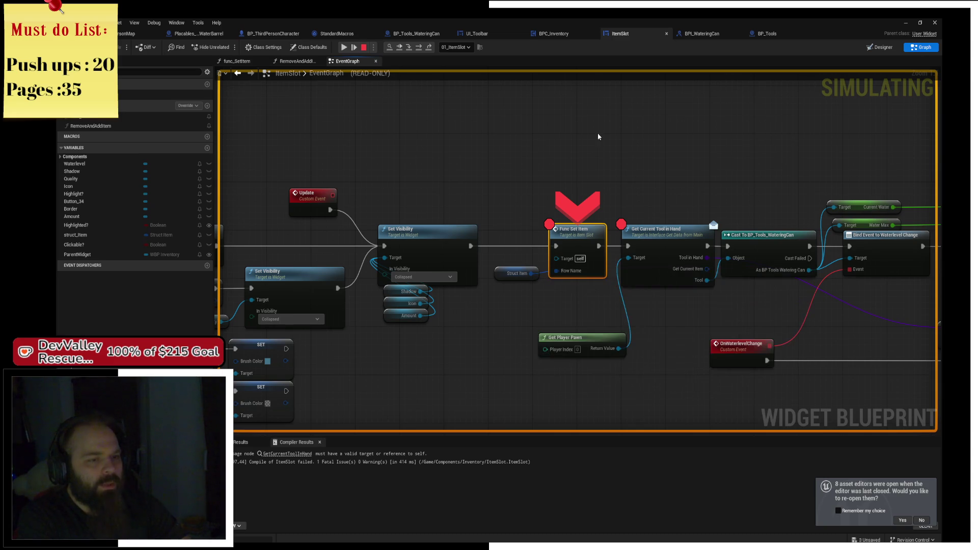
Step: Step over to Get Current Tool in Hand, resume, and stop the play session
{"action": "key", "text": "F10"}
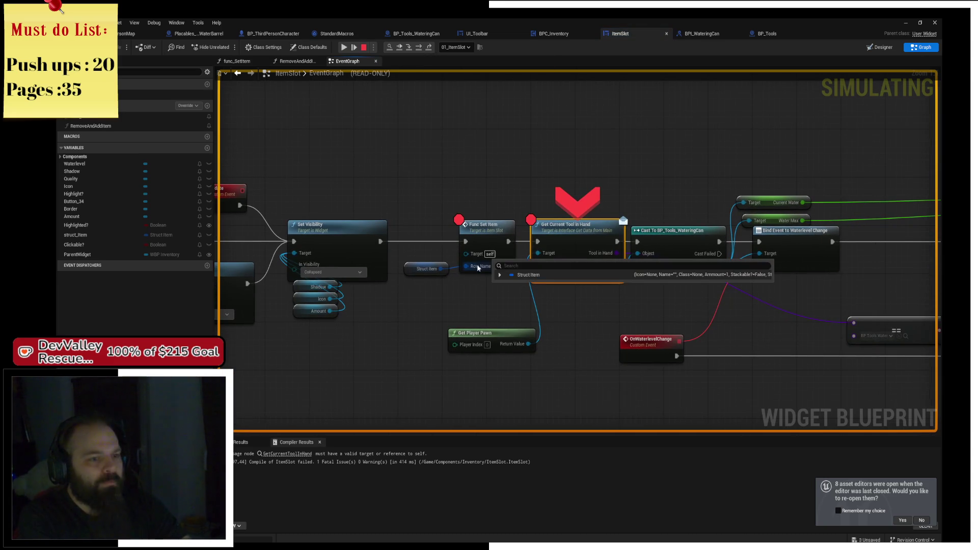
{"action": "left_click", "coordinate": [345, 48]}
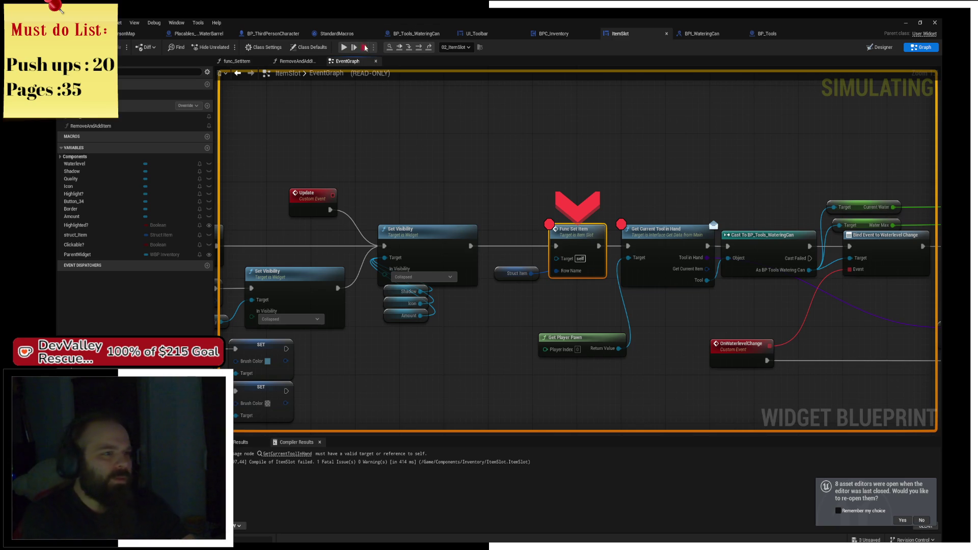
{"action": "left_click", "coordinate": [364, 47]}
Step: Add a Delay node after Set Visibility
{"action": "left_click_drag", "start_coordinate": [478, 245], "coordinate": [485, 213]}
{"action": "key", "text": "Escape"}
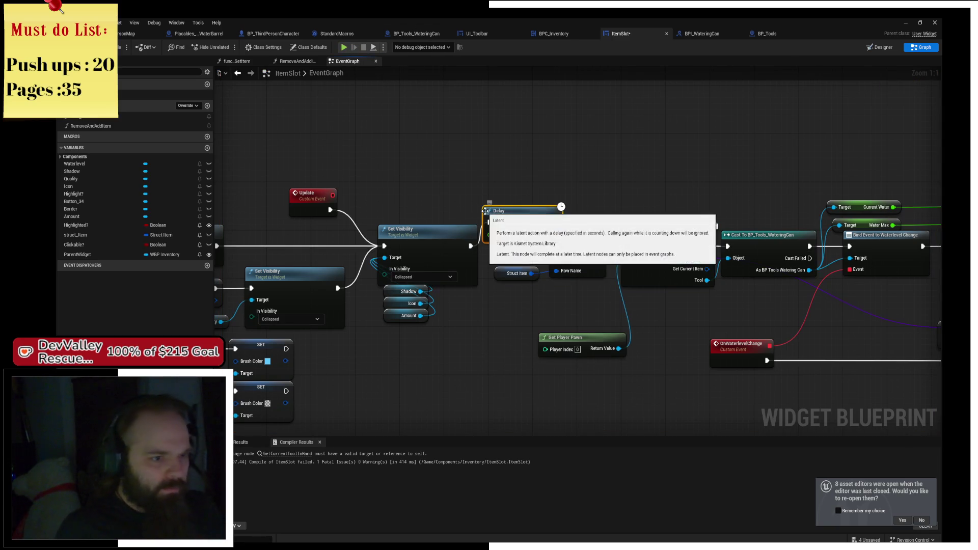
{"action": "type", "text": "delay"}
{"action": "key", "text": "Return"}
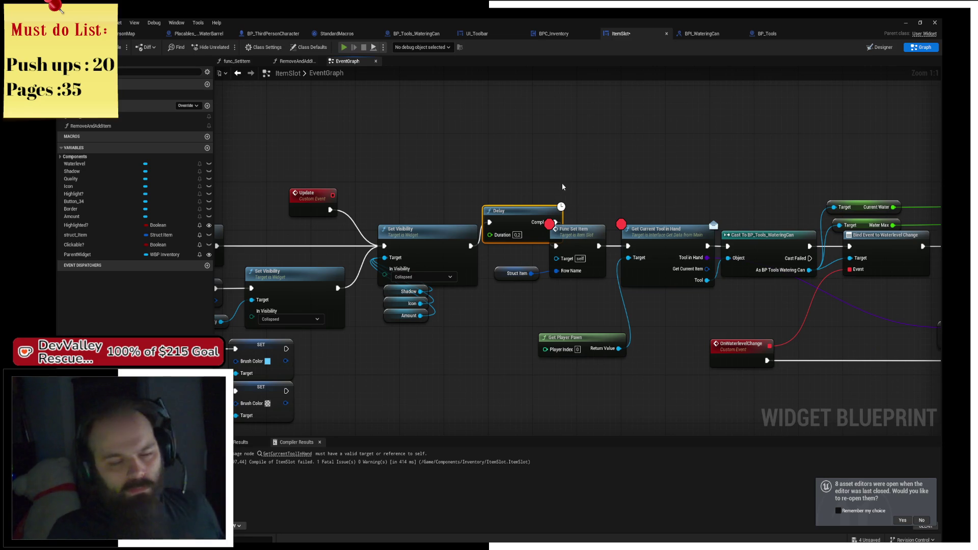
Step: Replay the game and resume past the Func Set Item breakpoint for every slot
{"action": "key", "text": "alt+p"}
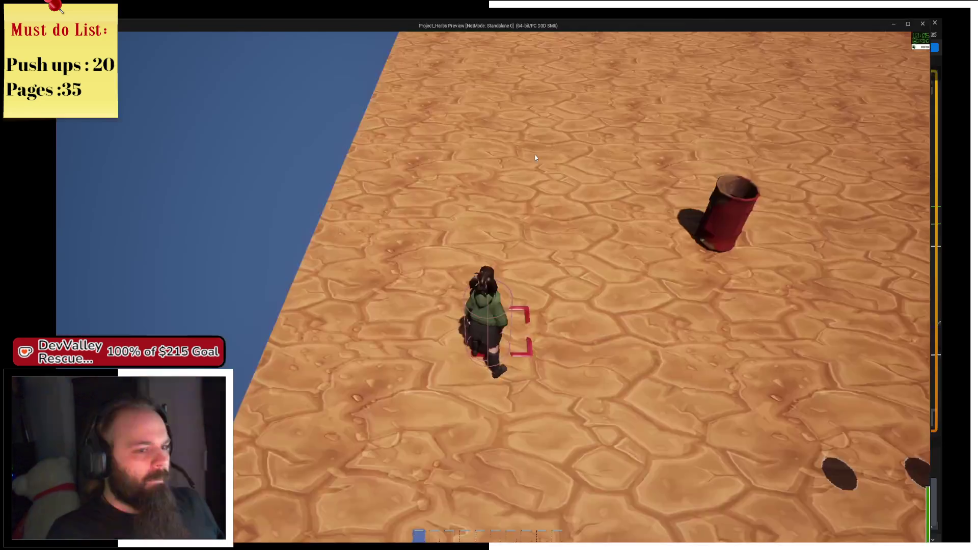
{"action": "right_click", "coordinate": [534, 154]}
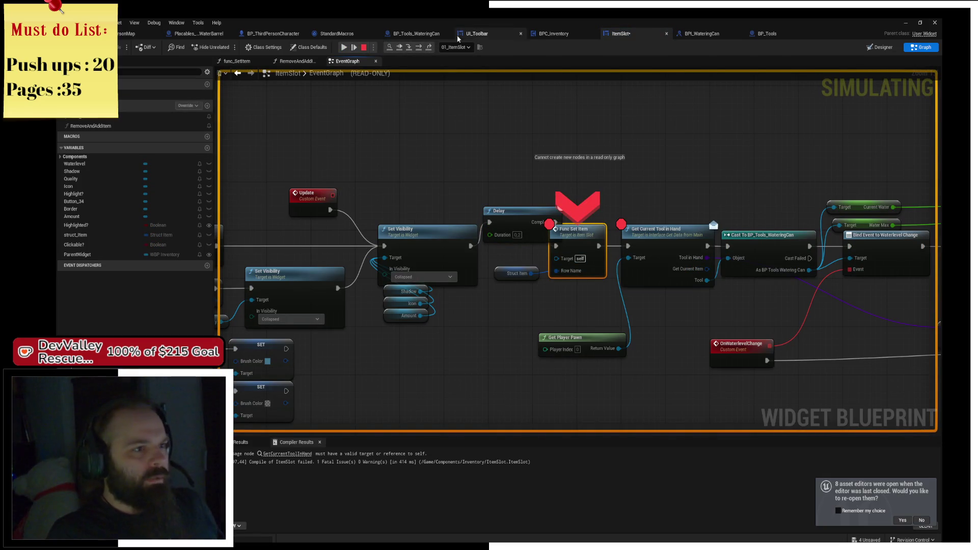
{"action": "left_click", "coordinate": [345, 48]}
{"action": "left_click", "coordinate": [346, 49]}
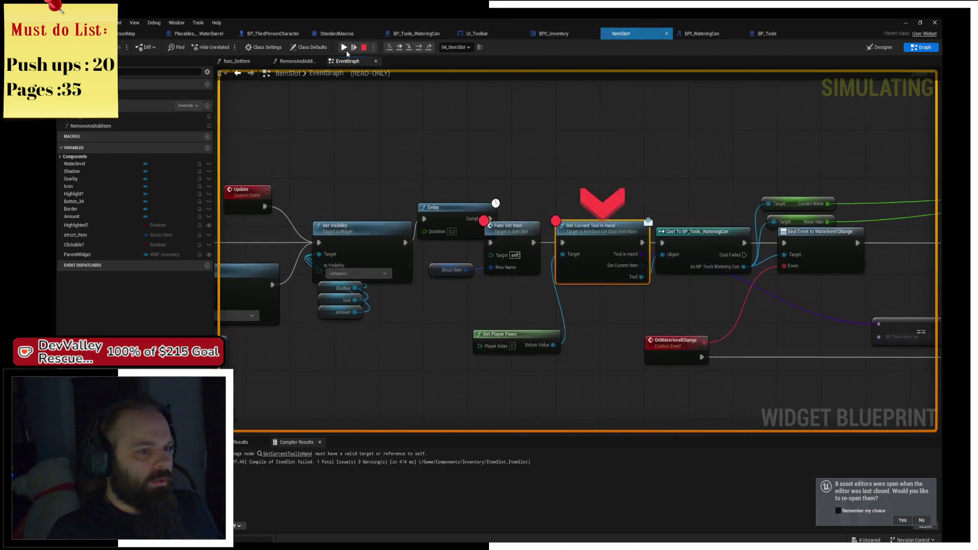
{"action": "left_click", "coordinate": [345, 49]}
{"action": "left_click", "coordinate": [345, 49]}
{"action": "left_click", "coordinate": [346, 49]}
{"action": "left_click", "coordinate": [346, 50]}
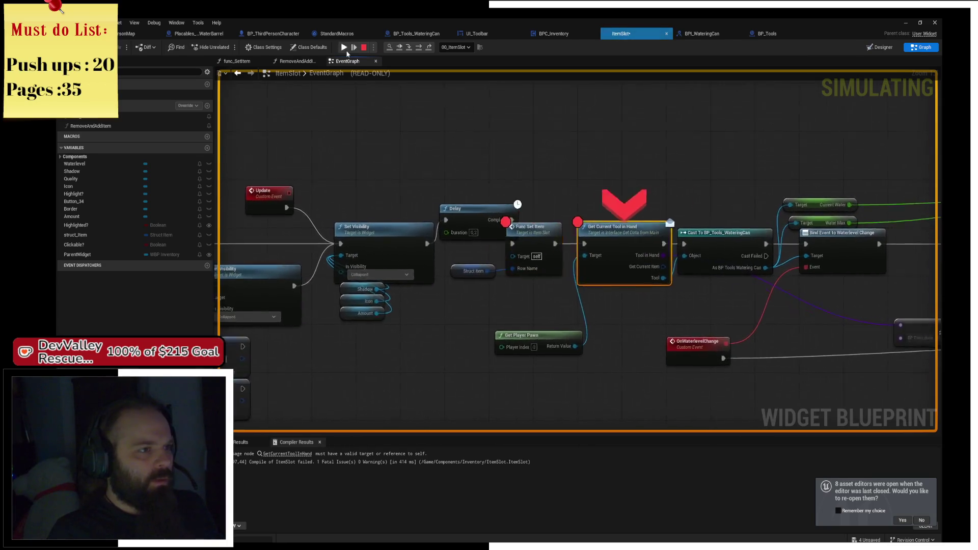
{"action": "left_click", "coordinate": [347, 51]}
Step: Run the character, then step on to Get Current Tool in Hand while checking pin values
{"action": "key", "text": "s"}
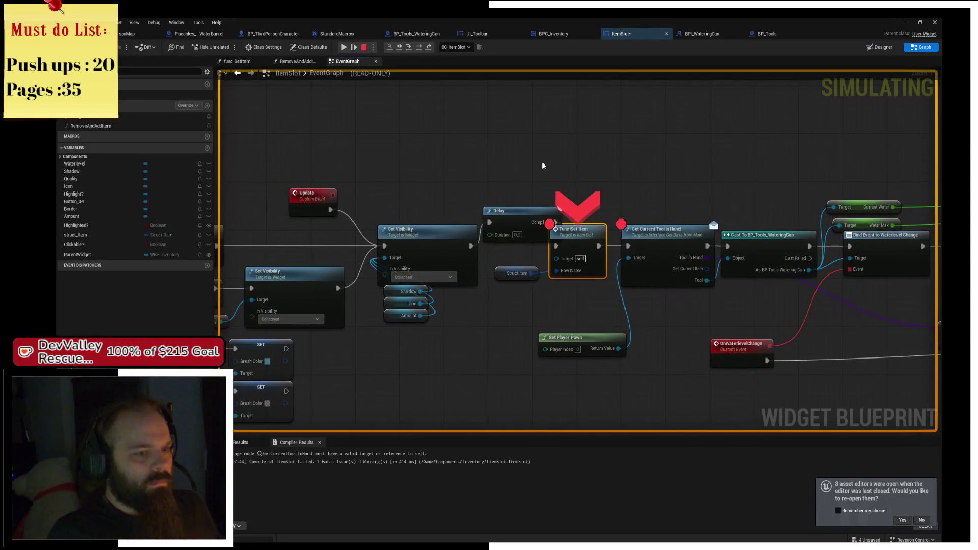
{"action": "mouse_move", "coordinate": [564, 273]}
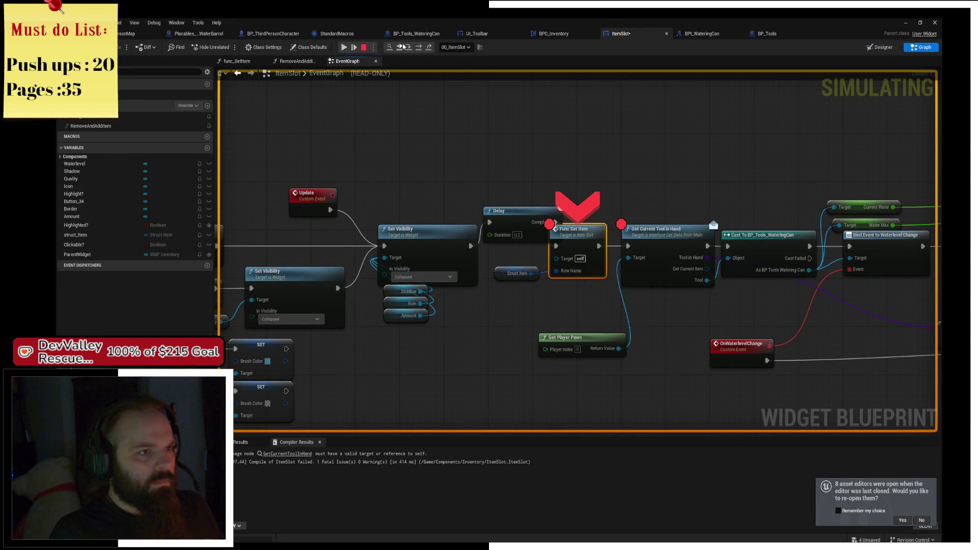
{"action": "left_click", "coordinate": [419, 48]}
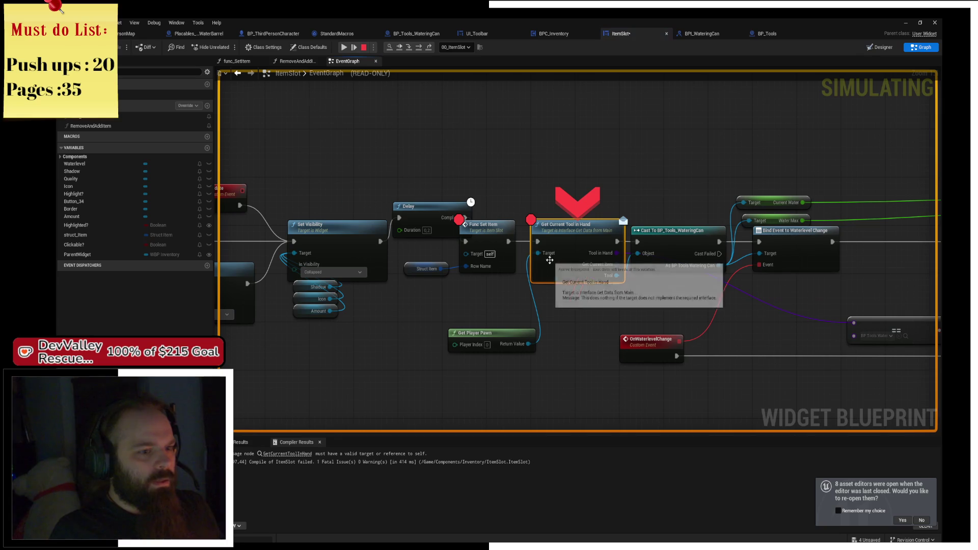
{"action": "mouse_move", "coordinate": [550, 255]}
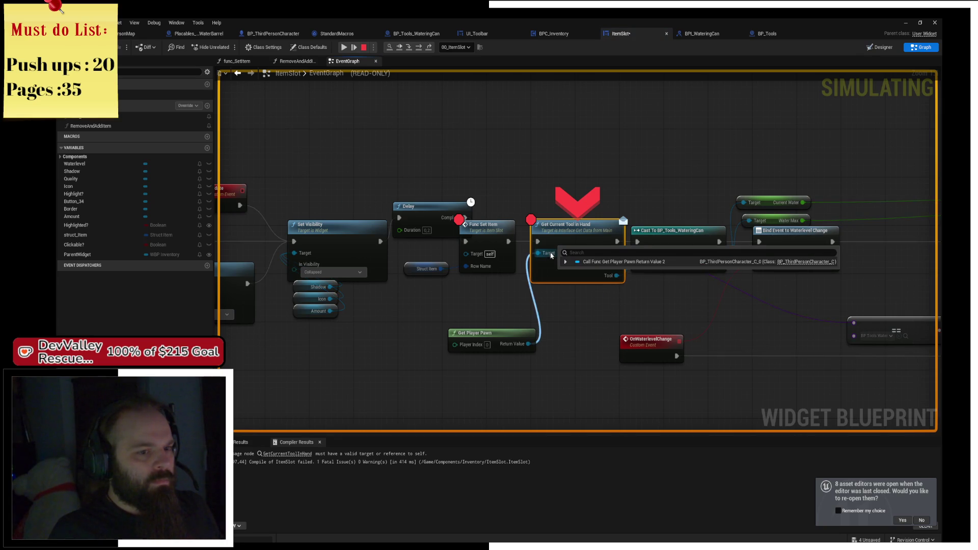
{"action": "mouse_move", "coordinate": [611, 277]}
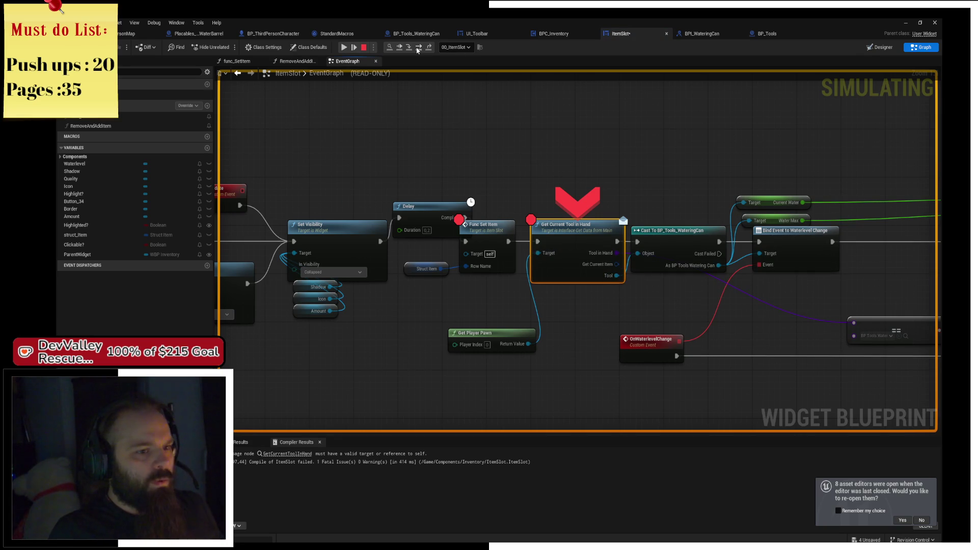
Step: Step through the watering can cast and Bind Event on to the Set Percent node
{"action": "key", "text": "F10"}
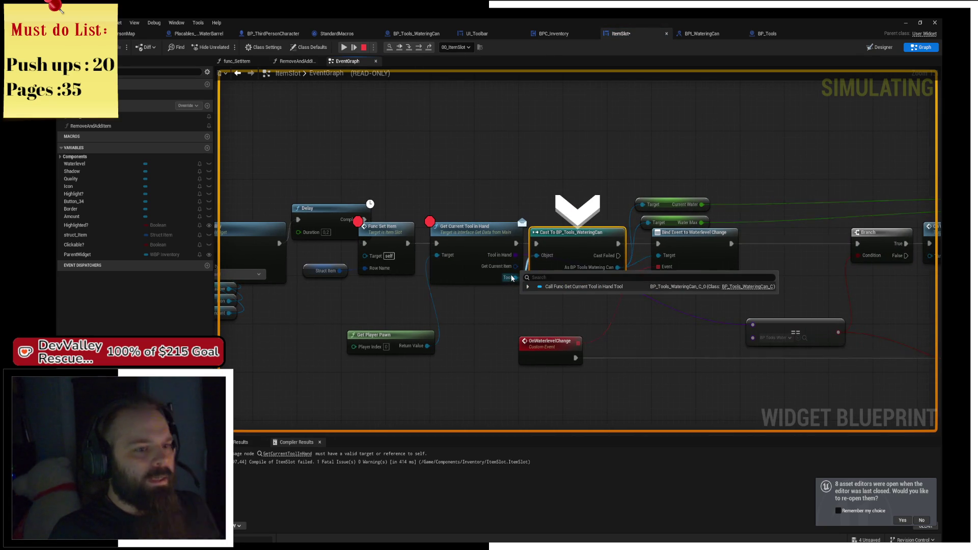
{"action": "left_click", "coordinate": [418, 51]}
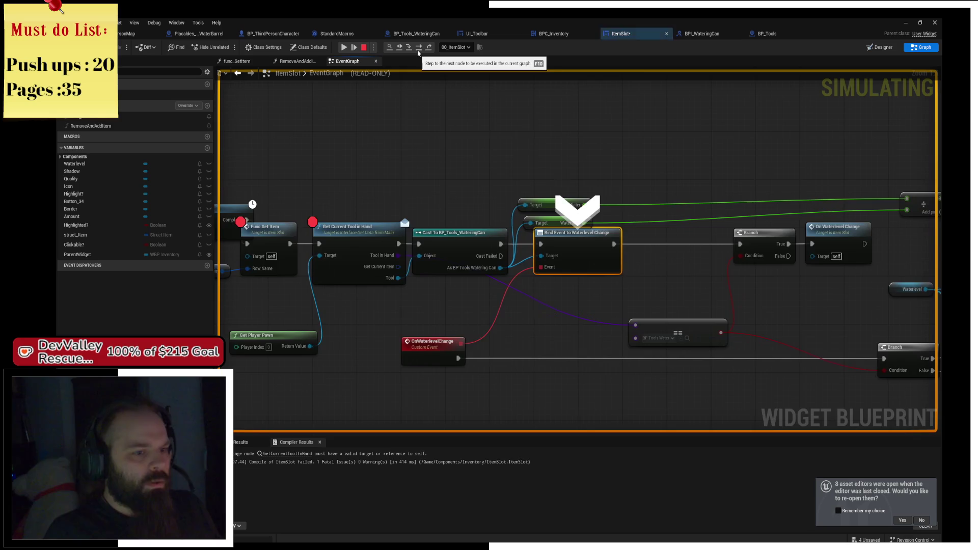
{"action": "left_click", "coordinate": [418, 51]}
{"action": "left_click", "coordinate": [418, 51]}
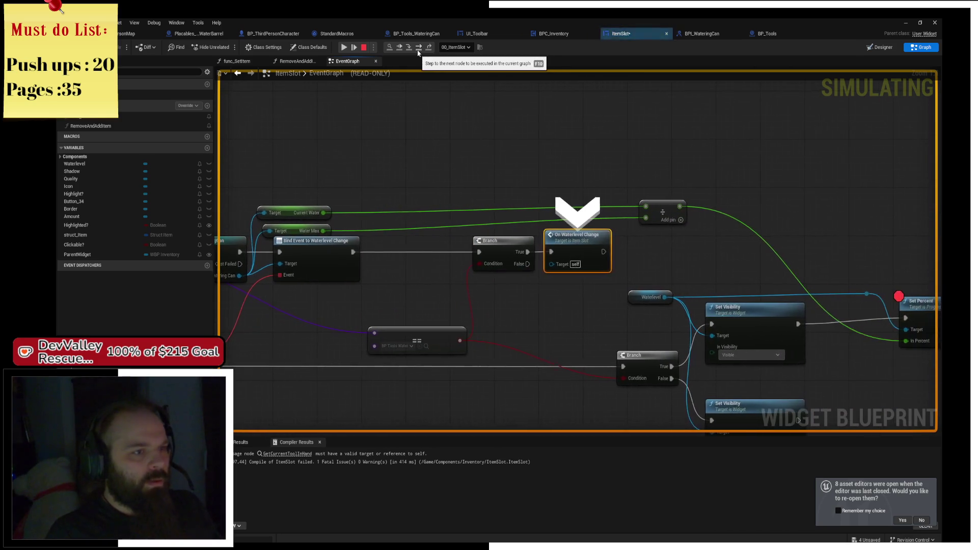
{"action": "left_click", "coordinate": [419, 51]}
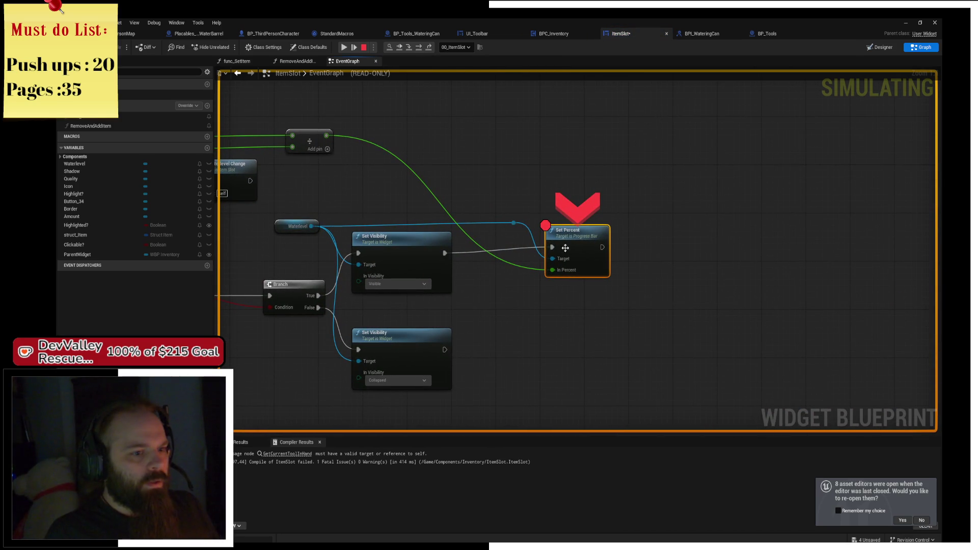
Step: Rerun from Func Set Item to the Set Percent breakpoint, resume, and return to the editor
{"action": "left_click_drag", "start_coordinate": [313, 222], "coordinate": [524, 203]}
{"action": "mouse_move", "coordinate": [520, 213]}
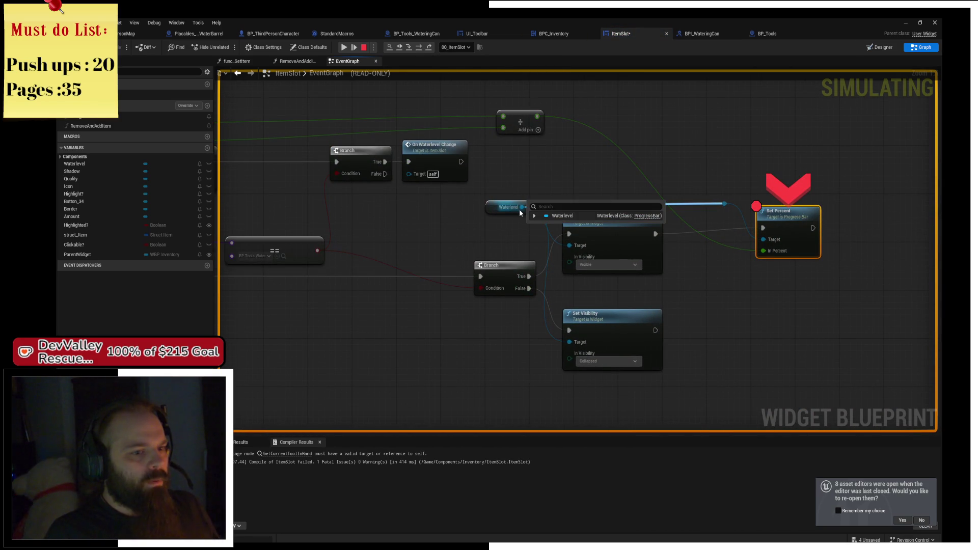
{"action": "left_click", "coordinate": [344, 47]}
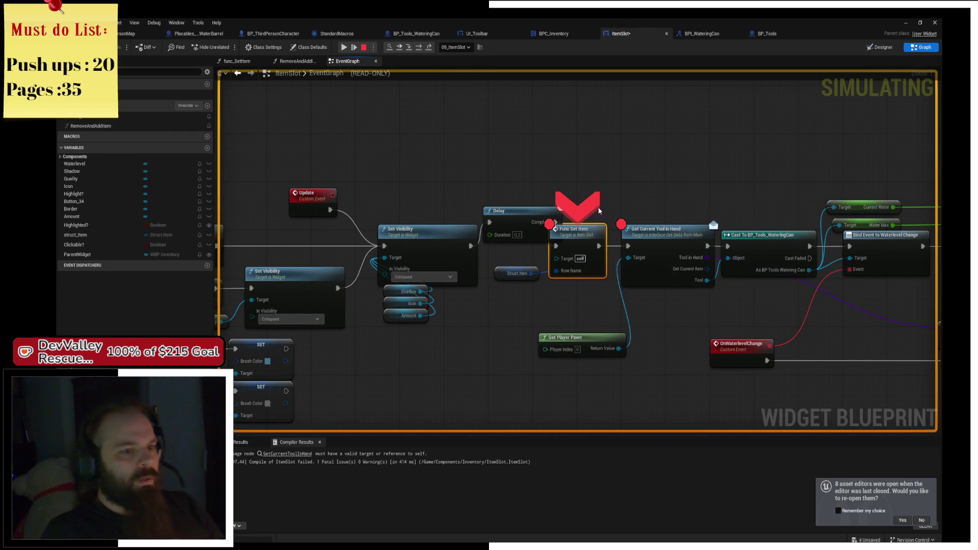
{"action": "left_click", "coordinate": [355, 48]}
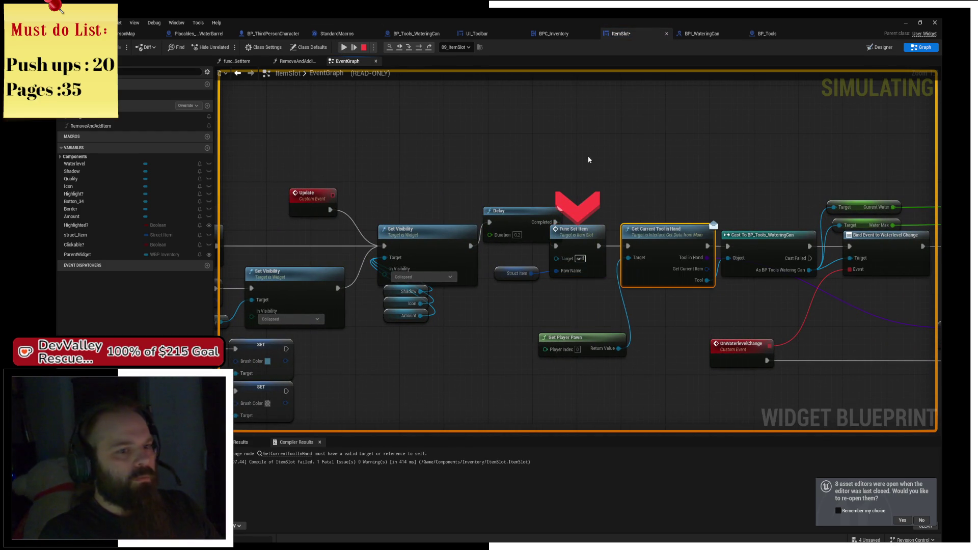
{"action": "left_click", "coordinate": [345, 47]}
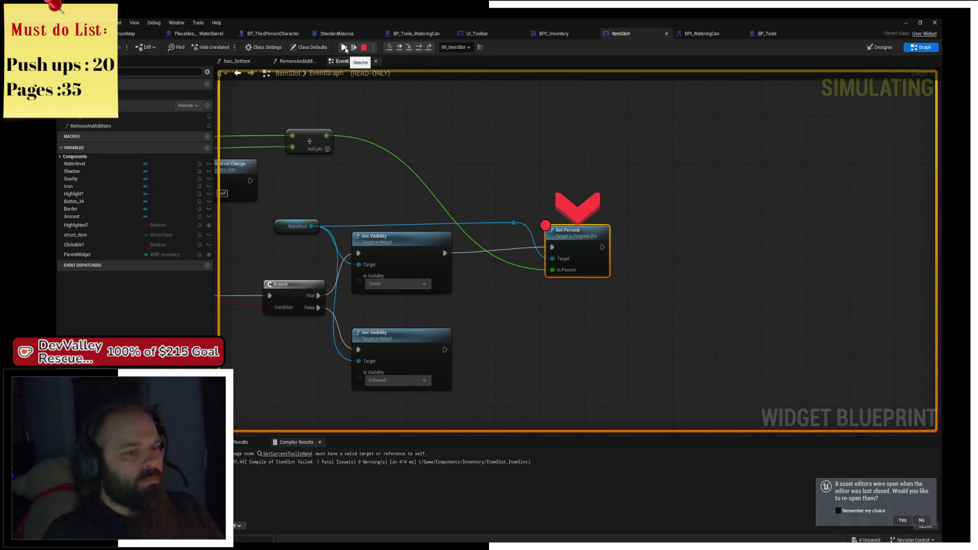
{"action": "left_click", "coordinate": [345, 48]}
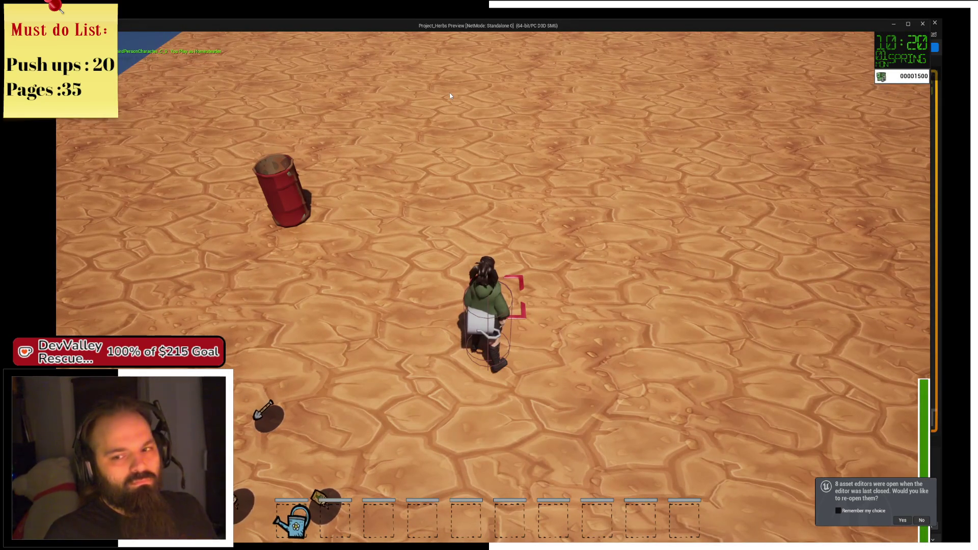
{"action": "key", "text": "alt+Tab"}
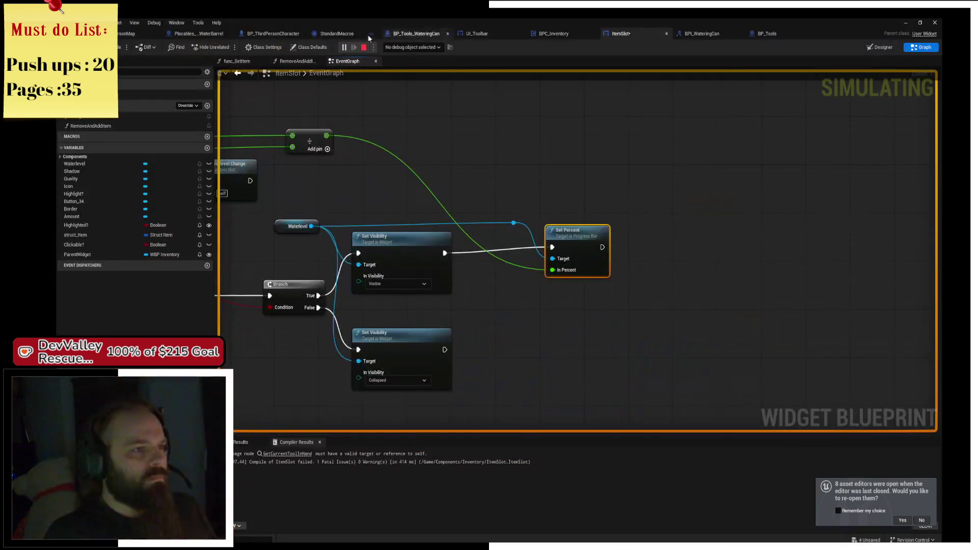
Step: Stop the simulation and open the BP_Tools_WateringCan blueprint
{"action": "left_click", "coordinate": [364, 48]}
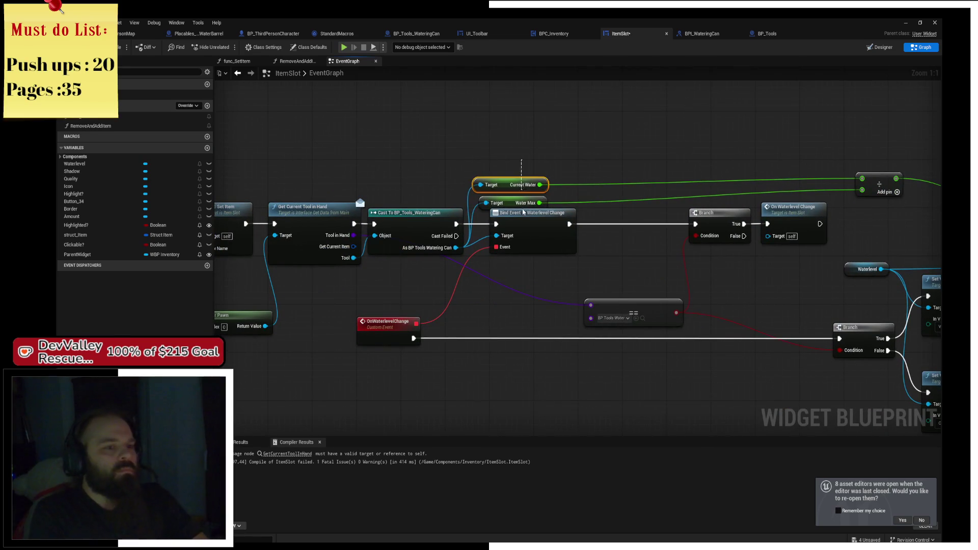
{"action": "left_click_drag", "start_coordinate": [518, 207], "coordinate": [519, 201]}
{"action": "left_click", "coordinate": [540, 131]}
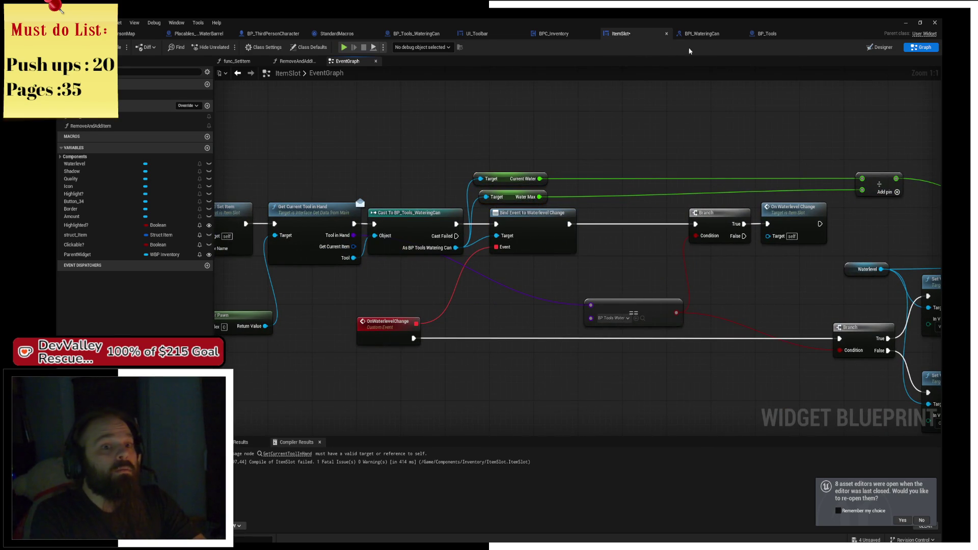
{"action": "left_click", "coordinate": [703, 34]}
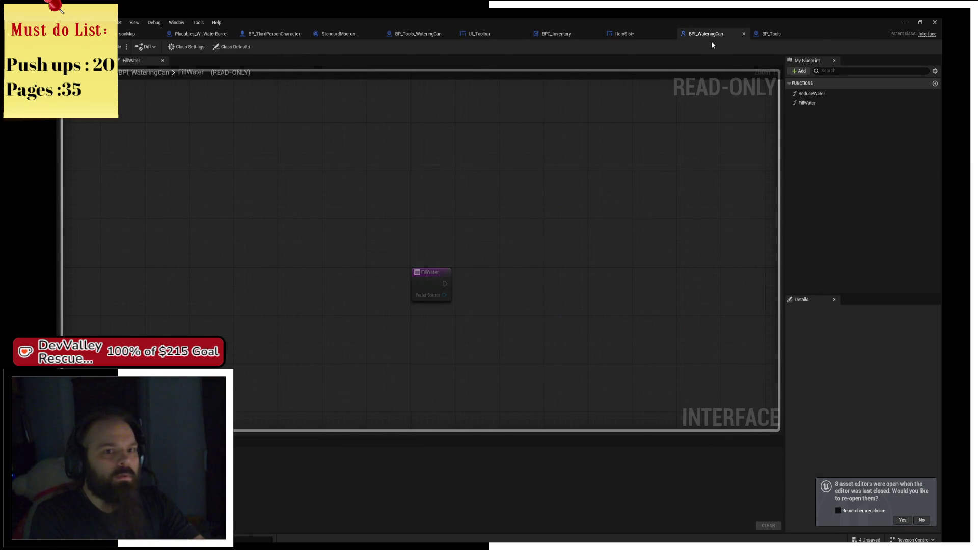
{"action": "left_click", "coordinate": [785, 35]}
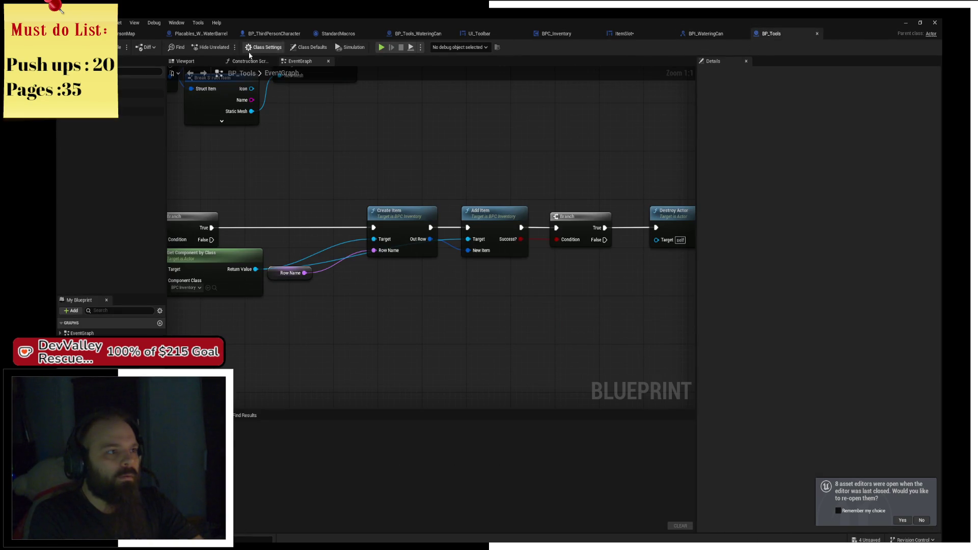
{"action": "left_click", "coordinate": [416, 34]}
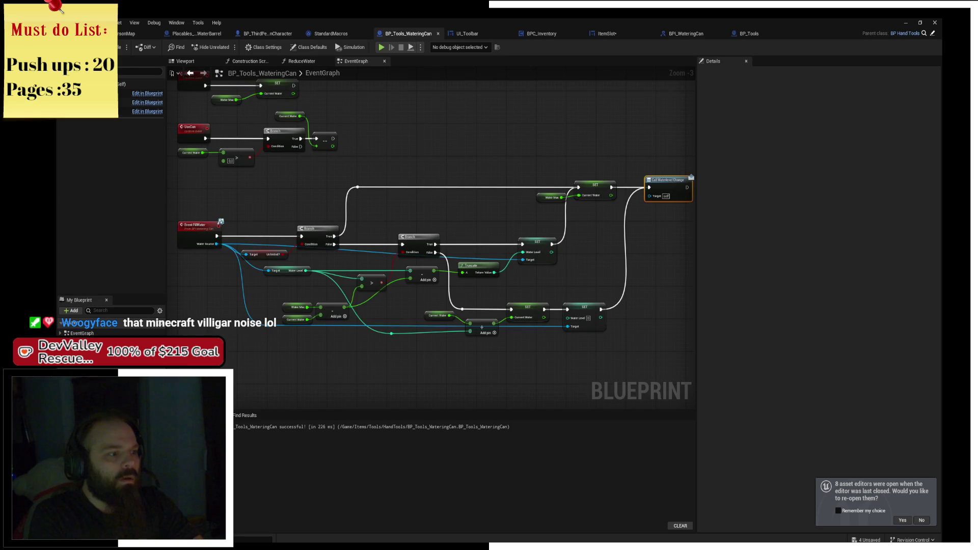
Step: Put a breakpoint on the Current Water SET node
{"action": "left_click", "coordinate": [81, 398]}
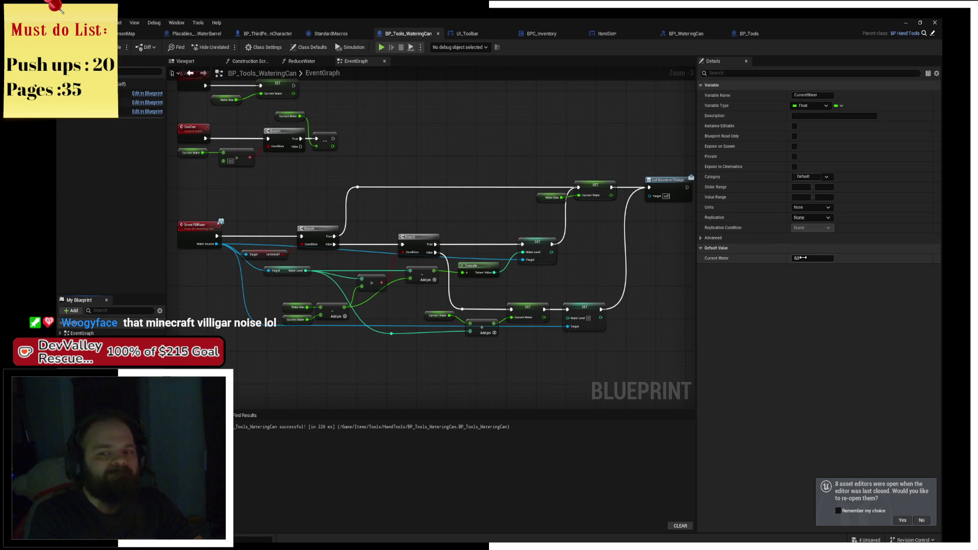
{"action": "scroll", "coordinate": [347, 189], "scroll_direction": "up", "scroll_amount": 5}
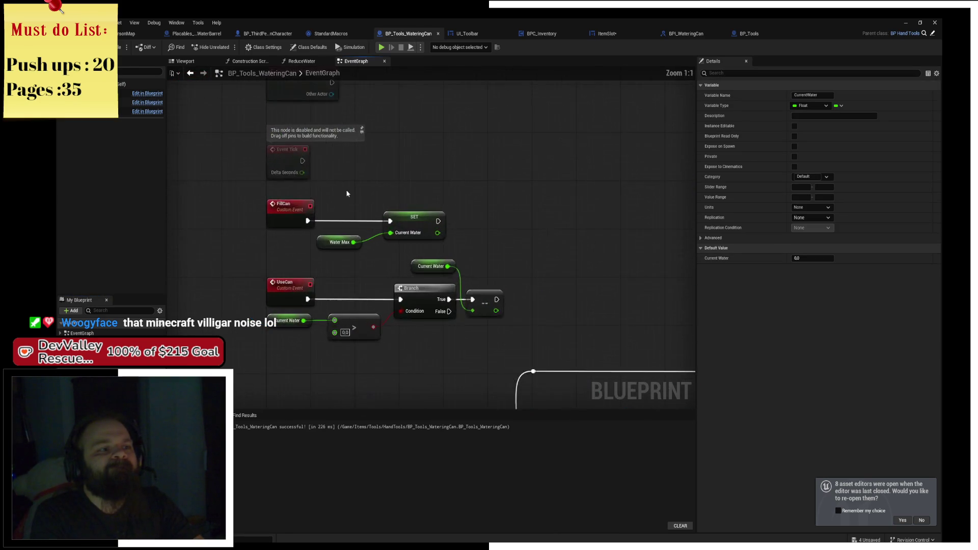
{"action": "left_click", "coordinate": [447, 209]}
{"action": "key", "text": "F9"}
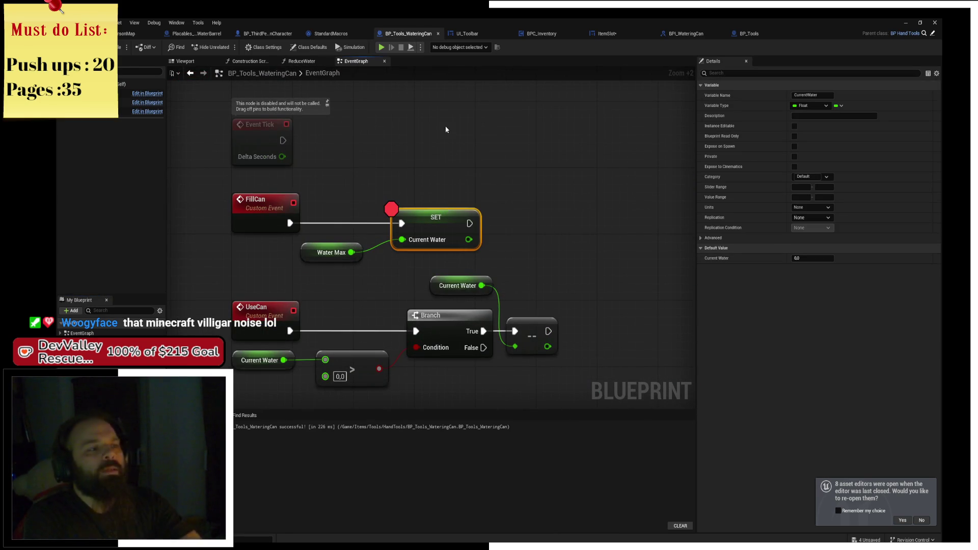
Step: Add a Fill Can call after Event BeginPlay
{"action": "mouse_move", "coordinate": [380, 175]}
{"action": "left_mouse_down"}
{"action": "mouse_move", "coordinate": [433, 286]}
{"action": "mouse_move", "coordinate": [403, 209]}
{"action": "mouse_move", "coordinate": [422, 305]}
{"action": "left_mouse_up"}
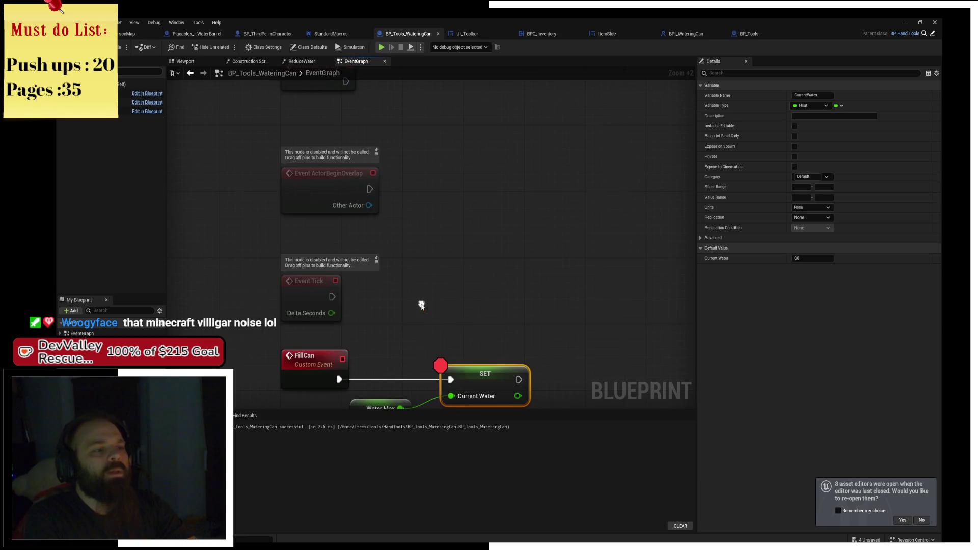
{"action": "mouse_move", "coordinate": [432, 266]}
{"action": "left_mouse_down"}
{"action": "mouse_move", "coordinate": [446, 297]}
{"action": "mouse_move", "coordinate": [341, 208]}
{"action": "mouse_move", "coordinate": [475, 217]}
{"action": "left_mouse_up"}
{"action": "type", "text": "f"}
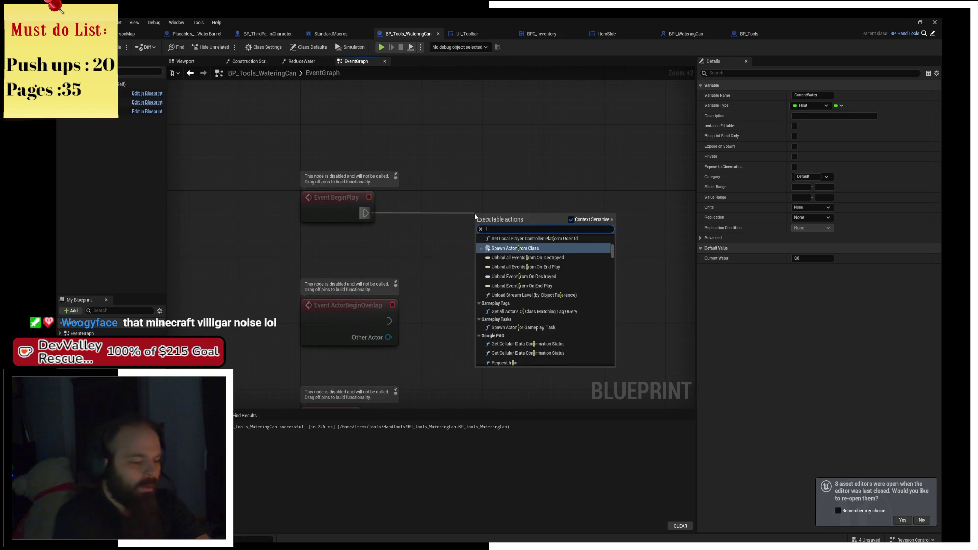
{"action": "type", "text": "ill"}
{"action": "key", "text": "Return"}
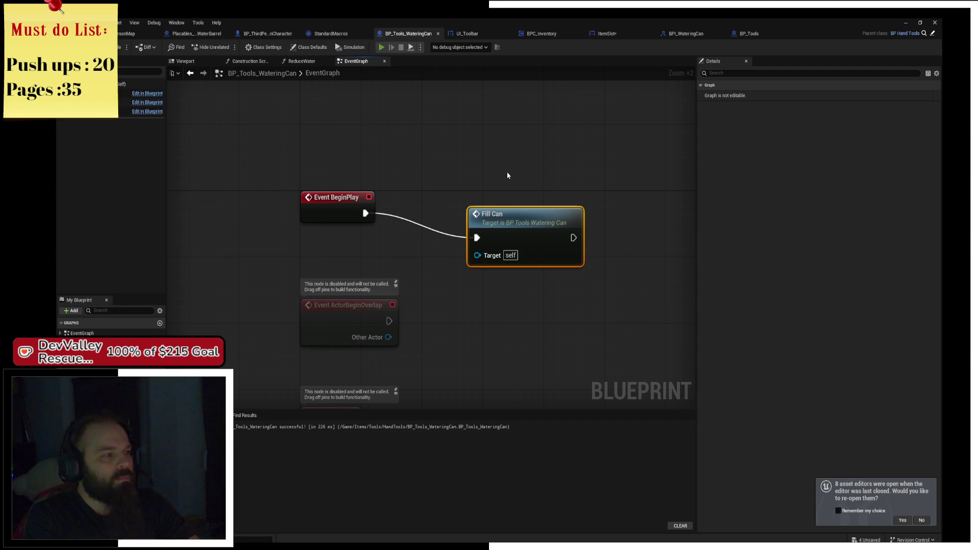
Step: Play standalone, collect the seed packs, hoe and watering can, and resume from the FillCan breakpoint
{"action": "key", "text": "alt+p"}
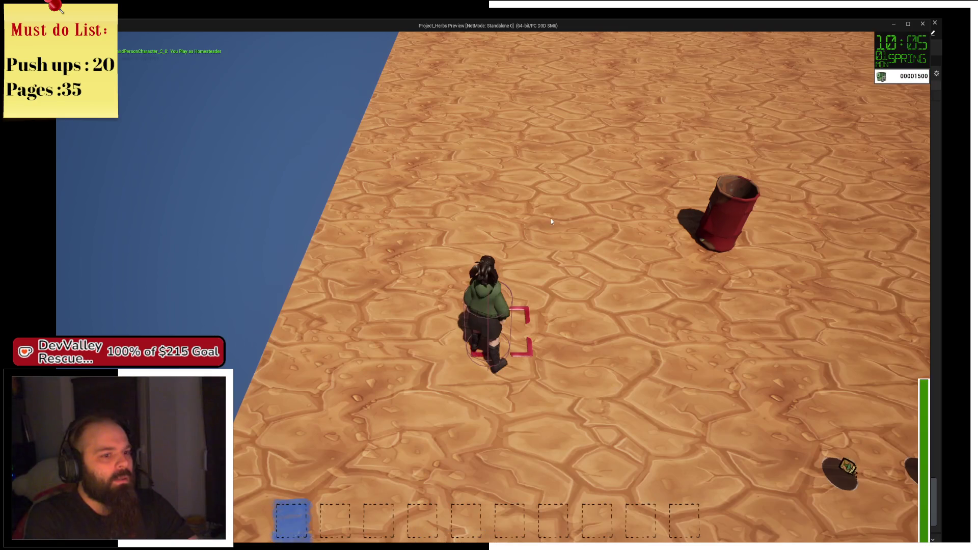
{"action": "key", "text": "s"}
{"action": "key", "text": "d"}
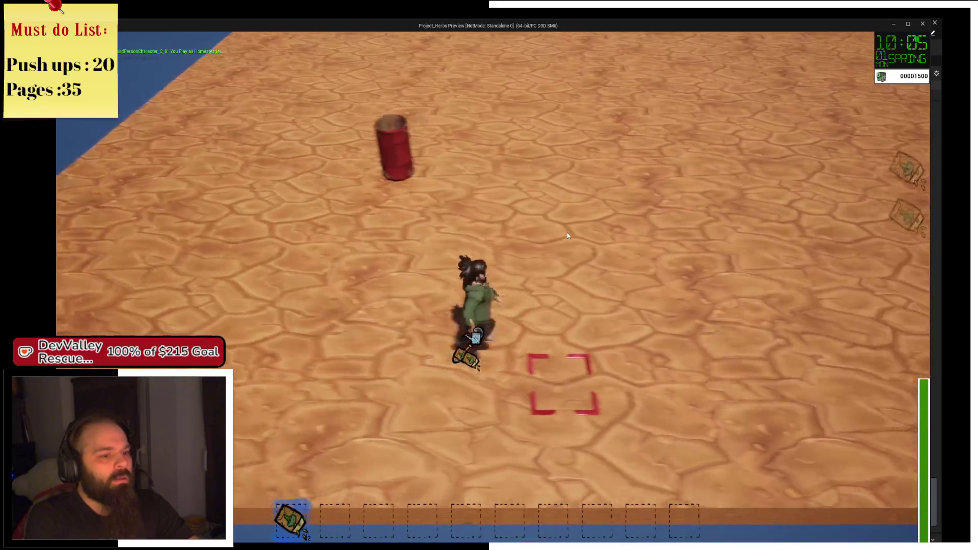
{"action": "key", "text": "d"}
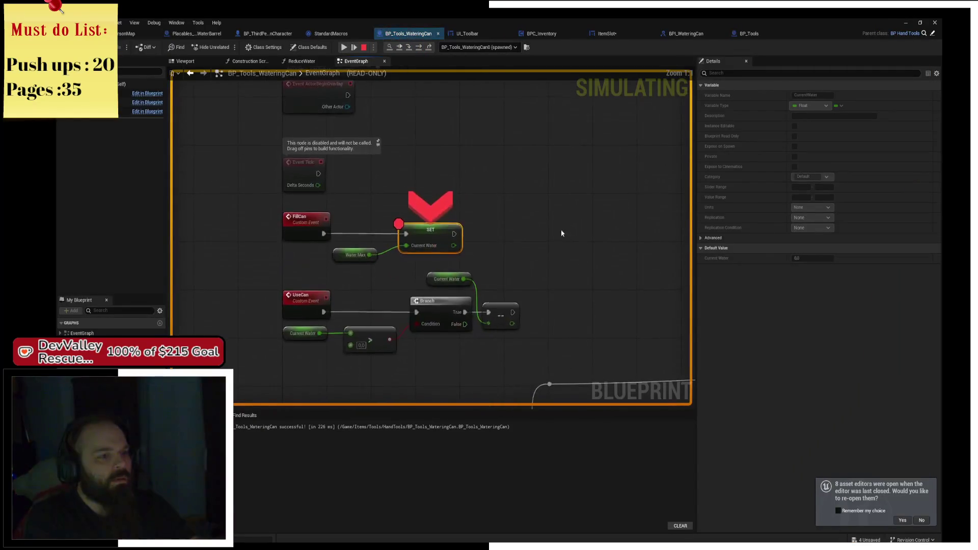
{"action": "left_click", "coordinate": [345, 47]}
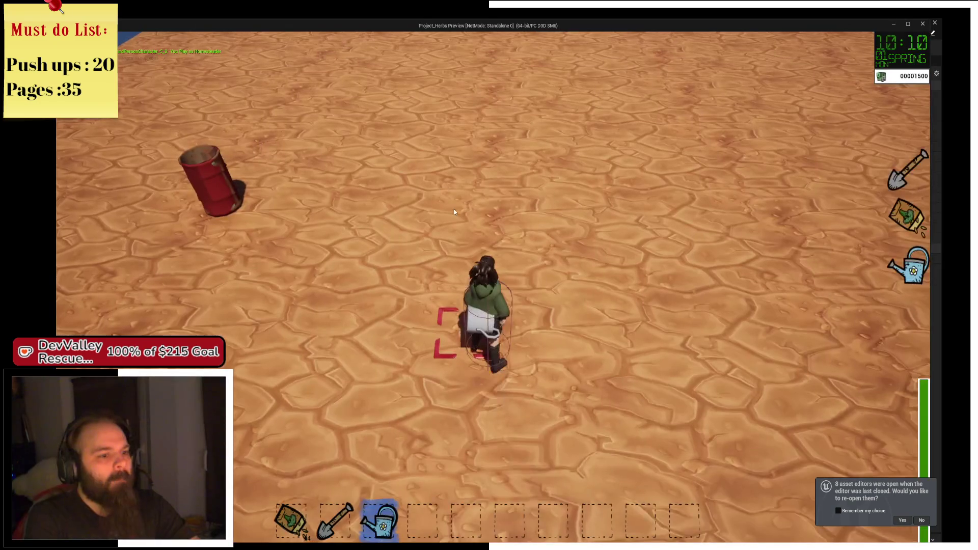
Step: Walk to the red barrel, return to the editor at the FillCan breakpoint, and stop
{"action": "key", "text": "a"}
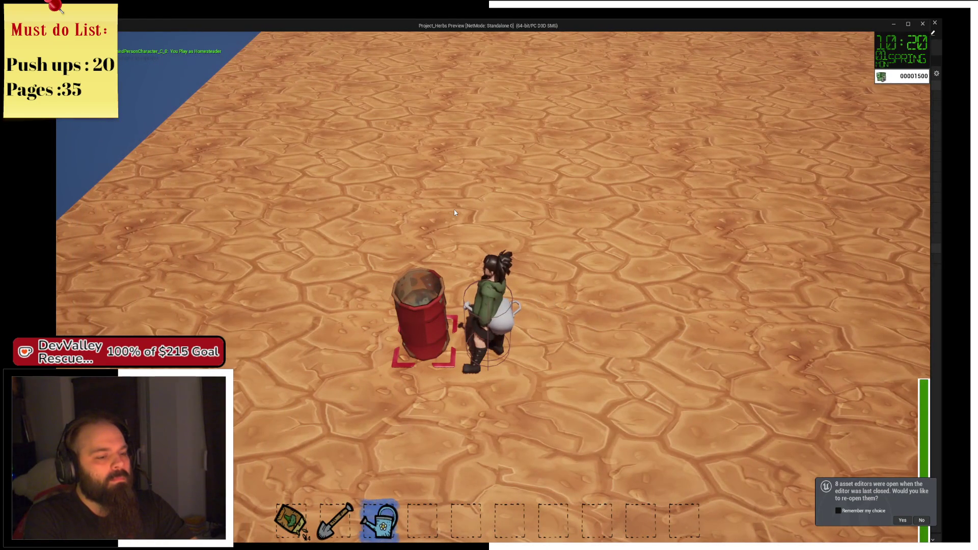
{"action": "key", "text": "d"}
{"action": "left_click", "coordinate": [455, 213]}
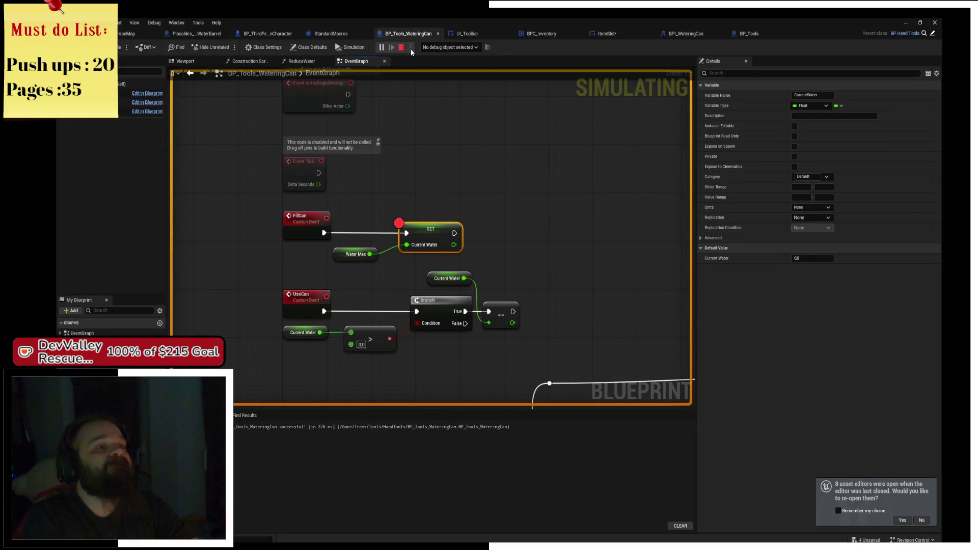
{"action": "key", "text": "Escape"}
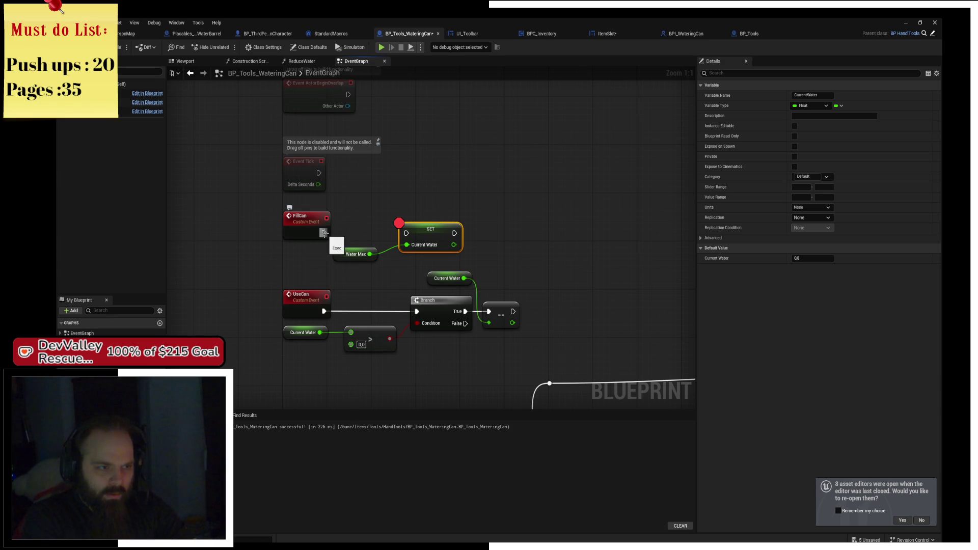
Step: Delete the Fill Can call from Event BeginPlay
{"action": "left_click", "coordinate": [356, 206]}
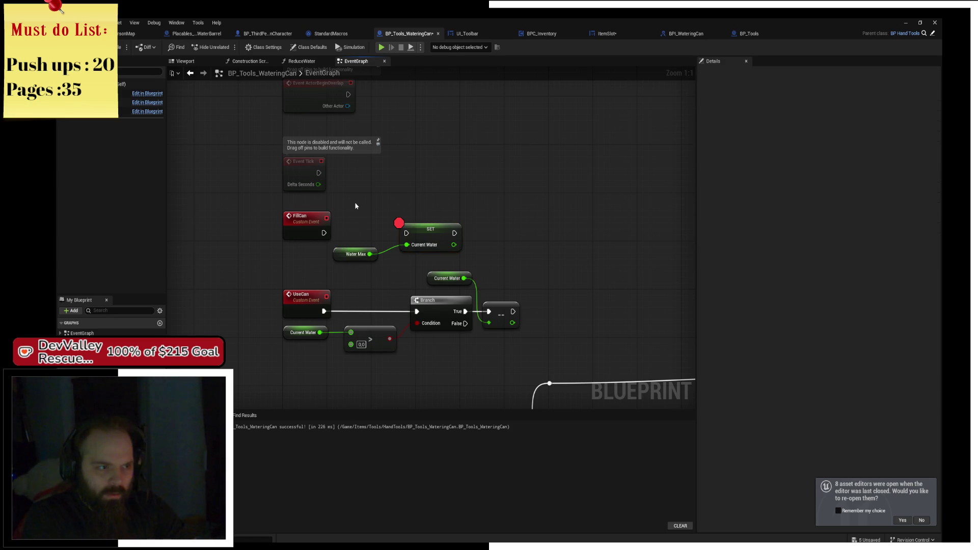
{"action": "mouse_move", "coordinate": [356, 206]}
{"action": "left_mouse_down"}
{"action": "mouse_move", "coordinate": [304, 104]}
{"action": "mouse_move", "coordinate": [482, 188]}
{"action": "mouse_move", "coordinate": [572, 192]}
{"action": "mouse_move", "coordinate": [640, 221]}
{"action": "mouse_move", "coordinate": [679, 305]}
{"action": "left_mouse_up"}
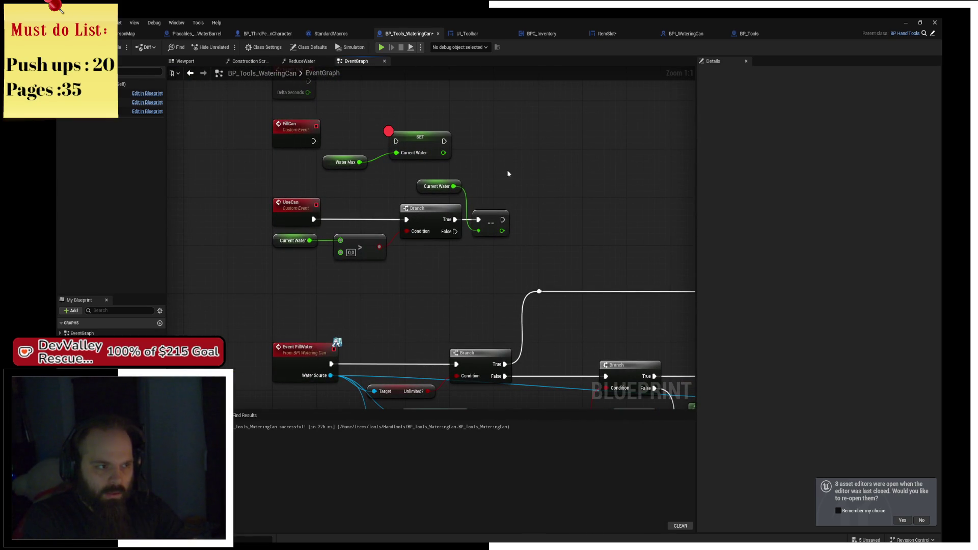
{"action": "mouse_move", "coordinate": [507, 155]}
{"action": "left_mouse_down"}
{"action": "mouse_move", "coordinate": [548, 216]}
{"action": "mouse_move", "coordinate": [563, 304]}
{"action": "left_mouse_up"}
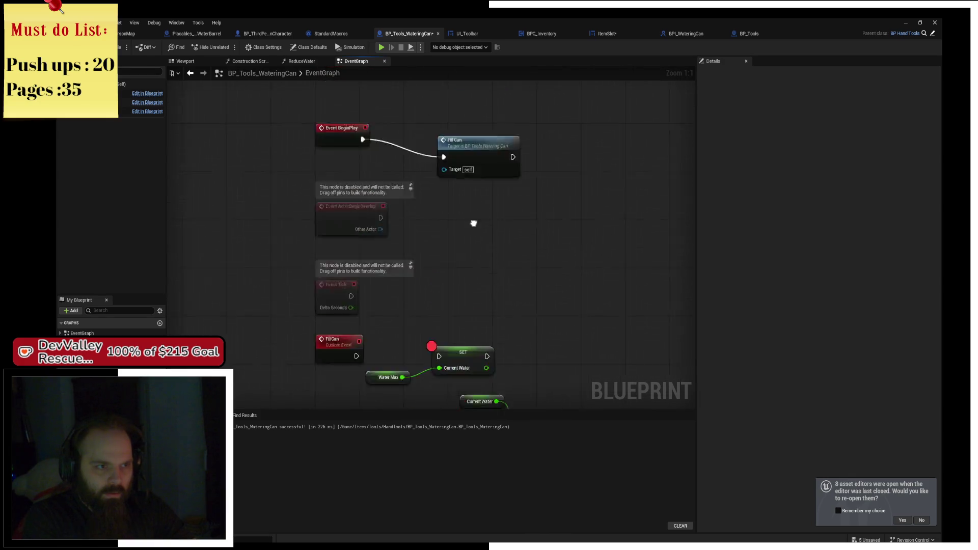
{"action": "left_click_drag", "start_coordinate": [459, 192], "coordinate": [431, 180]}
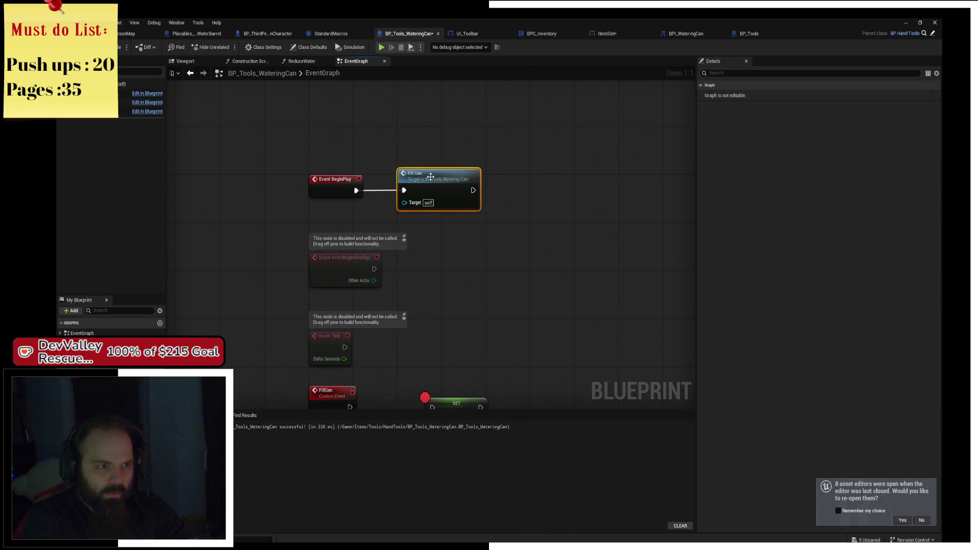
{"action": "key", "text": "Delete"}
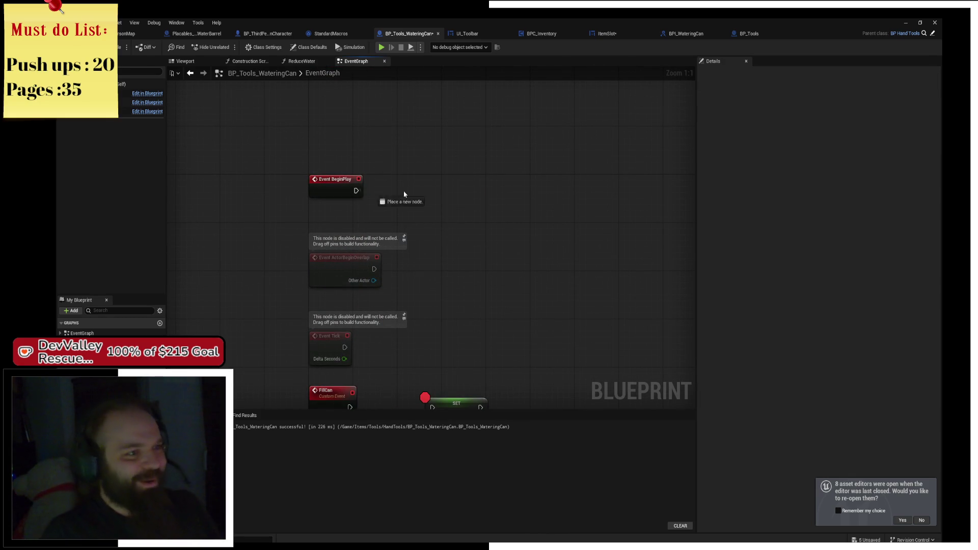
Step: Pull a wire from Event BeginPlay, search 'get ac', then cancel the connection
{"action": "left_click_drag", "start_coordinate": [356, 190], "coordinate": [433, 193]}
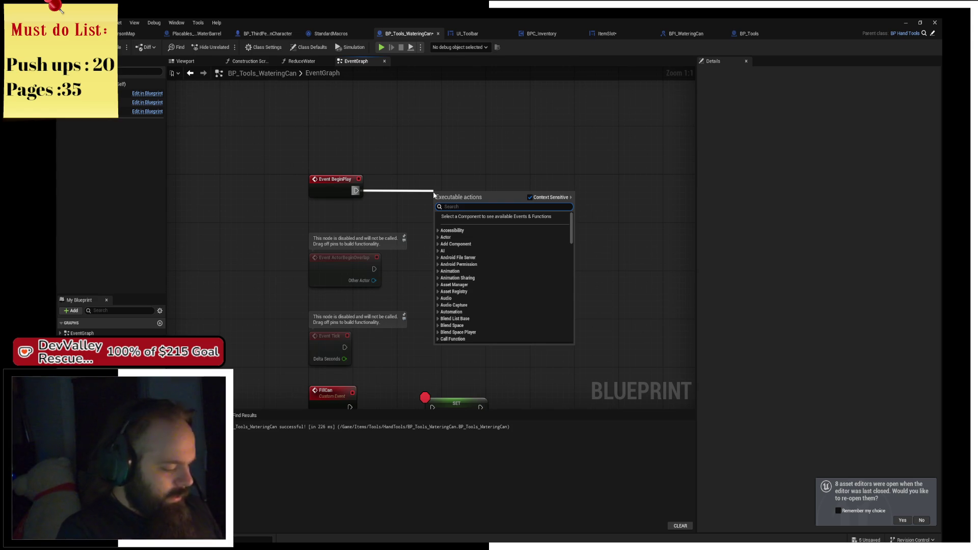
{"action": "type", "text": "get ac"}
{"action": "key", "text": "Escape"}
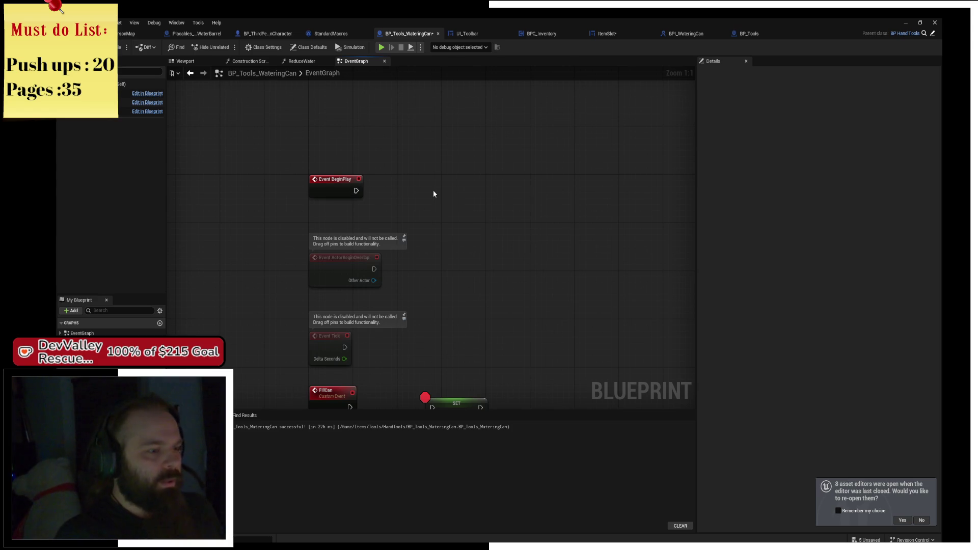
Step: Add a Get Player Pawn node above Event BeginPlay
{"action": "right_click", "coordinate": [383, 152]}
{"action": "type", "text": "get player pawn"}
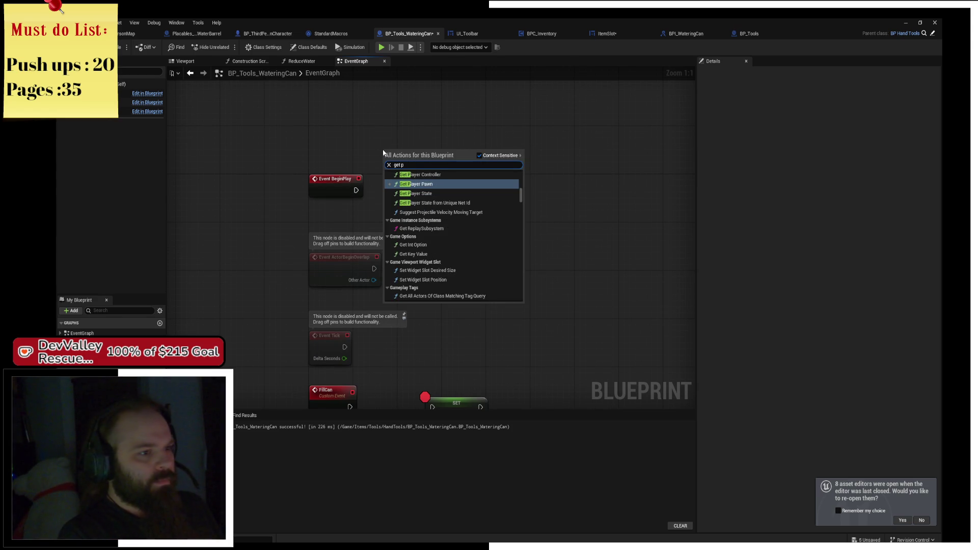
{"action": "key", "text": "Return"}
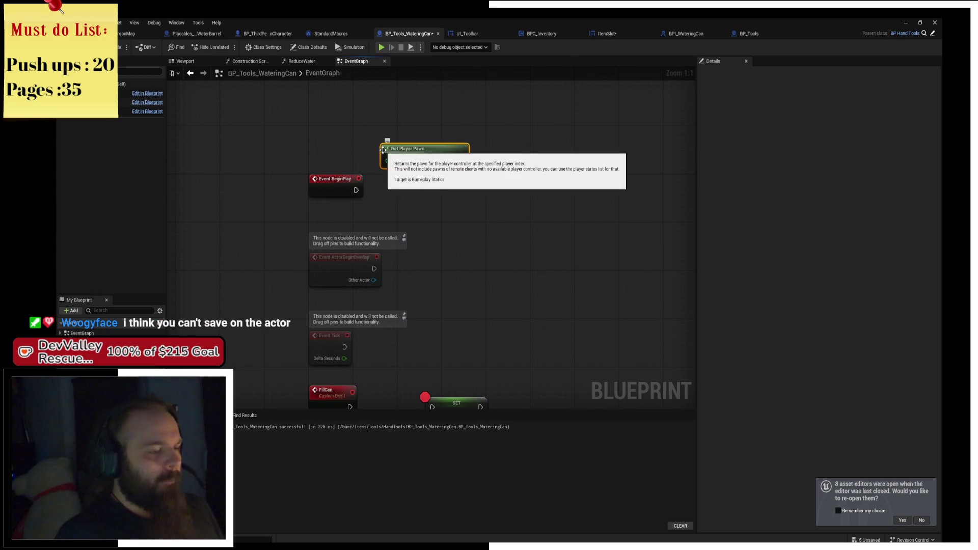
{"action": "mouse_move", "coordinate": [384, 152]}
{"action": "left_mouse_down"}
{"action": "mouse_move", "coordinate": [326, 132]}
{"action": "mouse_move", "coordinate": [308, 140]}
{"action": "left_mouse_up"}
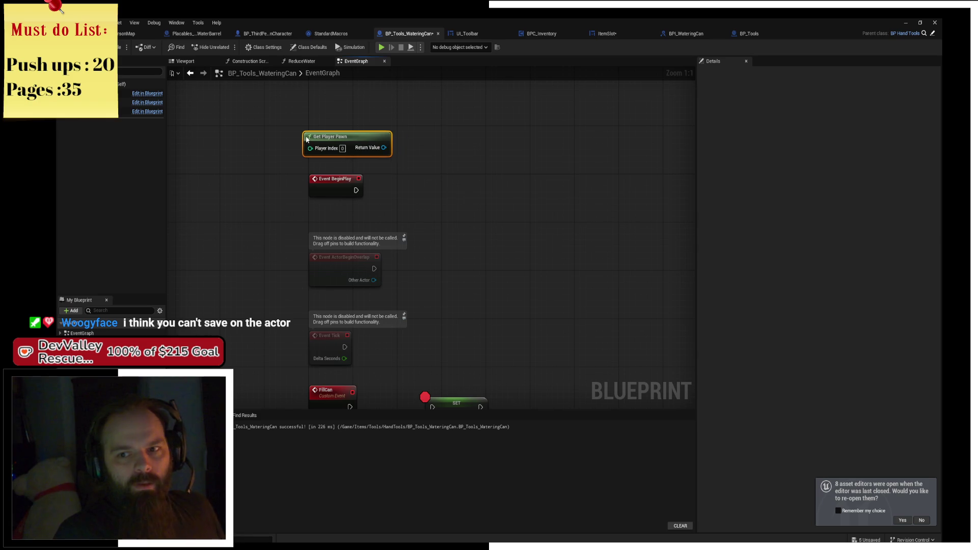
{"action": "left_click_drag", "start_coordinate": [434, 144], "coordinate": [415, 170]}
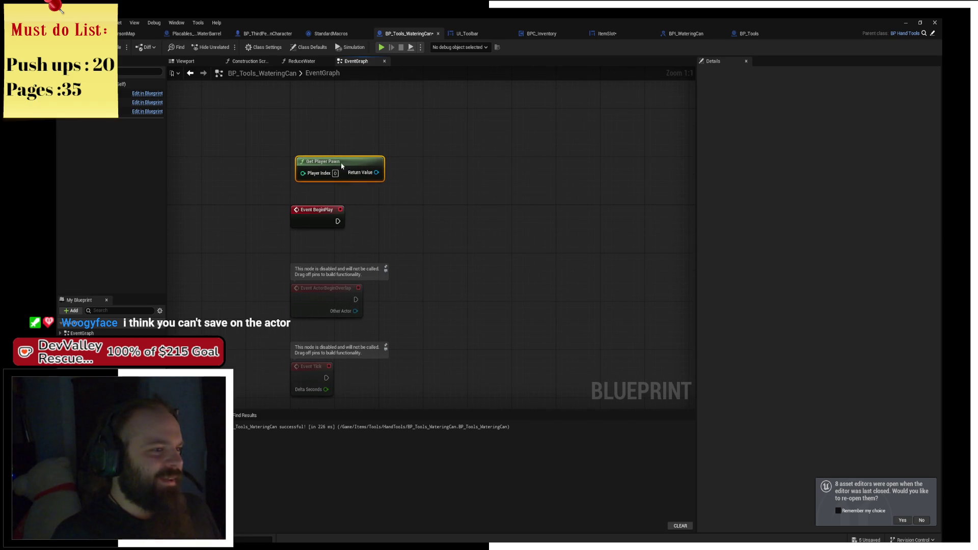
Step: Add Get Component by Class from the pawn's Return Value with class BPC Endurance
{"action": "mouse_move", "coordinate": [355, 173]}
{"action": "left_mouse_down"}
{"action": "mouse_move", "coordinate": [433, 218]}
{"action": "mouse_move", "coordinate": [421, 208]}
{"action": "left_mouse_up"}
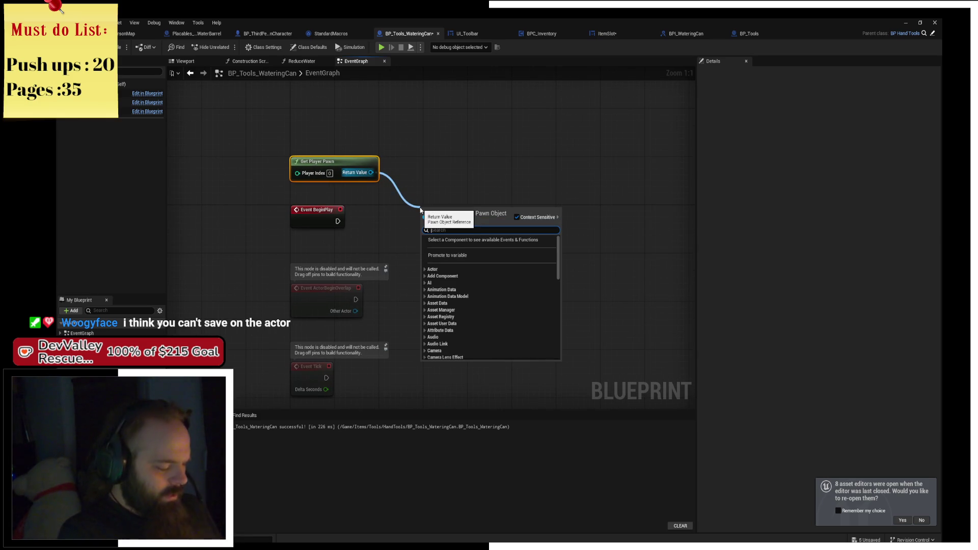
{"action": "type", "text": "get comp"}
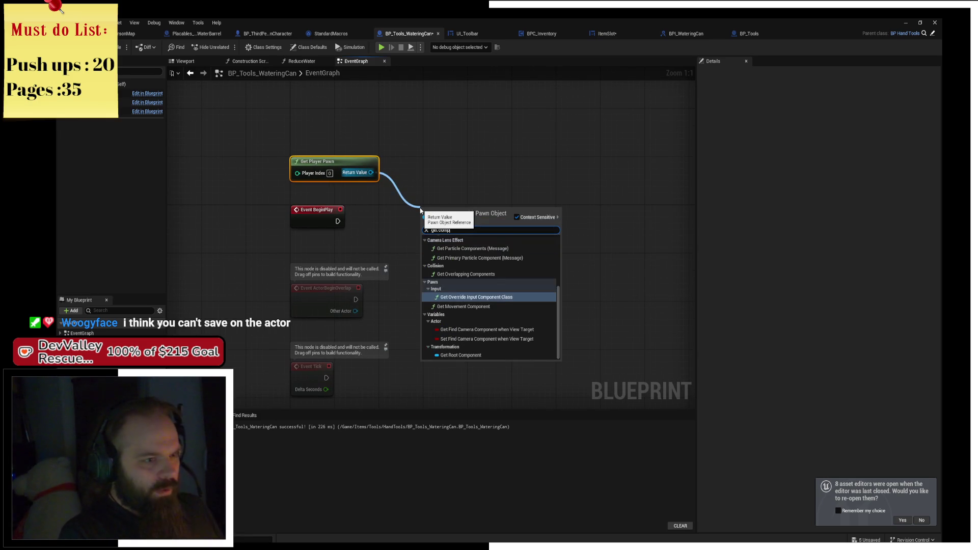
{"action": "type", "text": "nent by cl"}
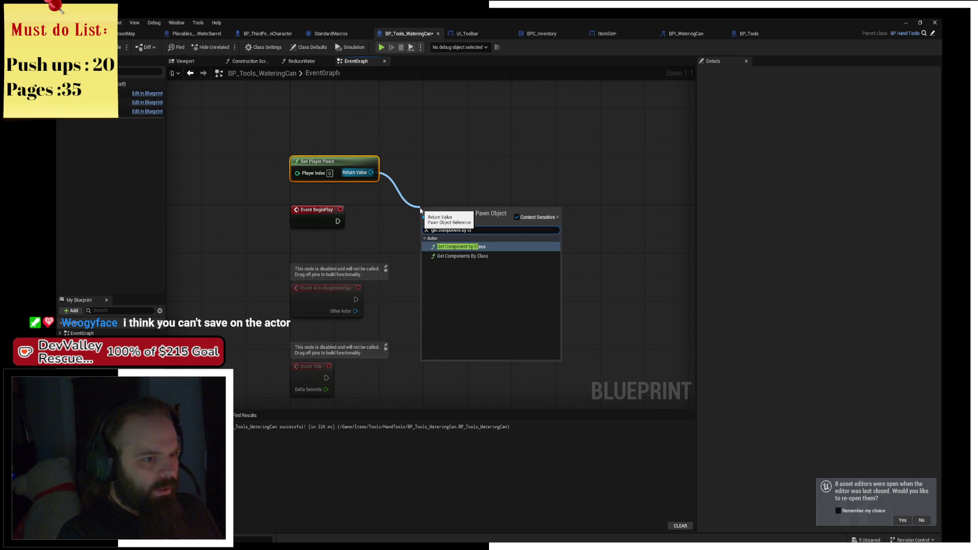
{"action": "key", "text": "Return"}
{"action": "left_click_drag", "start_coordinate": [445, 216], "coordinate": [423, 162]}
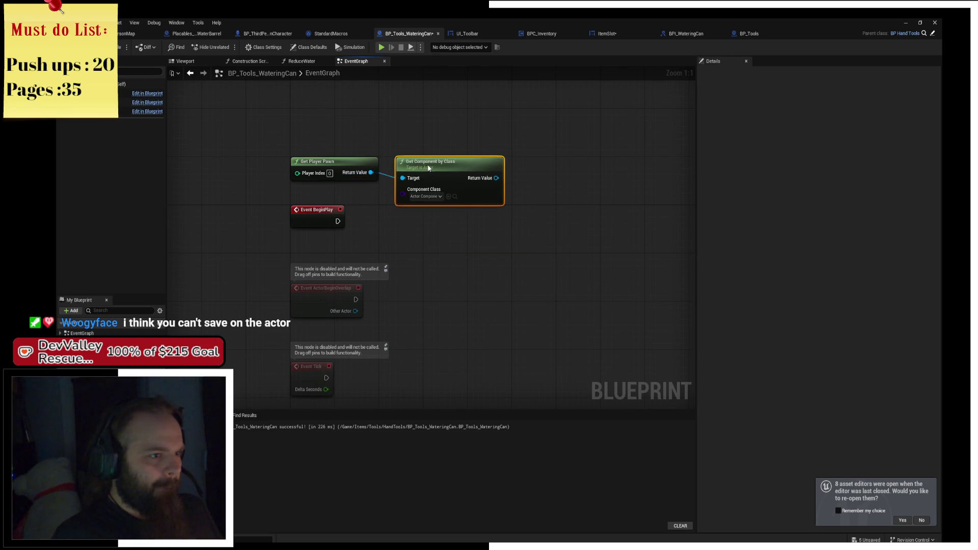
{"action": "left_click", "coordinate": [433, 192]}
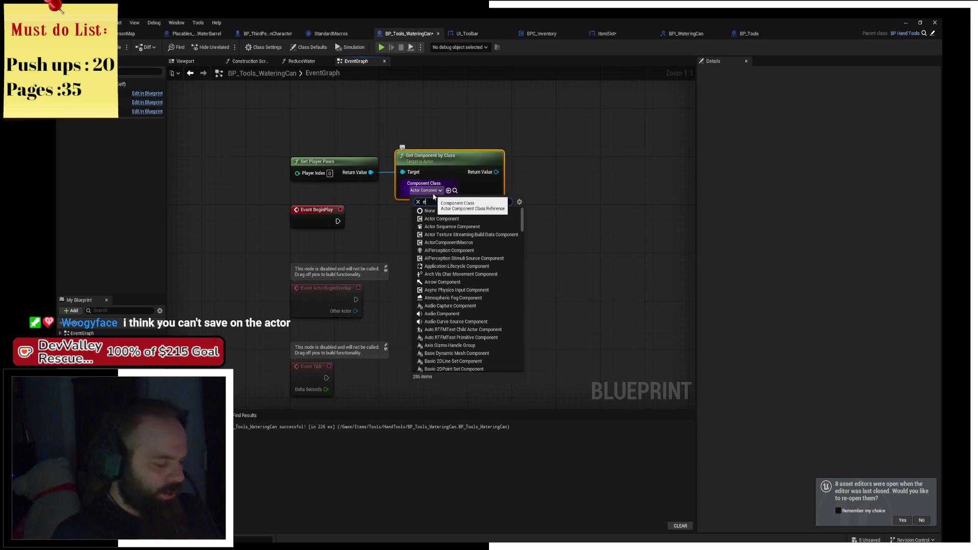
{"action": "type", "text": "nd"}
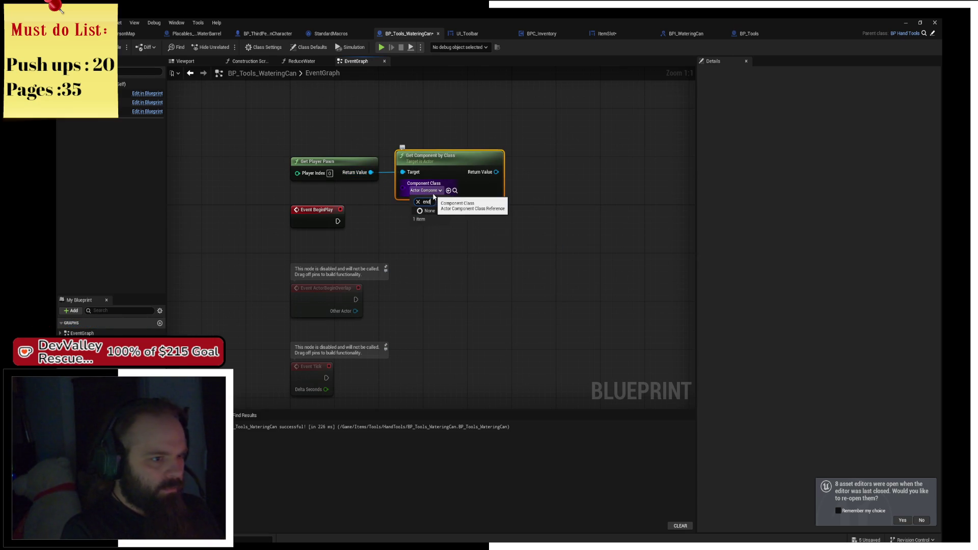
{"action": "type", "text": "zu"}
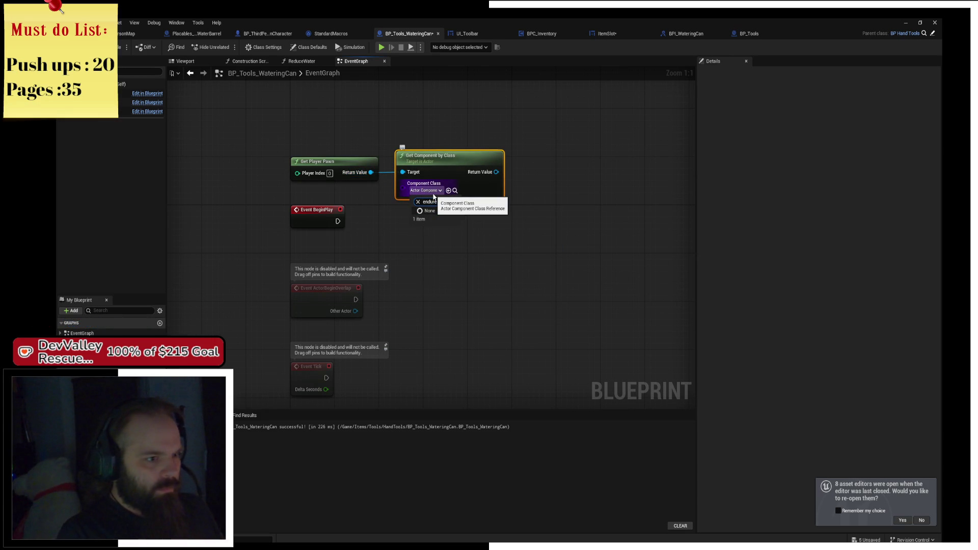
{"action": "key", "text": "BackSpace"}
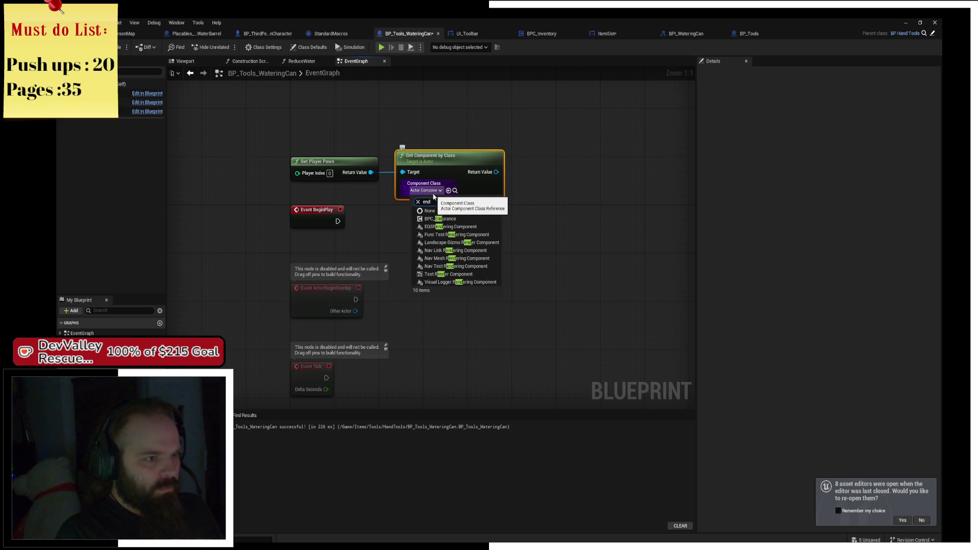
{"action": "key", "text": "Down"}
{"action": "key", "text": "Down"}
{"action": "key", "text": "Return"}
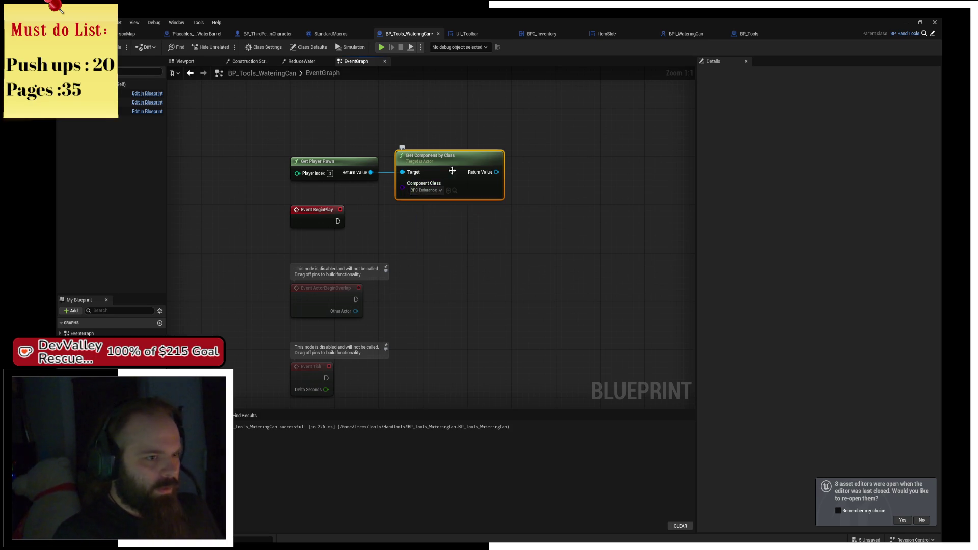
Step: Promote the found component to a new variable and wire Event BeginPlay into its SET
{"action": "mouse_move", "coordinate": [482, 177]}
{"action": "left_mouse_down"}
{"action": "mouse_move", "coordinate": [567, 191]}
{"action": "mouse_move", "coordinate": [540, 187]}
{"action": "mouse_move", "coordinate": [560, 202]}
{"action": "left_mouse_up"}
{"action": "left_click", "coordinate": [606, 251]}
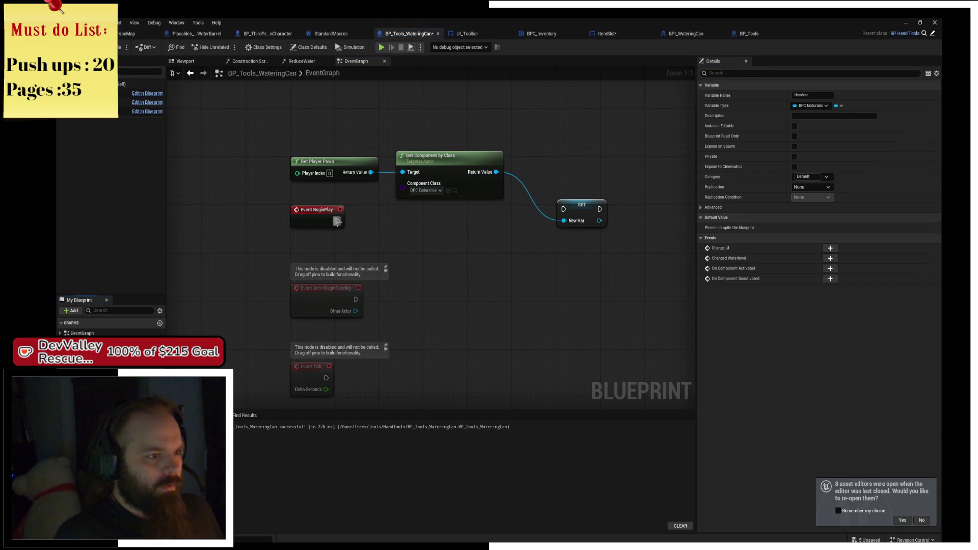
{"action": "left_click_drag", "start_coordinate": [338, 221], "coordinate": [565, 210]}
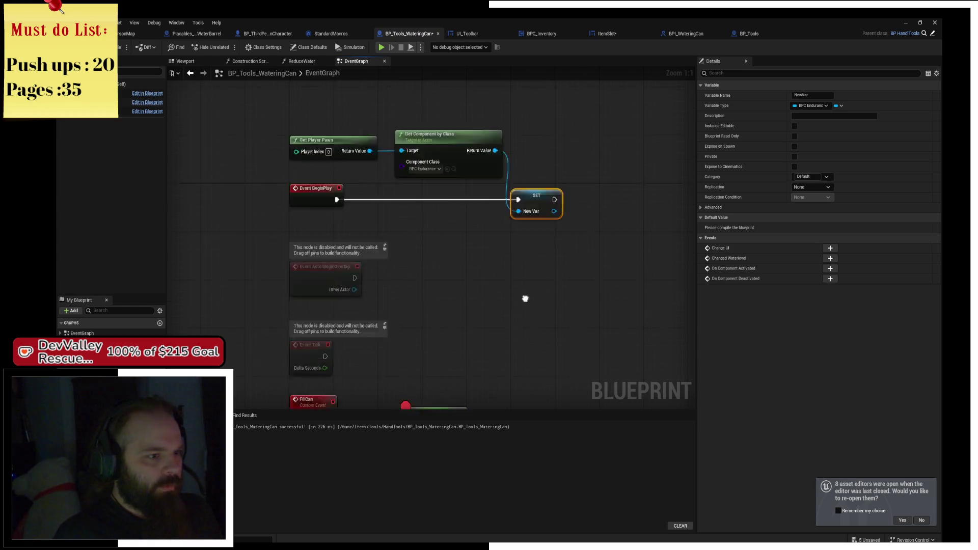
{"action": "scroll", "coordinate": [482, 164], "scroll_direction": "up", "scroll_amount": 1}
{"action": "left_click_drag", "start_coordinate": [334, 217], "coordinate": [445, 221]}
Step: Place a New Var reference beside FillCan, discarding a mistakenly added Max Water getter
{"action": "left_click", "coordinate": [504, 212]}
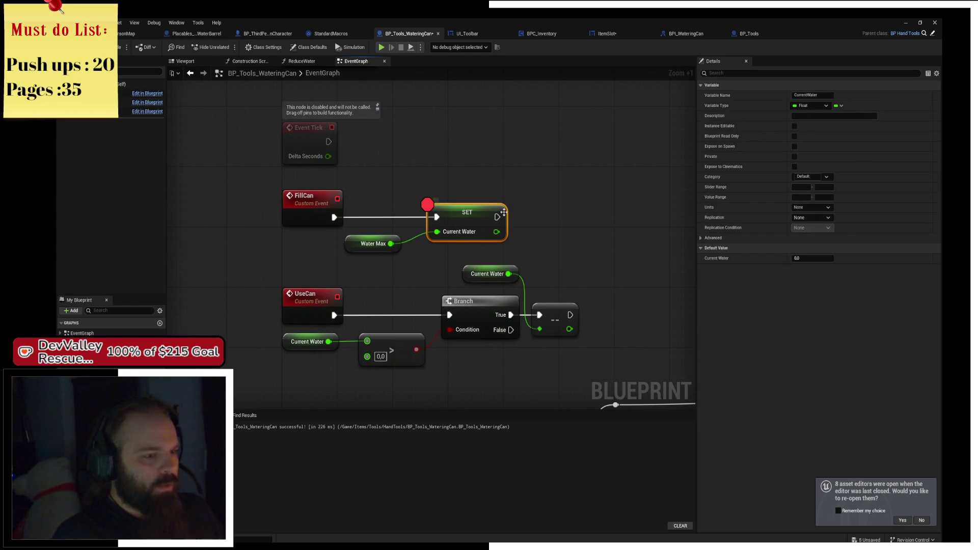
{"action": "left_click_drag", "start_coordinate": [452, 164], "coordinate": [466, 124]}
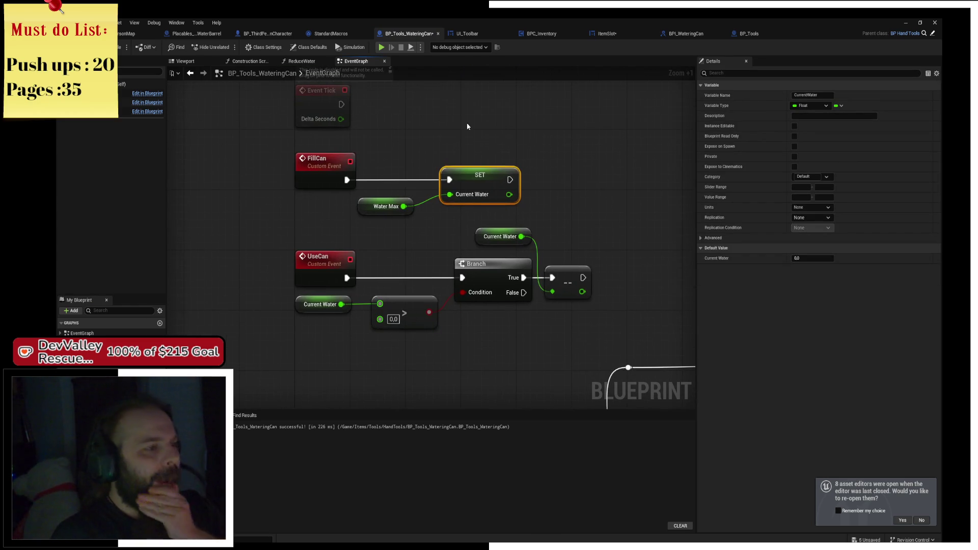
{"action": "left_click", "coordinate": [312, 224]}
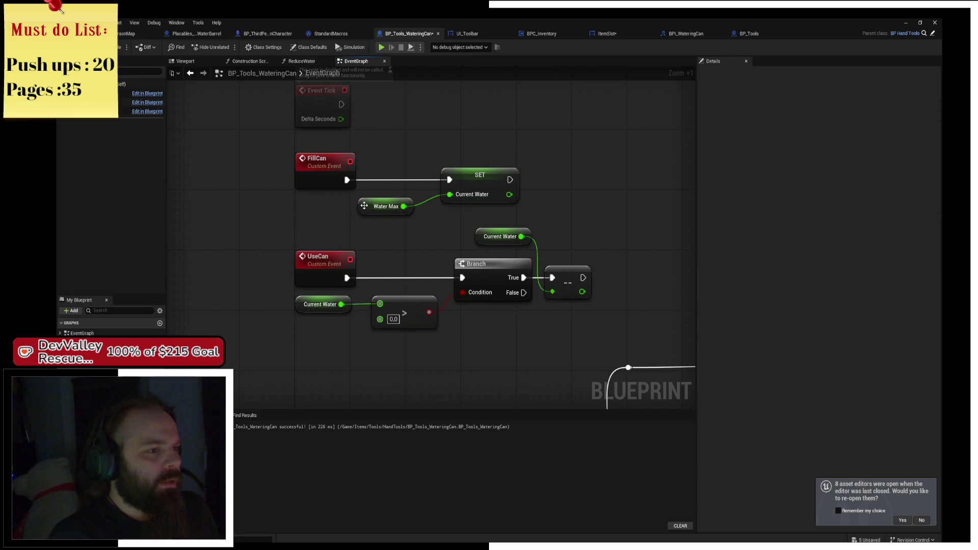
{"action": "left_click_drag", "start_coordinate": [424, 149], "coordinate": [427, 197]}
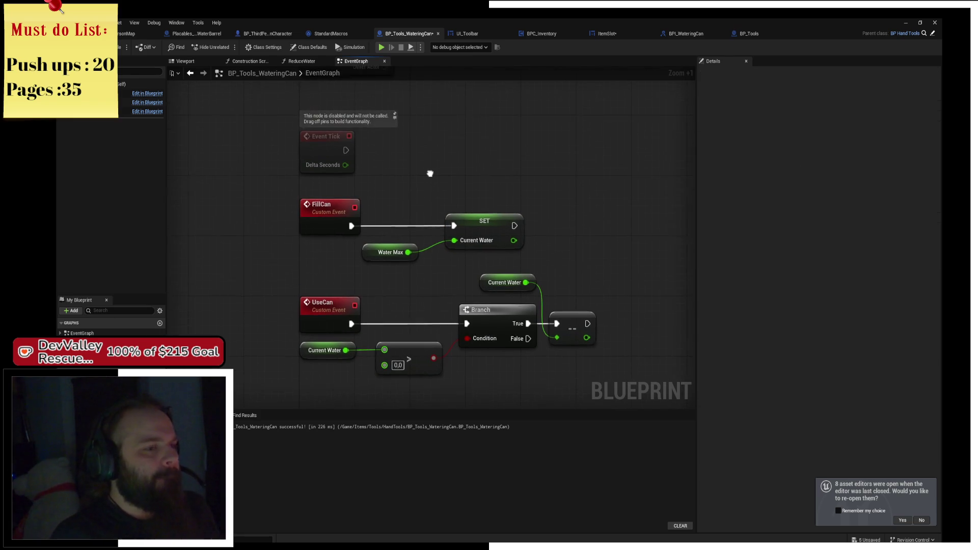
{"action": "mouse_move", "coordinate": [82, 347]}
{"action": "left_mouse_down"}
{"action": "mouse_move", "coordinate": [231, 202]}
{"action": "mouse_move", "coordinate": [395, 200]}
{"action": "left_mouse_up"}
{"action": "type", "text": "get water"}
{"action": "key", "text": "Return"}
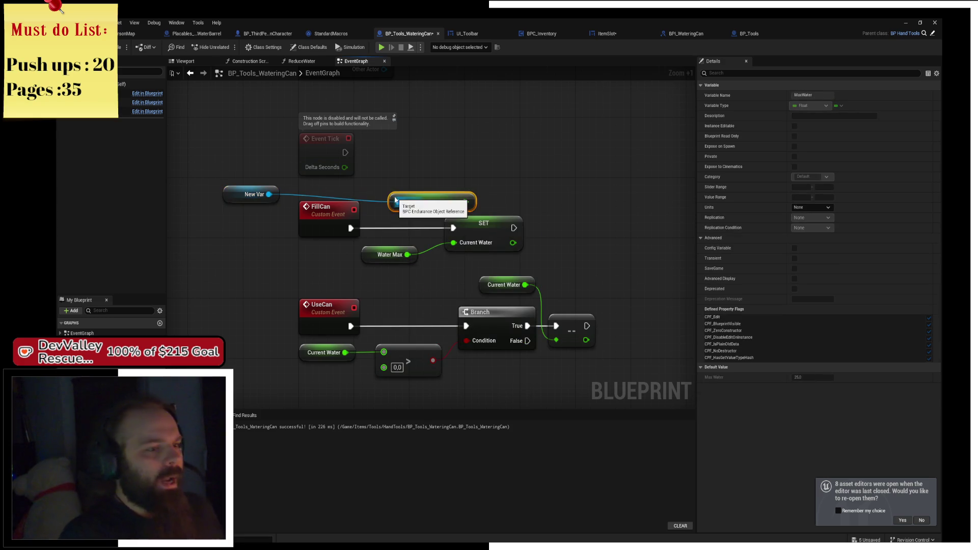
{"action": "left_click_drag", "start_coordinate": [422, 194], "coordinate": [333, 193]}
{"action": "key", "text": "Delete"}
Step: Add New Var's Current Water getter above FillCan and feed it into the SET node
{"action": "left_click_drag", "start_coordinate": [269, 195], "coordinate": [384, 198]}
{"action": "type", "text": "get current w"}
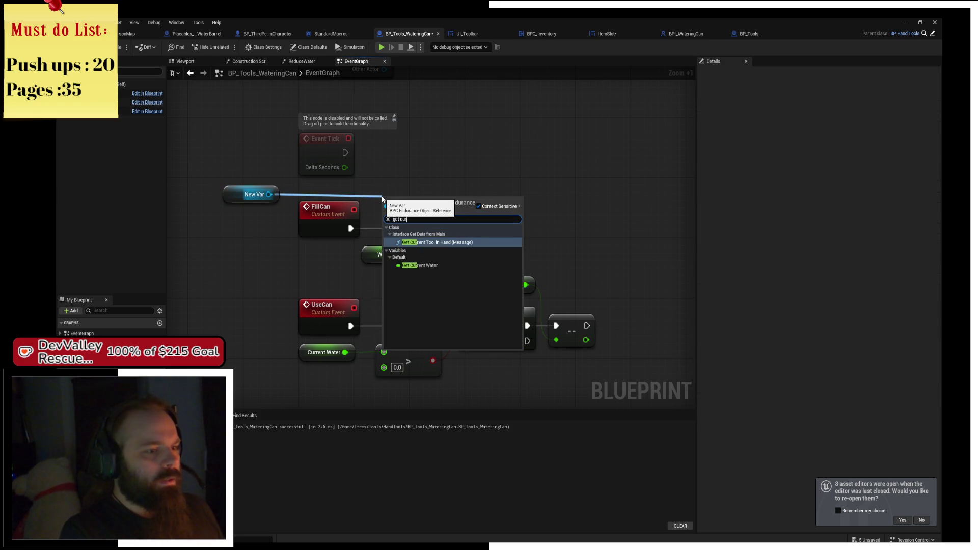
{"action": "key", "text": "Return"}
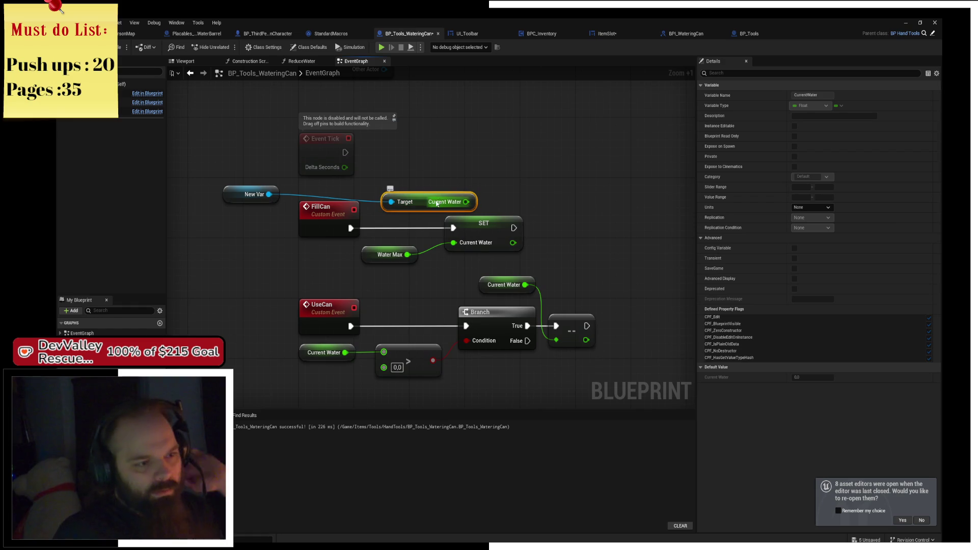
{"action": "left_click_drag", "start_coordinate": [426, 205], "coordinate": [360, 195]}
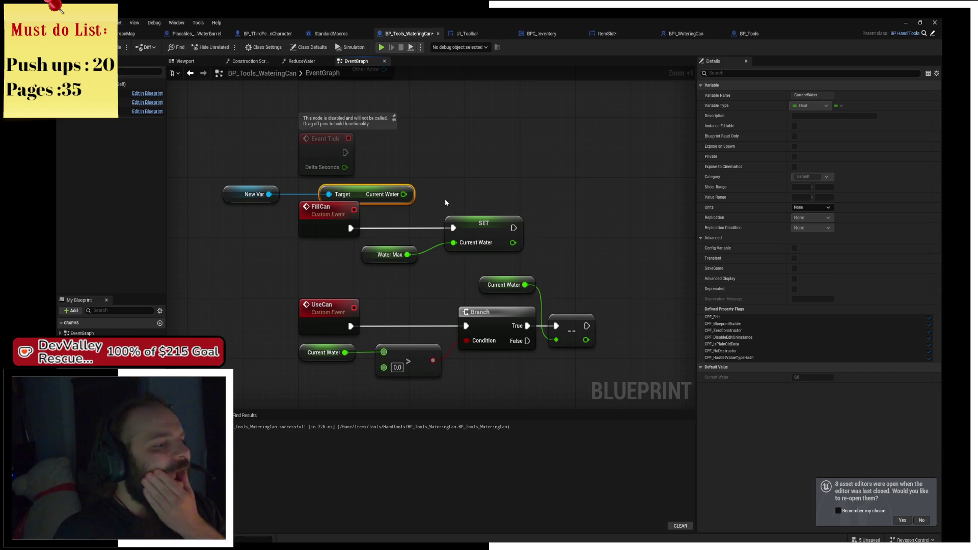
{"action": "left_click_drag", "start_coordinate": [403, 194], "coordinate": [461, 245]}
{"action": "left_click_drag", "start_coordinate": [368, 195], "coordinate": [344, 196]}
Step: Review the Branch and Water Level nodes and try a 'use can' action search, then cancel it
{"action": "mouse_move", "coordinate": [470, 188]}
{"action": "left_mouse_down"}
{"action": "mouse_move", "coordinate": [444, 229]}
{"action": "mouse_move", "coordinate": [458, 178]}
{"action": "mouse_move", "coordinate": [392, 250]}
{"action": "mouse_move", "coordinate": [453, 187]}
{"action": "left_mouse_up"}
{"action": "left_click_drag", "start_coordinate": [232, 275], "coordinate": [310, 292]}
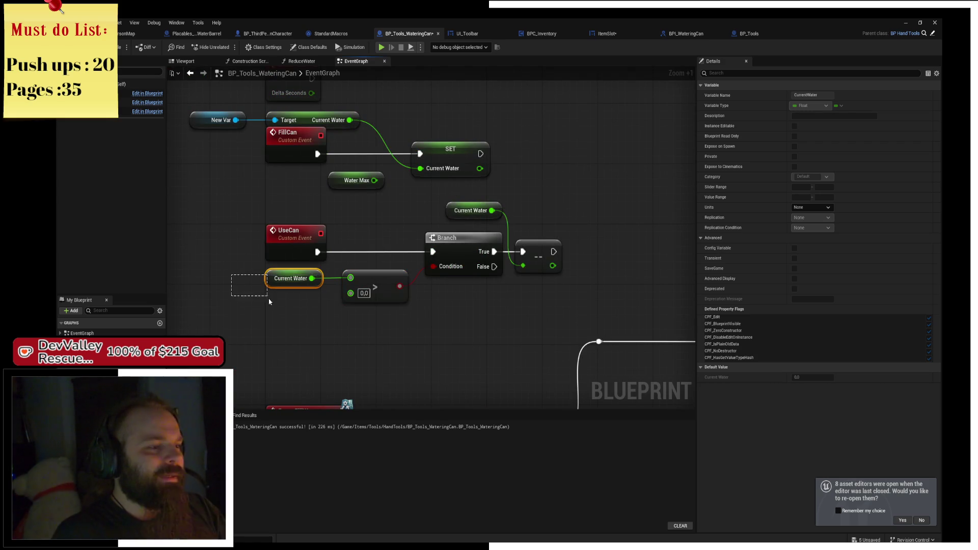
{"action": "left_click", "coordinate": [234, 299]}
{"action": "left_click_drag", "start_coordinate": [224, 126], "coordinate": [294, 224]}
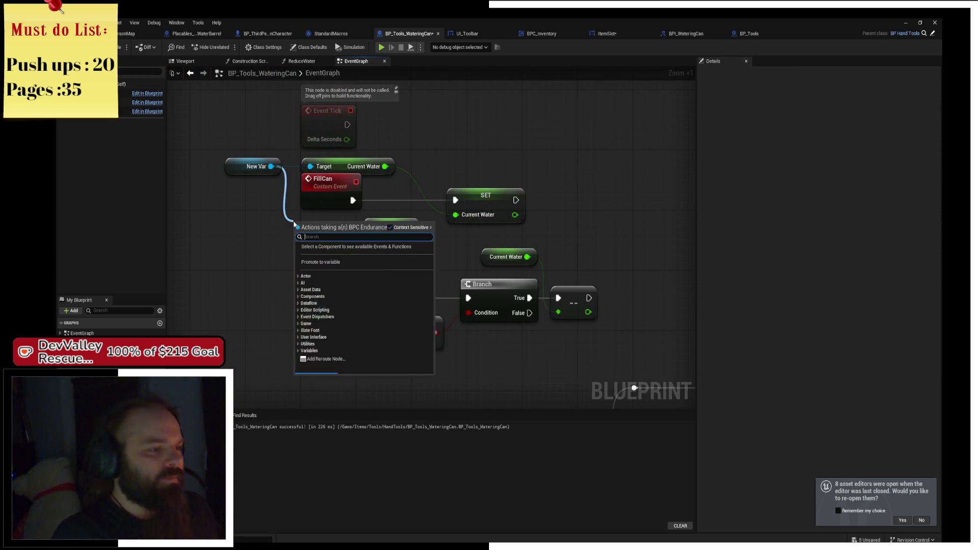
{"action": "type", "text": "use w"}
{"action": "key", "text": "BackSpace"}
{"action": "key", "text": "BackSpace"}
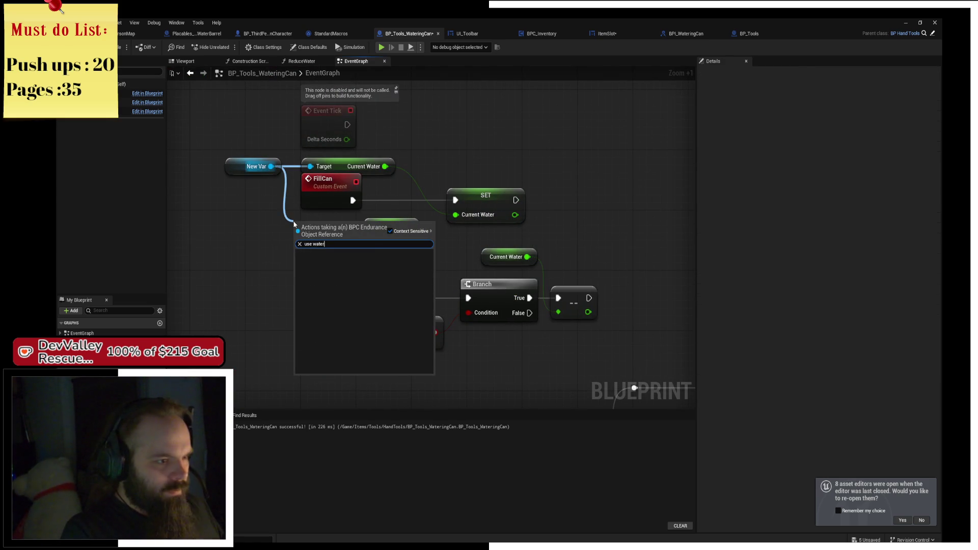
{"action": "type", "text": "can"}
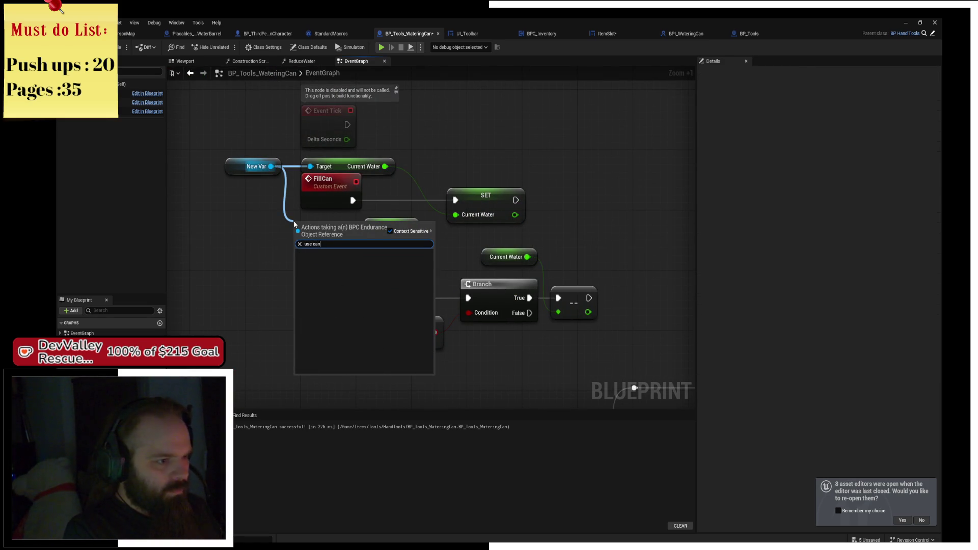
{"action": "key", "text": "Escape"}
Step: Add a Current Water setter from New Var, delete the old getter, Branch and == nodes, and wire UseCan into it
{"action": "left_click_drag", "start_coordinate": [329, 266], "coordinate": [268, 206]}
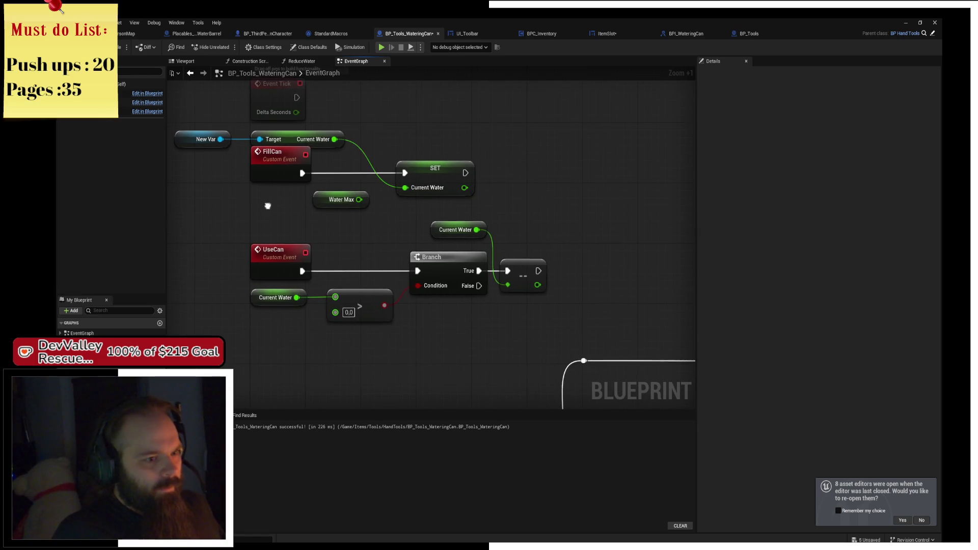
{"action": "left_click_drag", "start_coordinate": [220, 139], "coordinate": [289, 220]}
{"action": "type", "text": "set"}
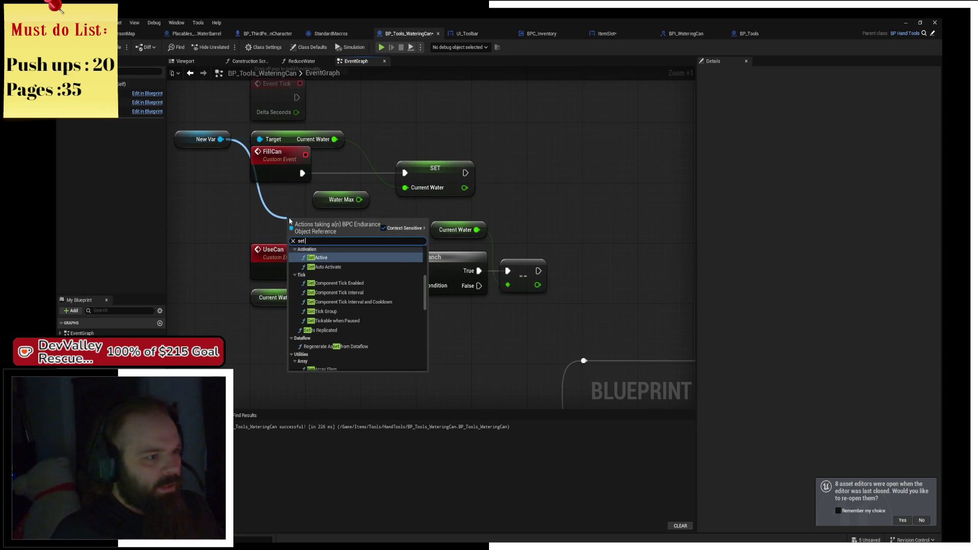
{"action": "type", "text": " cure"}
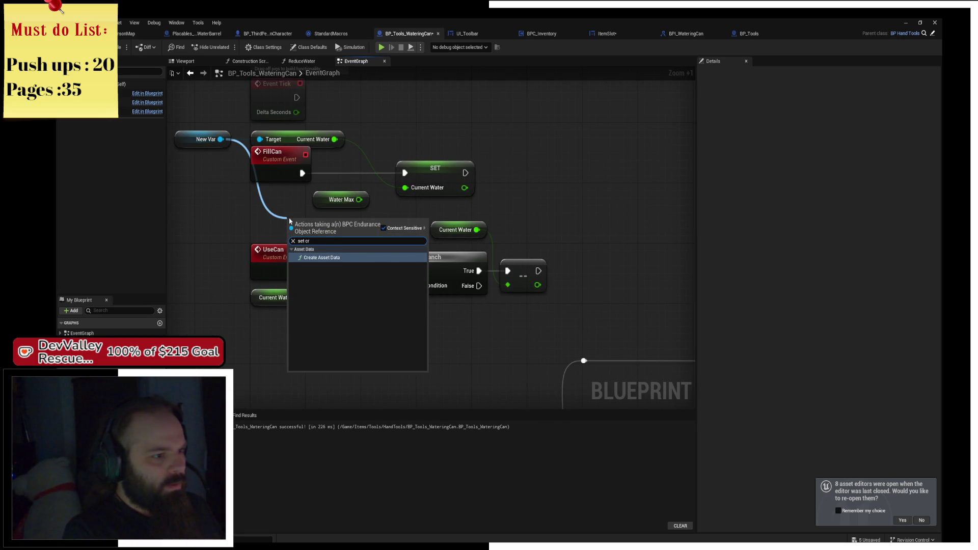
{"action": "key", "text": "Return"}
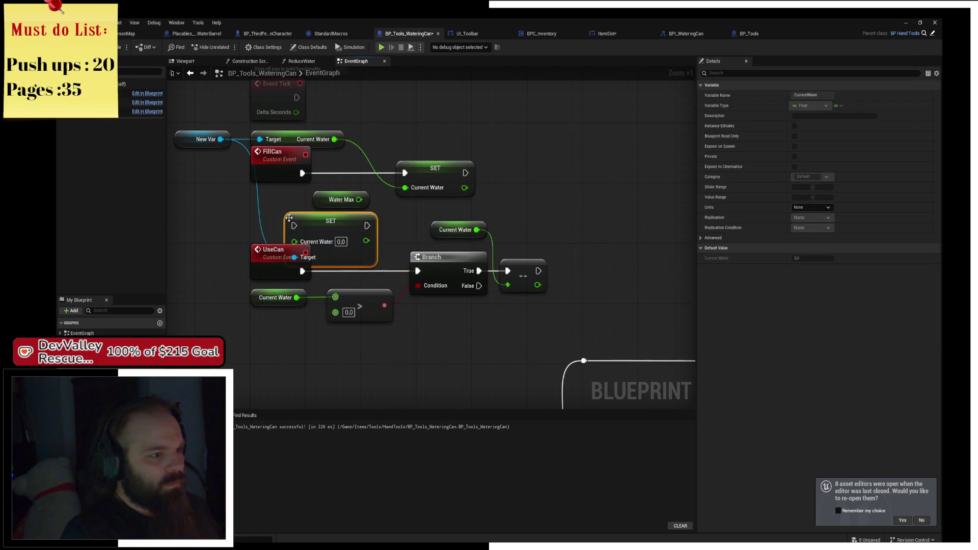
{"action": "mouse_move", "coordinate": [335, 235]}
{"action": "left_mouse_down"}
{"action": "mouse_move", "coordinate": [570, 263]}
{"action": "mouse_move", "coordinate": [582, 275]}
{"action": "left_mouse_up"}
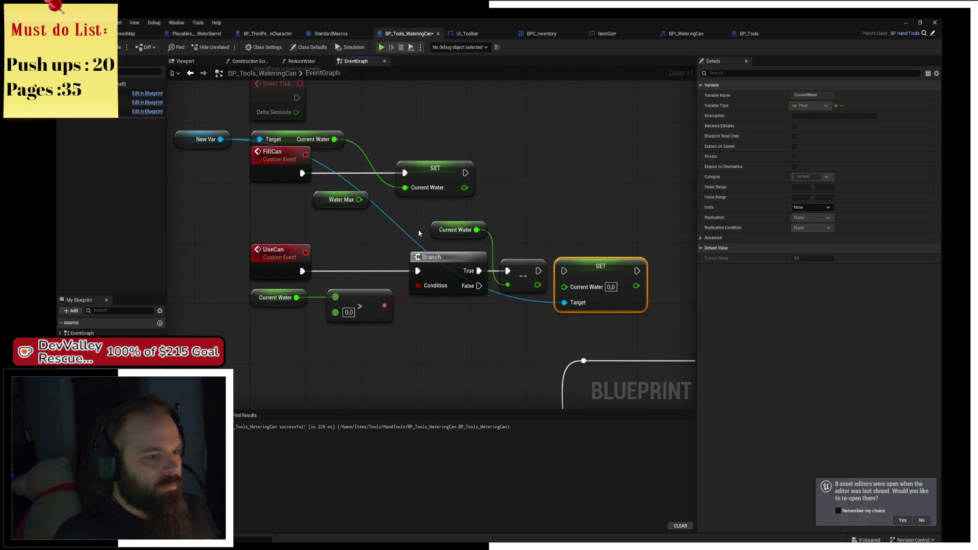
{"action": "left_click_drag", "start_coordinate": [419, 234], "coordinate": [548, 298]}
{"action": "key", "text": "Delete"}
{"action": "left_click_drag", "start_coordinate": [598, 275], "coordinate": [453, 275]}
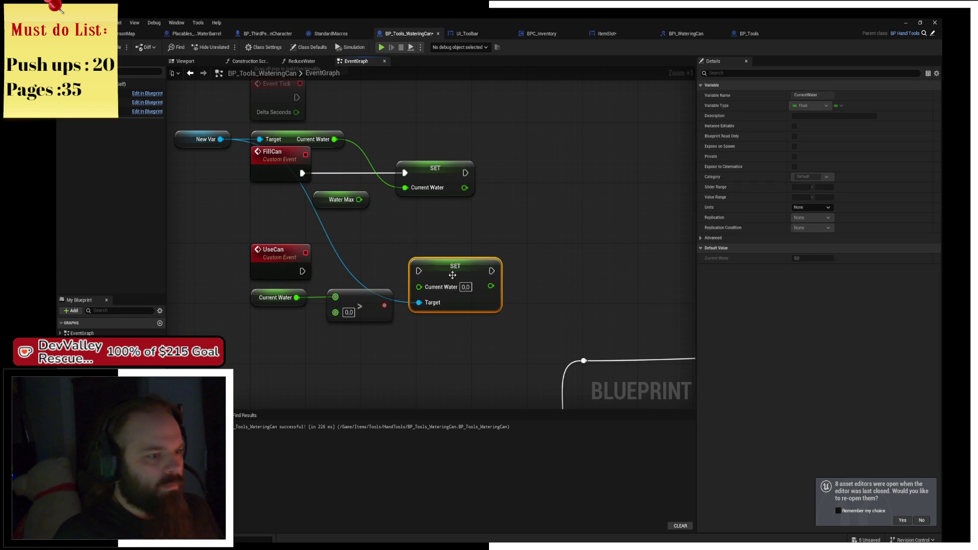
{"action": "left_click_drag", "start_coordinate": [303, 272], "coordinate": [419, 271]}
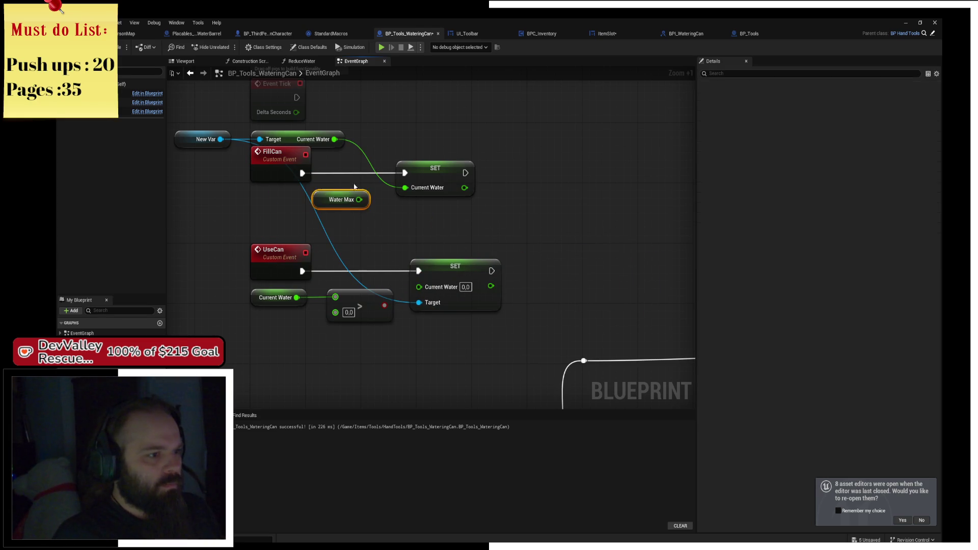
Step: Move New Var near UseCan and feed its Current Water getter into the comparison
{"action": "mouse_move", "coordinate": [212, 147]}
{"action": "left_mouse_down"}
{"action": "mouse_move", "coordinate": [180, 217]}
{"action": "mouse_move", "coordinate": [258, 262]}
{"action": "mouse_move", "coordinate": [254, 311]}
{"action": "mouse_move", "coordinate": [214, 308]}
{"action": "mouse_move", "coordinate": [235, 245]}
{"action": "left_mouse_up"}
{"action": "type", "text": "get current"}
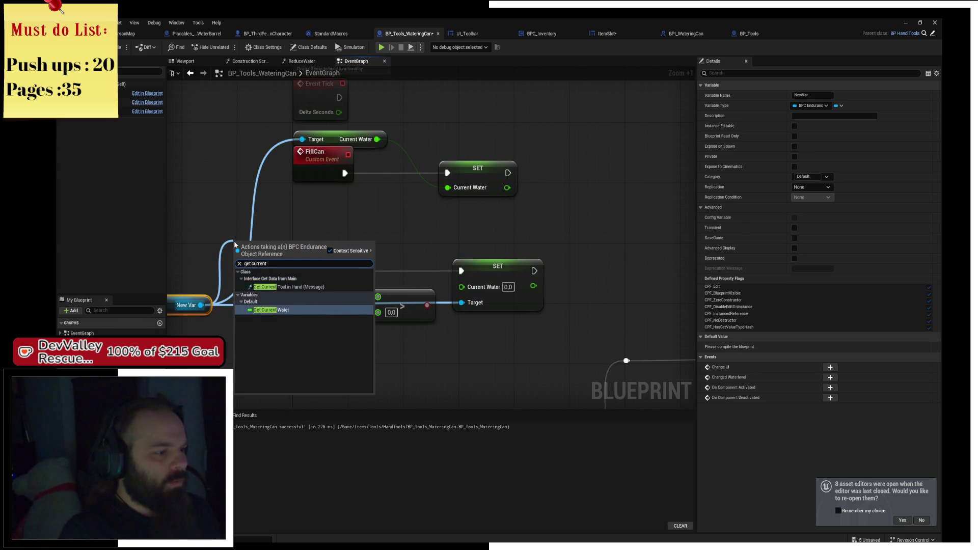
{"action": "left_click", "coordinate": [270, 310]}
{"action": "mouse_move", "coordinate": [274, 252]}
{"action": "left_mouse_down"}
{"action": "mouse_move", "coordinate": [286, 333]}
{"action": "mouse_move", "coordinate": [384, 283]}
{"action": "mouse_move", "coordinate": [378, 297]}
{"action": "left_mouse_up"}
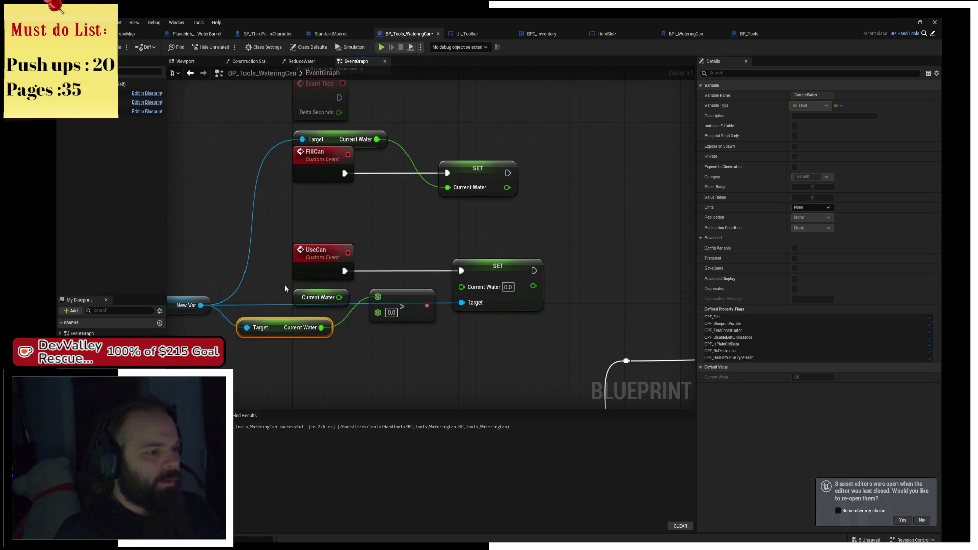
{"action": "left_click", "coordinate": [361, 291]}
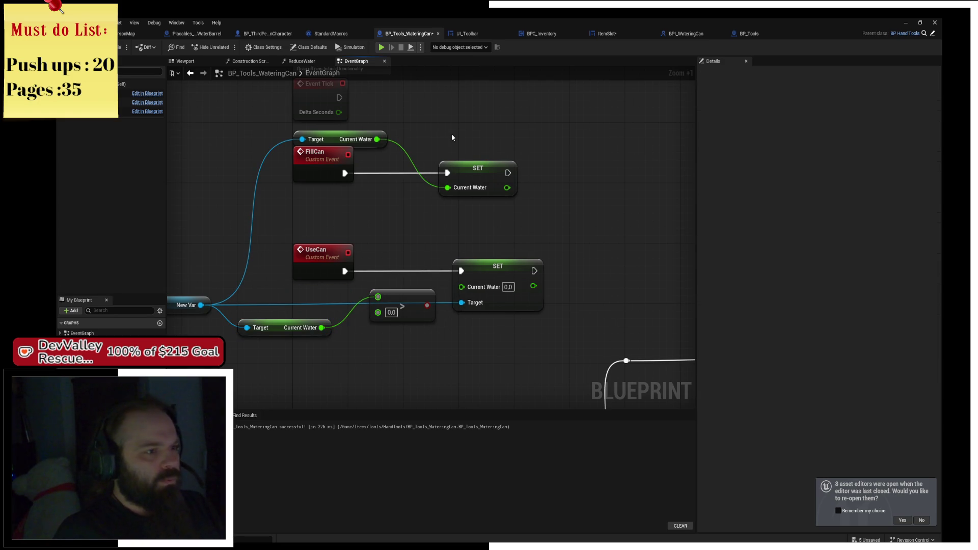
Step: Replace FillCan's old setter and getter with a New Var Current Water setter beside FillCan
{"action": "left_click", "coordinate": [450, 163]}
{"action": "key", "text": "Delete"}
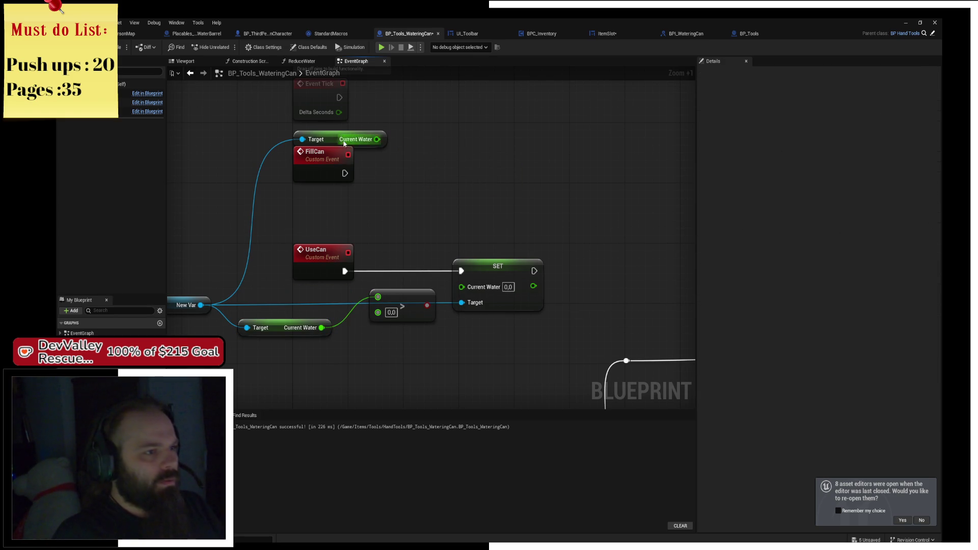
{"action": "left_click", "coordinate": [325, 140]}
{"action": "key", "text": "Delete"}
{"action": "left_click_drag", "start_coordinate": [202, 305], "coordinate": [351, 213]}
{"action": "type", "text": "set curr"}
{"action": "key", "text": "Return"}
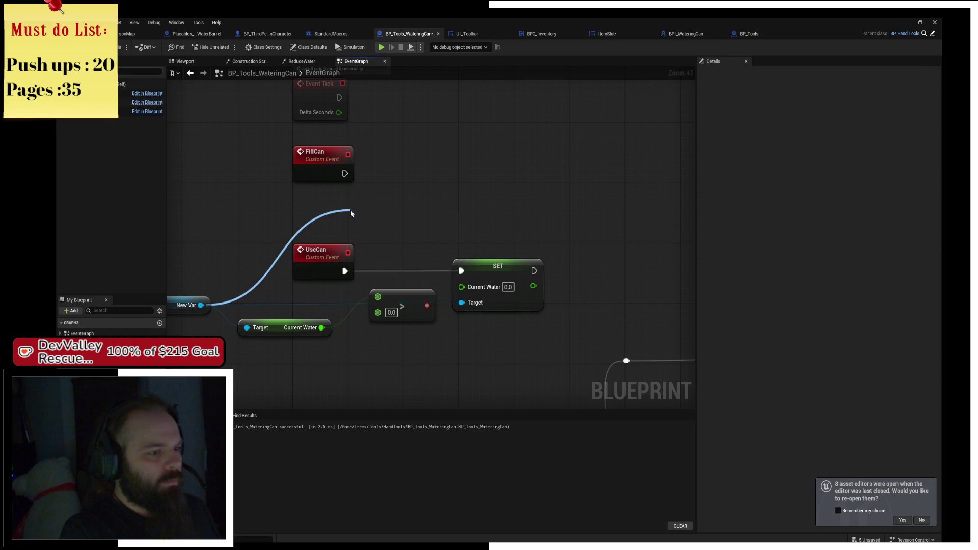
{"action": "left_click_drag", "start_coordinate": [400, 211], "coordinate": [503, 161]}
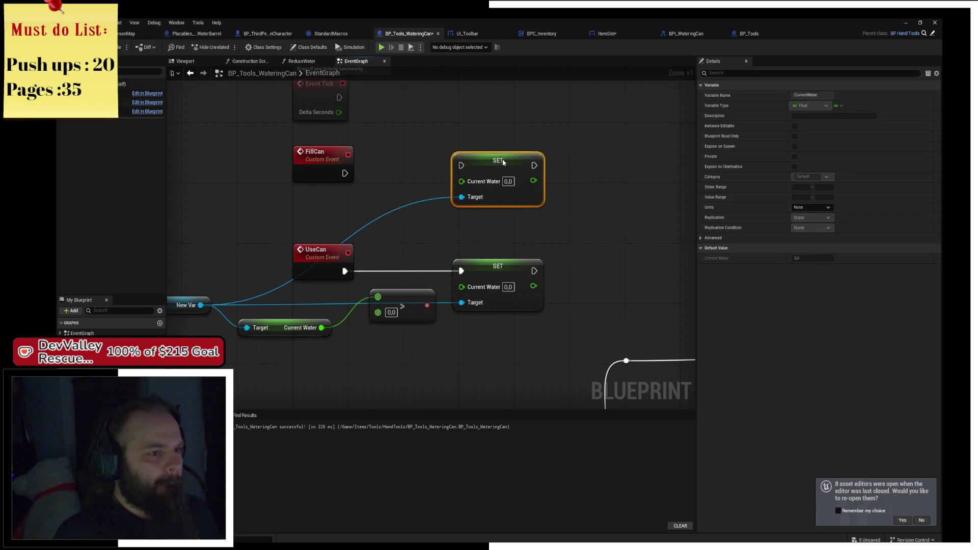
{"action": "left_click", "coordinate": [300, 156]}
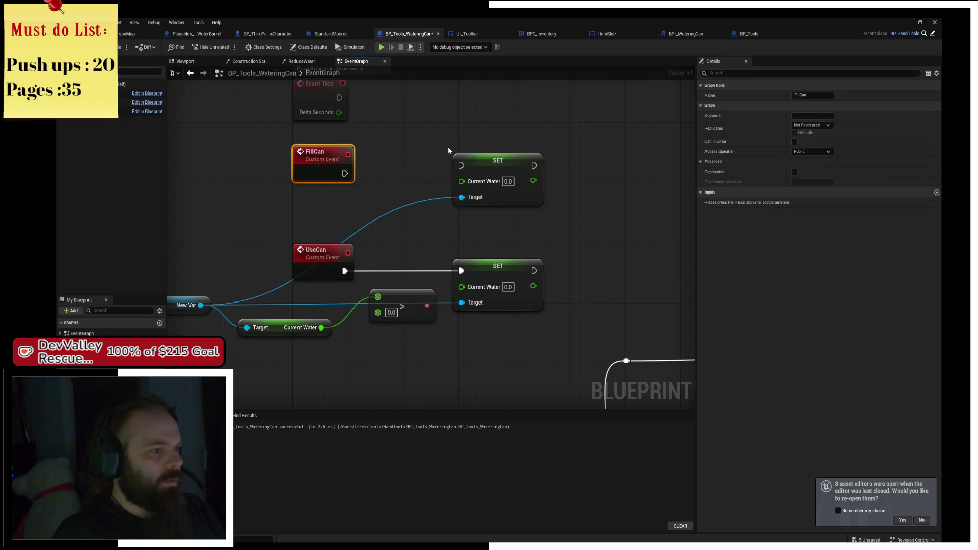
{"action": "left_click_drag", "start_coordinate": [422, 139], "coordinate": [528, 209]}
{"action": "scroll", "coordinate": [528, 209], "scroll_direction": "down", "scroll_amount": 3}
{"action": "left_click", "coordinate": [291, 218]}
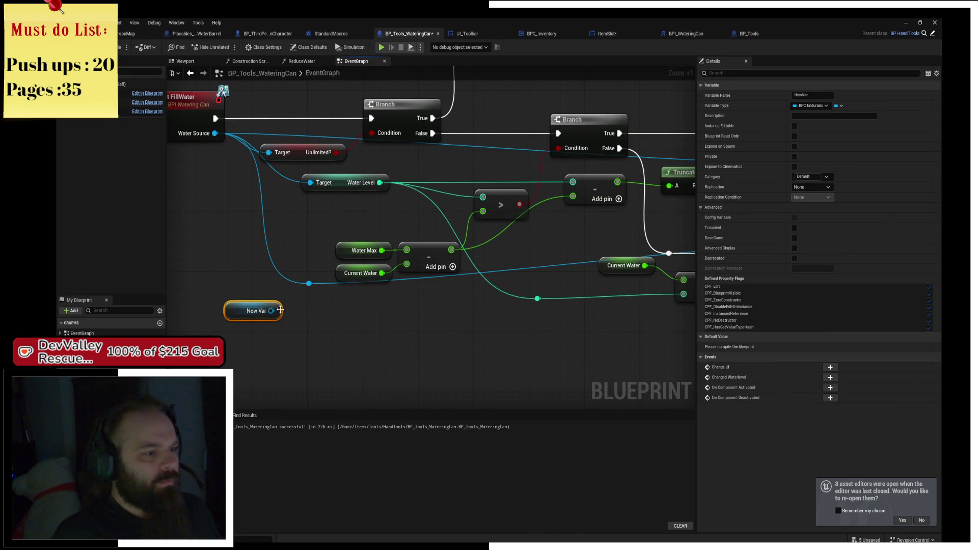
Step: Feed New Var's Max Water and Current Water into the subtract node, deleting the old Water Max and Current Water getters
{"action": "left_click_drag", "start_coordinate": [280, 309], "coordinate": [328, 353]}
{"action": "type", "text": "get water"}
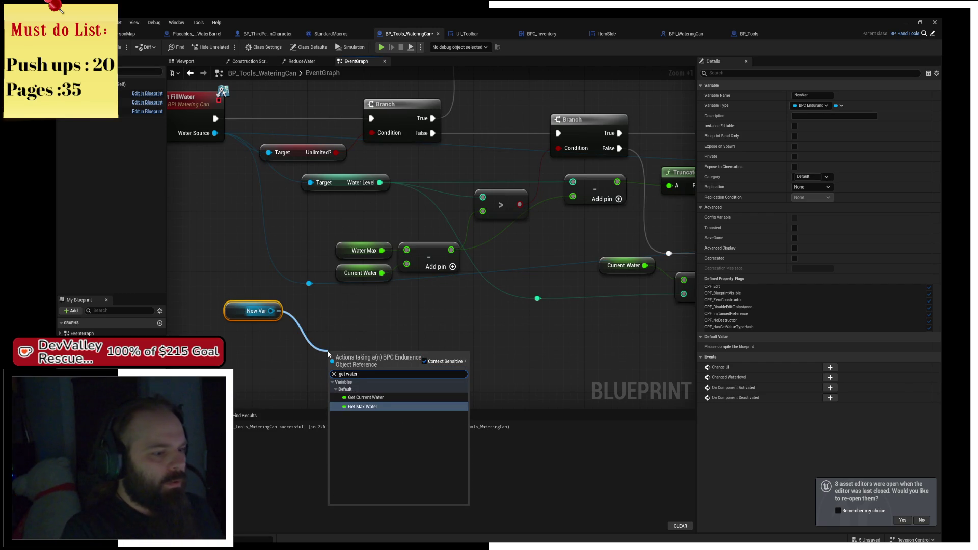
{"action": "left_click", "coordinate": [363, 406]}
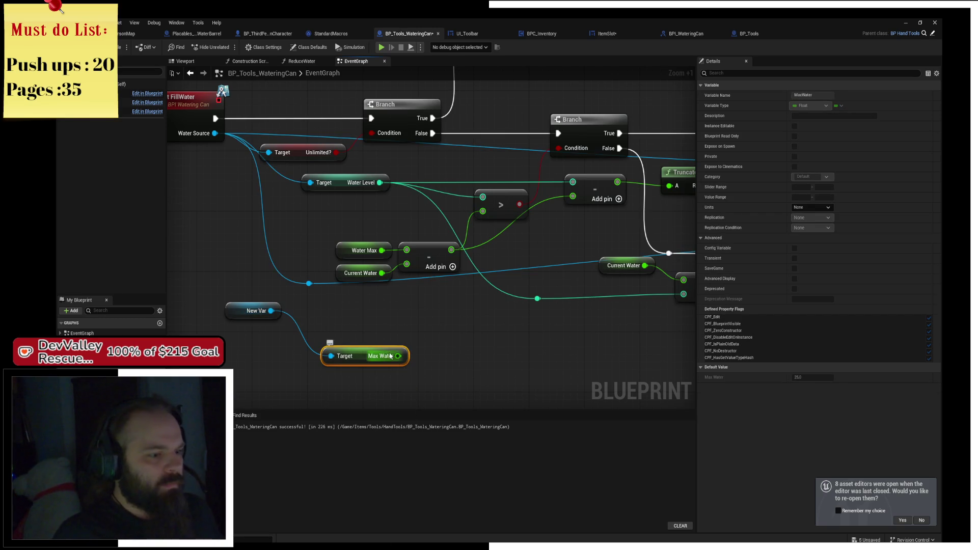
{"action": "mouse_move", "coordinate": [391, 356]}
{"action": "left_mouse_down"}
{"action": "mouse_move", "coordinate": [407, 239]}
{"action": "mouse_move", "coordinate": [407, 249]}
{"action": "left_mouse_up"}
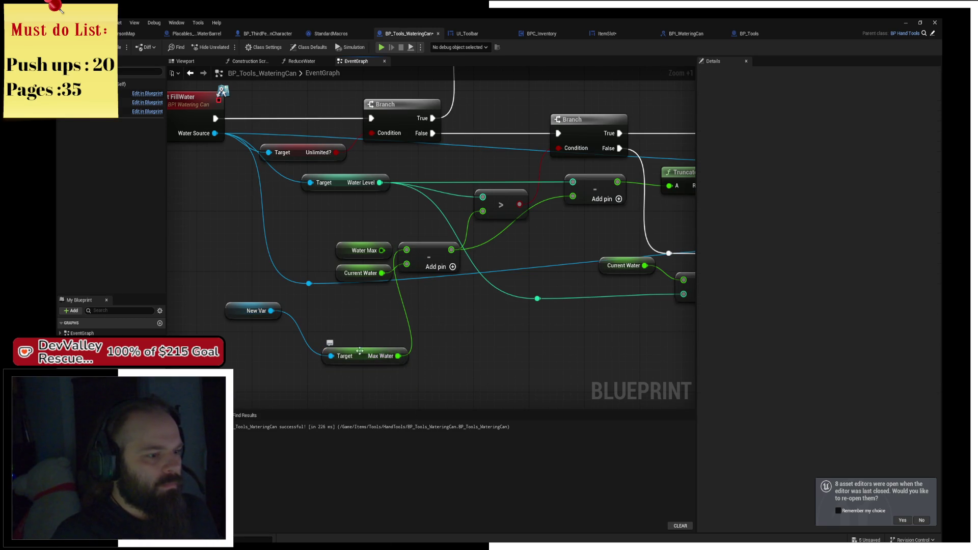
{"action": "left_click_drag", "start_coordinate": [360, 351], "coordinate": [353, 309]}
{"action": "left_click_drag", "start_coordinate": [271, 311], "coordinate": [332, 352]}
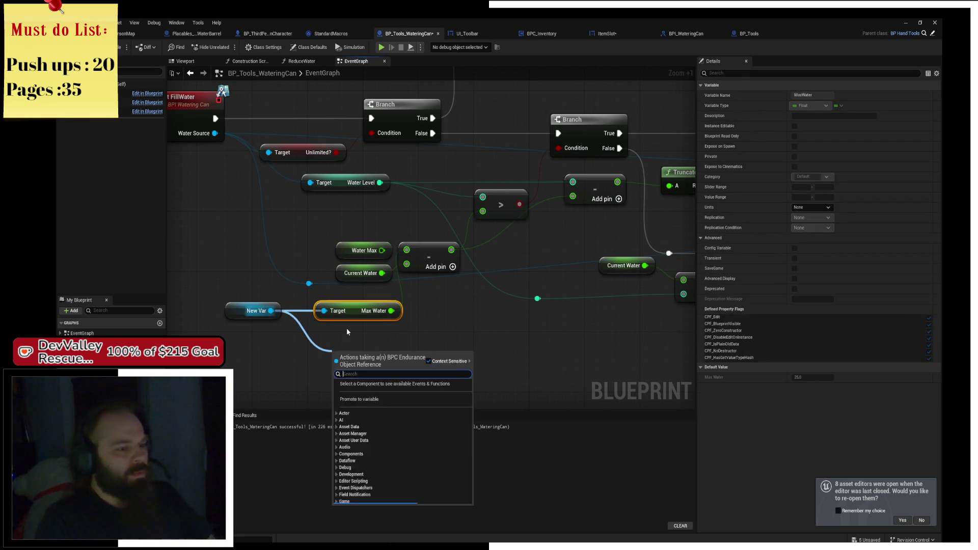
{"action": "type", "text": "get cur"}
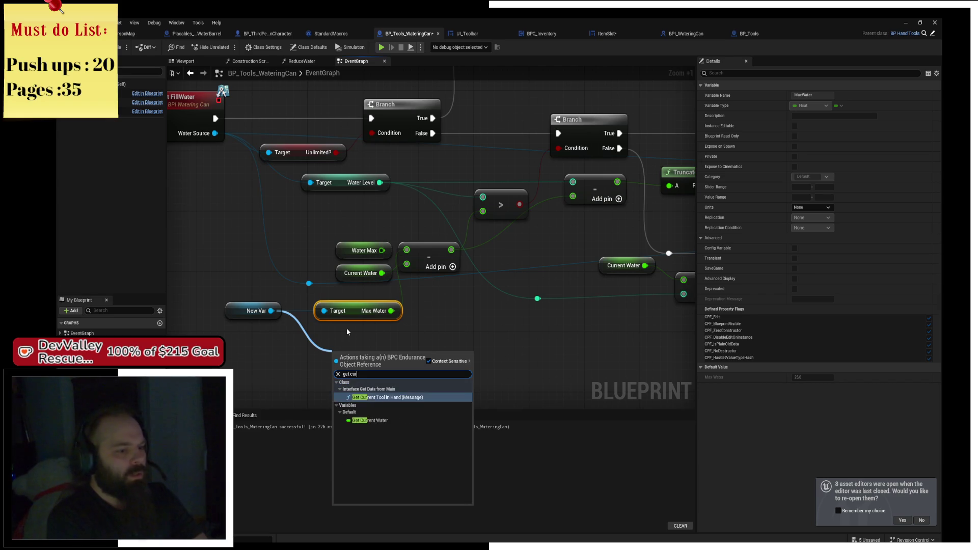
{"action": "key", "text": "Down"}
{"action": "key", "text": "Return"}
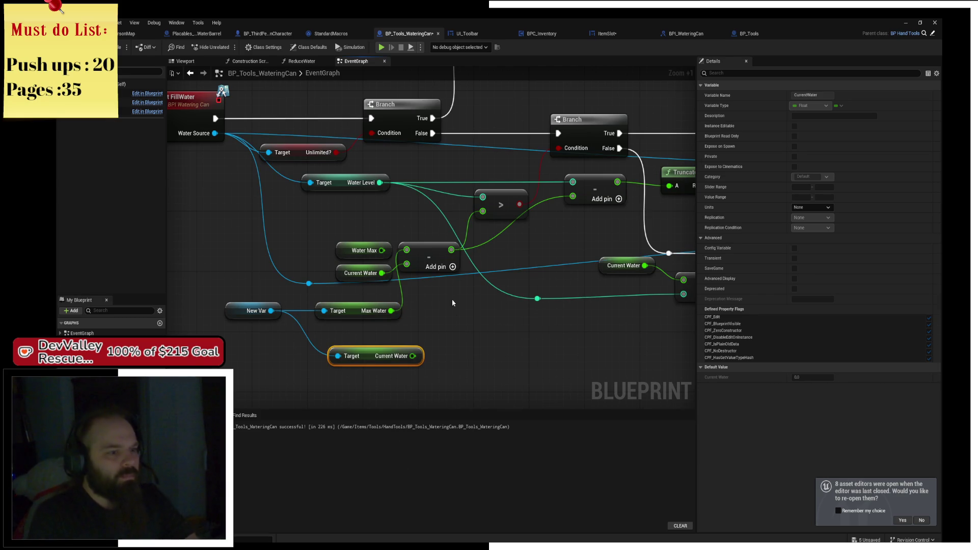
{"action": "left_click_drag", "start_coordinate": [413, 356], "coordinate": [407, 264]}
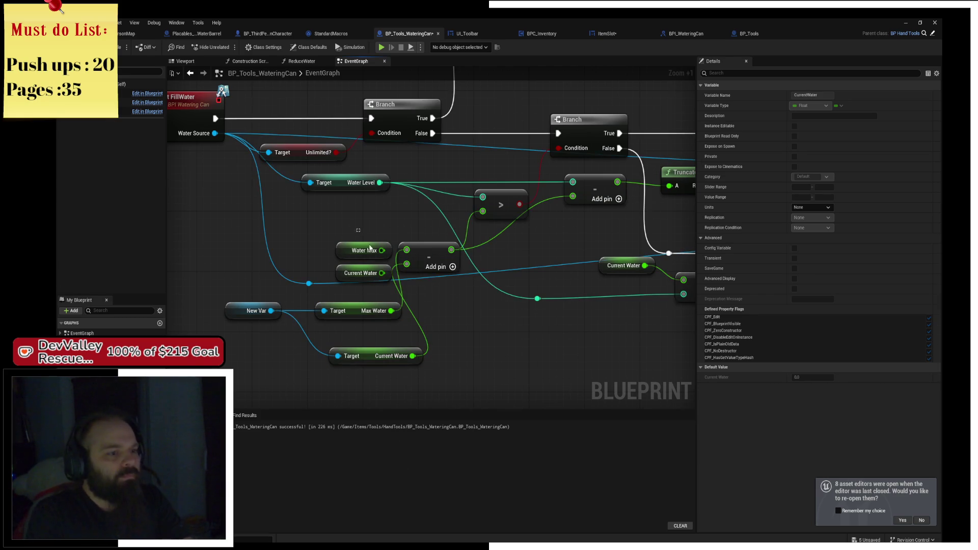
{"action": "left_click", "coordinate": [342, 245]}
{"action": "key", "text": "Delete"}
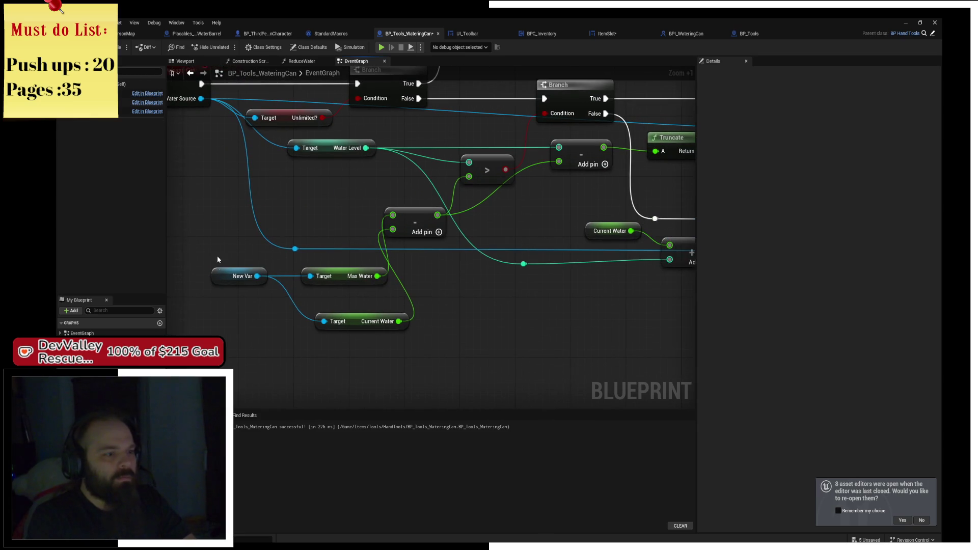
Step: Copy the New Var and Current Water pair and connect the copy's Current Water to the add node
{"action": "left_click", "coordinate": [224, 274]}
{"action": "left_click", "coordinate": [331, 320], "text": "ctrl"}
{"action": "key", "text": "ctrl+c"}
{"action": "key", "text": "ctrl+v"}
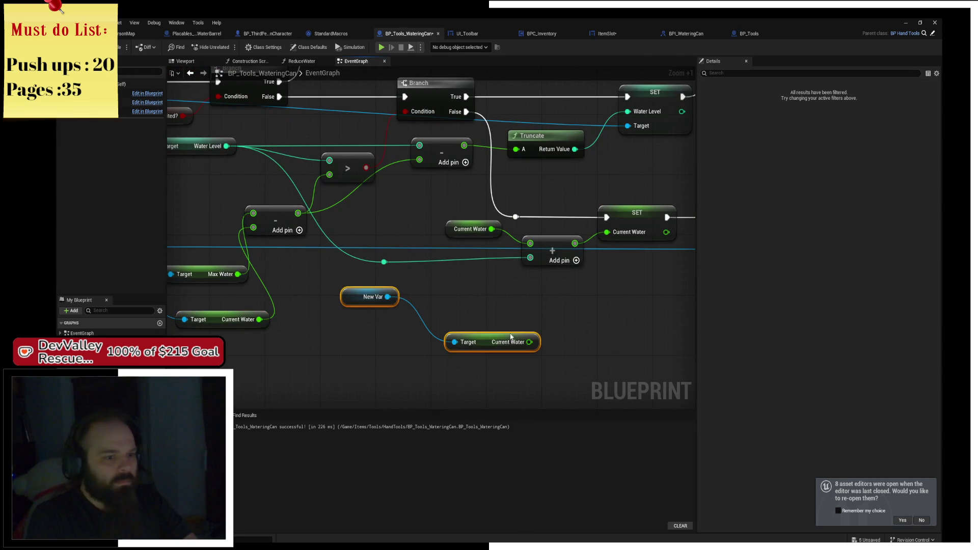
{"action": "left_click_drag", "start_coordinate": [530, 342], "coordinate": [524, 300]}
{"action": "left_click", "coordinate": [486, 246]}
{"action": "mouse_move", "coordinate": [530, 247]}
{"action": "left_mouse_down"}
{"action": "mouse_move", "coordinate": [396, 273]}
{"action": "mouse_move", "coordinate": [600, 365]}
{"action": "mouse_move", "coordinate": [523, 324]}
{"action": "mouse_move", "coordinate": [574, 318]}
{"action": "left_mouse_up"}
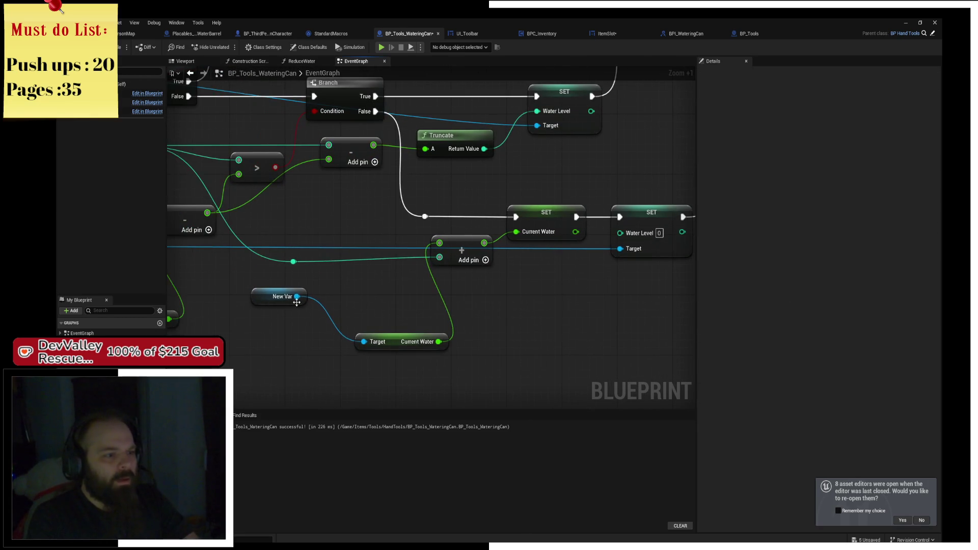
Step: Replace the old Current Water setter with a New Var setter, chained to SET Water Level and Branch False
{"action": "mouse_move", "coordinate": [297, 297]}
{"action": "left_mouse_down"}
{"action": "mouse_move", "coordinate": [524, 323]}
{"action": "mouse_move", "coordinate": [530, 306]}
{"action": "left_mouse_up"}
{"action": "type", "text": "set"}
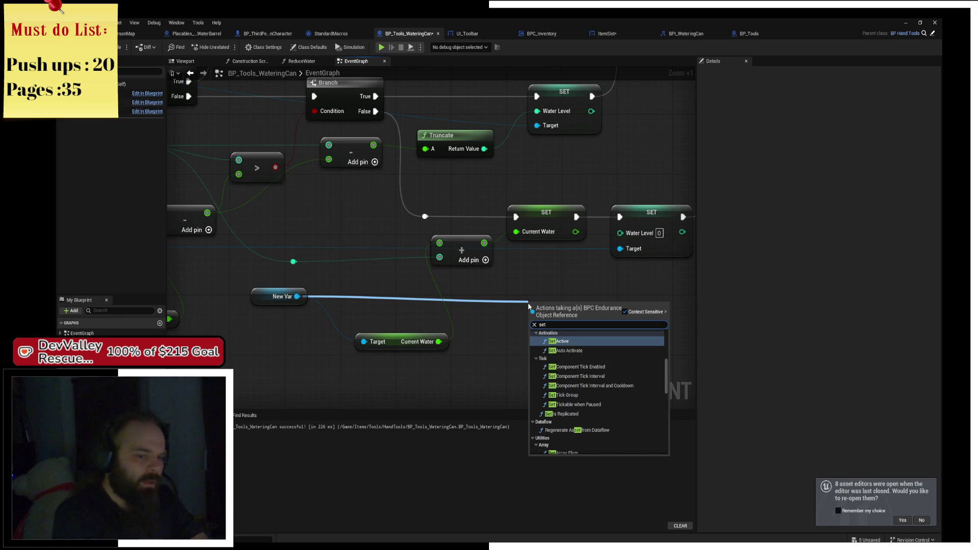
{"action": "type", "text": " current"}
{"action": "key", "text": "Return"}
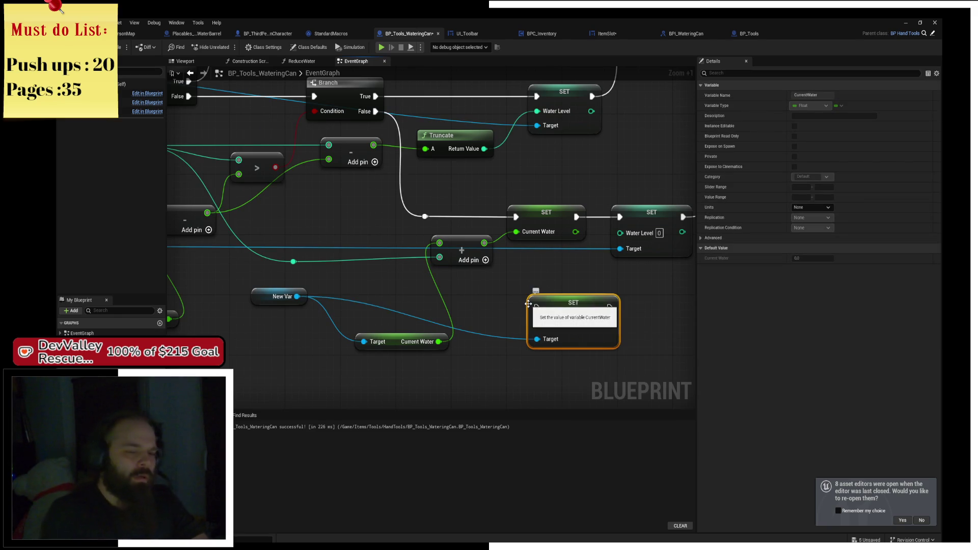
{"action": "left_click", "coordinate": [534, 234]}
{"action": "key", "text": "Delete"}
{"action": "mouse_move", "coordinate": [566, 313]}
{"action": "left_mouse_down"}
{"action": "mouse_move", "coordinate": [530, 224]}
{"action": "mouse_move", "coordinate": [620, 217]}
{"action": "left_mouse_up"}
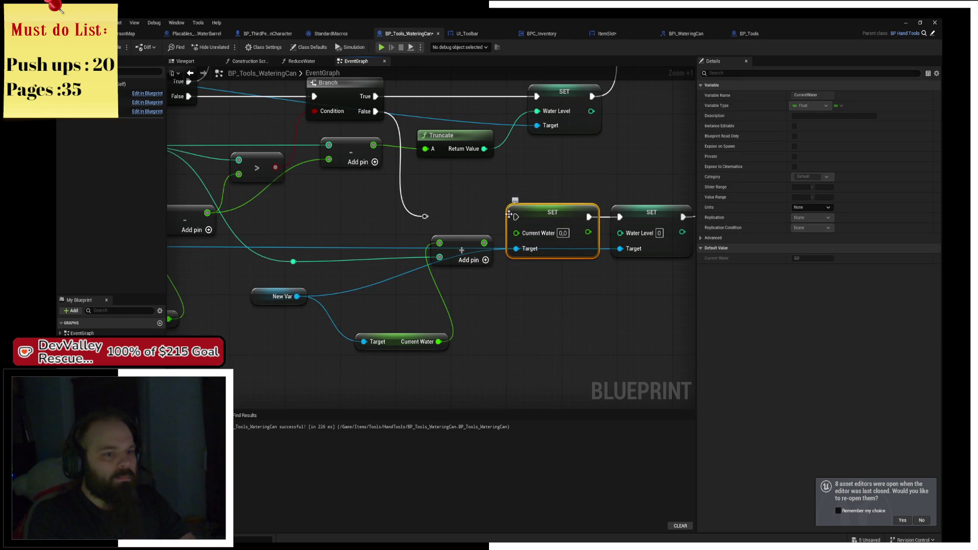
{"action": "left_click_drag", "start_coordinate": [517, 216], "coordinate": [491, 218]}
{"action": "left_click_drag", "start_coordinate": [421, 225], "coordinate": [425, 217]}
Step: At Event FillWater, retarget the top Current Water SET to New Var fed by its Max Water
{"action": "scroll", "coordinate": [500, 179], "scroll_direction": "down", "scroll_amount": 2}
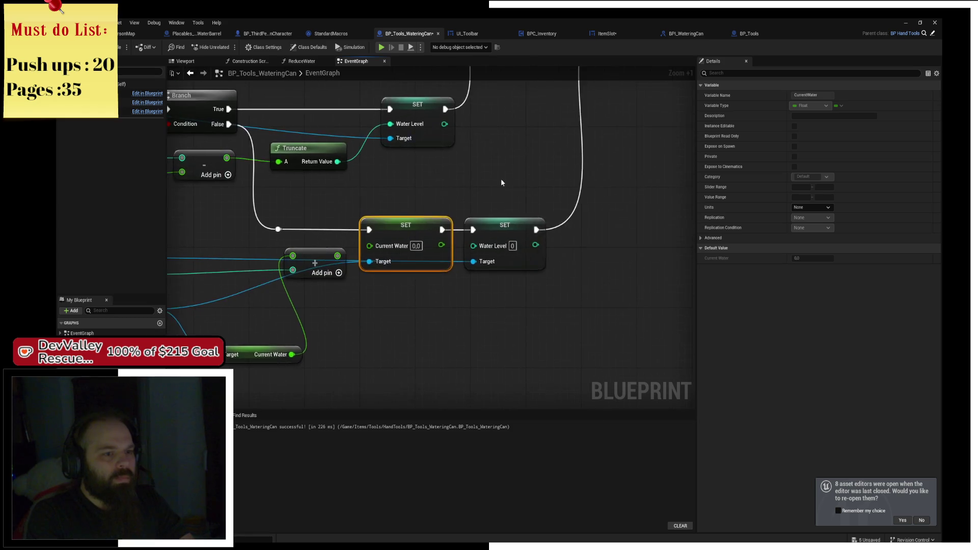
{"action": "scroll", "coordinate": [659, 278], "scroll_direction": "up", "scroll_amount": 2}
{"action": "scroll", "coordinate": [449, 204], "scroll_direction": "down", "scroll_amount": 2}
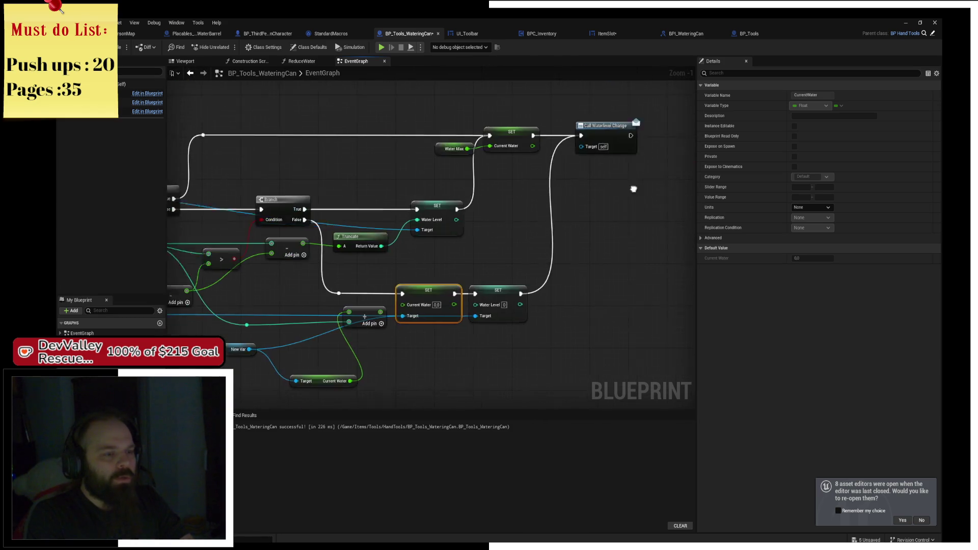
{"action": "left_click_drag", "start_coordinate": [533, 143], "coordinate": [693, 118]}
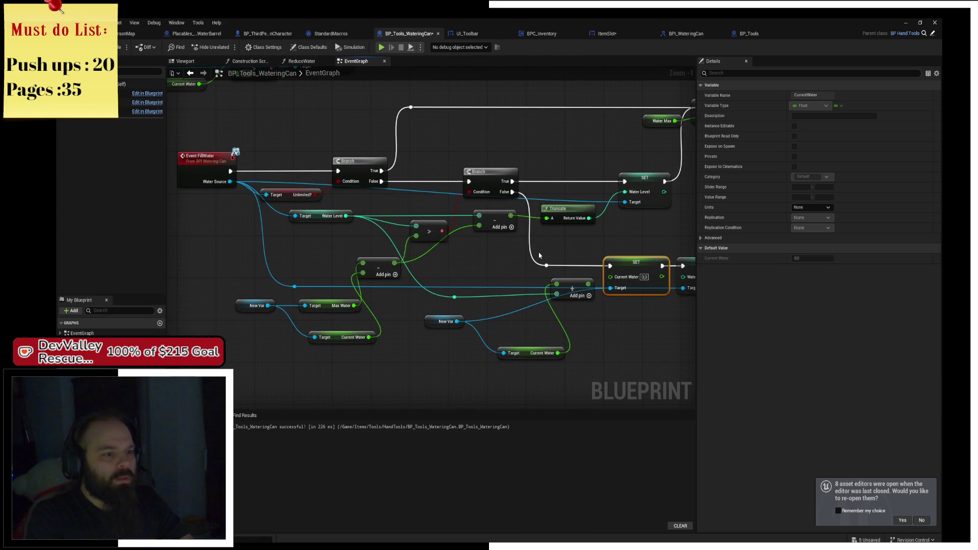
{"action": "mouse_move", "coordinate": [240, 301]}
{"action": "left_mouse_down"}
{"action": "mouse_move", "coordinate": [356, 226]}
{"action": "mouse_move", "coordinate": [430, 217]}
{"action": "left_mouse_up"}
{"action": "left_click", "coordinate": [459, 250]}
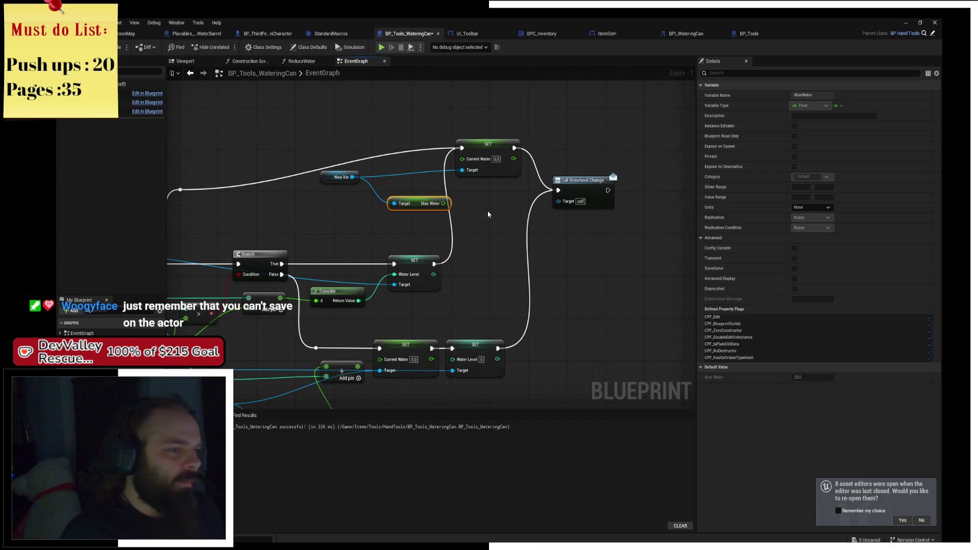
{"action": "mouse_move", "coordinate": [492, 148]}
{"action": "left_mouse_down"}
{"action": "mouse_move", "coordinate": [505, 192]}
{"action": "mouse_move", "coordinate": [473, 165]}
{"action": "left_mouse_up"}
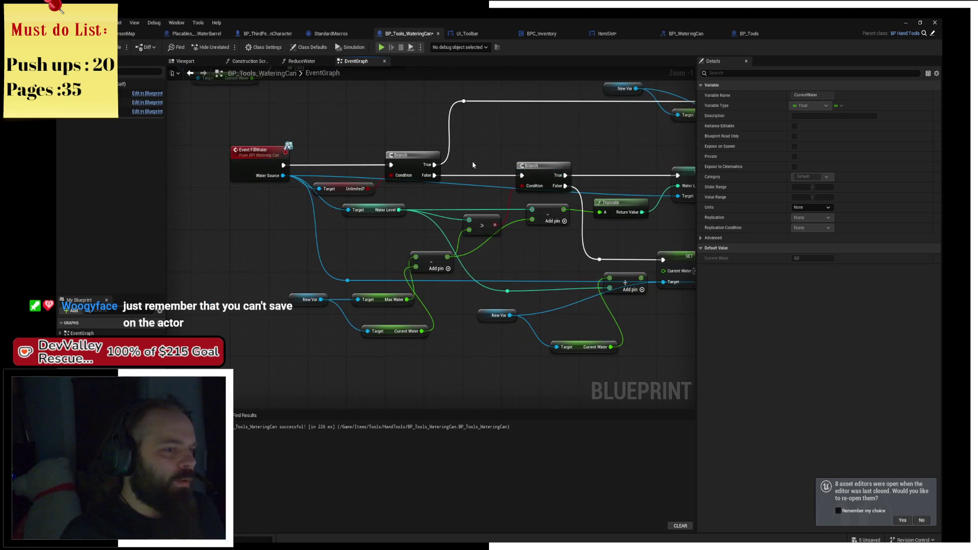
{"action": "scroll", "coordinate": [385, 278], "scroll_direction": "down", "scroll_amount": 3}
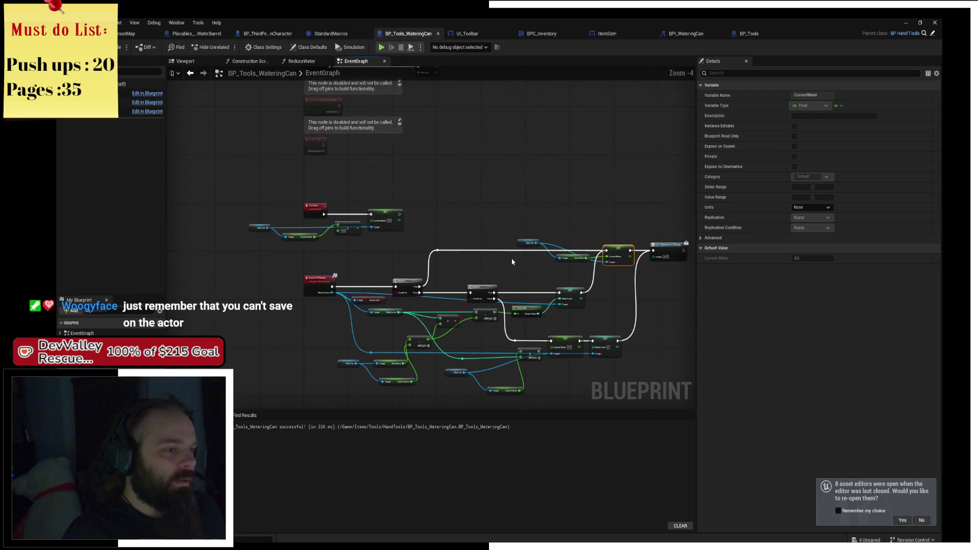
Step: Move the > comparison node down below the Current Water getter
{"action": "scroll", "coordinate": [447, 201], "scroll_direction": "up", "scroll_amount": 4}
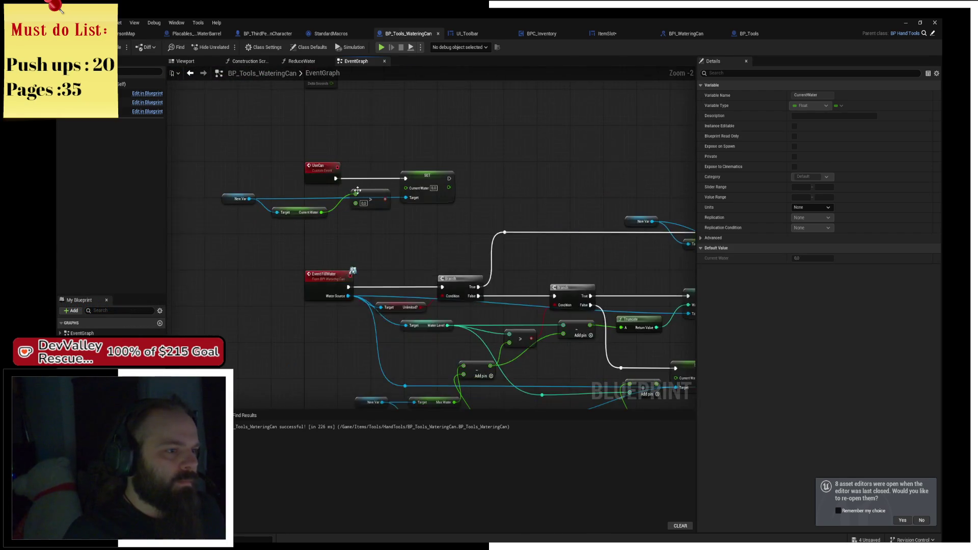
{"action": "mouse_move", "coordinate": [375, 202]}
{"action": "left_mouse_down"}
{"action": "mouse_move", "coordinate": [379, 243]}
{"action": "mouse_move", "coordinate": [352, 239]}
{"action": "mouse_move", "coordinate": [357, 173]}
{"action": "mouse_move", "coordinate": [549, 171]}
{"action": "left_mouse_up"}
{"action": "left_click", "coordinate": [510, 155]}
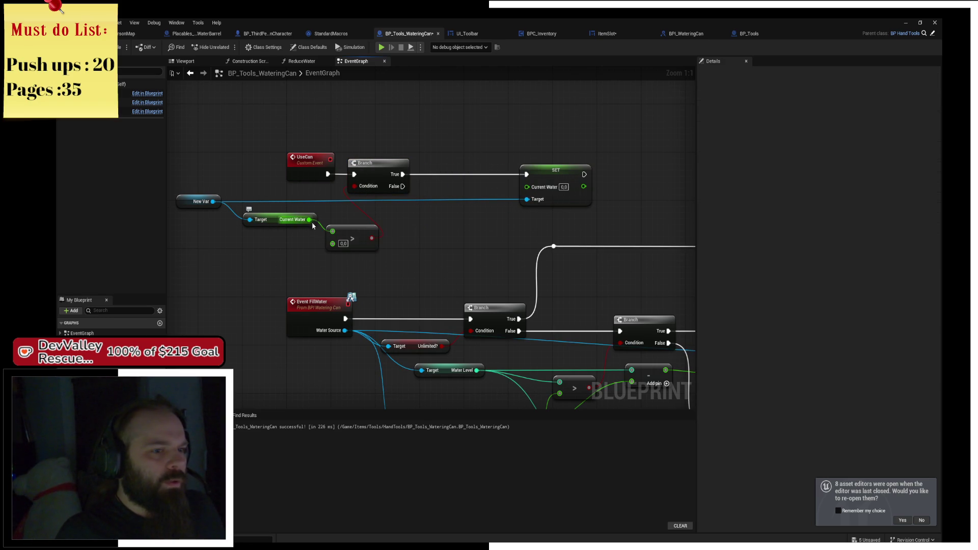
Step: Insert a decrement node between Branch True and SET, feed its result into Current Water, and save
{"action": "mouse_move", "coordinate": [309, 220]}
{"action": "left_mouse_down"}
{"action": "mouse_move", "coordinate": [451, 224]}
{"action": "mouse_move", "coordinate": [445, 181]}
{"action": "left_mouse_up"}
{"action": "type", "text": "reroute"}
{"action": "key", "text": "Return"}
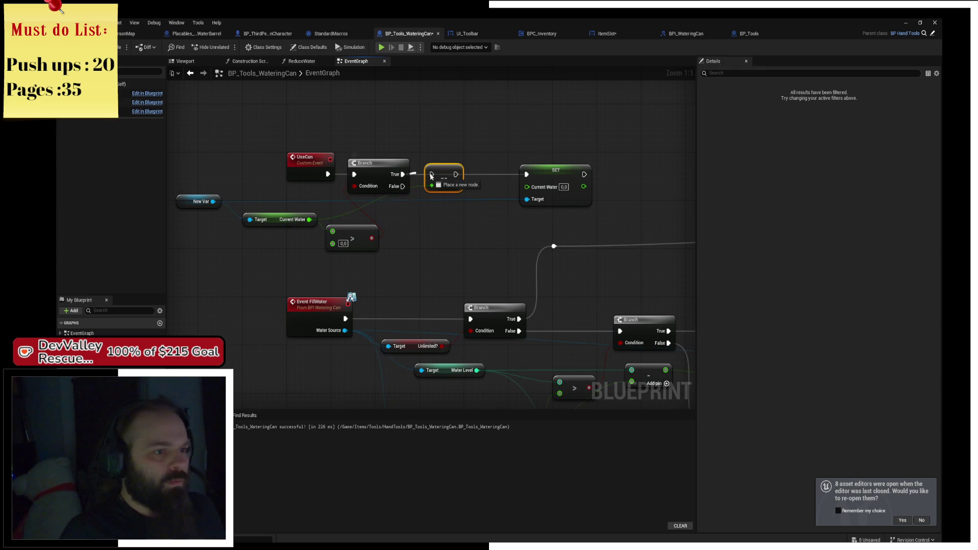
{"action": "left_click", "coordinate": [456, 175], "text": "alt"}
{"action": "mouse_move", "coordinate": [456, 175]}
{"action": "left_mouse_down"}
{"action": "mouse_move", "coordinate": [493, 185]}
{"action": "mouse_move", "coordinate": [528, 175]}
{"action": "left_mouse_up"}
{"action": "left_click_drag", "start_coordinate": [457, 186], "coordinate": [527, 187]}
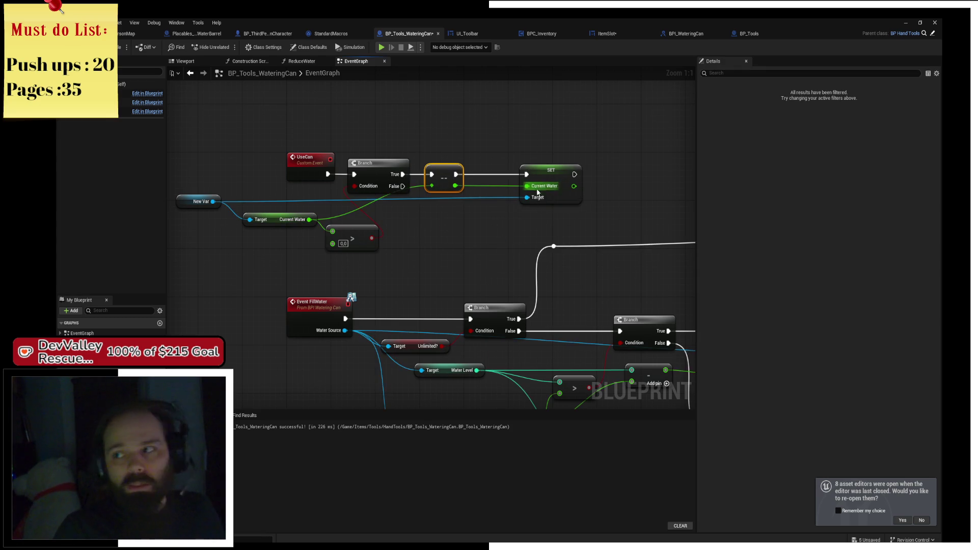
{"action": "key", "text": "ctrl+s"}
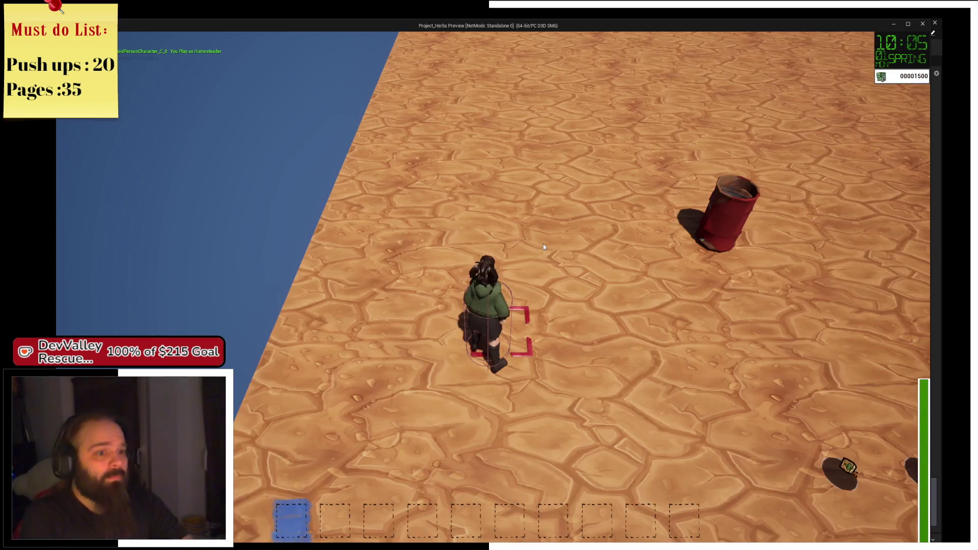
Step: In the running game, collect items, dig a soil patch with the shovel, water it, and walk to the barrel
{"action": "key", "text": "w"}
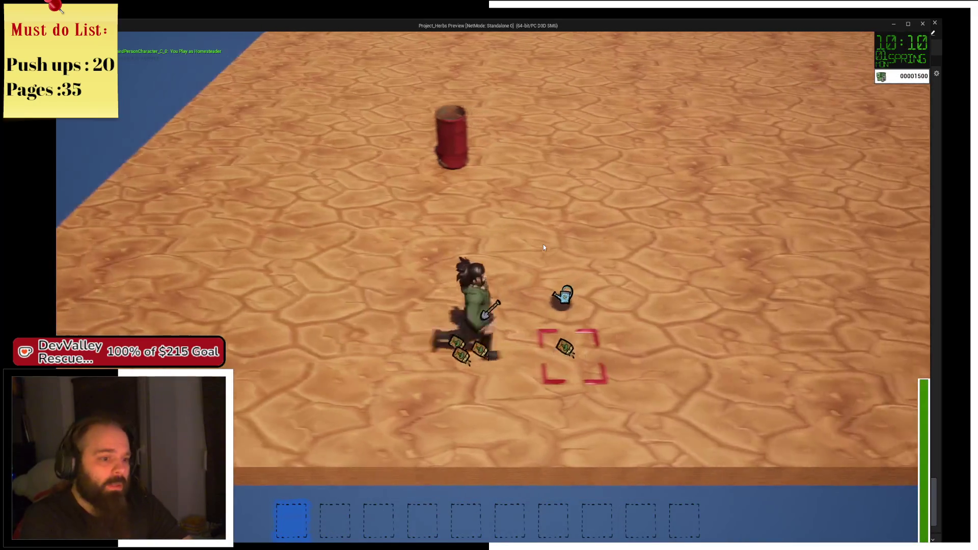
{"action": "key", "text": "3"}
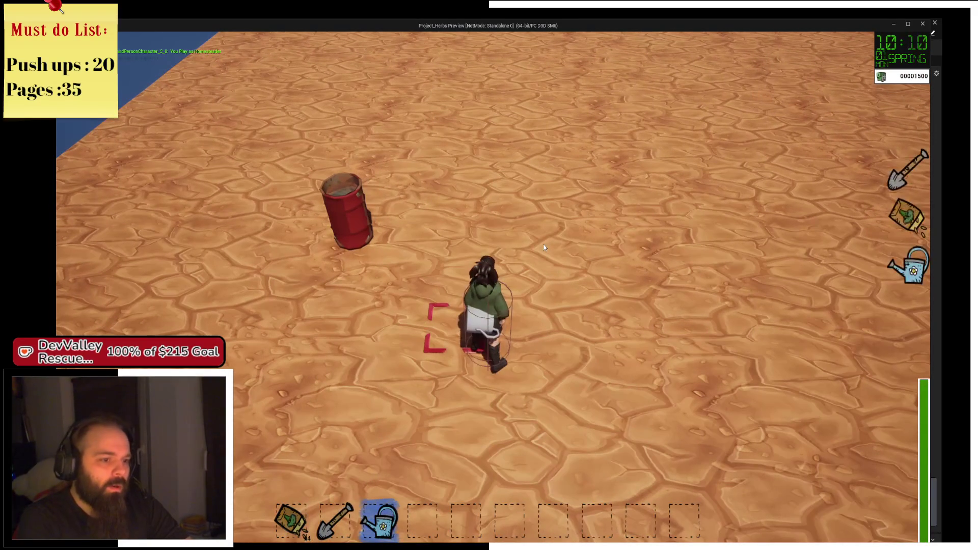
{"action": "key", "text": "2"}
{"action": "left_click", "coordinate": [545, 248]}
{"action": "key", "text": "3"}
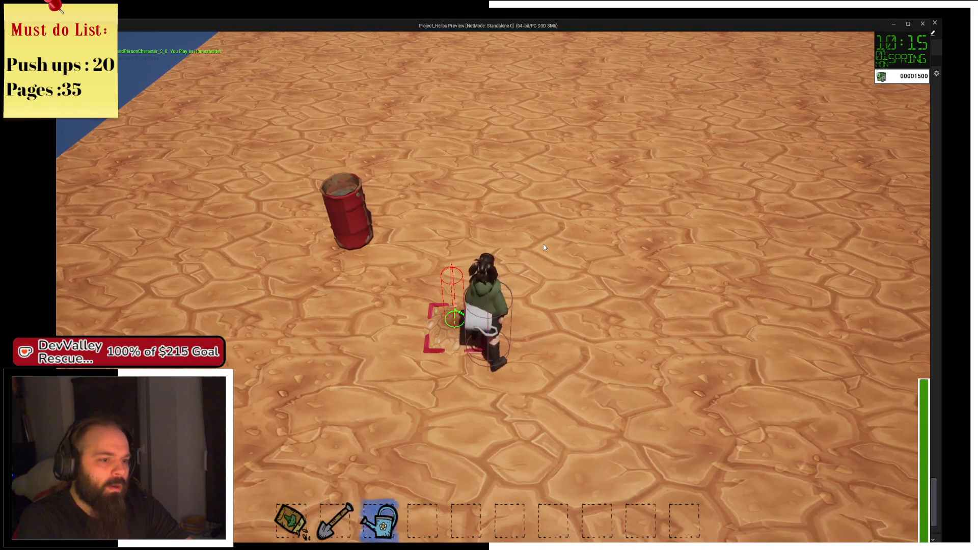
{"action": "left_click", "coordinate": [544, 248]}
{"action": "key", "text": "w"}
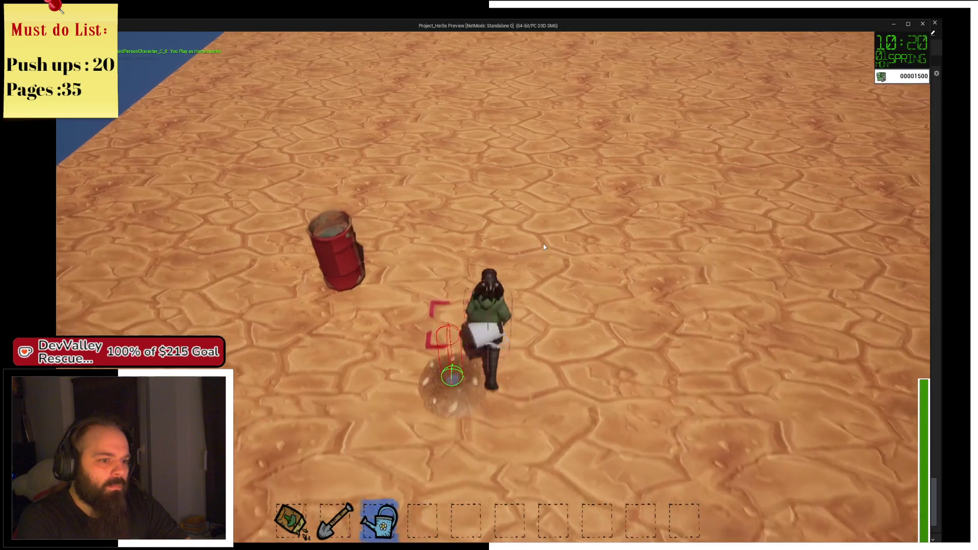
{"action": "key", "text": "a"}
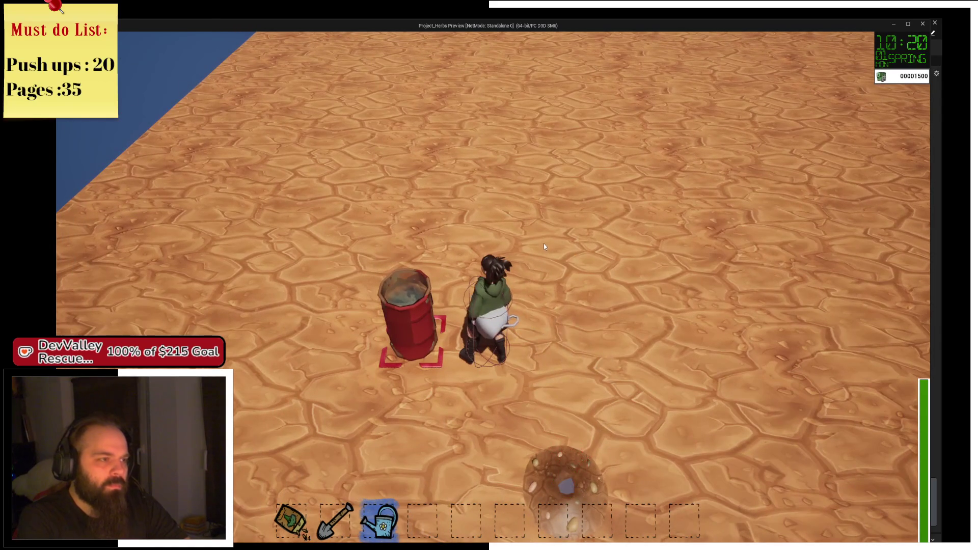
Step: Put a breakpoint on the UseCan event, resume, and use the shovel on the ground
{"action": "left_click", "coordinate": [544, 243]}
{"action": "left_click", "coordinate": [311, 169]}
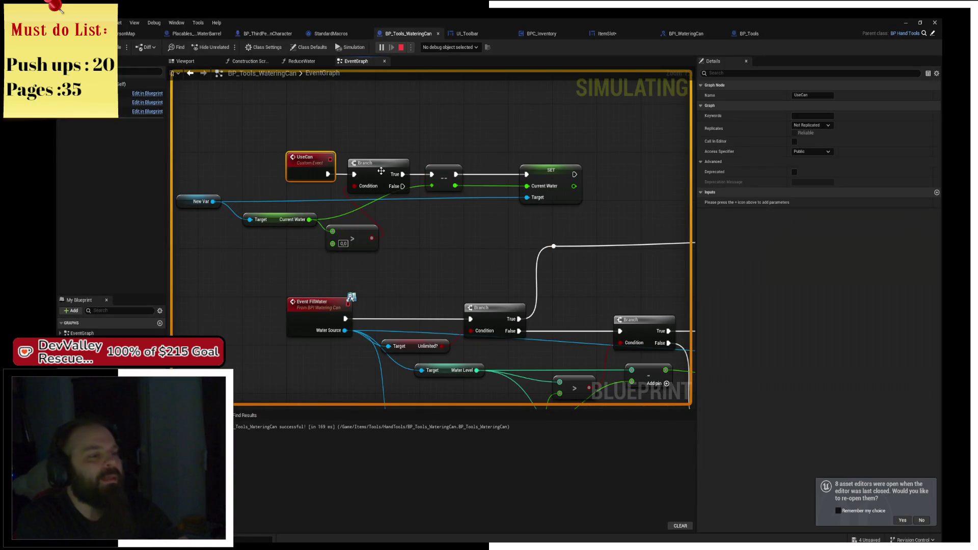
{"action": "key", "text": "F5"}
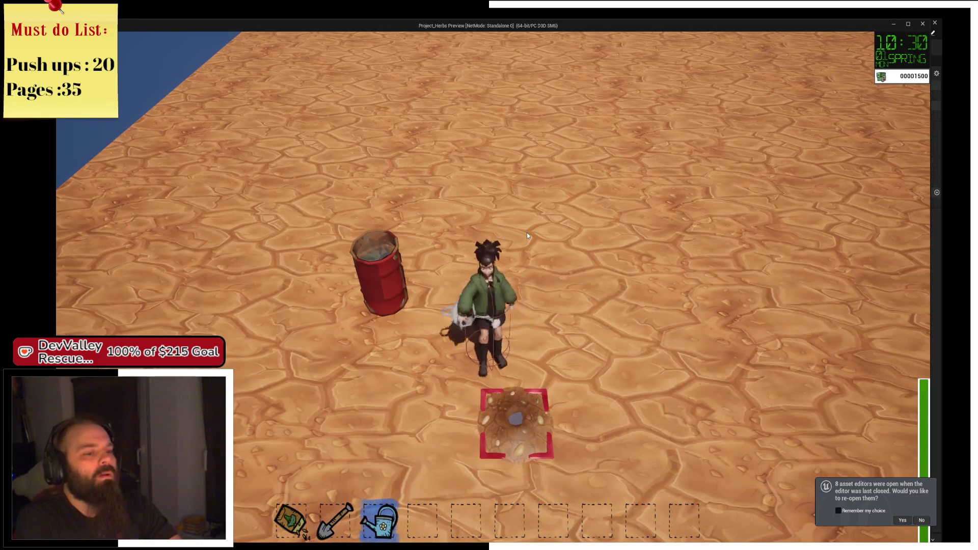
{"action": "key", "text": "2"}
{"action": "key", "text": "d"}
{"action": "left_click", "coordinate": [527, 234]}
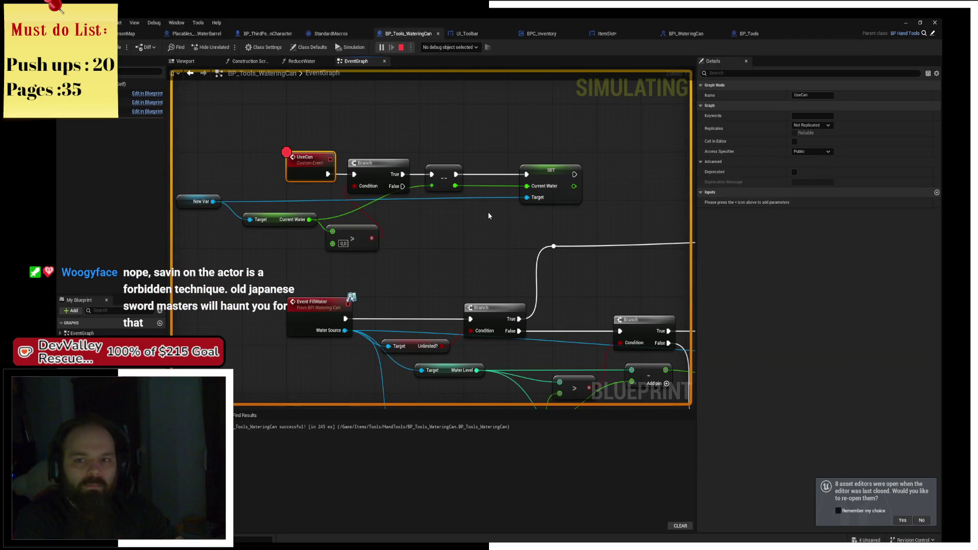
Step: Select Event FillWater for a breakpoint, then refill at the barrel to trigger it
{"action": "scroll", "coordinate": [482, 222], "scroll_direction": "down", "scroll_amount": 2}
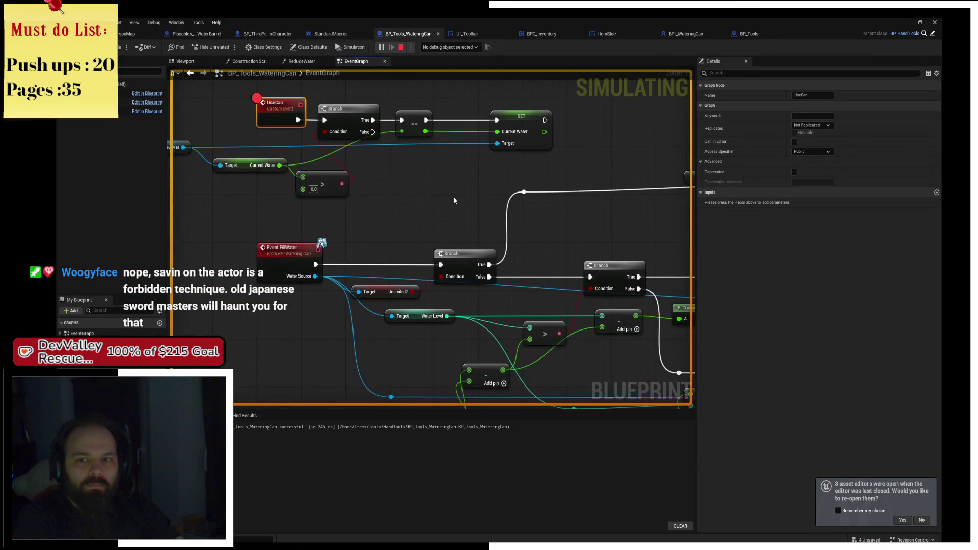
{"action": "mouse_move", "coordinate": [501, 222]}
{"action": "left_mouse_down"}
{"action": "mouse_move", "coordinate": [414, 194]}
{"action": "mouse_move", "coordinate": [469, 168]}
{"action": "mouse_move", "coordinate": [521, 182]}
{"action": "left_mouse_up"}
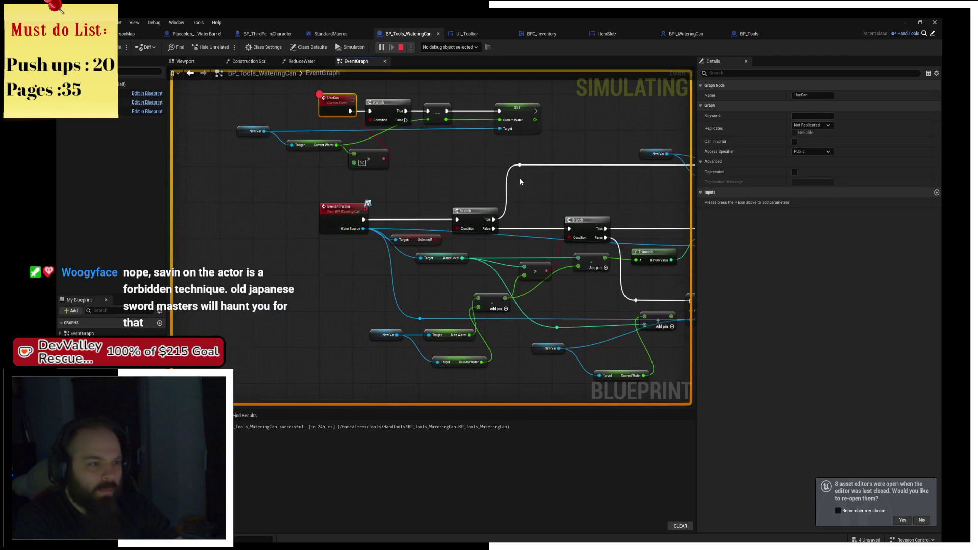
{"action": "left_click", "coordinate": [328, 212]}
{"action": "key", "text": "alt+Tab"}
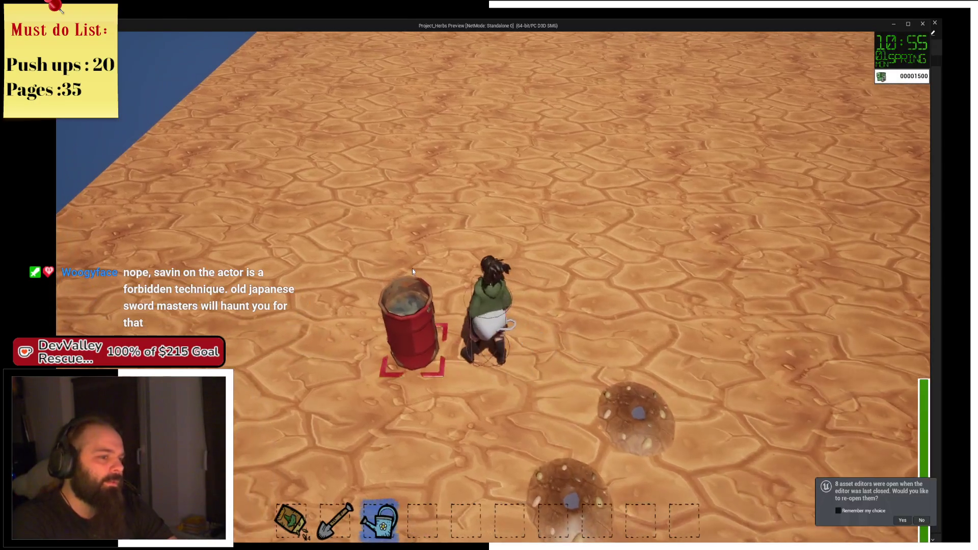
{"action": "left_click", "coordinate": [412, 268]}
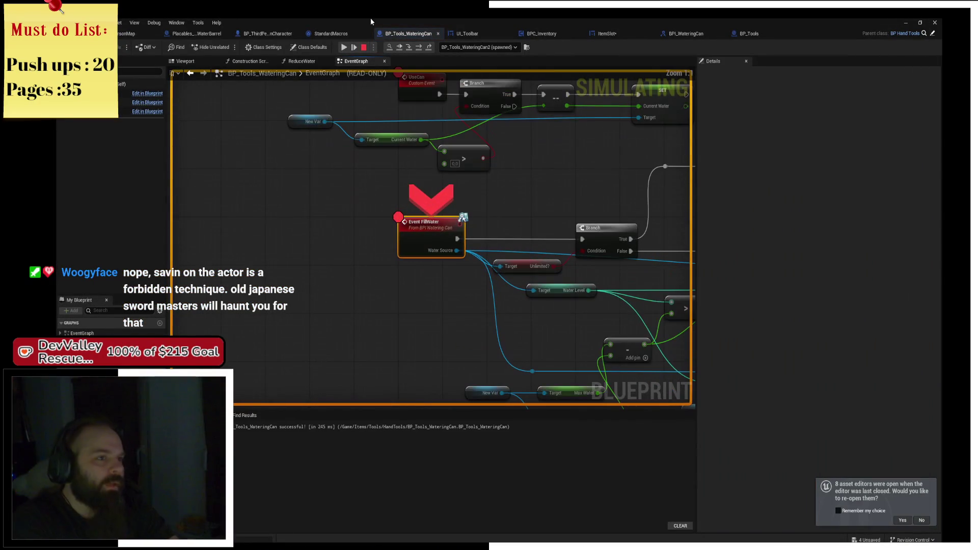
Step: Step execution through both Branch nodes to the SET Water Level node
{"action": "left_click", "coordinate": [421, 48]}
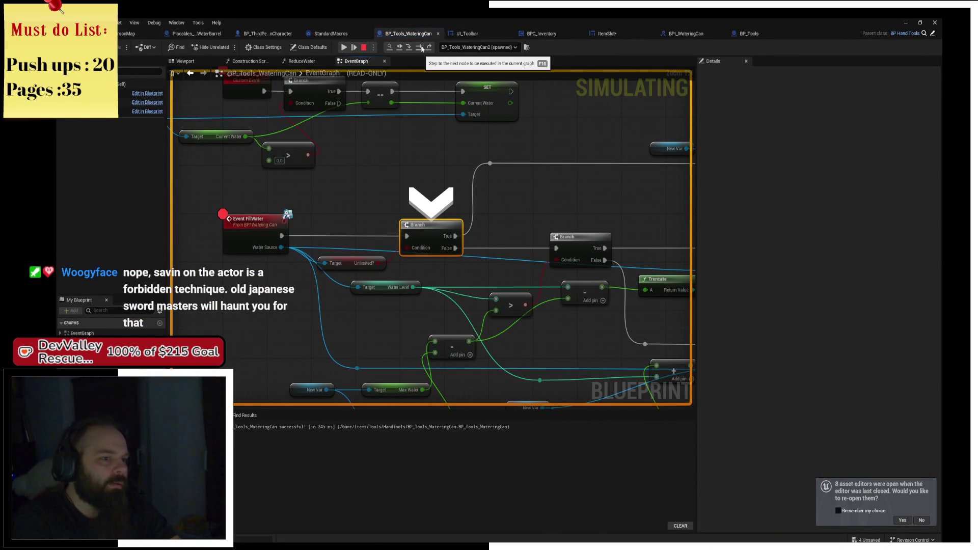
{"action": "left_click", "coordinate": [422, 49]}
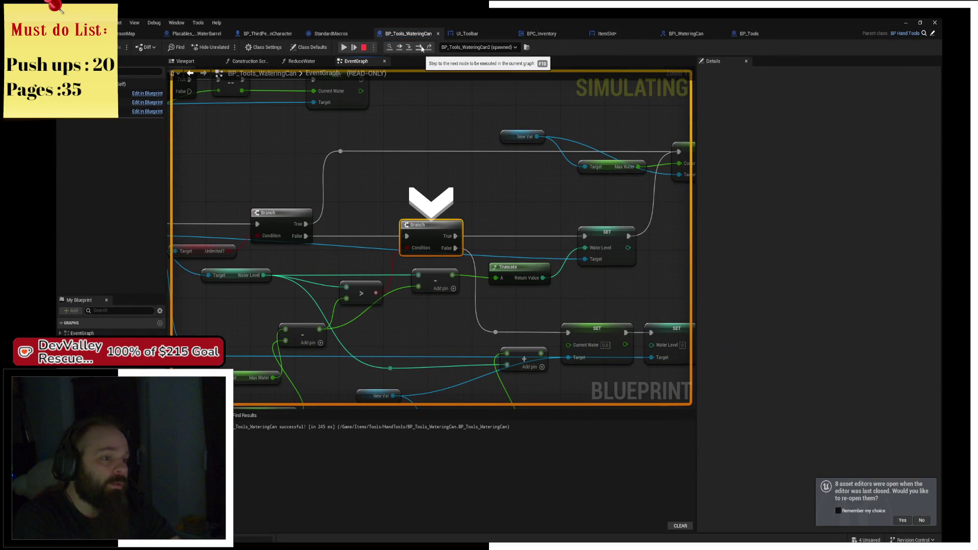
{"action": "left_click", "coordinate": [422, 48]}
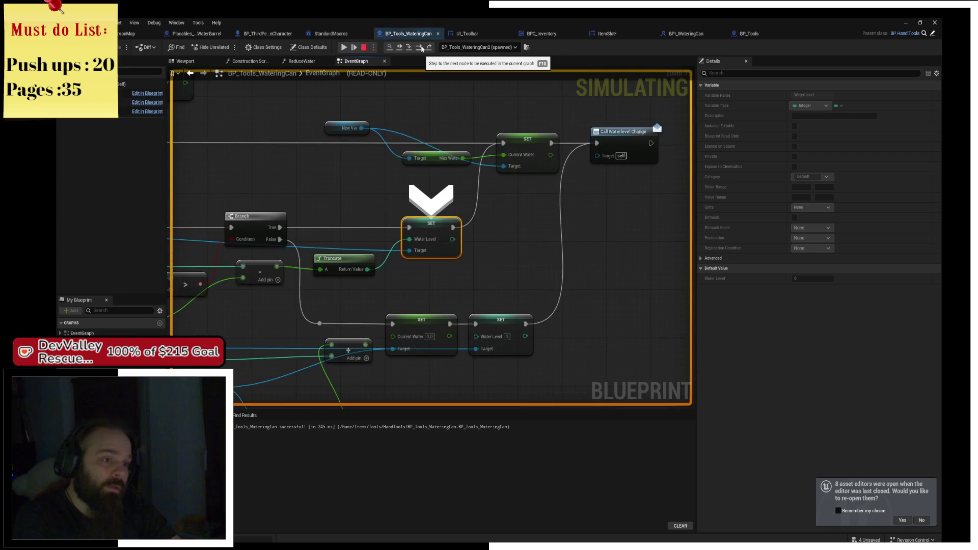
{"action": "left_click", "coordinate": [422, 48]}
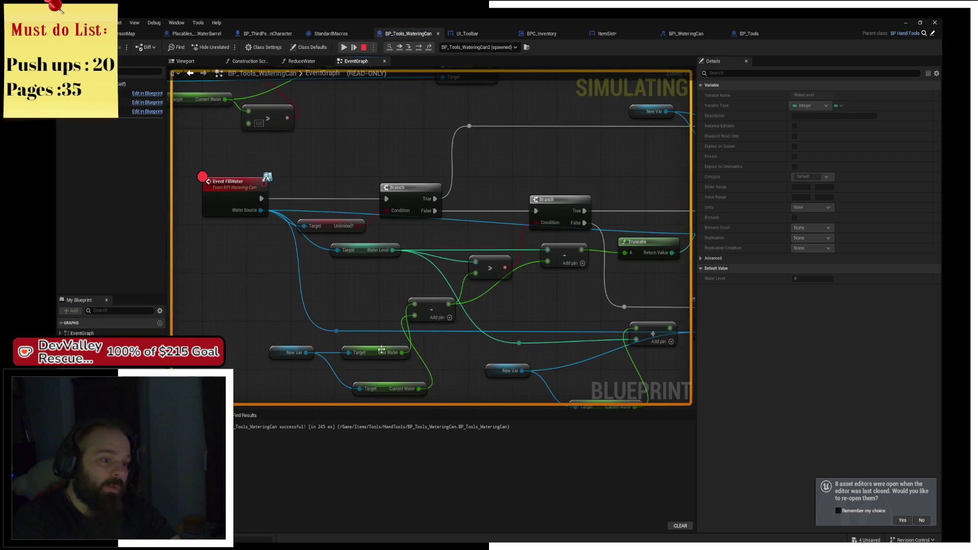
{"action": "mouse_move", "coordinate": [400, 393]}
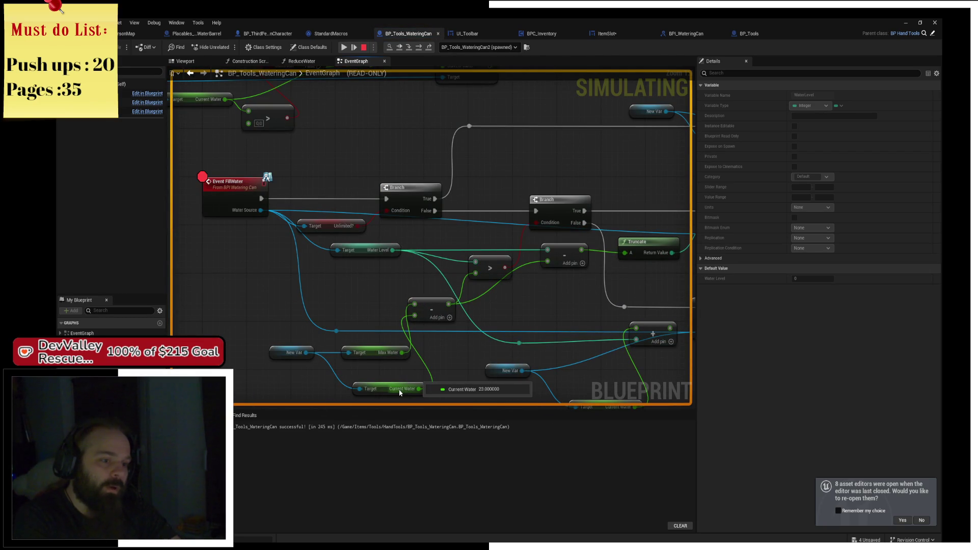
{"action": "key", "text": "F10"}
{"action": "mouse_move", "coordinate": [455, 267]}
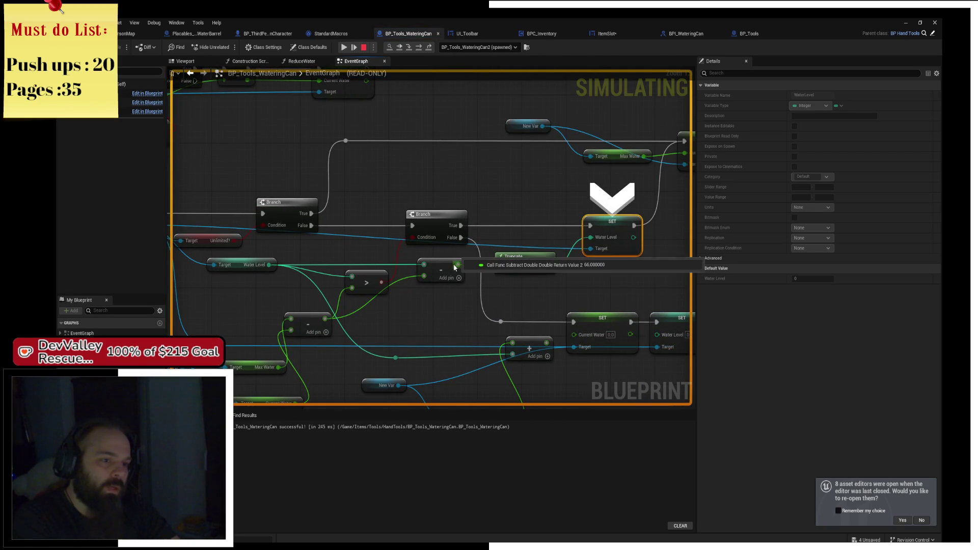
{"action": "key", "text": "F10"}
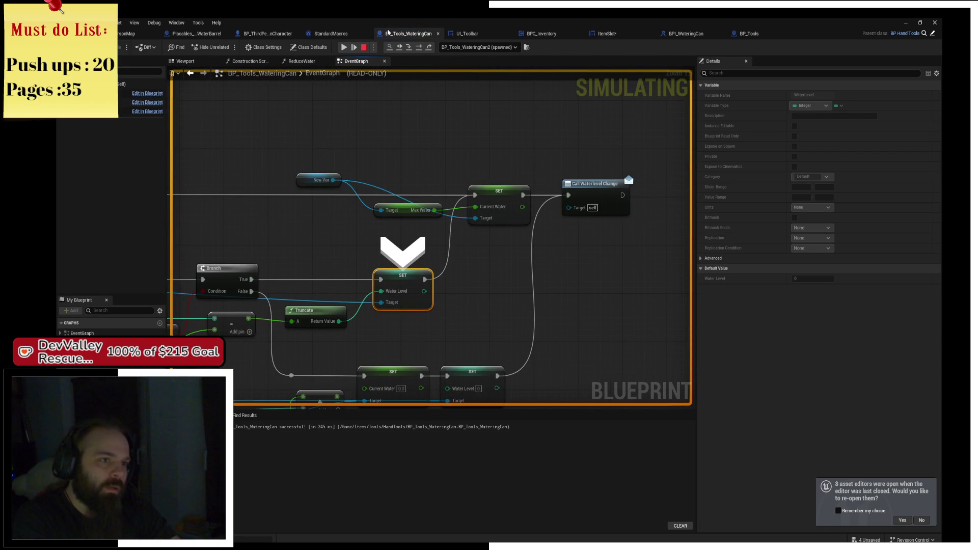
Step: Step into the Call Waterlevel Change logic and on through the ForEachLoop macro
{"action": "left_click", "coordinate": [418, 47]}
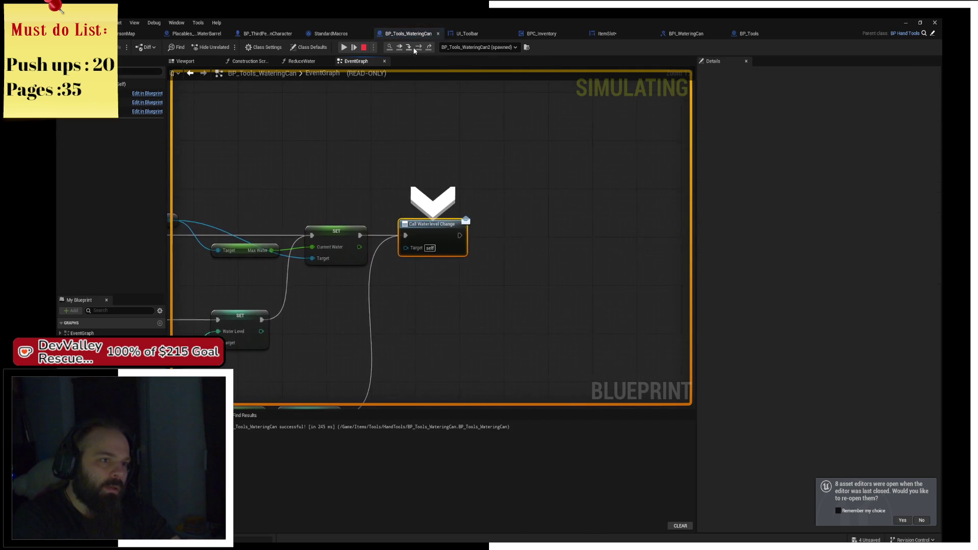
{"action": "left_click", "coordinate": [408, 51]}
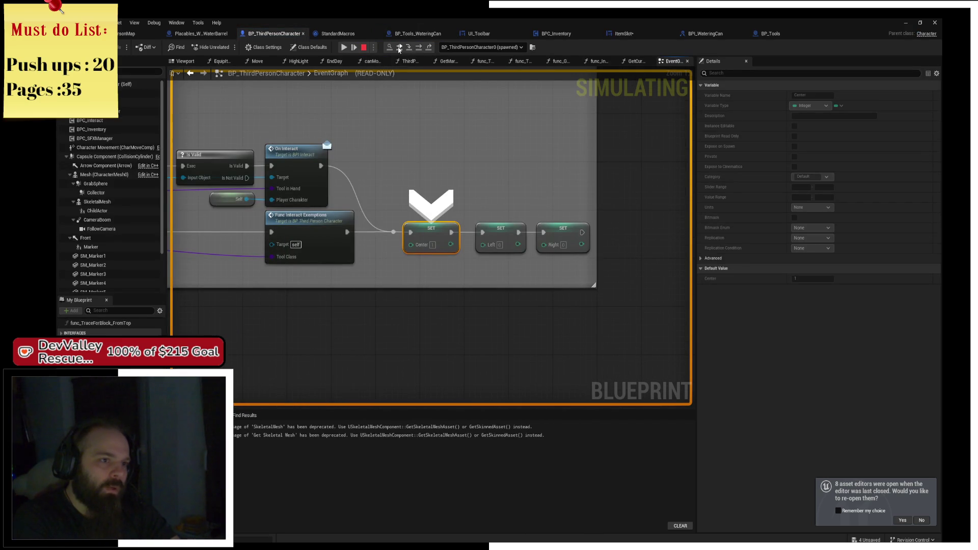
{"action": "left_click", "coordinate": [411, 48]}
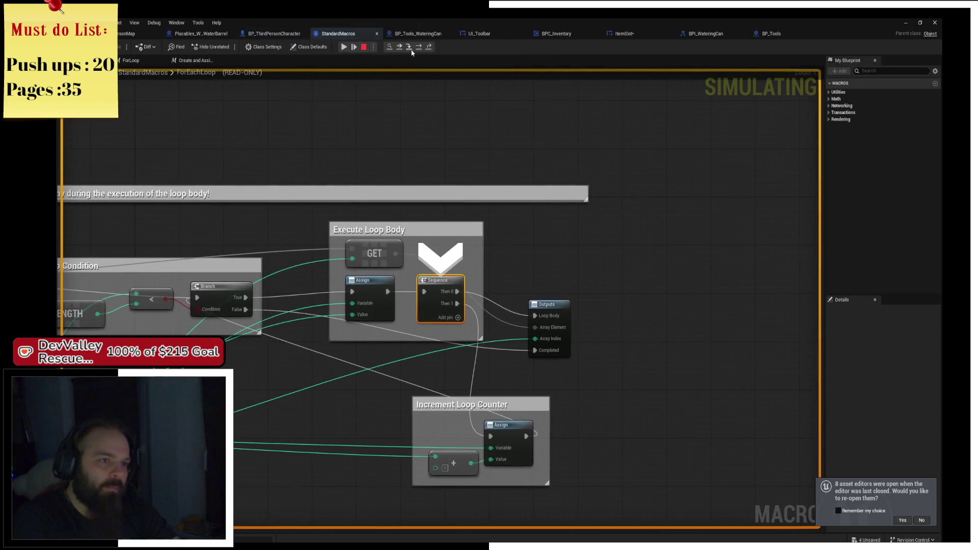
{"action": "left_click", "coordinate": [411, 48]}
{"action": "left_click", "coordinate": [411, 48]}
Step: Switch back to the blueprint editor and stop the paused play session
{"action": "key", "text": "alt+Tab"}
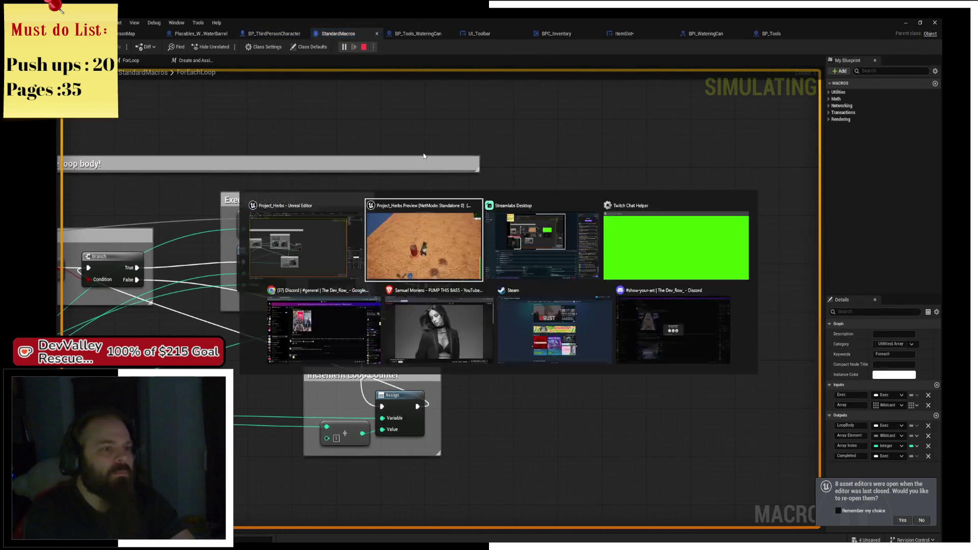
{"action": "key", "text": "alt+Tab"}
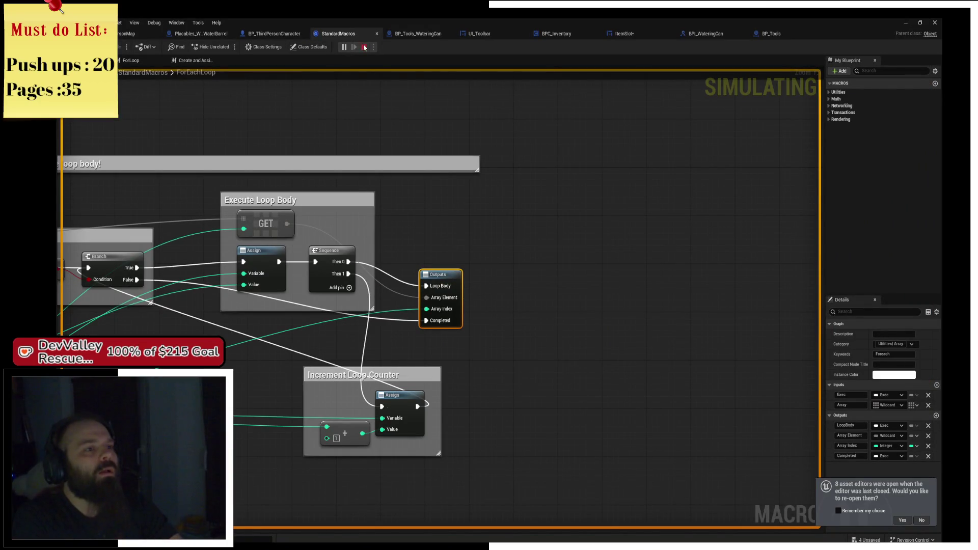
{"action": "key", "text": "Escape"}
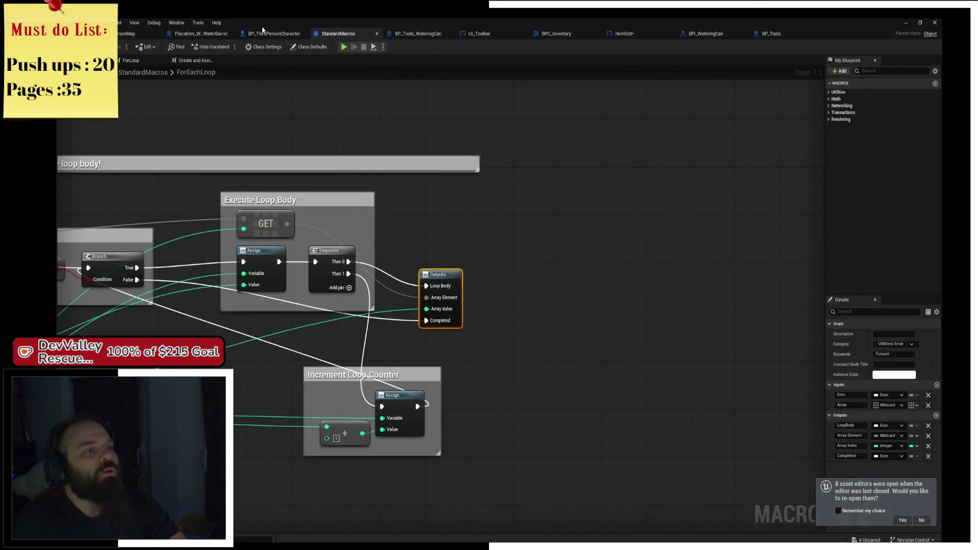
Step: Look over the BP_ThirdPersonCharacter, rain water barrel and BP_Tools blueprint graphs
{"action": "left_click", "coordinate": [263, 33]}
{"action": "left_click", "coordinate": [209, 35]}
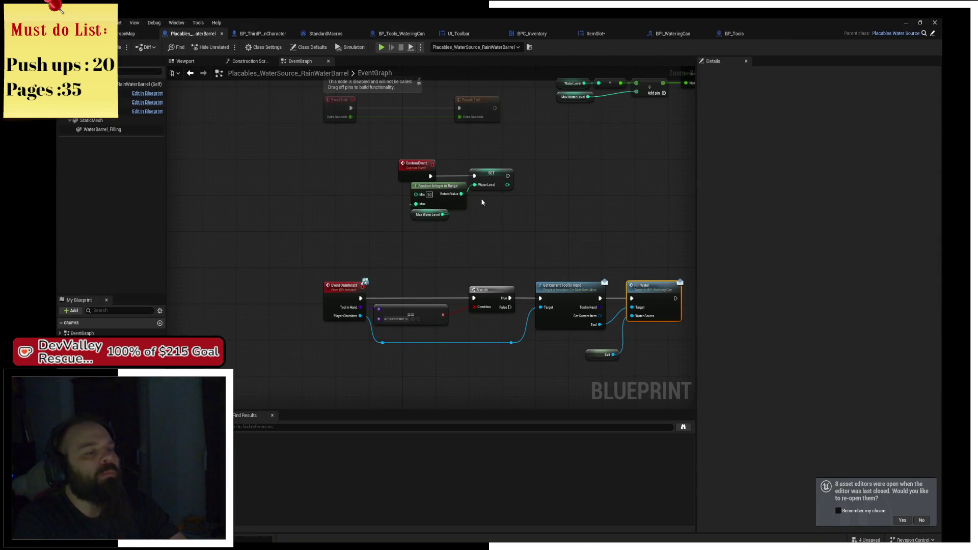
{"action": "left_click", "coordinate": [737, 33]}
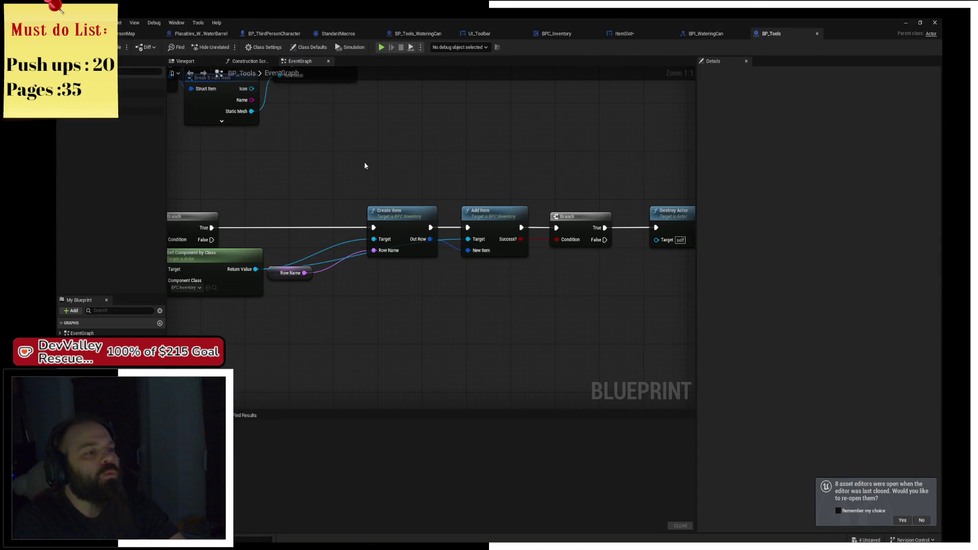
{"action": "scroll", "coordinate": [365, 162], "scroll_direction": "down", "scroll_amount": 2}
{"action": "left_click_drag", "start_coordinate": [565, 161], "coordinate": [424, 146]}
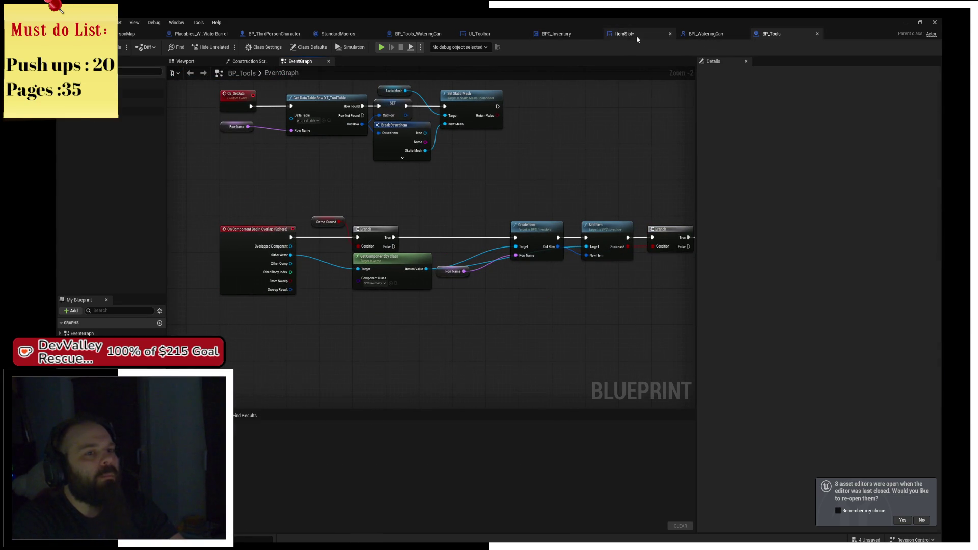
Step: In ItemSlot, delete the Delay node and wire Set Visibility directly to Func Set Item
{"action": "left_click", "coordinate": [637, 34]}
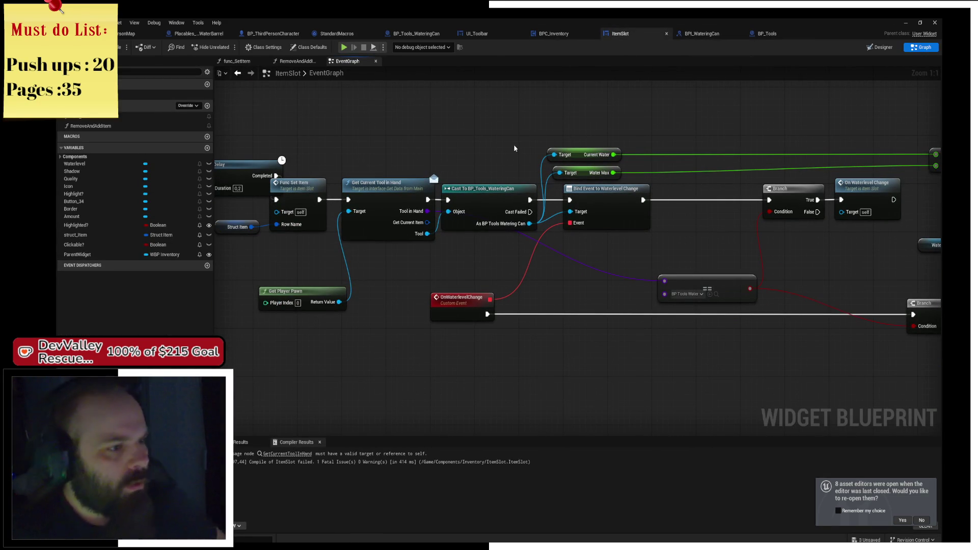
{"action": "left_click_drag", "start_coordinate": [418, 277], "coordinate": [533, 270]}
{"action": "left_click_drag", "start_coordinate": [352, 227], "coordinate": [341, 259]}
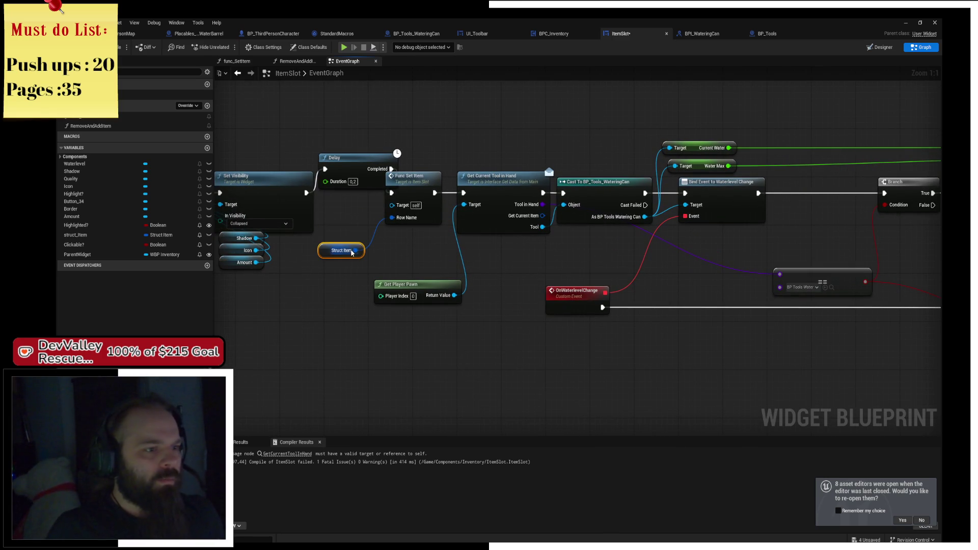
{"action": "left_click_drag", "start_coordinate": [381, 149], "coordinate": [491, 185]}
{"action": "key", "text": "Delete"}
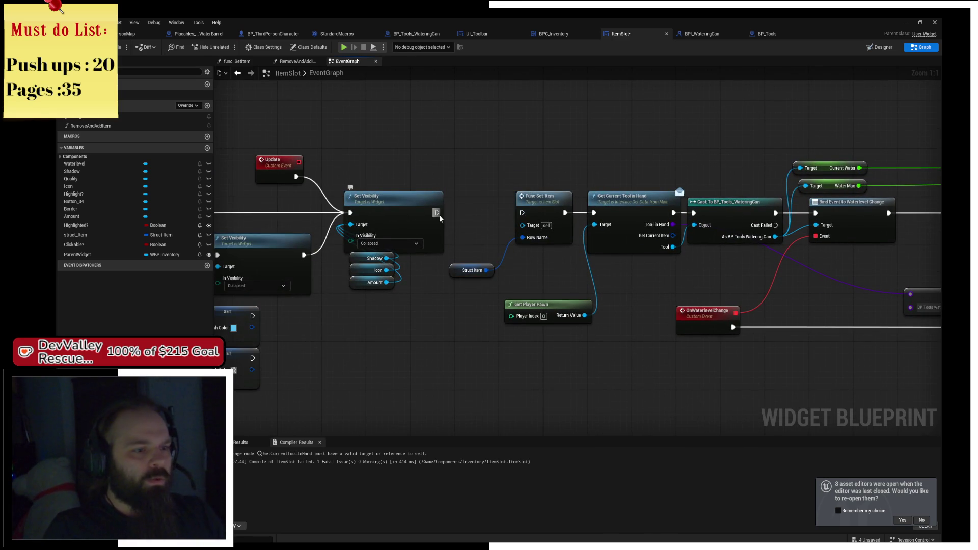
{"action": "left_click_drag", "start_coordinate": [436, 213], "coordinate": [522, 213]}
Step: Delete the Get Current Tool in Hand and Cast To BP_Tools_WateringCan nodes
{"action": "left_click_drag", "start_coordinate": [615, 239], "coordinate": [577, 238]}
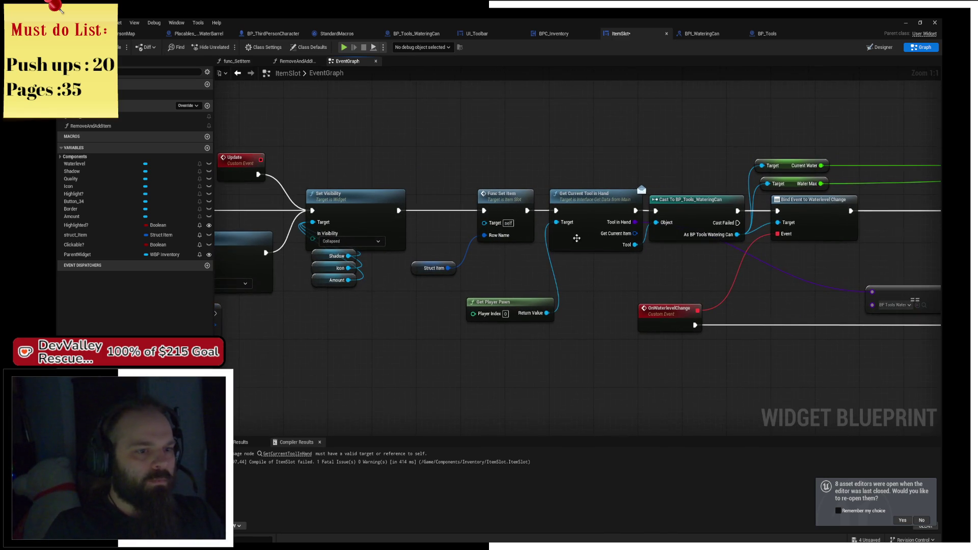
{"action": "left_click", "coordinate": [610, 219]}
{"action": "left_click_drag", "start_coordinate": [743, 275], "coordinate": [456, 272]}
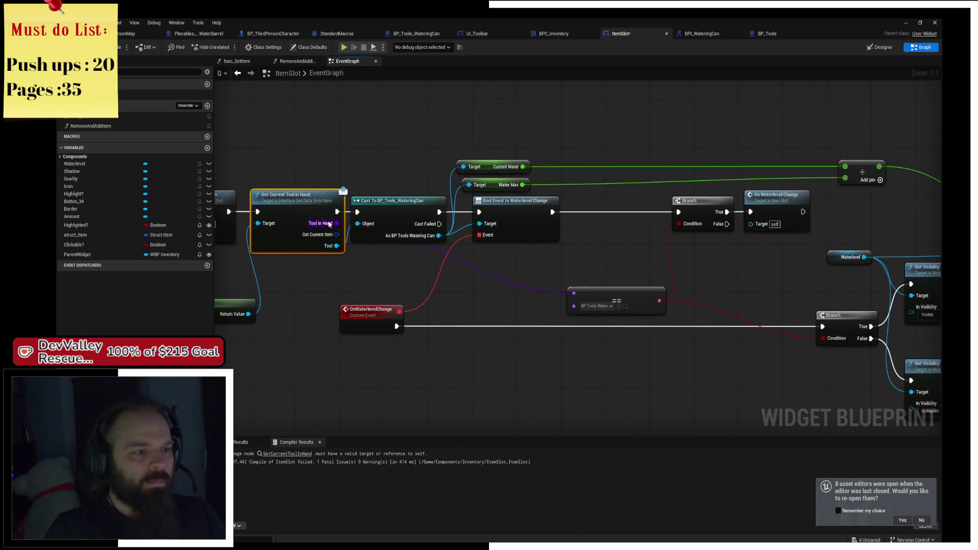
{"action": "key", "text": "Delete"}
{"action": "left_click", "coordinate": [397, 200]}
{"action": "key", "text": "Delete"}
{"action": "mouse_move", "coordinate": [462, 145]}
{"action": "left_mouse_down"}
{"action": "mouse_move", "coordinate": [615, 146]}
{"action": "mouse_move", "coordinate": [365, 134]}
{"action": "left_mouse_up"}
{"action": "mouse_move", "coordinate": [631, 144]}
{"action": "left_mouse_down"}
{"action": "mouse_move", "coordinate": [561, 138]}
{"action": "mouse_move", "coordinate": [593, 124]}
{"action": "left_mouse_up"}
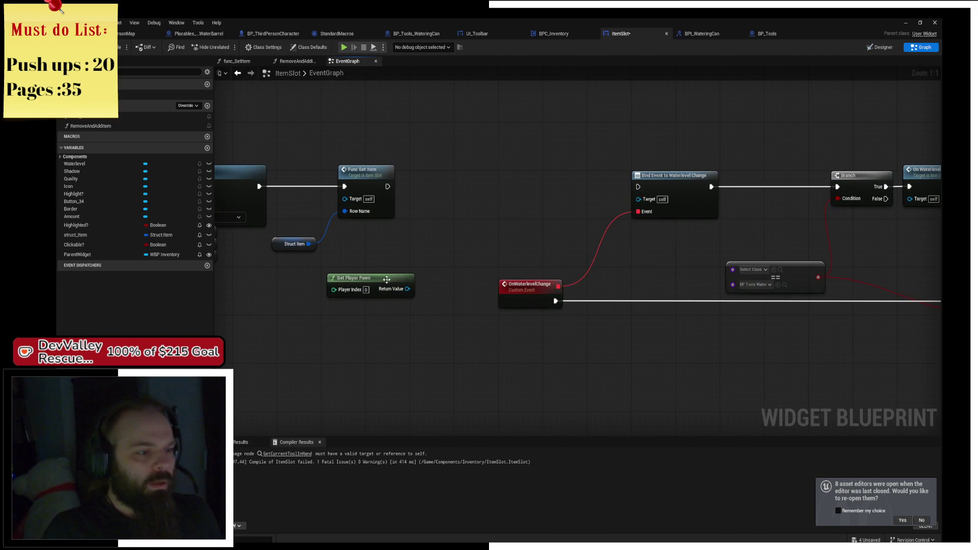
Step: Add a Get Component by Class node set to BPC_Endurance from Get Player Pawn
{"action": "mouse_move", "coordinate": [387, 279]}
{"action": "left_mouse_down"}
{"action": "mouse_move", "coordinate": [294, 304]}
{"action": "mouse_move", "coordinate": [368, 292]}
{"action": "mouse_move", "coordinate": [416, 266]}
{"action": "left_mouse_up"}
{"action": "type", "text": "get com"}
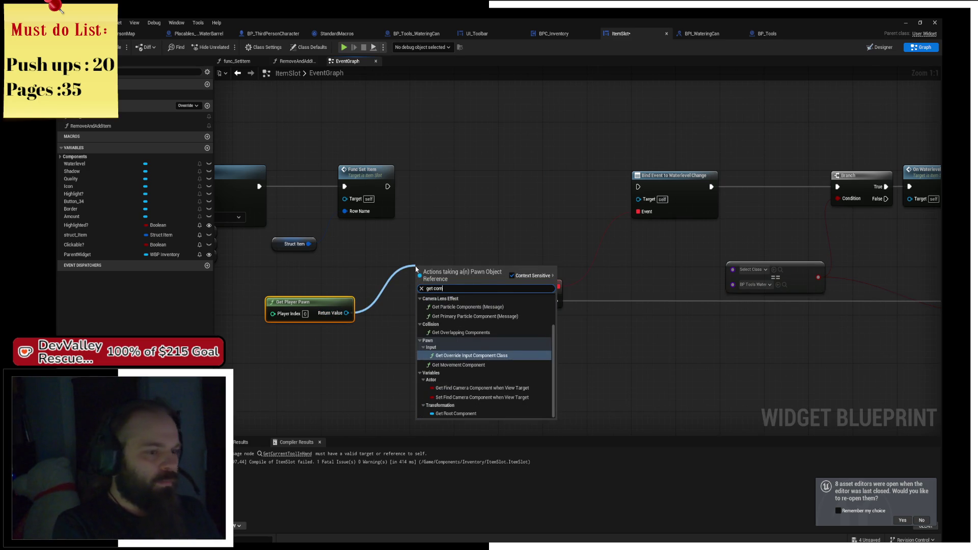
{"action": "type", "text": "ponent by c"}
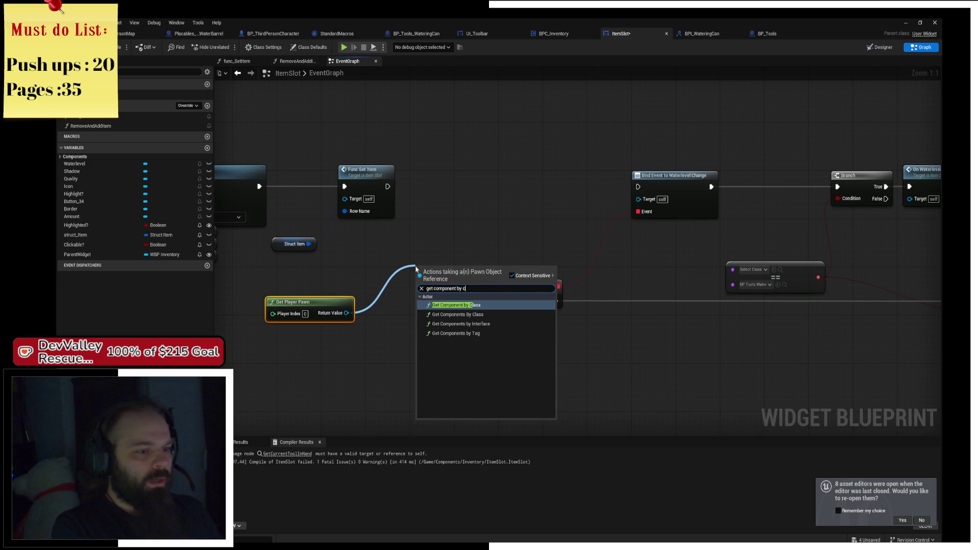
{"action": "left_click", "coordinate": [471, 301]}
{"action": "left_click", "coordinate": [439, 304]}
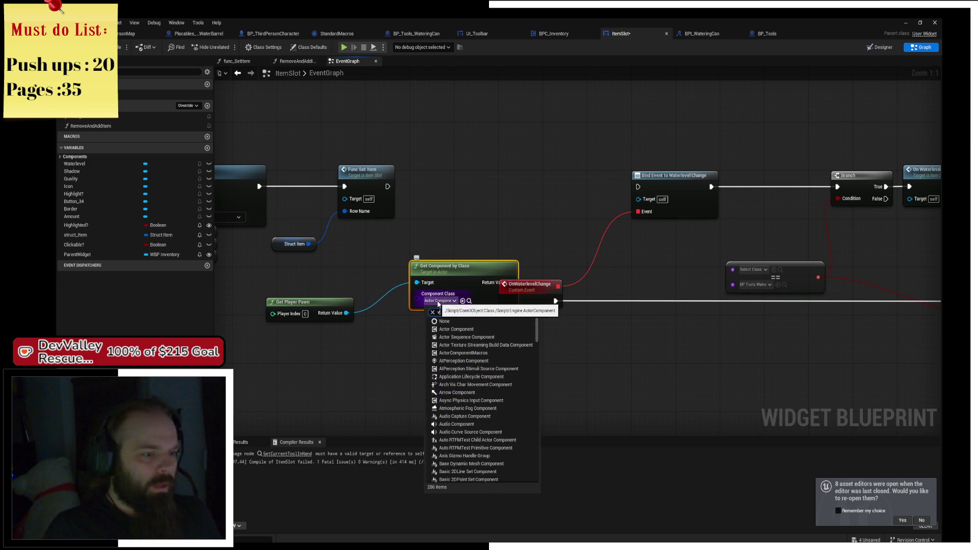
{"action": "type", "text": "v"}
{"action": "type", "text": "c"}
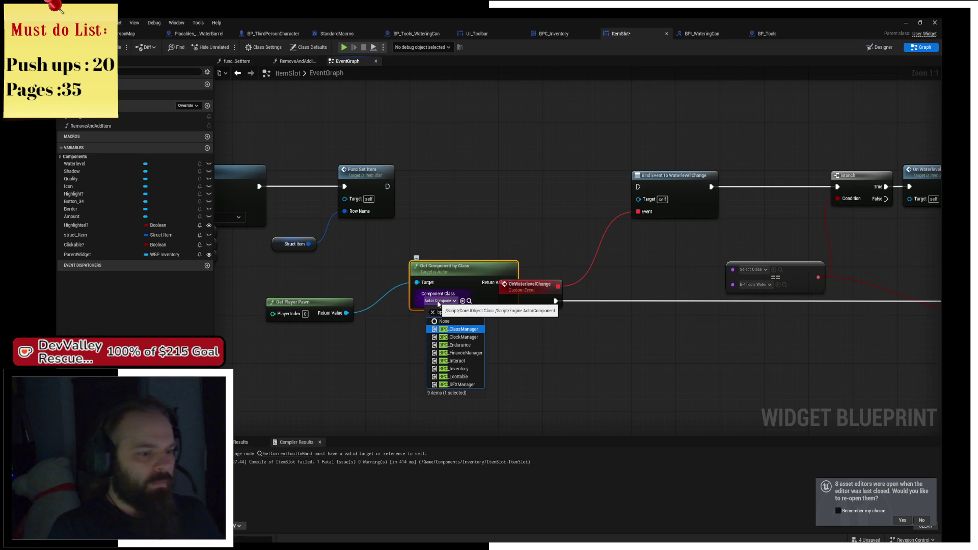
{"action": "key", "text": "Return"}
{"action": "mouse_move", "coordinate": [431, 267]}
{"action": "left_mouse_down"}
{"action": "mouse_move", "coordinate": [364, 243]}
{"action": "mouse_move", "coordinate": [502, 203]}
{"action": "mouse_move", "coordinate": [489, 198]}
{"action": "left_mouse_up"}
Step: Add the component's Current Water getter and wire it into the division's top input
{"action": "type", "text": "get"}
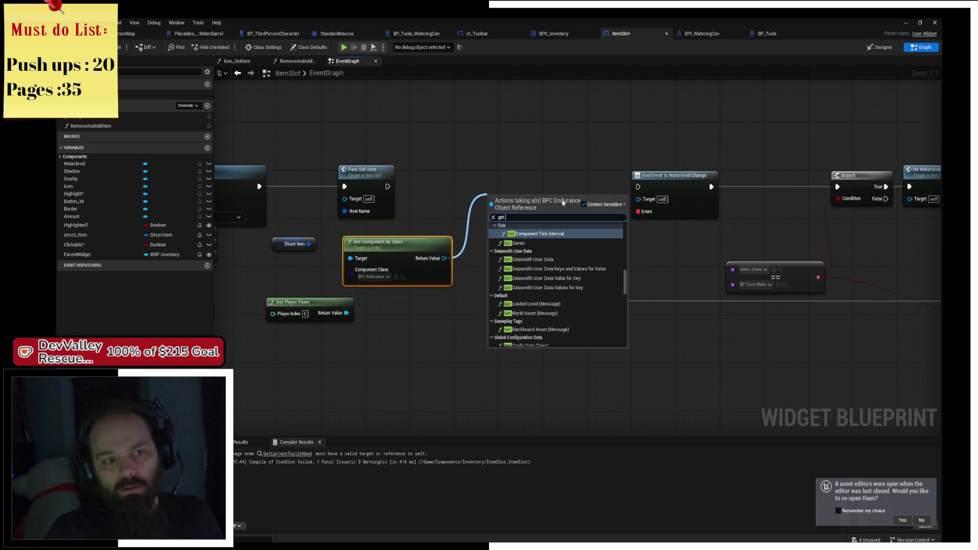
{"action": "left_click_drag", "start_coordinate": [626, 287], "coordinate": [624, 341]}
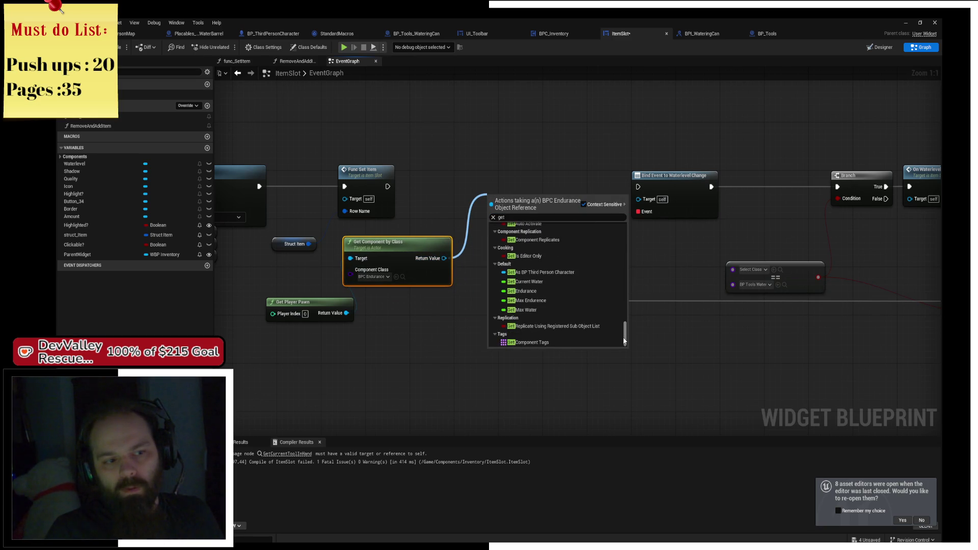
{"action": "left_click", "coordinate": [559, 282]}
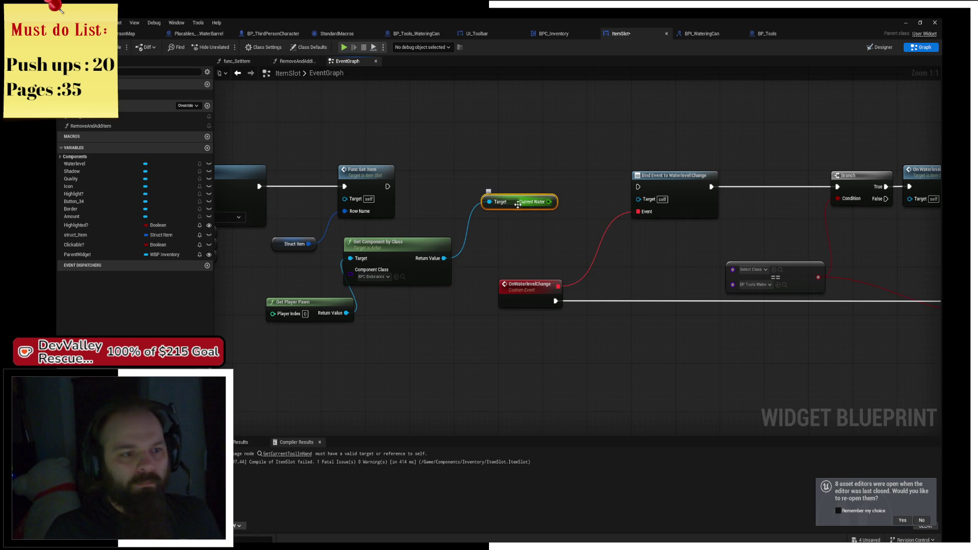
{"action": "left_click_drag", "start_coordinate": [518, 205], "coordinate": [712, 138]}
{"action": "left_click_drag", "start_coordinate": [863, 137], "coordinate": [414, 184]}
{"action": "left_click_drag", "start_coordinate": [296, 183], "coordinate": [555, 190]}
{"action": "left_click_drag", "start_coordinate": [174, 215], "coordinate": [491, 188]}
Step: Add a Get Max Water getter below Current Water and feed it into the division
{"action": "mouse_move", "coordinate": [311, 280]}
{"action": "left_mouse_down"}
{"action": "mouse_move", "coordinate": [542, 156]}
{"action": "mouse_move", "coordinate": [539, 178]}
{"action": "left_mouse_up"}
{"action": "type", "text": "max"}
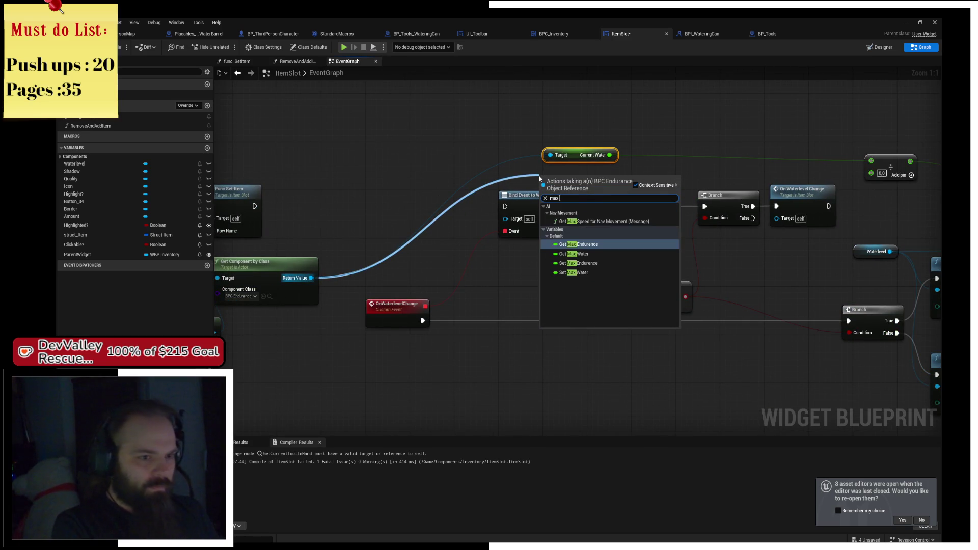
{"action": "key", "text": "Down"}
{"action": "key", "text": "Return"}
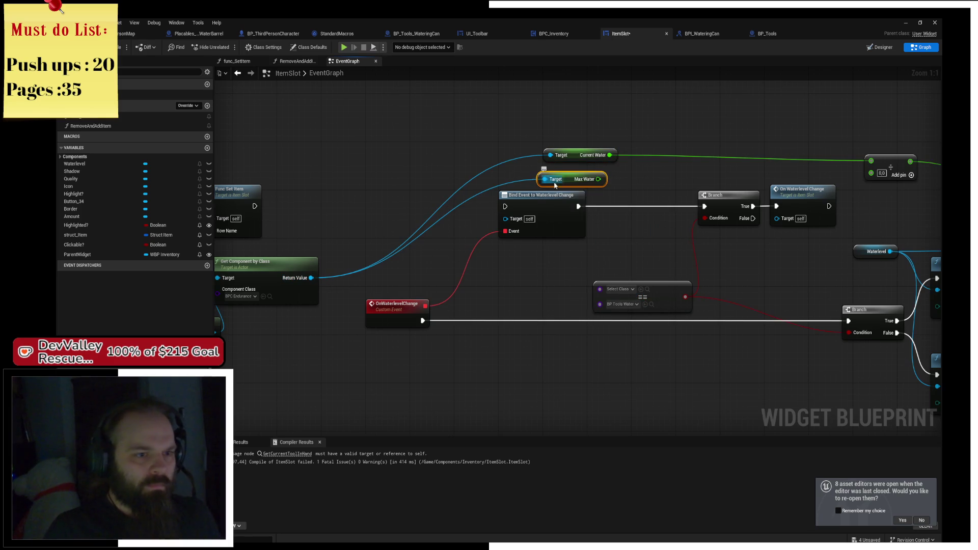
{"action": "mouse_move", "coordinate": [568, 176]}
{"action": "left_mouse_down"}
{"action": "mouse_move", "coordinate": [872, 173]}
{"action": "mouse_move", "coordinate": [542, 143]}
{"action": "left_mouse_up"}
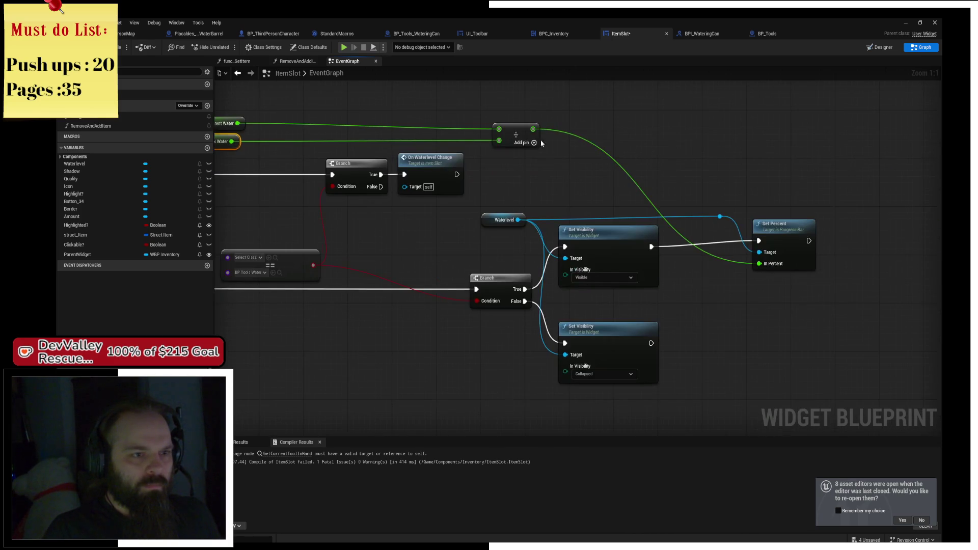
{"action": "left_click", "coordinate": [521, 128]}
{"action": "left_click_drag", "start_coordinate": [696, 109], "coordinate": [551, 115]}
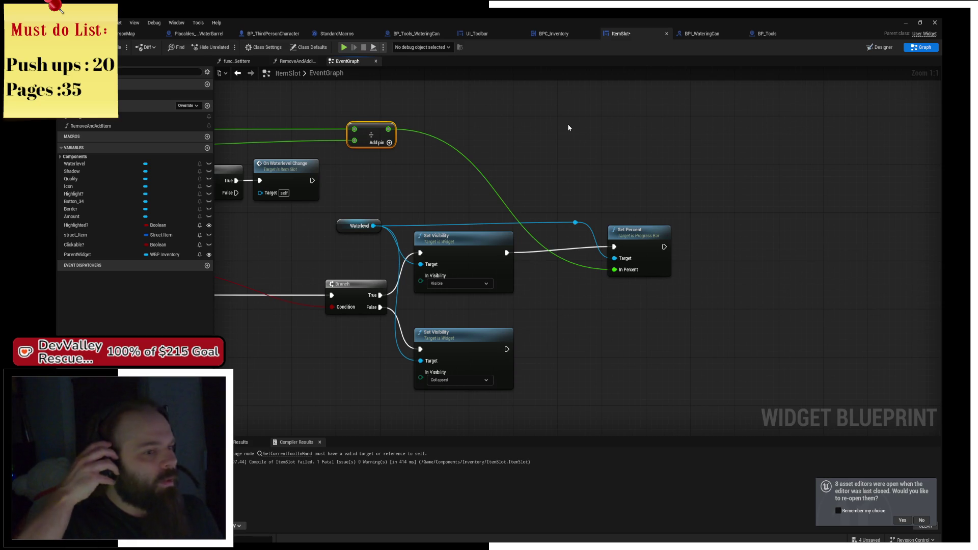
{"action": "mouse_move", "coordinate": [480, 178]}
{"action": "left_mouse_down"}
{"action": "mouse_move", "coordinate": [507, 222]}
{"action": "mouse_move", "coordinate": [604, 221]}
{"action": "mouse_move", "coordinate": [382, 156]}
{"action": "mouse_move", "coordinate": [634, 151]}
{"action": "left_mouse_up"}
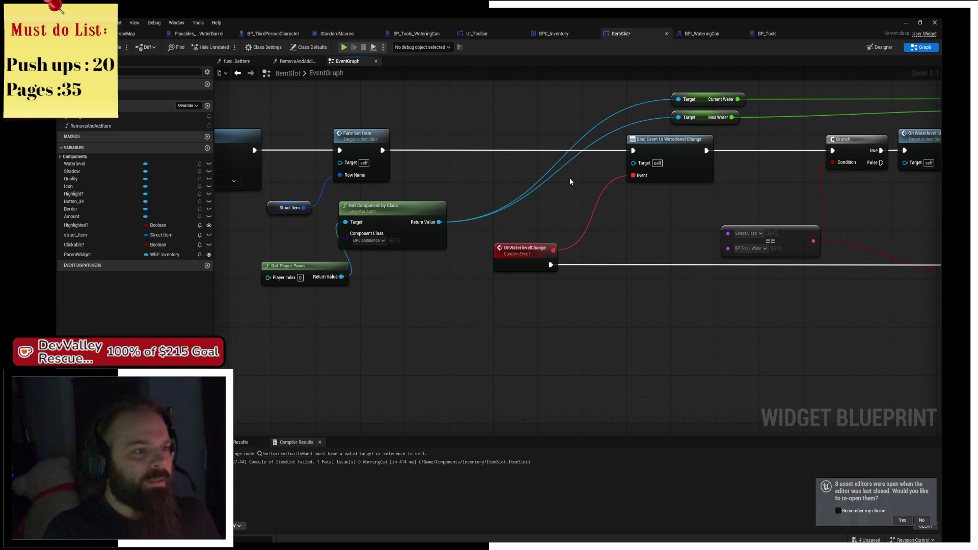
Step: Move the Current Water and Max Water getters left to clear space
{"action": "left_click_drag", "start_coordinate": [570, 179], "coordinate": [552, 206]}
{"action": "mouse_move", "coordinate": [625, 112]}
{"action": "left_mouse_down"}
{"action": "mouse_move", "coordinate": [673, 143]}
{"action": "mouse_move", "coordinate": [602, 147]}
{"action": "left_mouse_up"}
{"action": "left_click", "coordinate": [423, 129]}
{"action": "left_click_drag", "start_coordinate": [423, 130], "coordinate": [504, 155]}
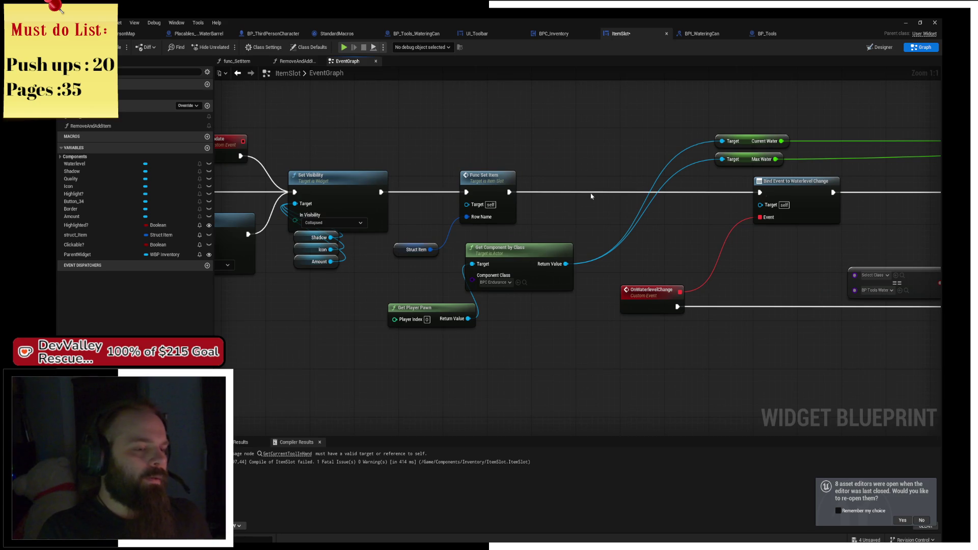
{"action": "right_click", "coordinate": [539, 170]}
{"action": "left_click", "coordinate": [537, 160]}
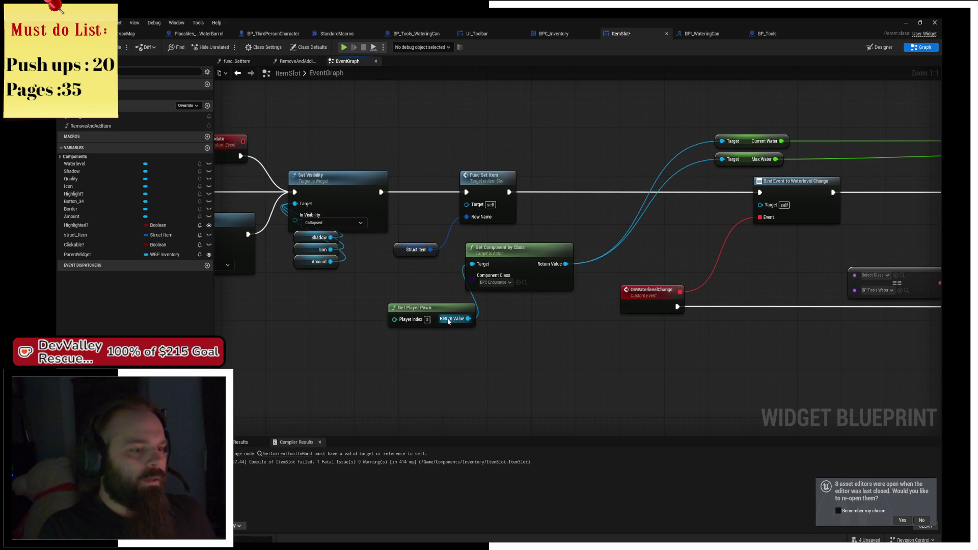
Step: Add Get Current Tool in Hand from Get Player Pawn, wiring its exec and Tool into Bind Event
{"action": "left_click_drag", "start_coordinate": [469, 319], "coordinate": [556, 236]}
{"action": "type", "text": "cu"}
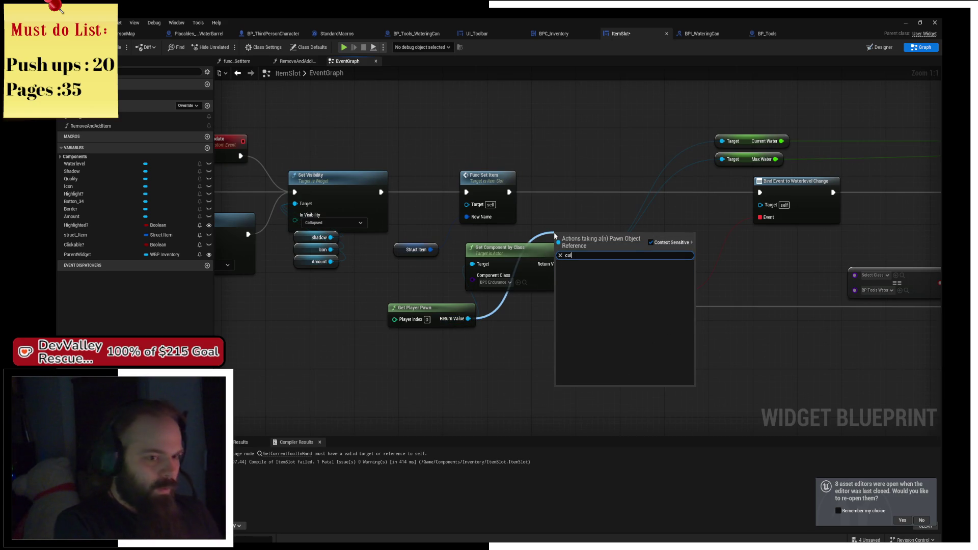
{"action": "type", "text": "rren too"}
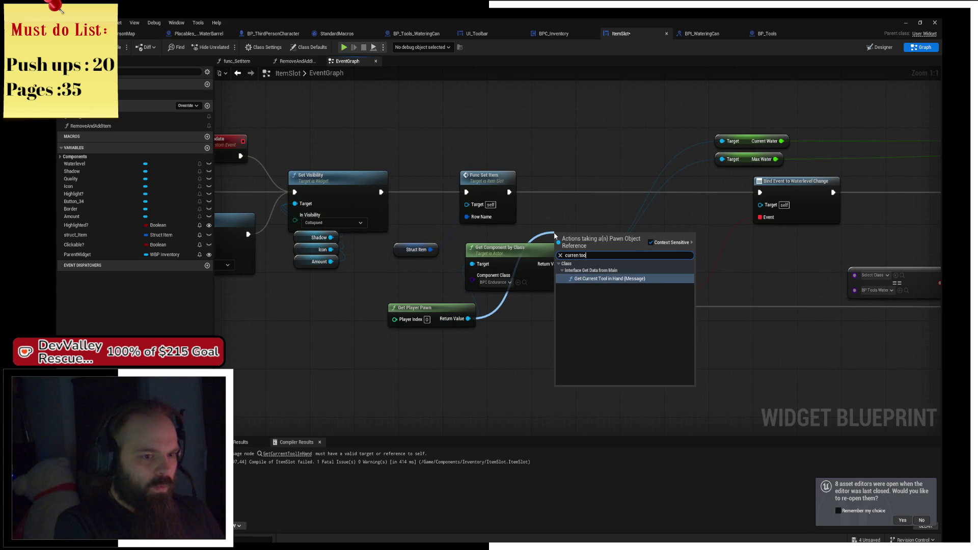
{"action": "key", "text": "Return"}
{"action": "mouse_move", "coordinate": [556, 238]}
{"action": "left_mouse_down"}
{"action": "mouse_move", "coordinate": [517, 158]}
{"action": "mouse_move", "coordinate": [527, 192]}
{"action": "left_mouse_up"}
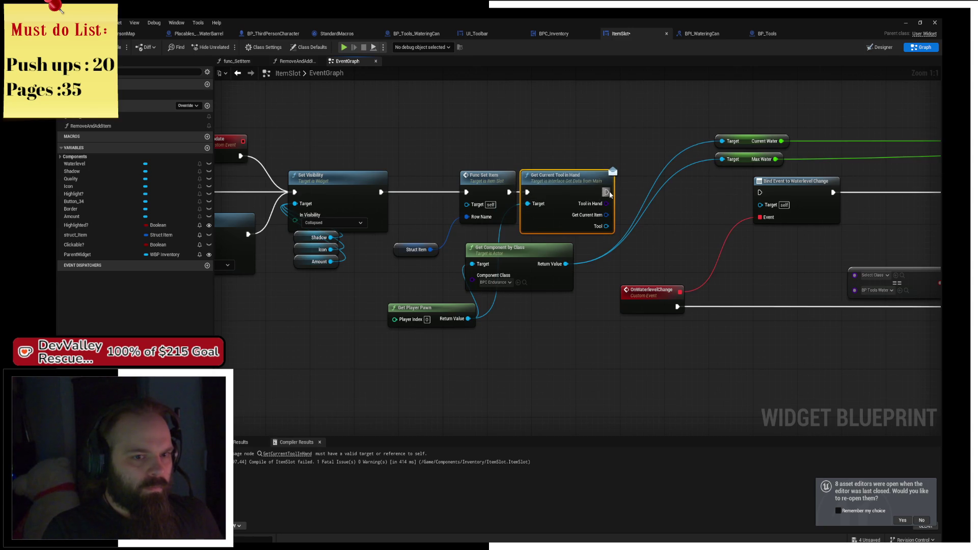
{"action": "left_click_drag", "start_coordinate": [607, 192], "coordinate": [760, 192]}
{"action": "mouse_move", "coordinate": [606, 226]}
{"action": "left_mouse_down"}
{"action": "mouse_move", "coordinate": [761, 205]}
{"action": "mouse_move", "coordinate": [660, 234]}
{"action": "left_mouse_up"}
{"action": "left_click_drag", "start_coordinate": [565, 217], "coordinate": [728, 217]}
Step: Break Struct Item, feed its Class into the watering-can comparison, and save ItemSlot
{"action": "left_click_drag", "start_coordinate": [562, 193], "coordinate": [212, 175]}
{"action": "left_click_drag", "start_coordinate": [254, 251], "coordinate": [402, 238]}
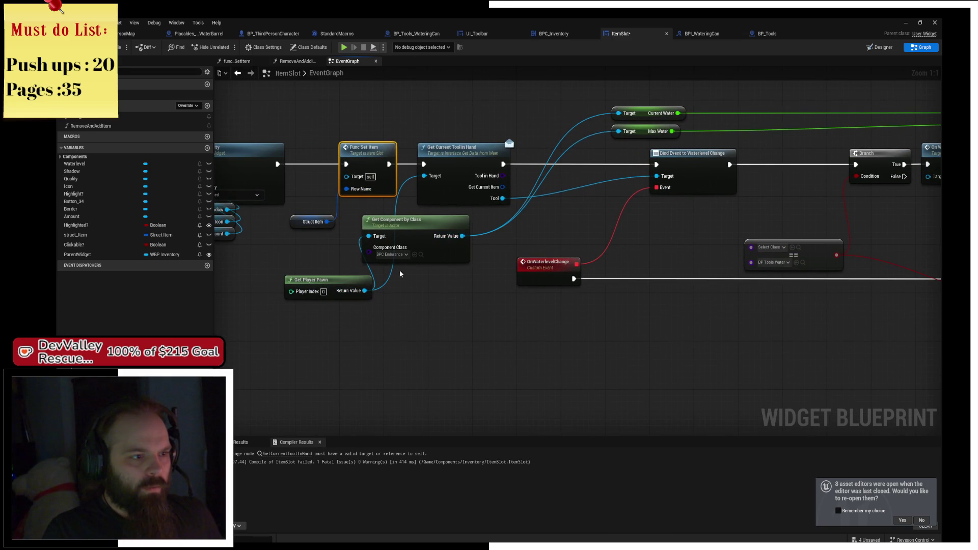
{"action": "left_click_drag", "start_coordinate": [347, 279], "coordinate": [315, 267]}
{"action": "left_click_drag", "start_coordinate": [327, 222], "coordinate": [395, 293]}
{"action": "type", "text": "br"}
{"action": "key", "text": "Return"}
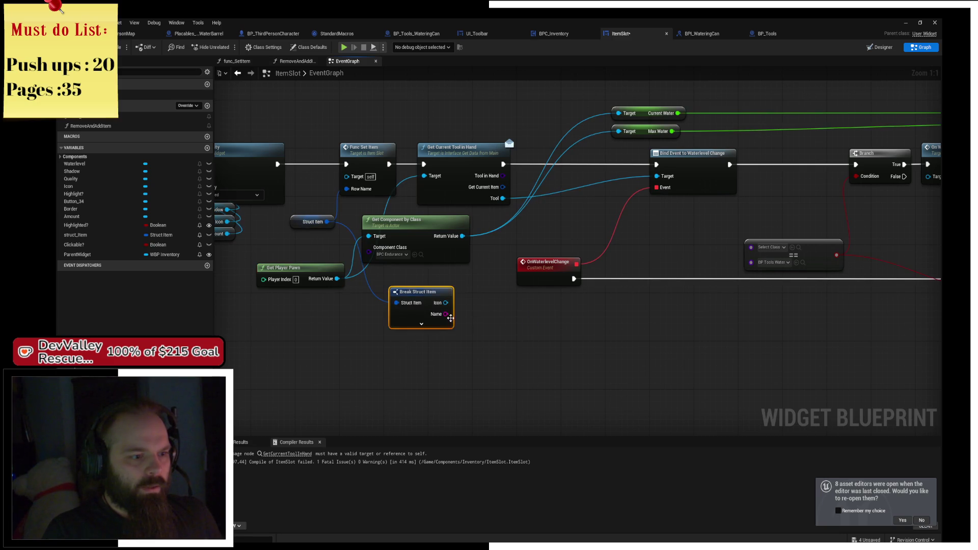
{"action": "mouse_move", "coordinate": [469, 325]}
{"action": "left_mouse_down"}
{"action": "mouse_move", "coordinate": [748, 259]}
{"action": "mouse_move", "coordinate": [753, 247]}
{"action": "left_mouse_up"}
{"action": "key", "text": "ctrl+s"}
{"action": "mouse_move", "coordinate": [791, 358]}
{"action": "left_mouse_down"}
{"action": "mouse_move", "coordinate": [644, 332]}
{"action": "mouse_move", "coordinate": [567, 305]}
{"action": "left_mouse_up"}
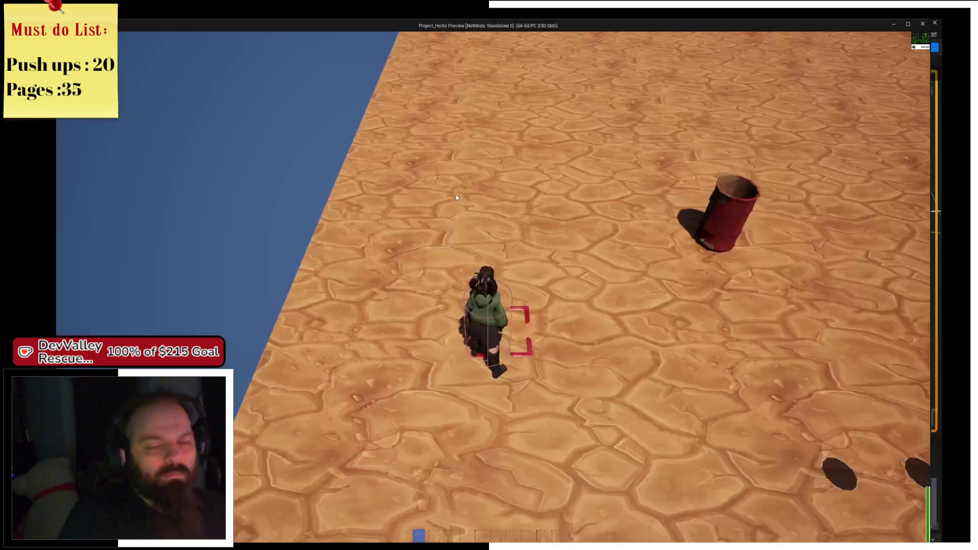
Step: Walk the field collecting the watering can, seed bag and shovel, then equip the shovel
{"action": "key", "text": "w"}
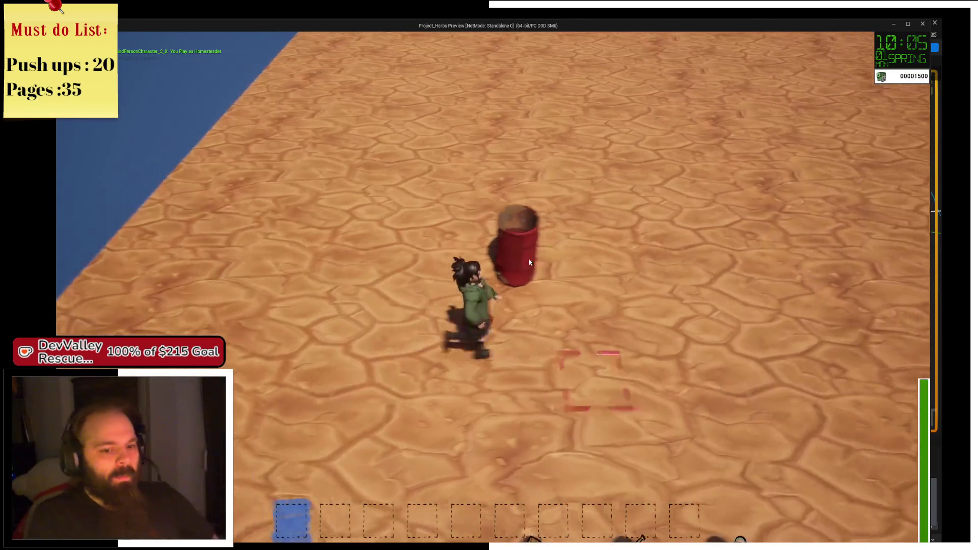
{"action": "key", "text": "w"}
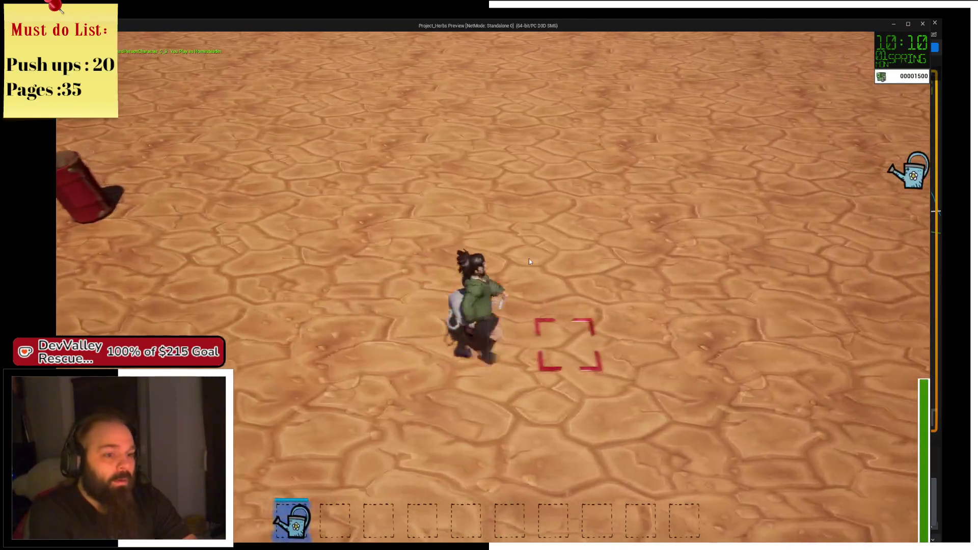
{"action": "key", "text": "w"}
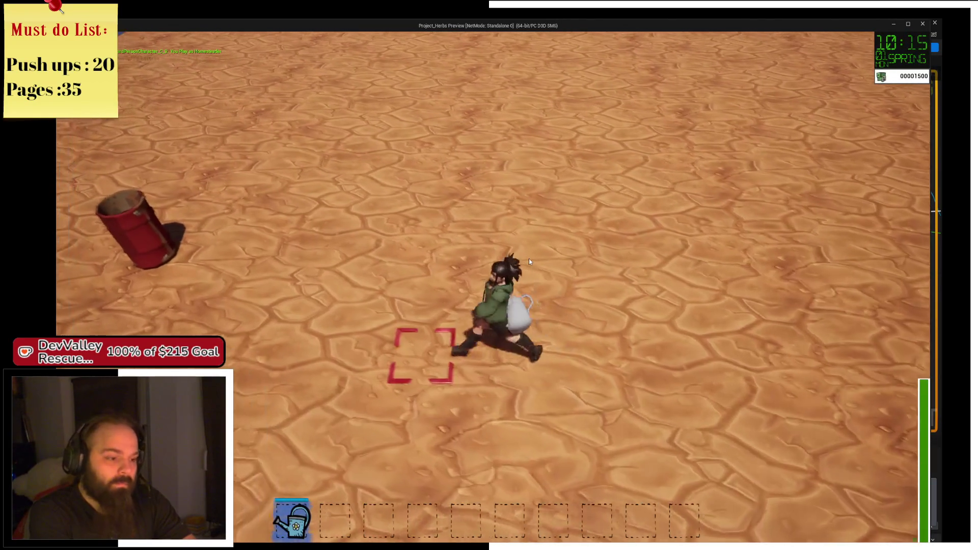
{"action": "key", "text": "w"}
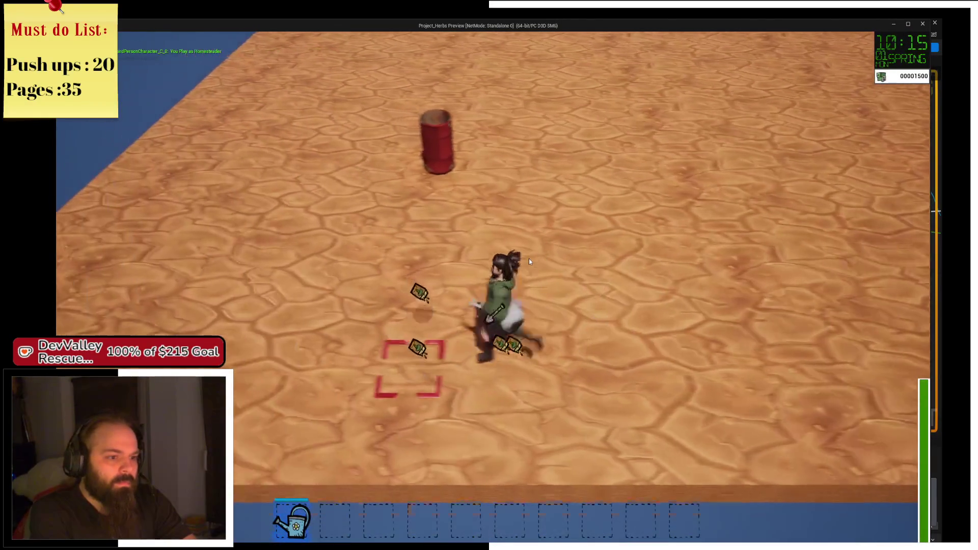
{"action": "key", "text": "3"}
{"action": "key", "text": "w"}
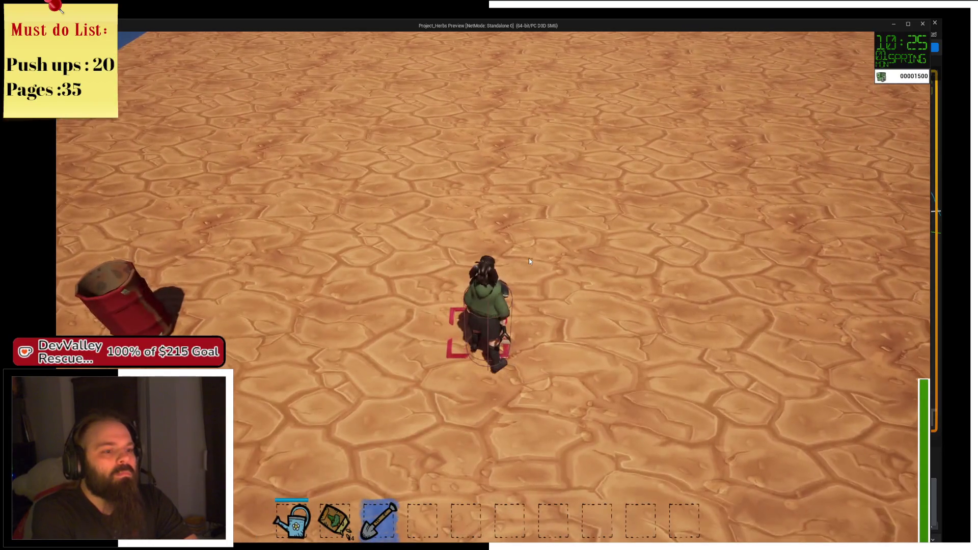
Step: Charge-till a 3x3 plot, then go fill the watering can at the water barrel
{"action": "left_click", "coordinate": [529, 261]}
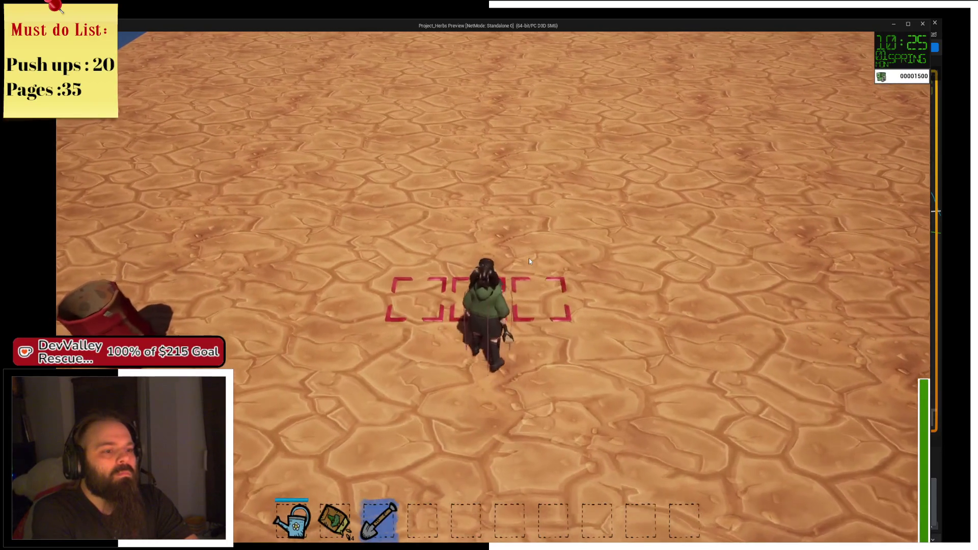
{"action": "left_click_drag", "start_coordinate": [529, 261], "coordinate": [530, 261]}
{"action": "scroll", "coordinate": [529, 258], "scroll_direction": "up", "scroll_amount": 2}
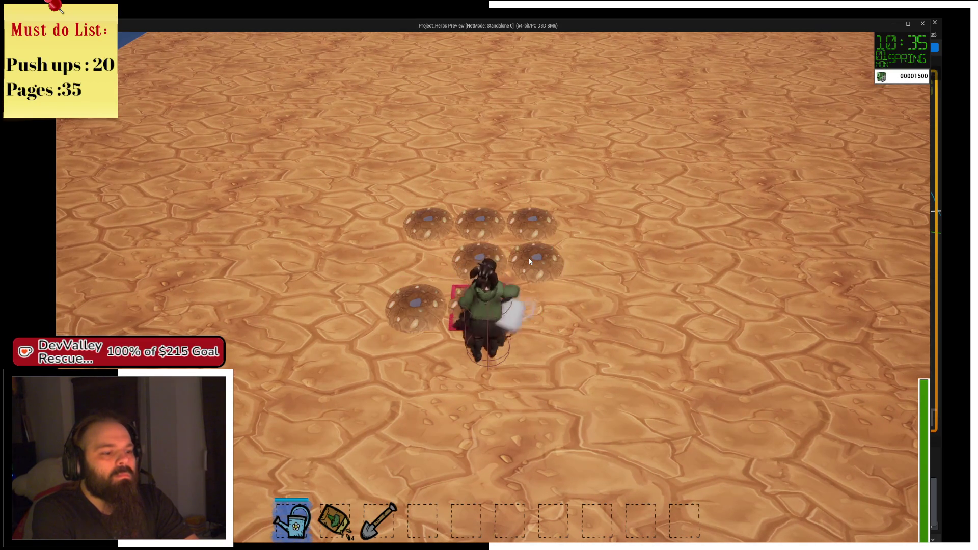
{"action": "key", "text": "a"}
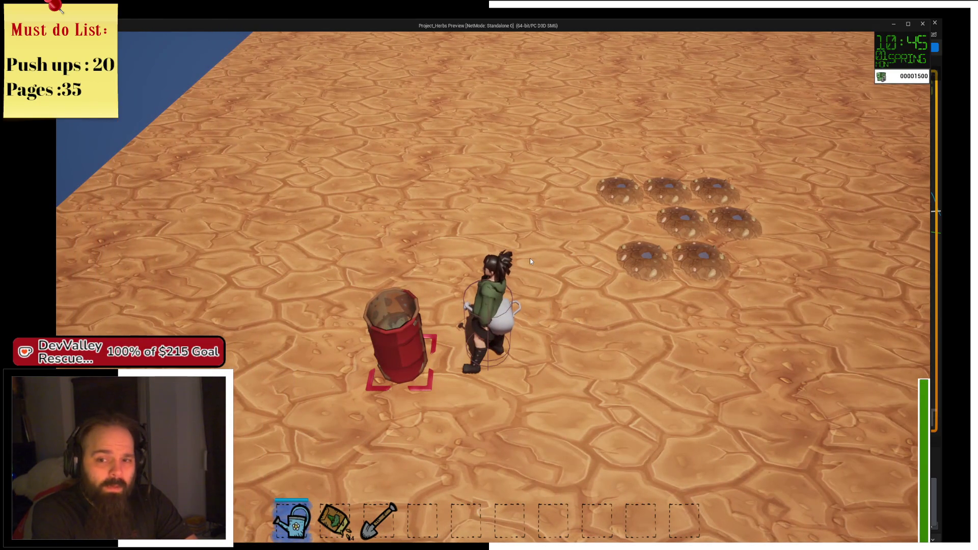
{"action": "key", "text": "Escape"}
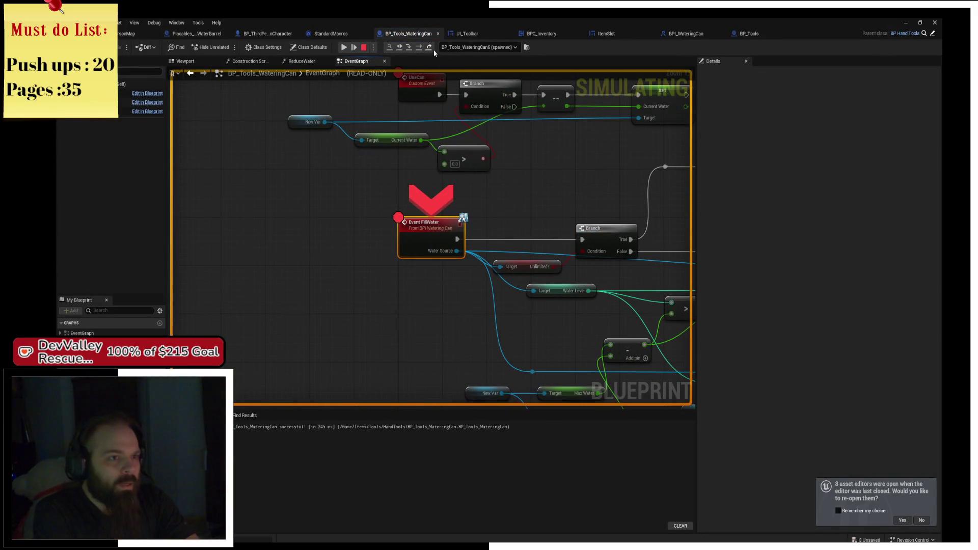
Step: Step from Event FillWater through the nodes past the waterlevel change call
{"action": "left_click", "coordinate": [419, 46]}
{"action": "left_click", "coordinate": [419, 47]}
{"action": "left_click", "coordinate": [419, 47]}
{"action": "left_click", "coordinate": [419, 47]}
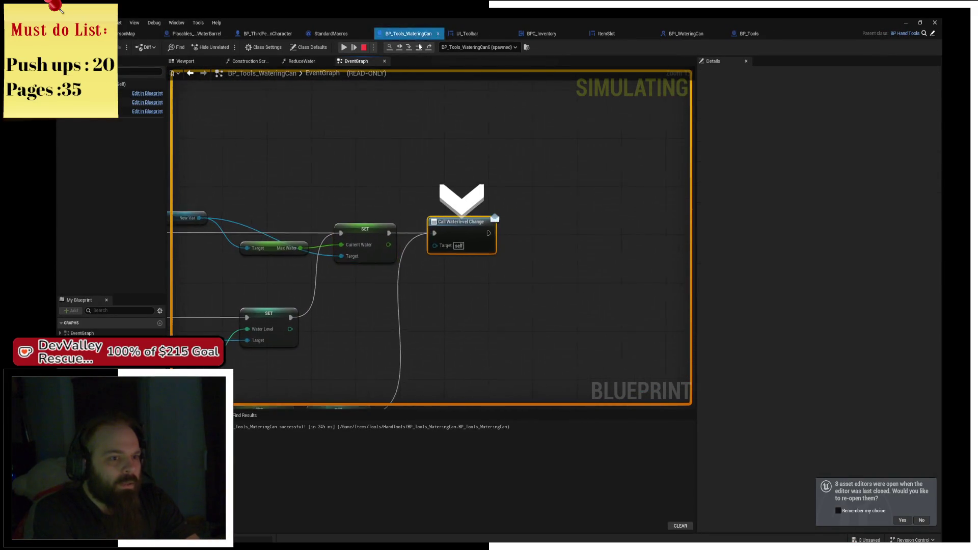
{"action": "left_click", "coordinate": [419, 47]}
{"action": "left_click", "coordinate": [419, 47]}
{"action": "left_click", "coordinate": [419, 47]}
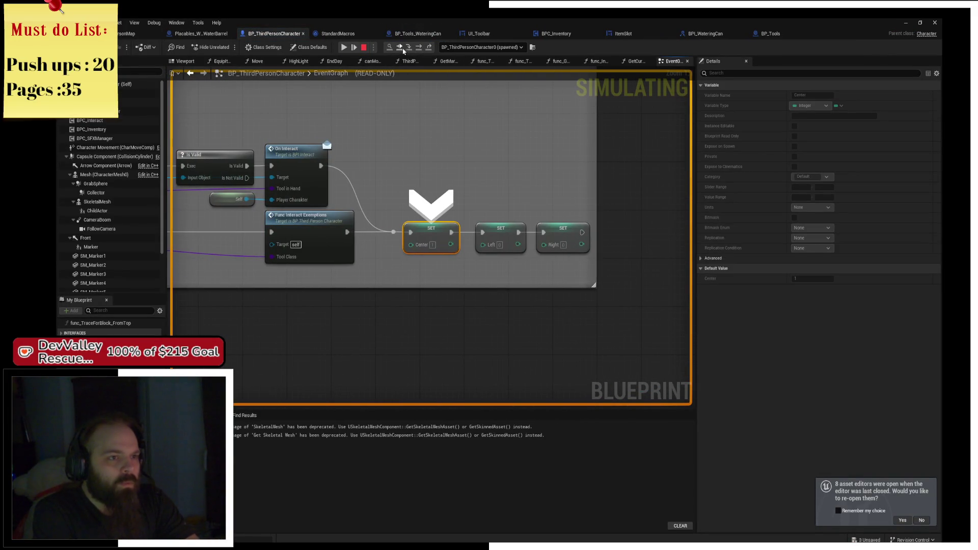
Step: Step through the character's SET nodes into ForEachLoop, resume, and inspect the first runtime error
{"action": "left_click", "coordinate": [403, 50]}
{"action": "left_click", "coordinate": [403, 49]}
{"action": "left_click", "coordinate": [404, 50]}
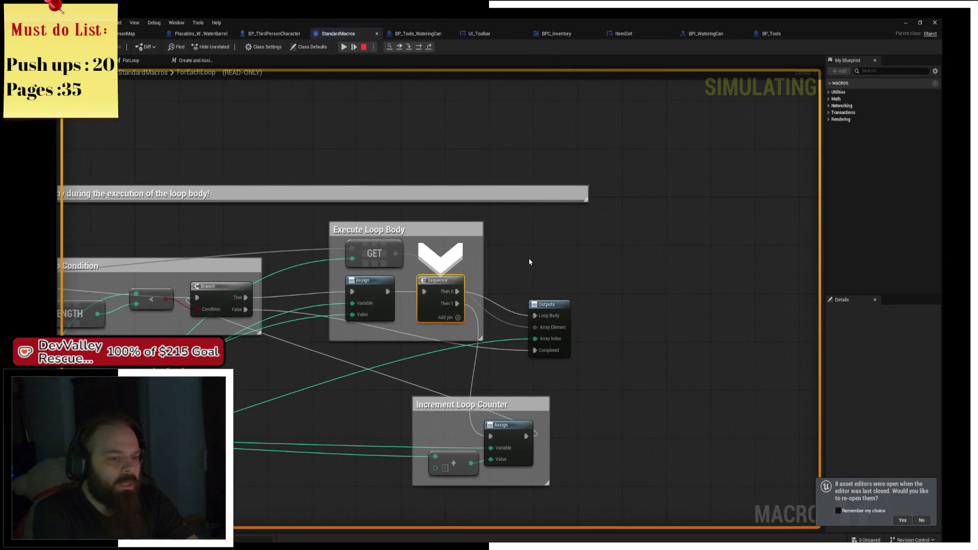
{"action": "left_click", "coordinate": [400, 46]}
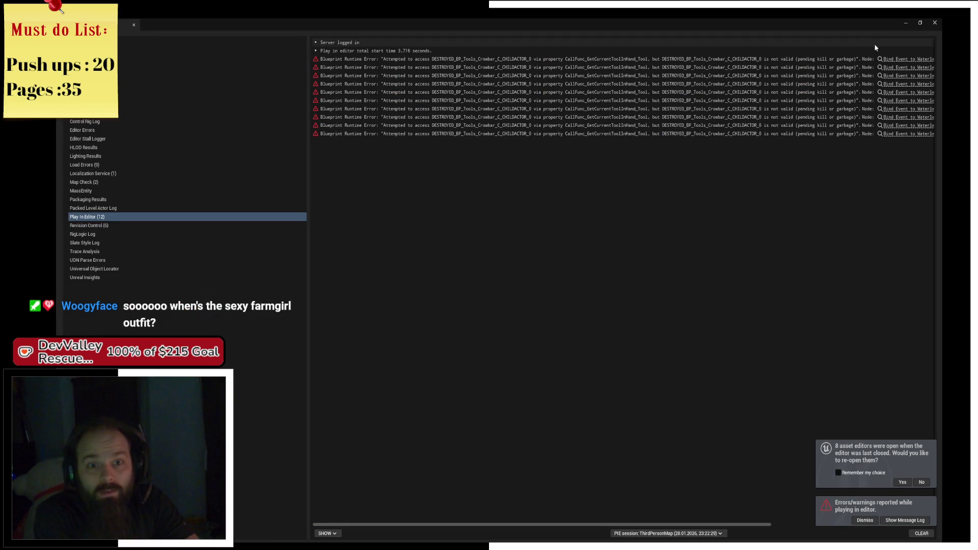
{"action": "left_click", "coordinate": [896, 59]}
Step: Close the Message Log and add Bind Event to Waterlevel Change from the held Tool pin
{"action": "left_click", "coordinate": [936, 23]}
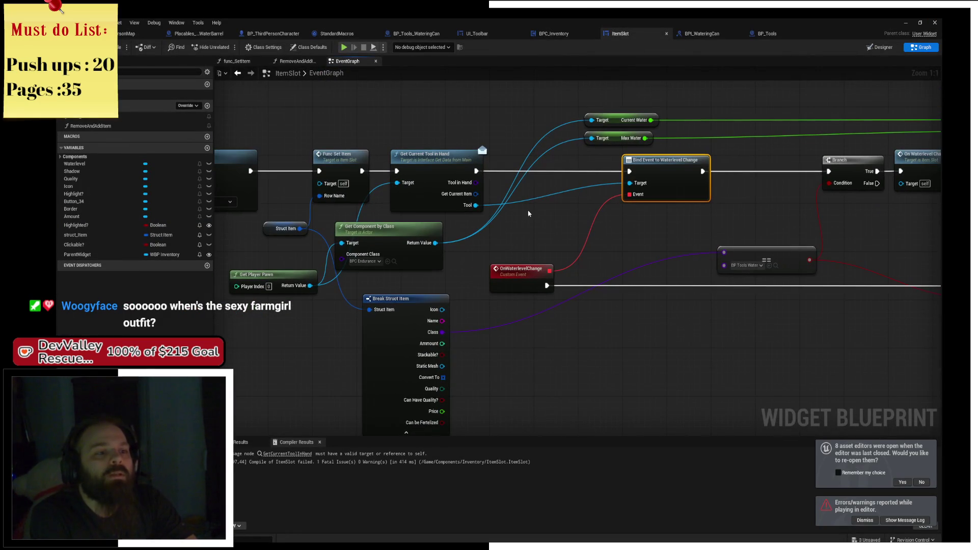
{"action": "scroll", "coordinate": [528, 216], "scroll_direction": "up", "scroll_amount": 2}
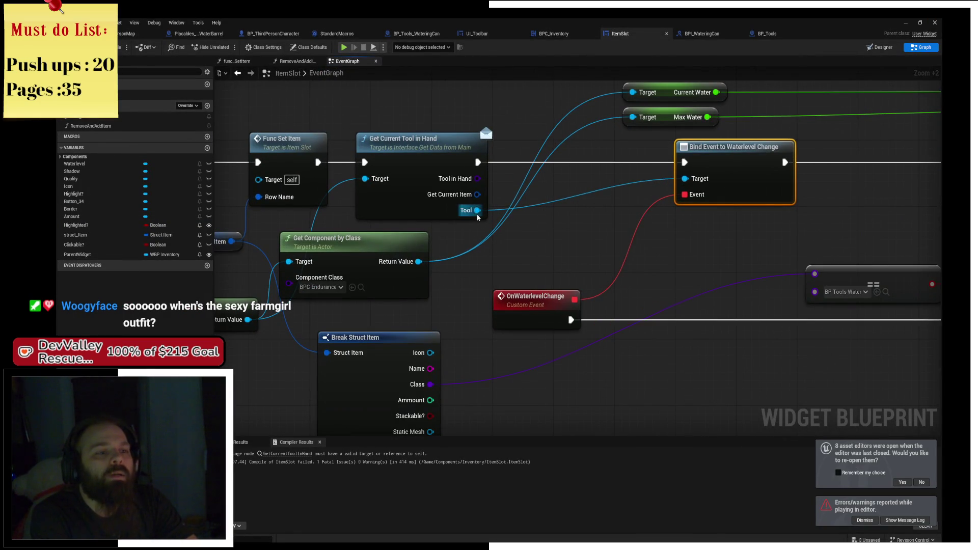
{"action": "mouse_move", "coordinate": [478, 217]}
{"action": "left_mouse_down"}
{"action": "mouse_move", "coordinate": [600, 245]}
{"action": "mouse_move", "coordinate": [589, 244]}
{"action": "left_mouse_up"}
{"action": "type", "text": "bi"}
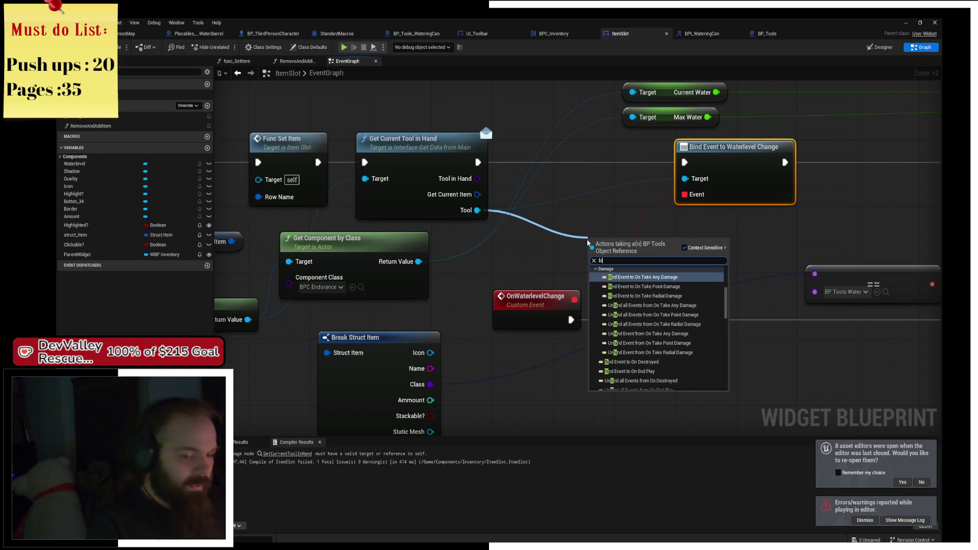
{"action": "type", "text": "nd event on "}
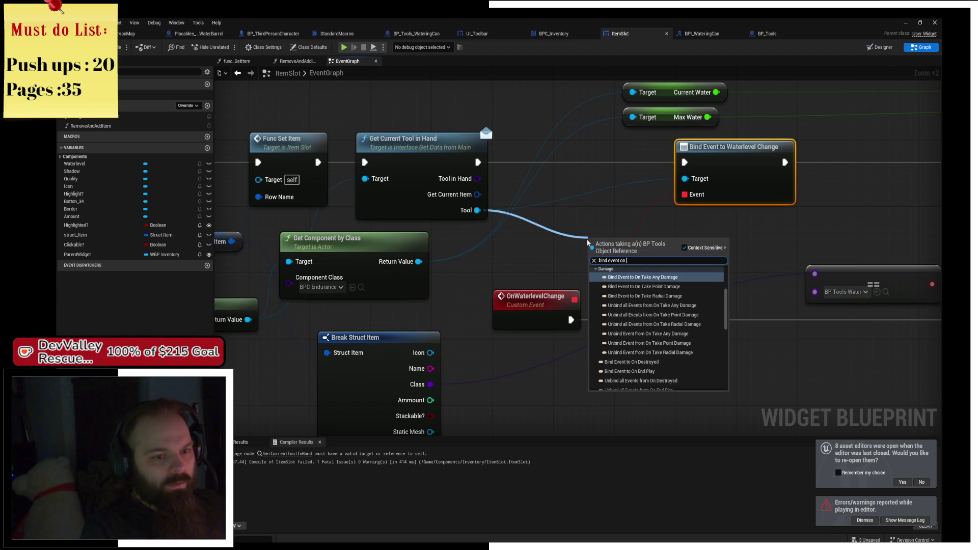
{"action": "type", "text": "wate"}
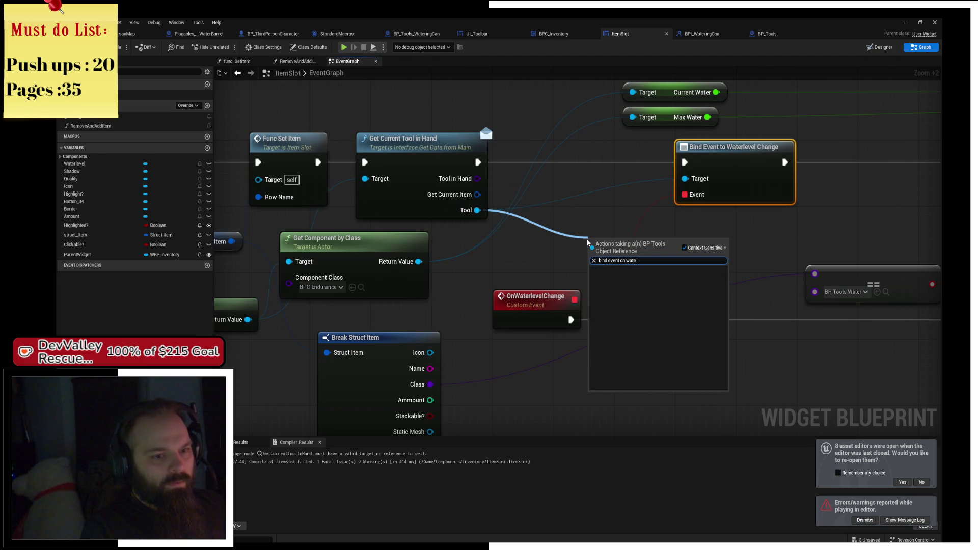
{"action": "key", "text": "ctrl+a"}
{"action": "type", "text": "bi"}
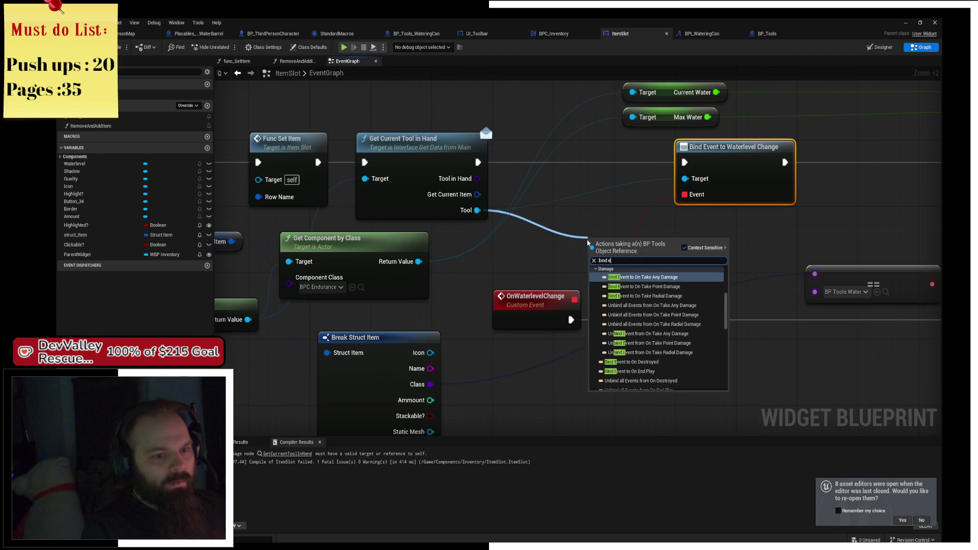
{"action": "type", "text": " wate"}
{"action": "key", "text": "Return"}
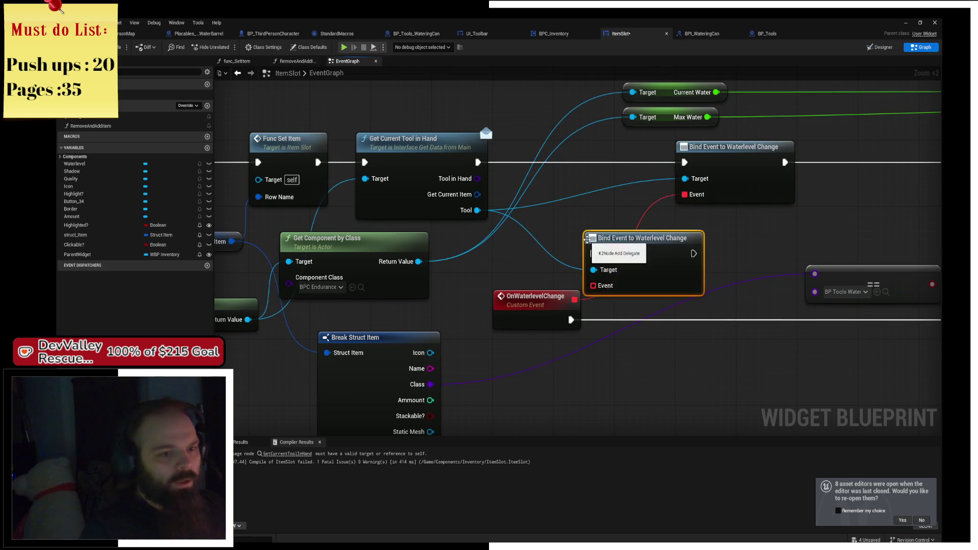
Step: Wire the bind between Get Current Tool in Hand and the Branch, link OnWaterlevelChange, and save
{"action": "left_click_drag", "start_coordinate": [658, 236], "coordinate": [667, 147]}
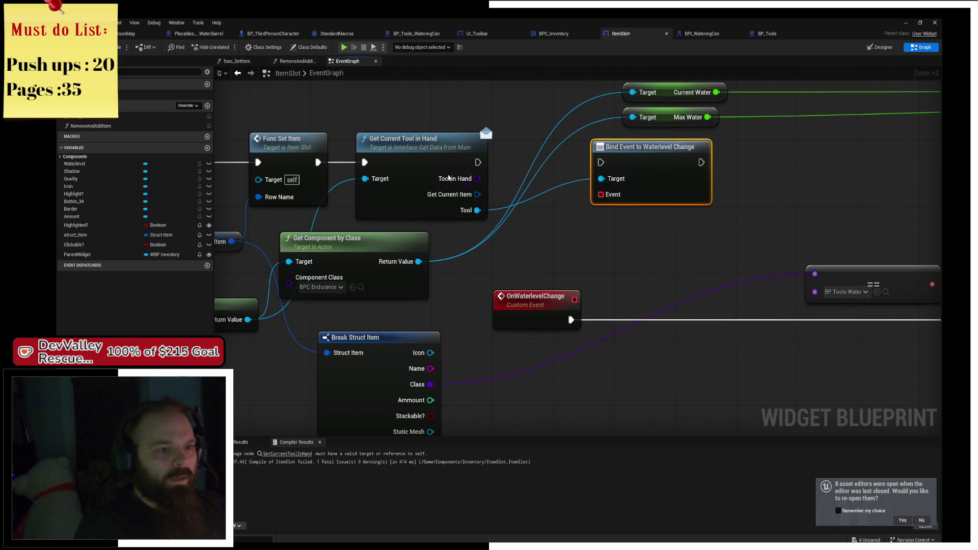
{"action": "left_click_drag", "start_coordinate": [483, 161], "coordinate": [601, 162]}
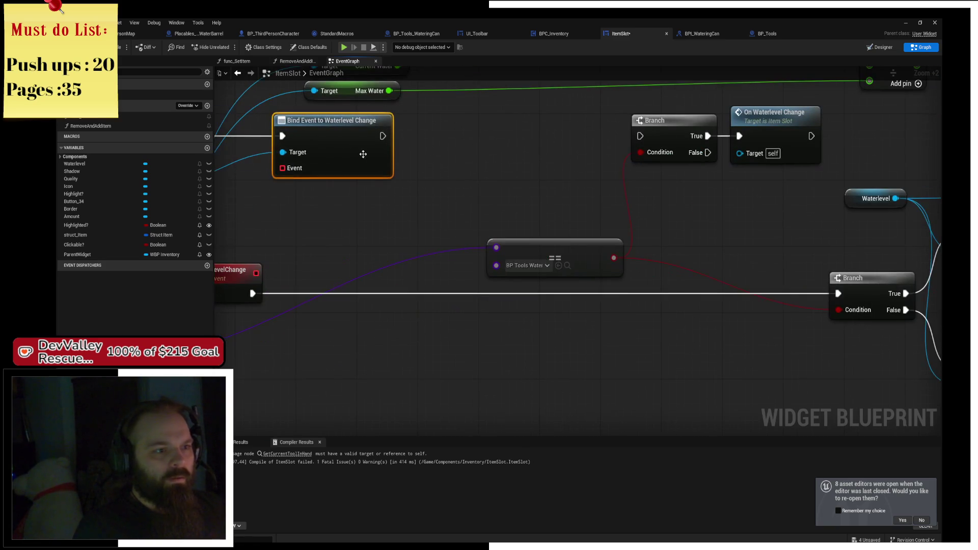
{"action": "left_click_drag", "start_coordinate": [383, 136], "coordinate": [641, 136]}
{"action": "mouse_move", "coordinate": [340, 161]}
{"action": "left_mouse_down"}
{"action": "mouse_move", "coordinate": [462, 144]}
{"action": "mouse_move", "coordinate": [377, 256]}
{"action": "left_mouse_up"}
{"action": "mouse_move", "coordinate": [504, 134]}
{"action": "left_mouse_down"}
{"action": "mouse_move", "coordinate": [392, 160]}
{"action": "mouse_move", "coordinate": [429, 164]}
{"action": "mouse_move", "coordinate": [521, 120]}
{"action": "mouse_move", "coordinate": [504, 159]}
{"action": "left_mouse_up"}
{"action": "key", "text": "ctrl+s"}
{"action": "scroll", "coordinate": [574, 204], "scroll_direction": "down", "scroll_amount": 2}
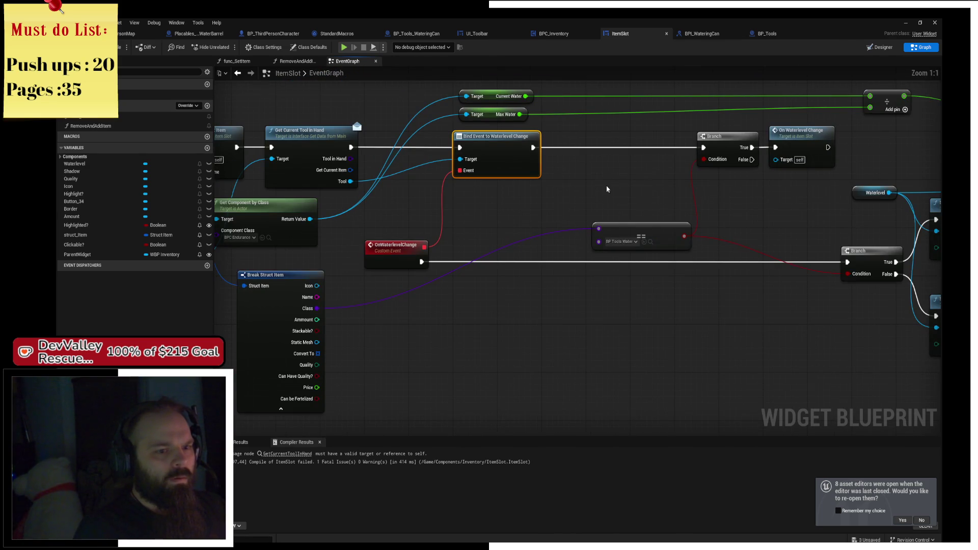
Step: Lower the BP Tools Water comparison and OnWaterlevelChange nodes, then save ItemSlot
{"action": "left_click_drag", "start_coordinate": [659, 236], "coordinate": [647, 290]}
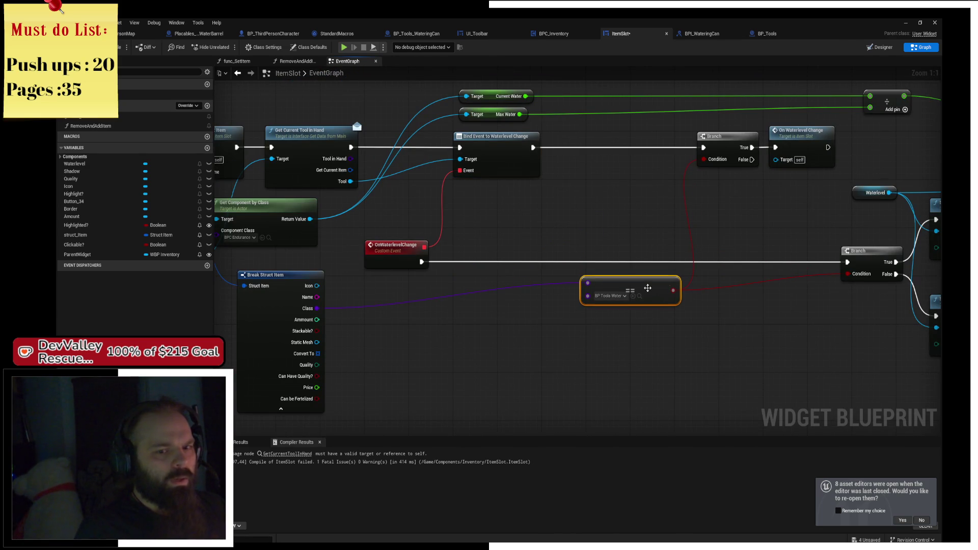
{"action": "left_click_drag", "start_coordinate": [397, 246], "coordinate": [396, 252]}
{"action": "left_click", "coordinate": [593, 371]}
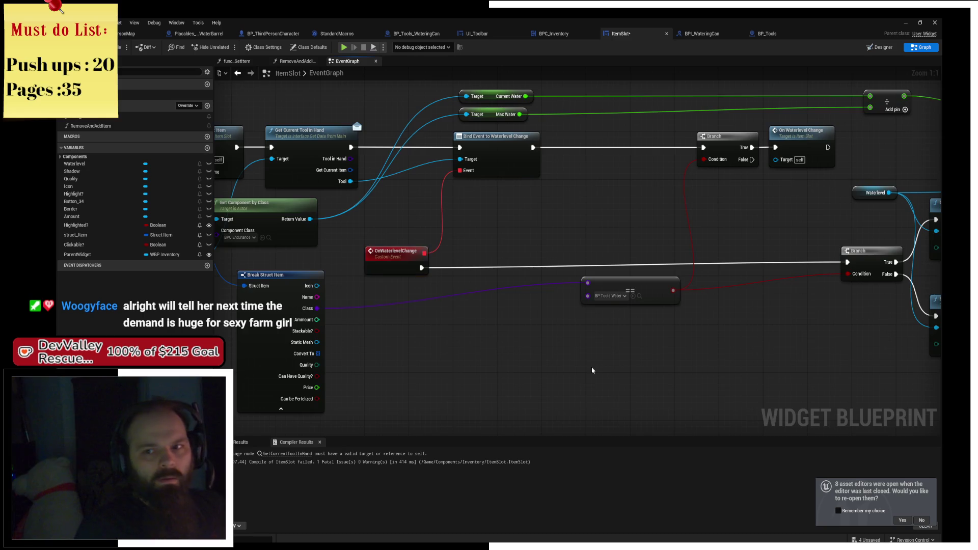
{"action": "left_click_drag", "start_coordinate": [588, 347], "coordinate": [619, 350]}
{"action": "key", "text": "ctrl+s"}
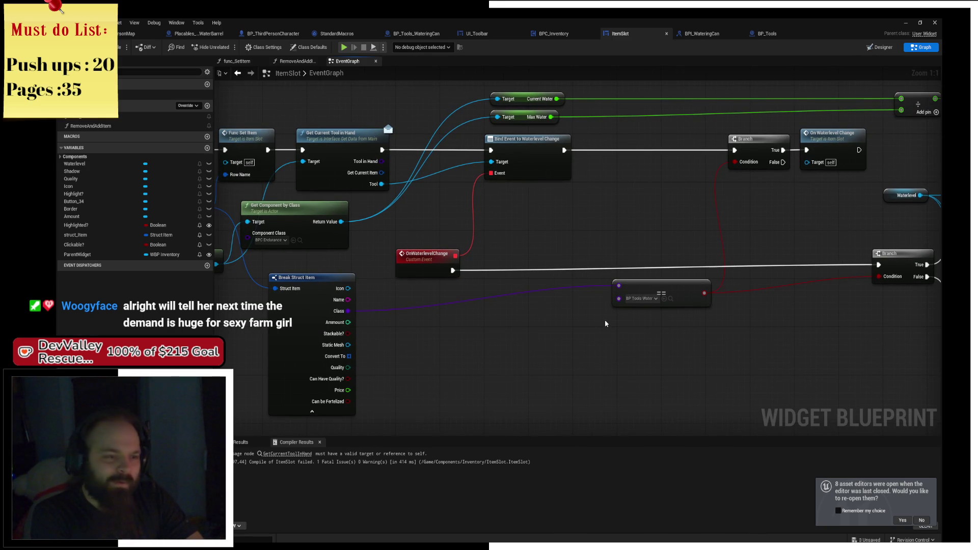
Step: Move the BP Tools Water and Break Struct Item nodes further down and save again
{"action": "left_click_drag", "start_coordinate": [606, 324], "coordinate": [512, 290]}
{"action": "left_click_drag", "start_coordinate": [567, 264], "coordinate": [567, 281]}
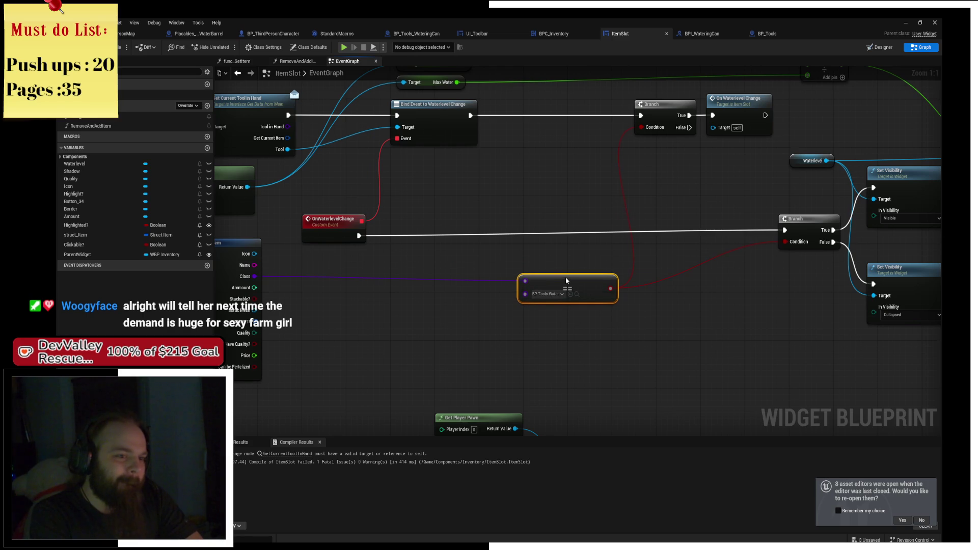
{"action": "left_click_drag", "start_coordinate": [567, 280], "coordinate": [671, 288]}
{"action": "left_click", "coordinate": [341, 280]}
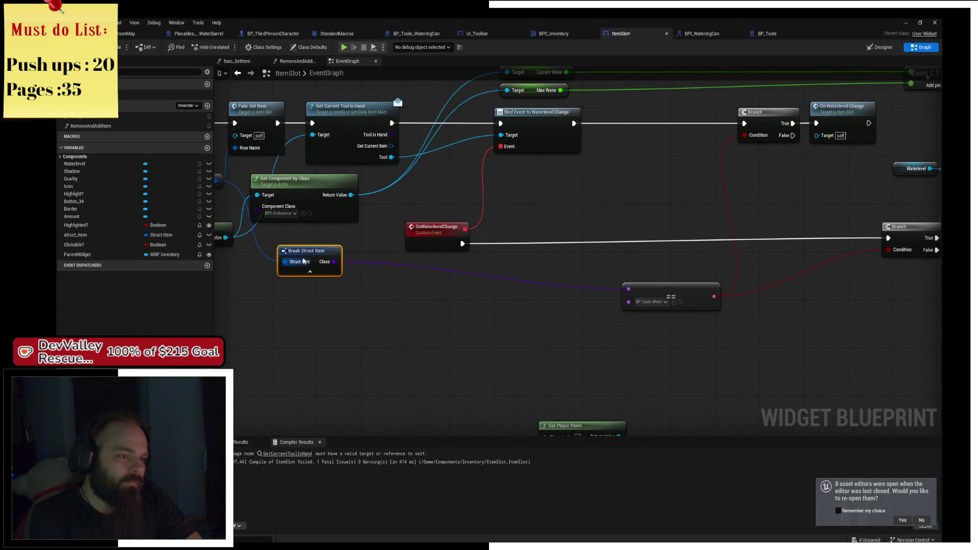
{"action": "left_click_drag", "start_coordinate": [310, 255], "coordinate": [322, 281]}
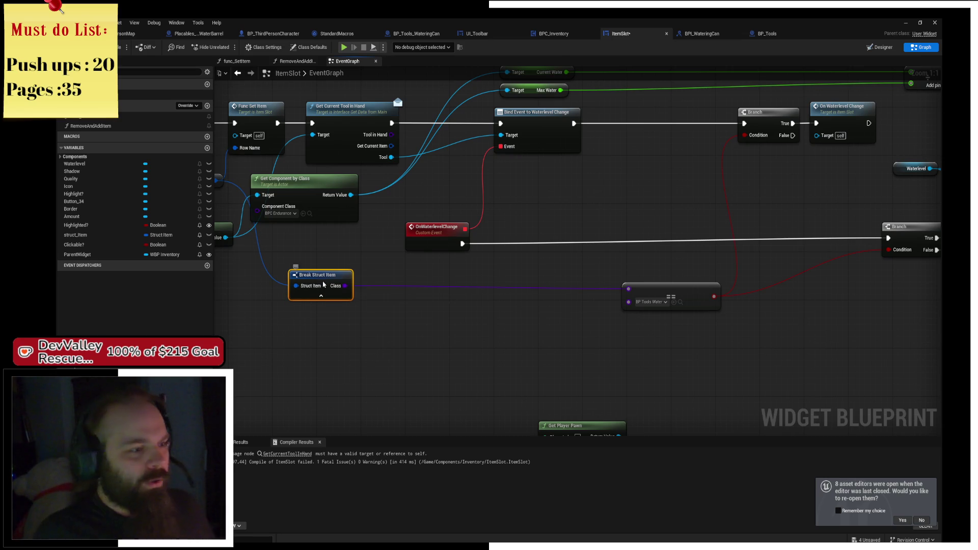
{"action": "left_click_drag", "start_coordinate": [505, 284], "coordinate": [435, 286]}
{"action": "key", "text": "ctrl+s"}
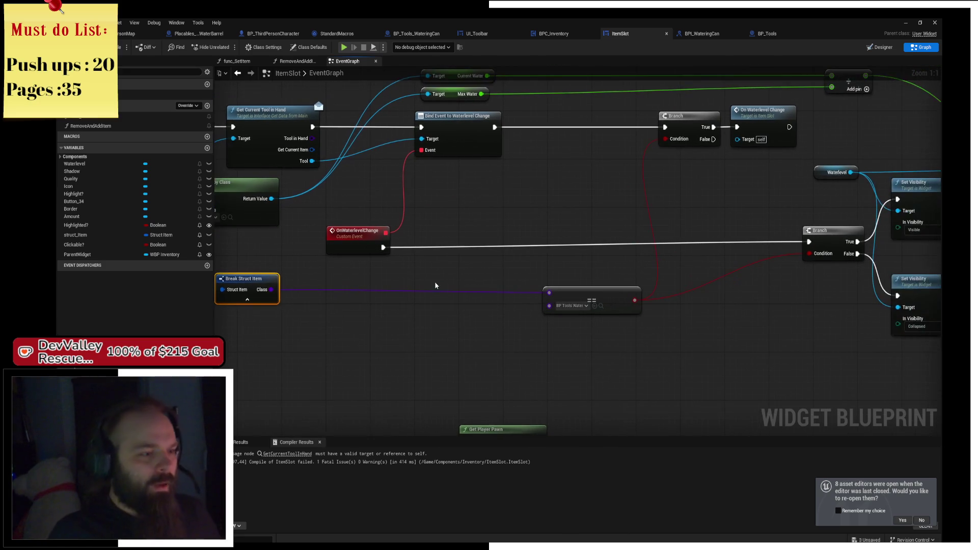
Step: Search ItemSlot's graphs for 'Waterlevel' references
{"action": "left_click_drag", "start_coordinate": [595, 241], "coordinate": [479, 206]}
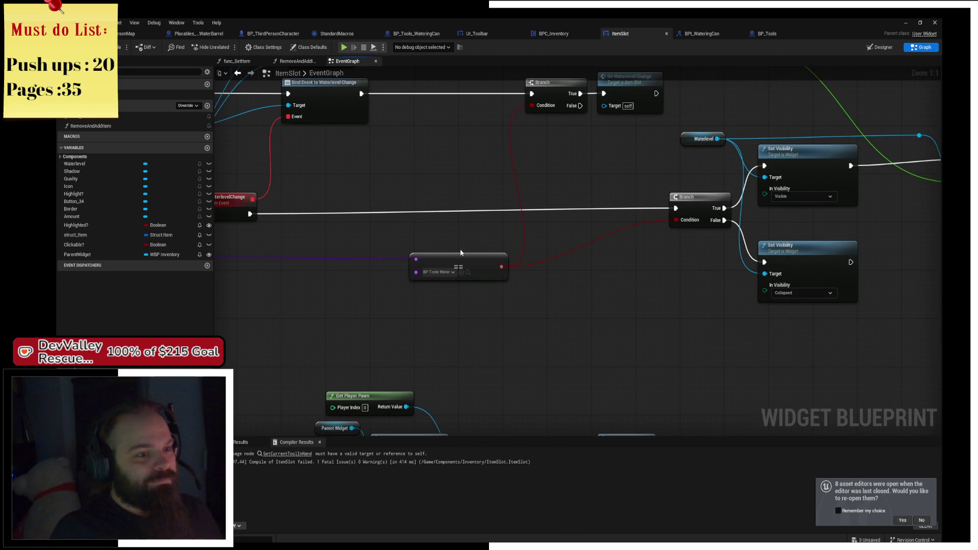
{"action": "mouse_move", "coordinate": [462, 253]}
{"action": "left_mouse_down"}
{"action": "mouse_move", "coordinate": [472, 291]}
{"action": "mouse_move", "coordinate": [458, 345]}
{"action": "left_mouse_up"}
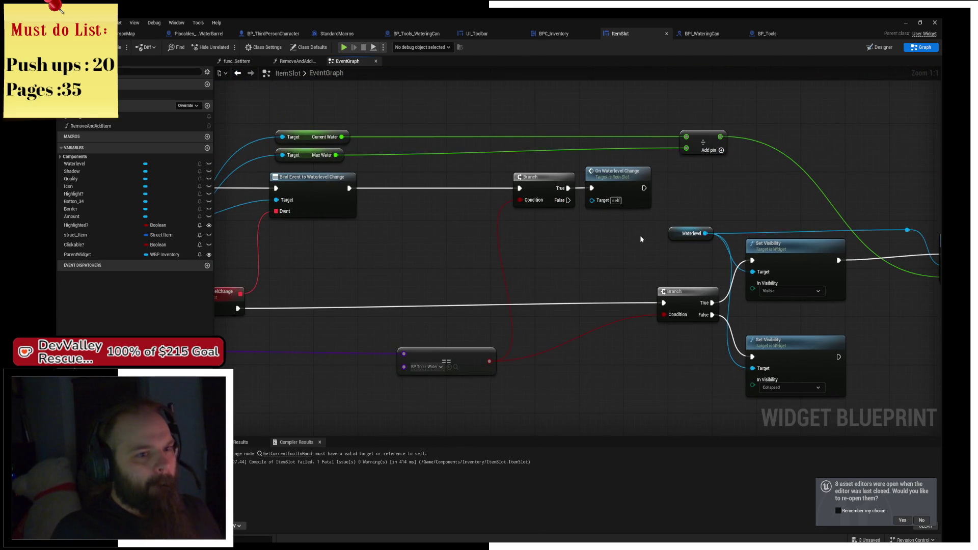
{"action": "mouse_move", "coordinate": [640, 235]}
{"action": "left_mouse_down"}
{"action": "mouse_move", "coordinate": [402, 219]}
{"action": "mouse_move", "coordinate": [467, 205]}
{"action": "mouse_move", "coordinate": [744, 191]}
{"action": "left_mouse_up"}
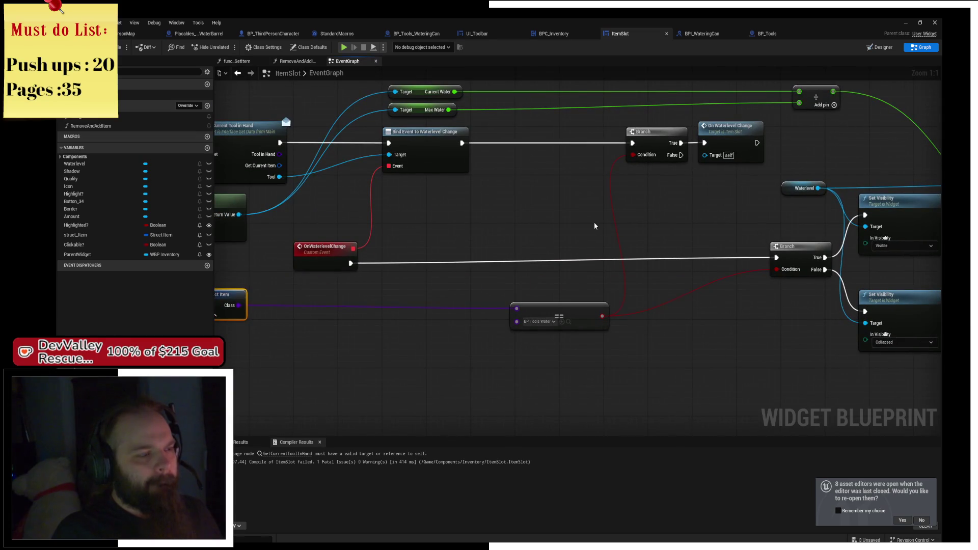
{"action": "key", "text": "alt+shift+f"}
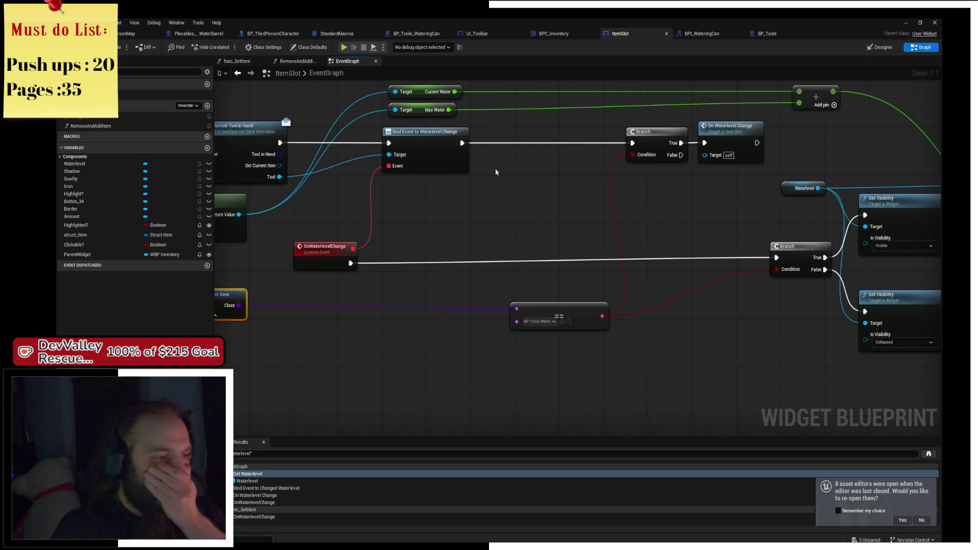
{"action": "mouse_move", "coordinate": [496, 172]}
{"action": "left_mouse_down"}
{"action": "mouse_move", "coordinate": [536, 199]}
{"action": "mouse_move", "coordinate": [718, 216]}
{"action": "mouse_move", "coordinate": [661, 197]}
{"action": "mouse_move", "coordinate": [506, 192]}
{"action": "left_mouse_up"}
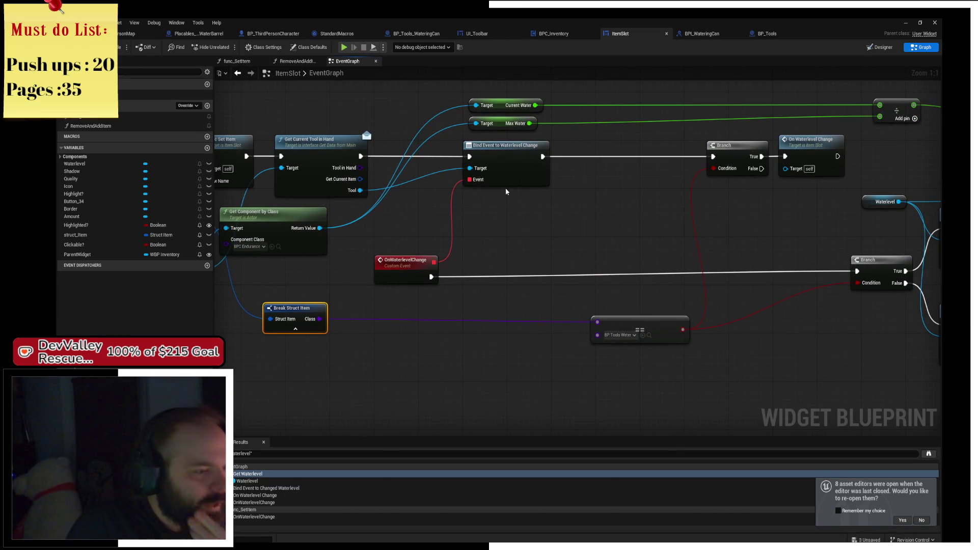
Step: Look over the BP_Tools, BPI_WateringCan and UI_Toolbar graphs
{"action": "left_click", "coordinate": [767, 34]}
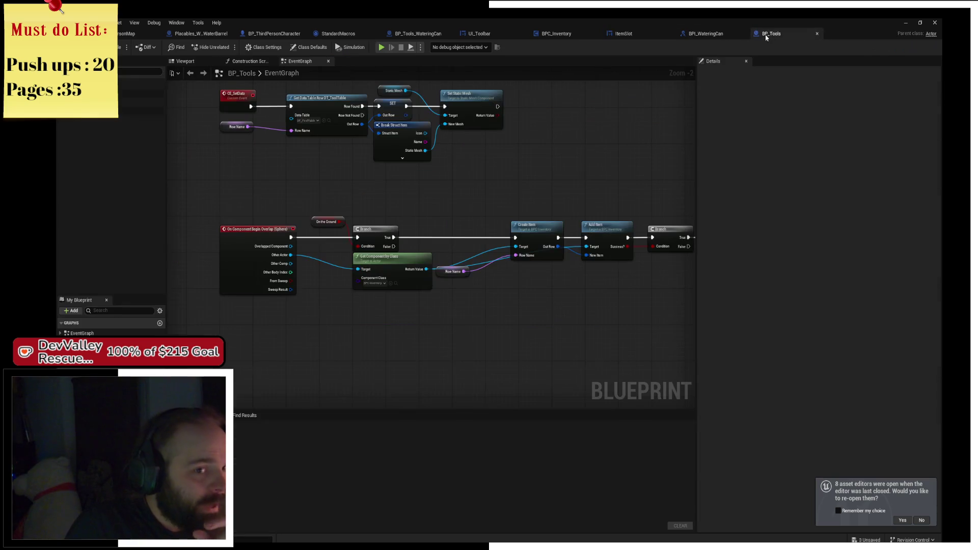
{"action": "left_click", "coordinate": [724, 34]}
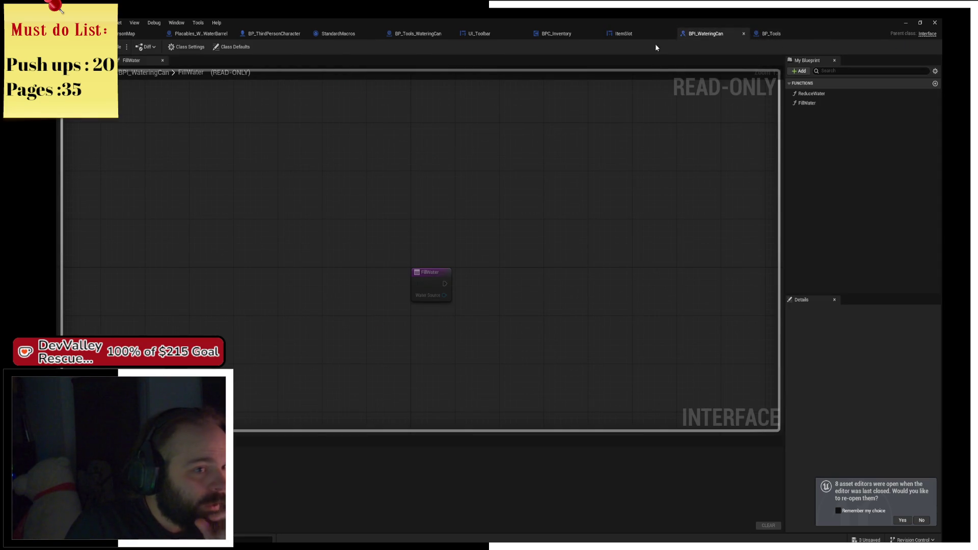
{"action": "left_click", "coordinate": [550, 34]}
{"action": "left_click", "coordinate": [474, 33]}
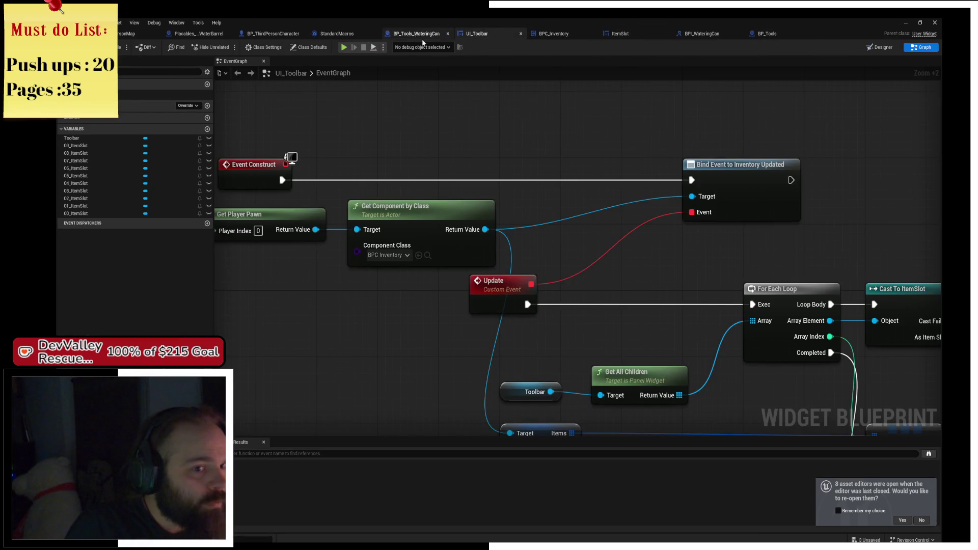
{"action": "mouse_move", "coordinate": [636, 161]}
{"action": "left_mouse_down"}
{"action": "mouse_move", "coordinate": [471, 148]}
{"action": "mouse_move", "coordinate": [662, 168]}
{"action": "left_mouse_up"}
{"action": "scroll", "coordinate": [402, 89], "scroll_direction": "down", "scroll_amount": 4}
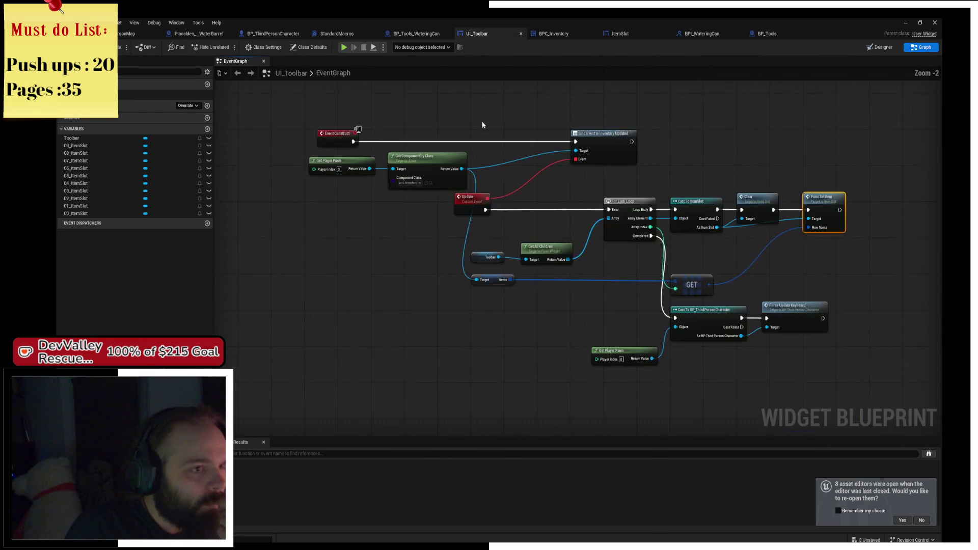
Step: In UseCan, chain Call Waterlevel Change after the Current Water SET, save, and start playing
{"action": "left_click", "coordinate": [414, 33]}
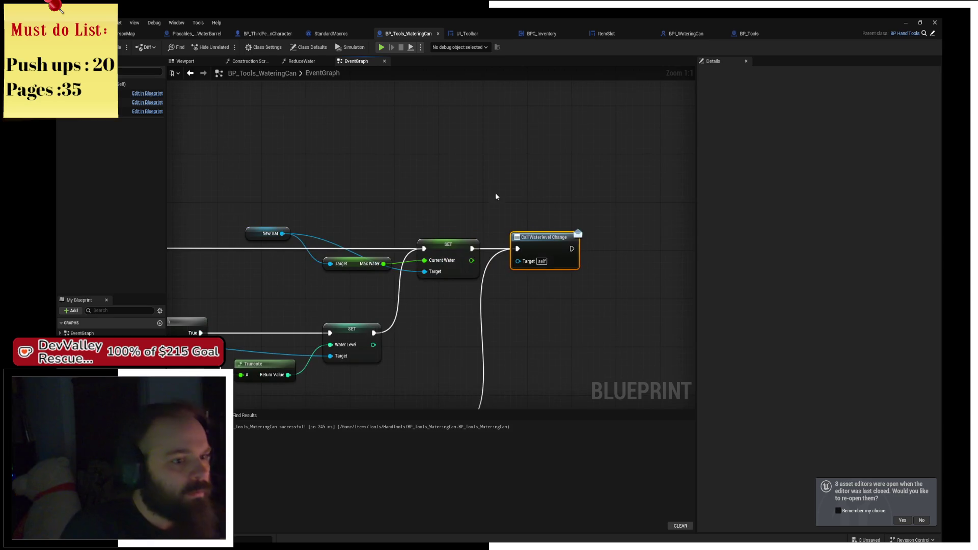
{"action": "left_click_drag", "start_coordinate": [294, 189], "coordinate": [421, 168]}
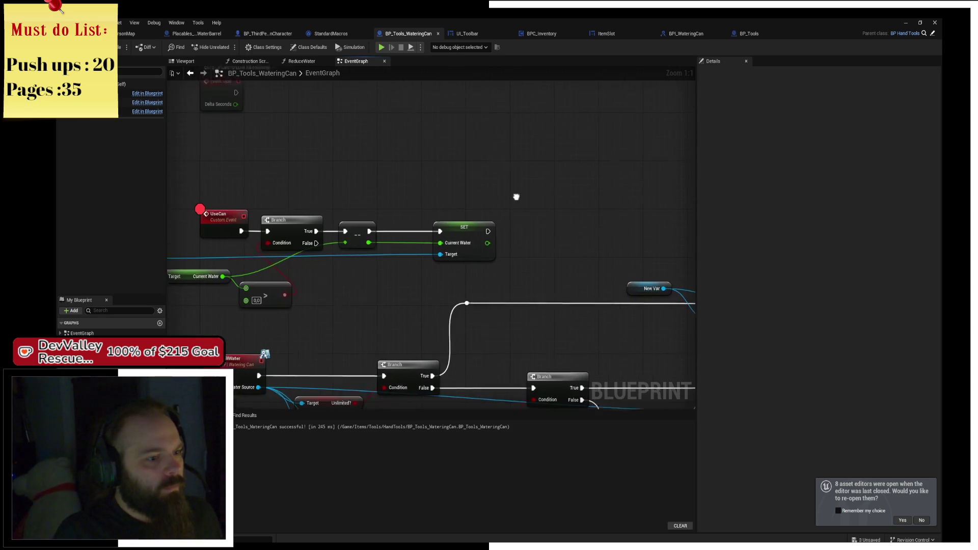
{"action": "left_click", "coordinate": [536, 211]}
{"action": "left_click_drag", "start_coordinate": [538, 220], "coordinate": [515, 227]}
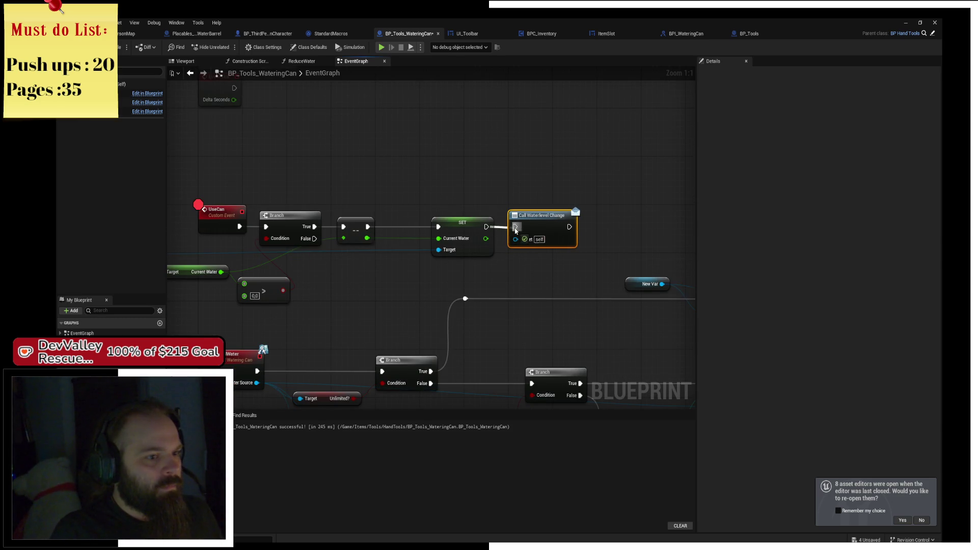
{"action": "key", "text": "ctrl+s"}
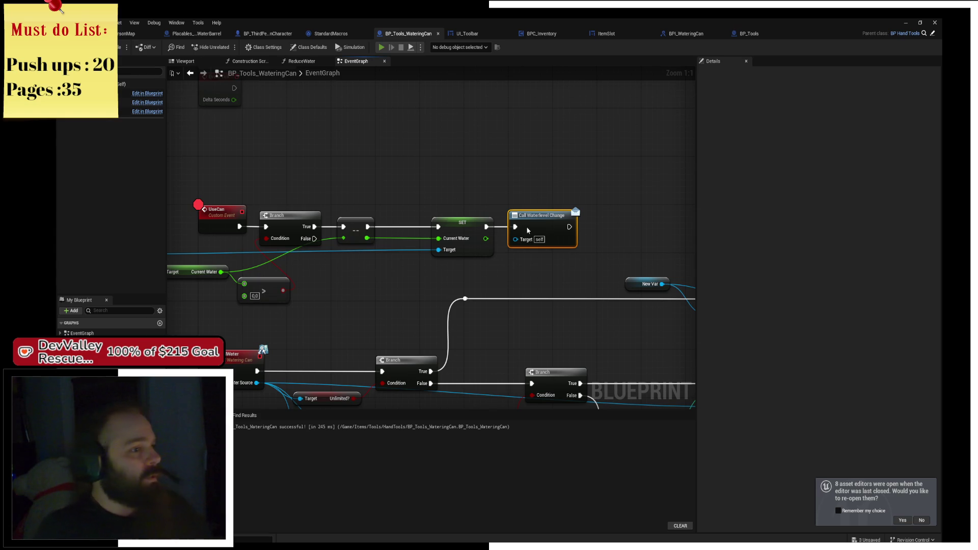
{"action": "key", "text": "alt+p"}
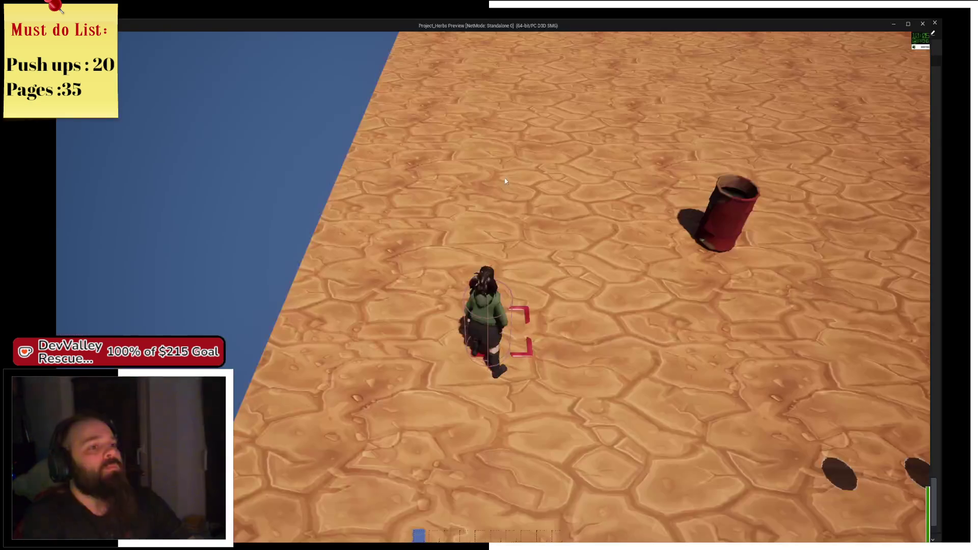
Step: Collect the items, equip and use the watering can, then stop play and close the error log
{"action": "key", "text": "d"}
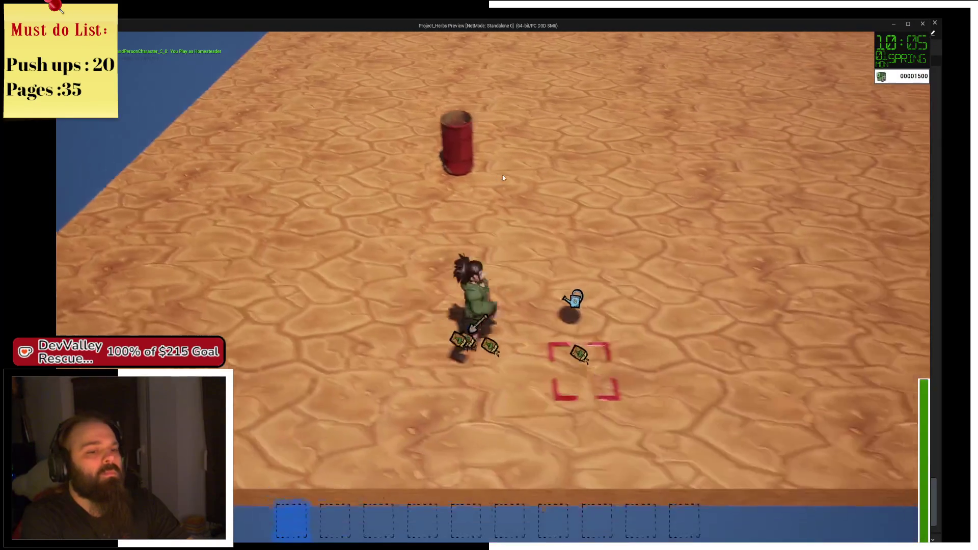
{"action": "key", "text": "2"}
{"action": "left_click", "coordinate": [503, 178]}
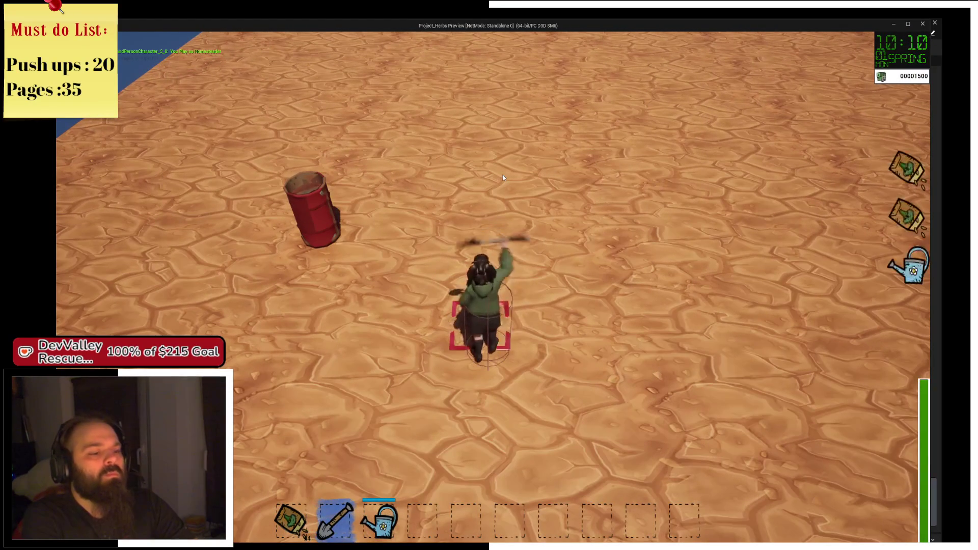
{"action": "key", "text": "3"}
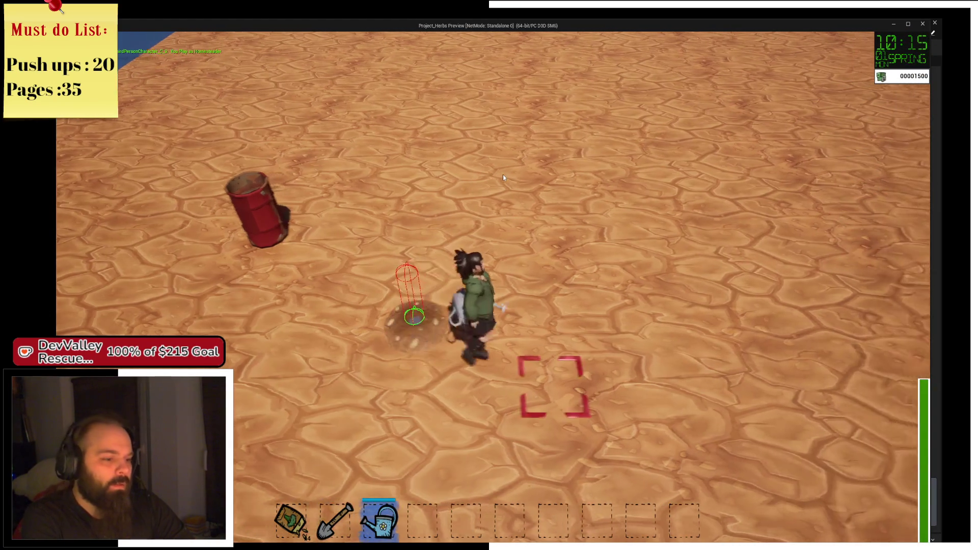
{"action": "left_click", "coordinate": [502, 175]}
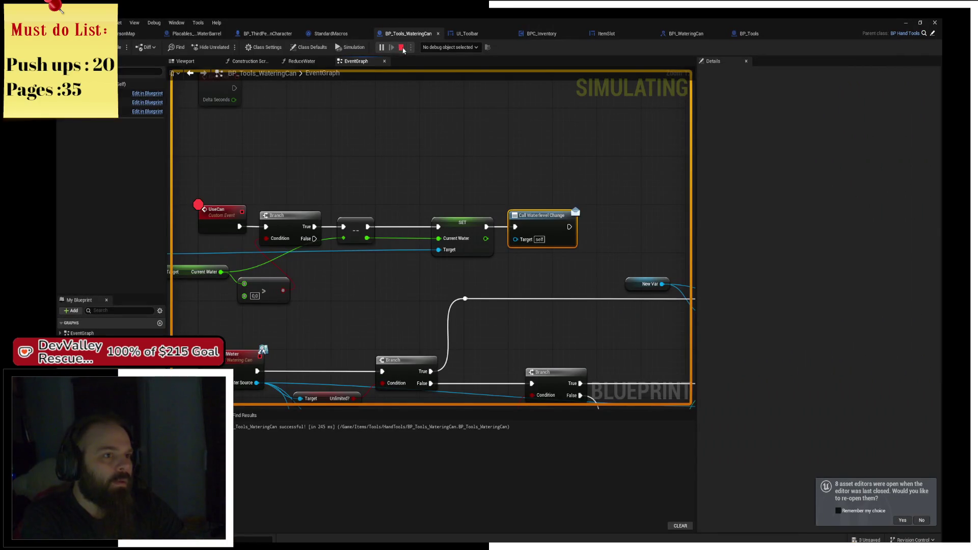
{"action": "key", "text": "Escape"}
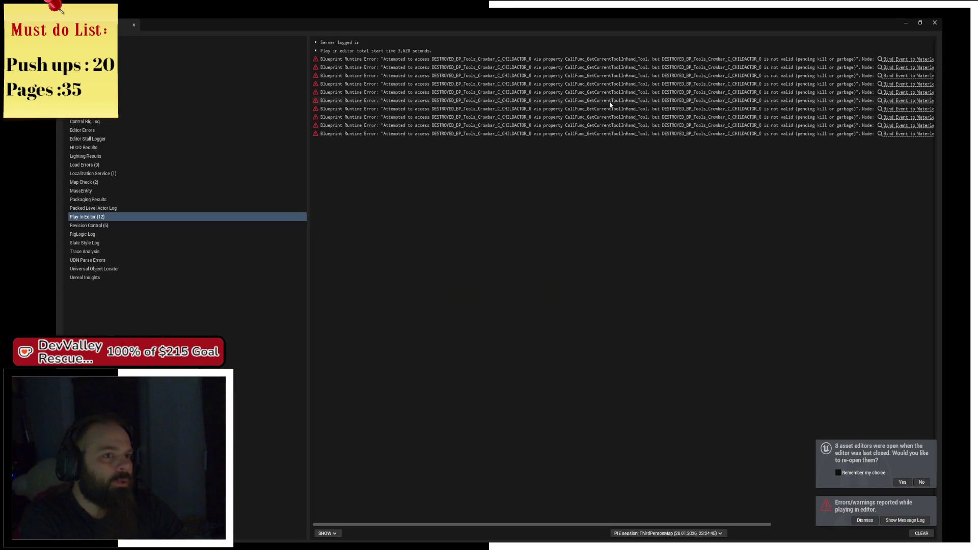
{"action": "left_click", "coordinate": [935, 24]}
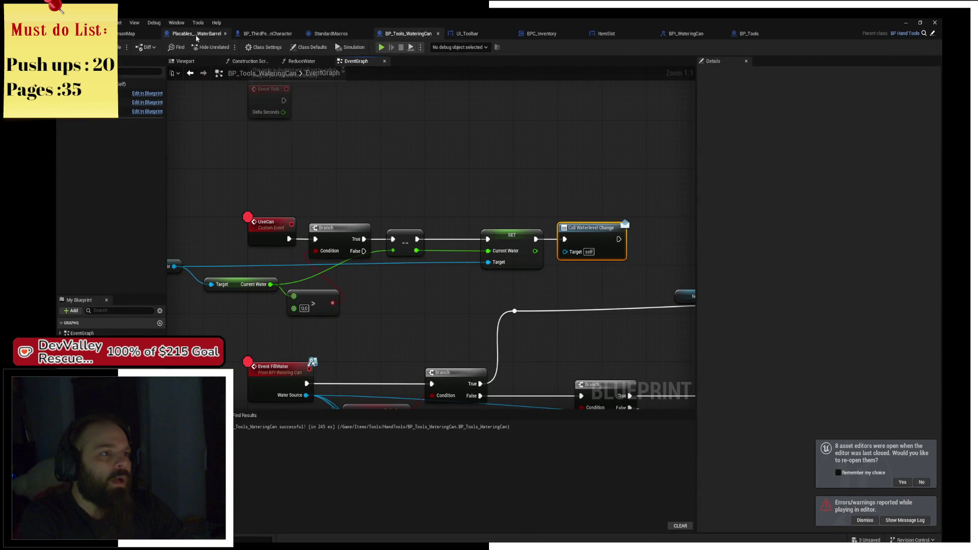
Step: In BP_ThirdPersonCharacter, find the On Interact call and open its interface definition
{"action": "left_click", "coordinate": [270, 34]}
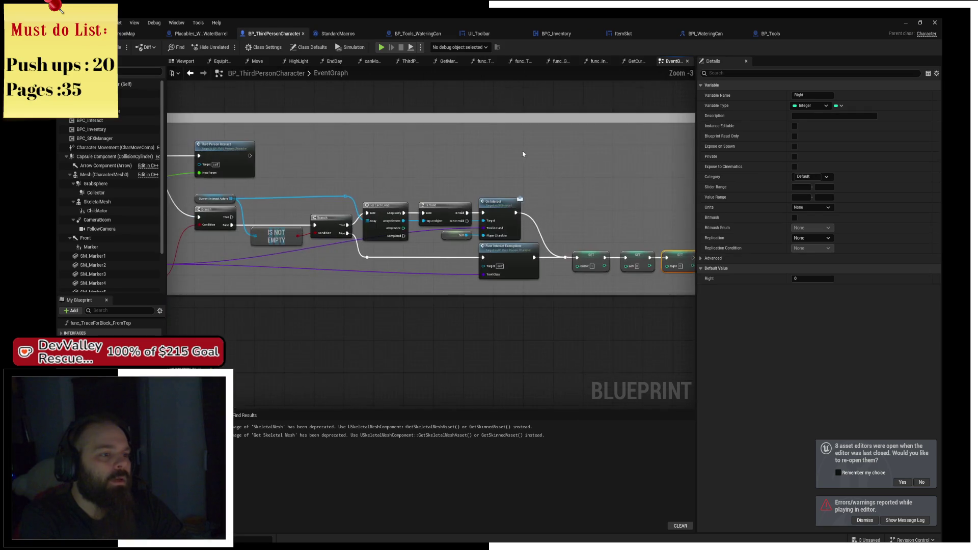
{"action": "scroll", "coordinate": [449, 184], "scroll_direction": "up", "scroll_amount": 3}
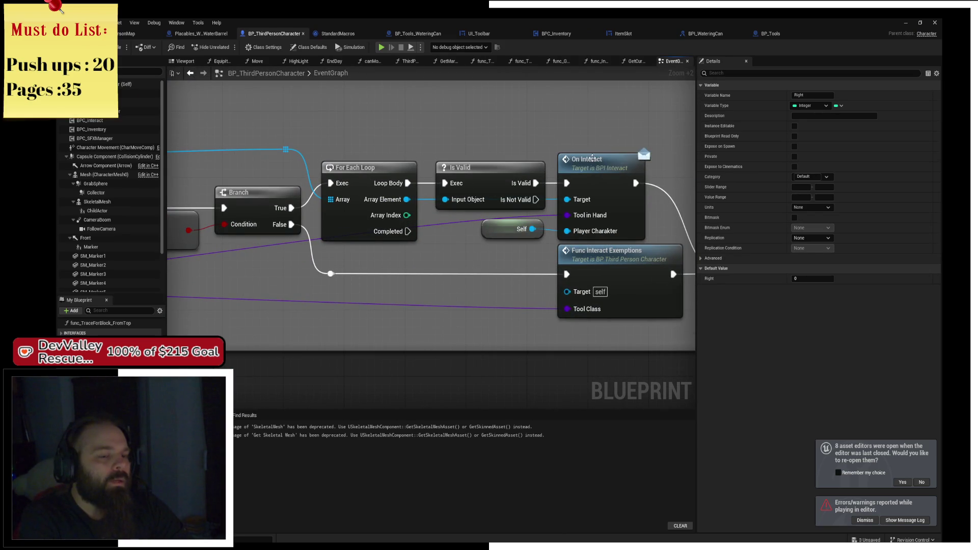
{"action": "left_click", "coordinate": [593, 158]}
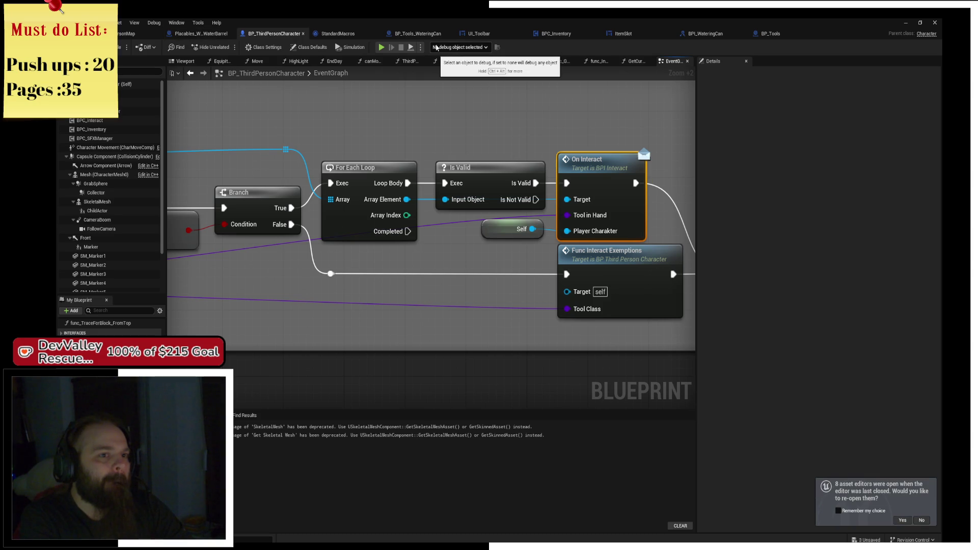
{"action": "left_click_drag", "start_coordinate": [553, 166], "coordinate": [392, 143]}
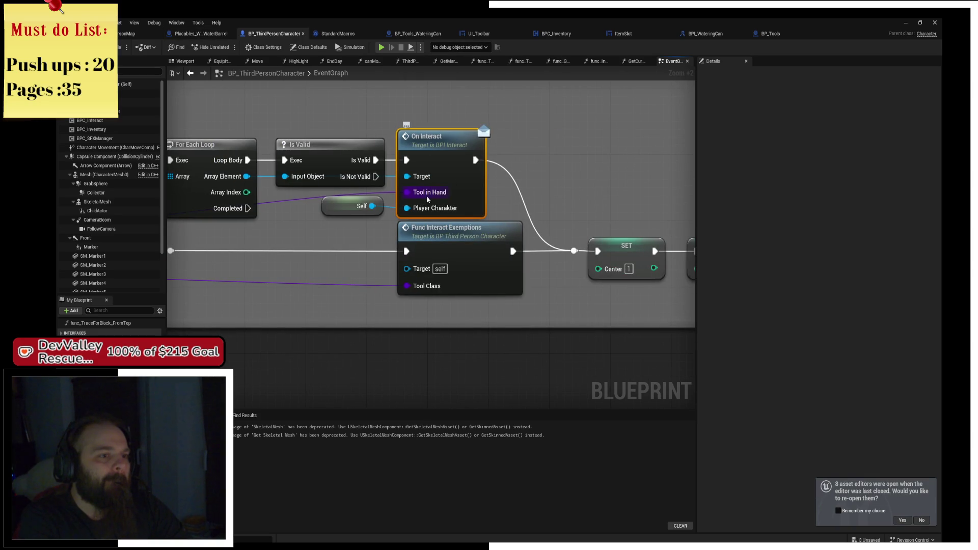
{"action": "double_click", "coordinate": [479, 178]}
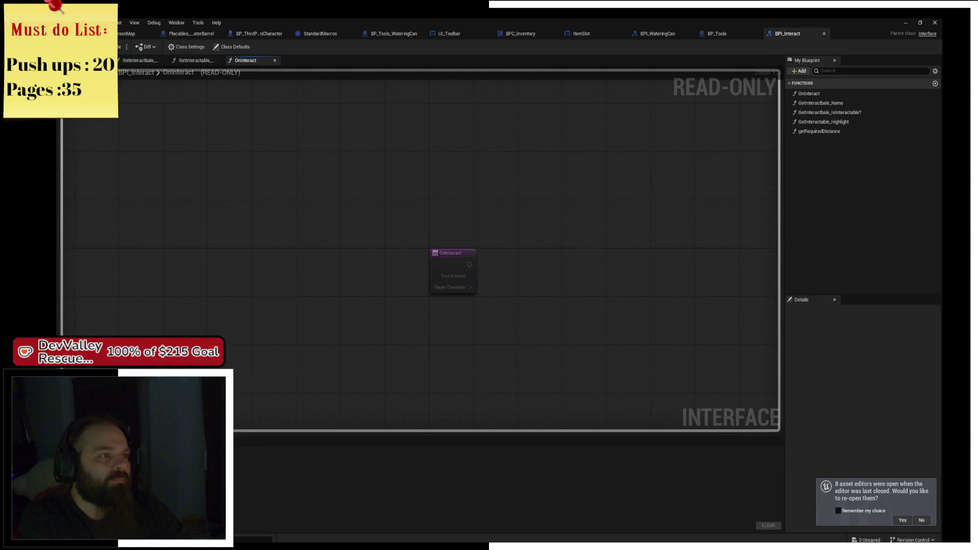
Step: Browse from Components up to FarmManagement > Plant Management and open BPI_Plants
{"action": "left_click", "coordinate": [125, 36]}
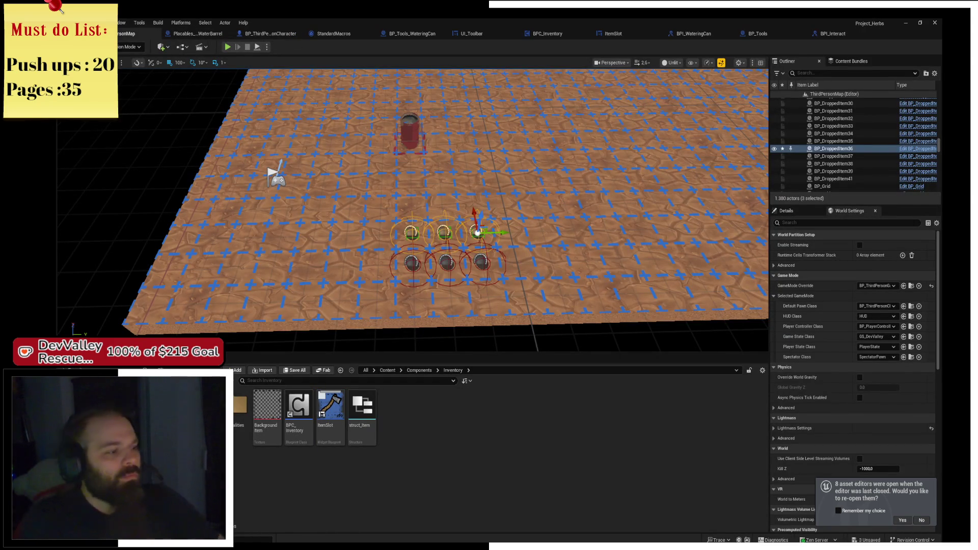
{"action": "key", "text": "alt+Left"}
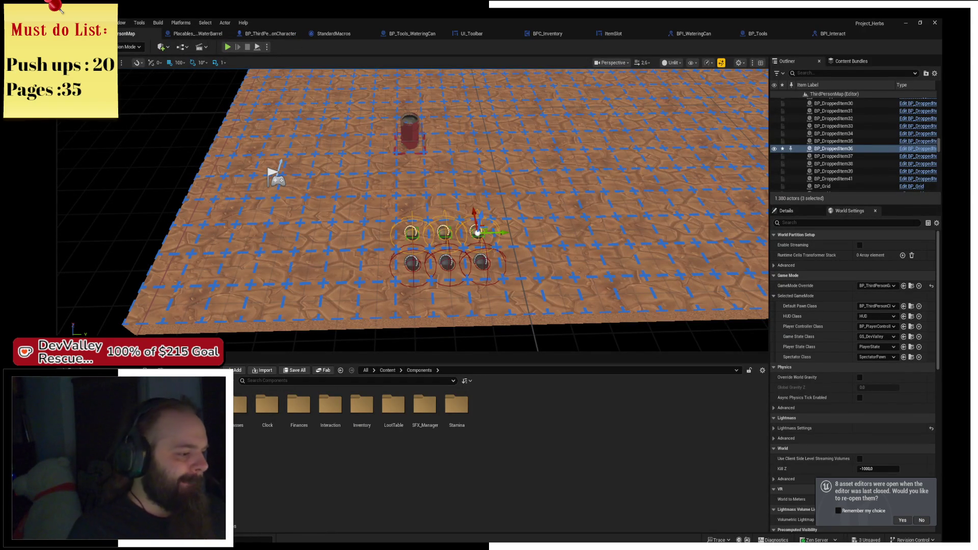
{"action": "key", "text": "alt+Left"}
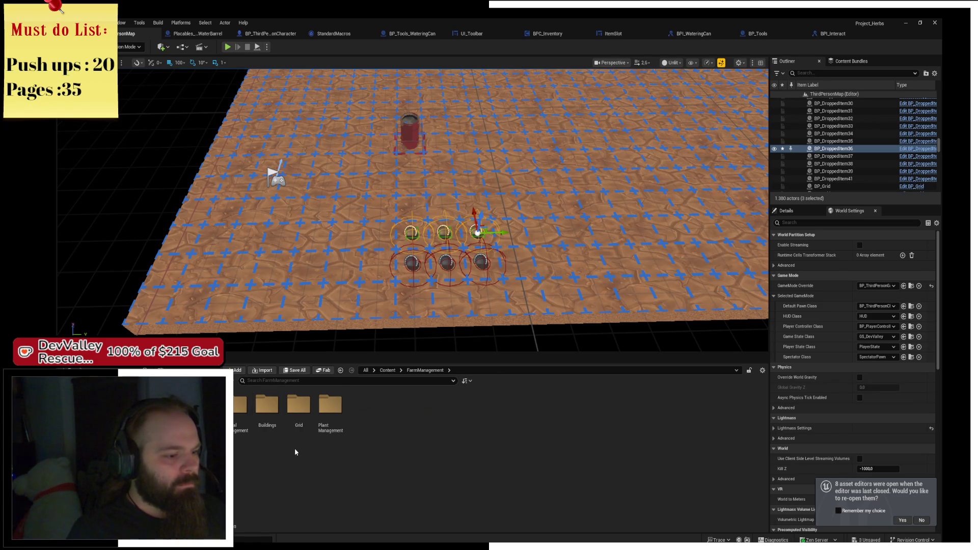
{"action": "double_click", "coordinate": [328, 408]}
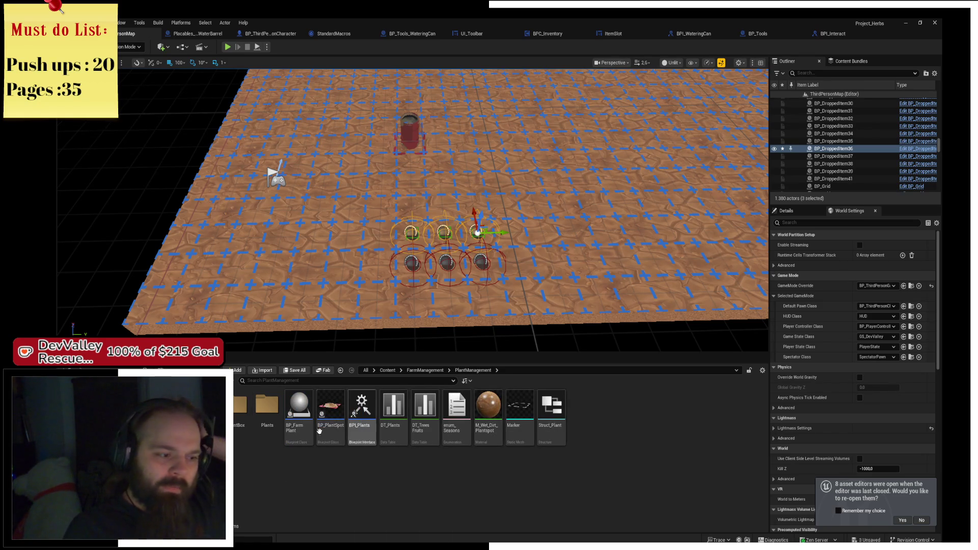
{"action": "double_click", "coordinate": [350, 433]}
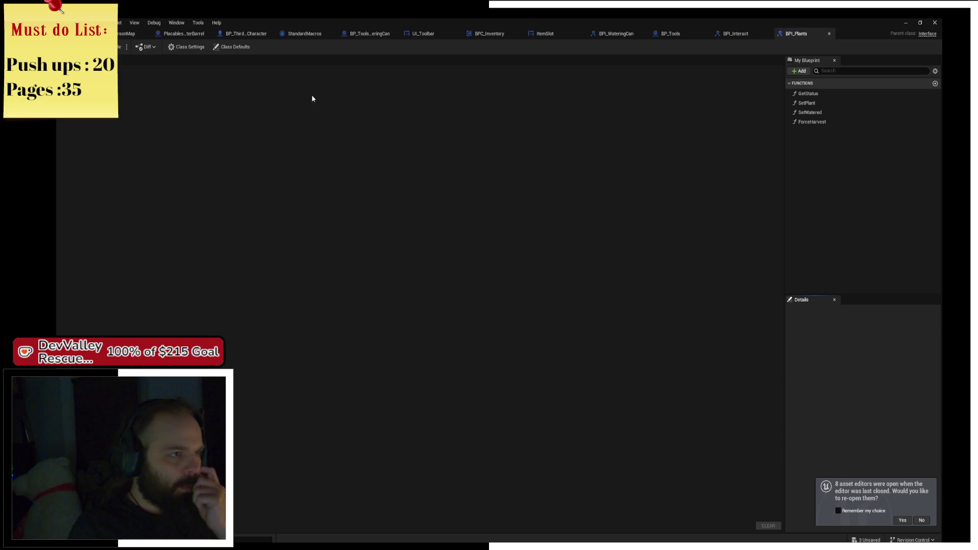
Step: Pan BP_PlantSpot's event graph to the seed cast and Get Current Tool in Hand logic
{"action": "left_click", "coordinate": [127, 33]}
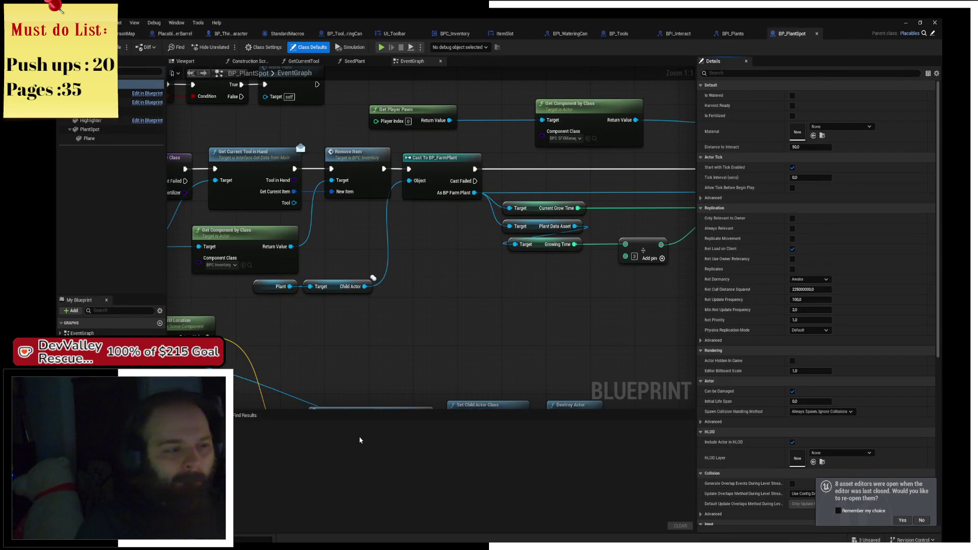
{"action": "mouse_move", "coordinate": [398, 238]}
{"action": "left_mouse_down"}
{"action": "mouse_move", "coordinate": [422, 243]}
{"action": "mouse_move", "coordinate": [467, 230]}
{"action": "mouse_move", "coordinate": [597, 279]}
{"action": "mouse_move", "coordinate": [561, 240]}
{"action": "left_mouse_up"}
{"action": "scroll", "coordinate": [551, 231], "scroll_direction": "down", "scroll_amount": 2}
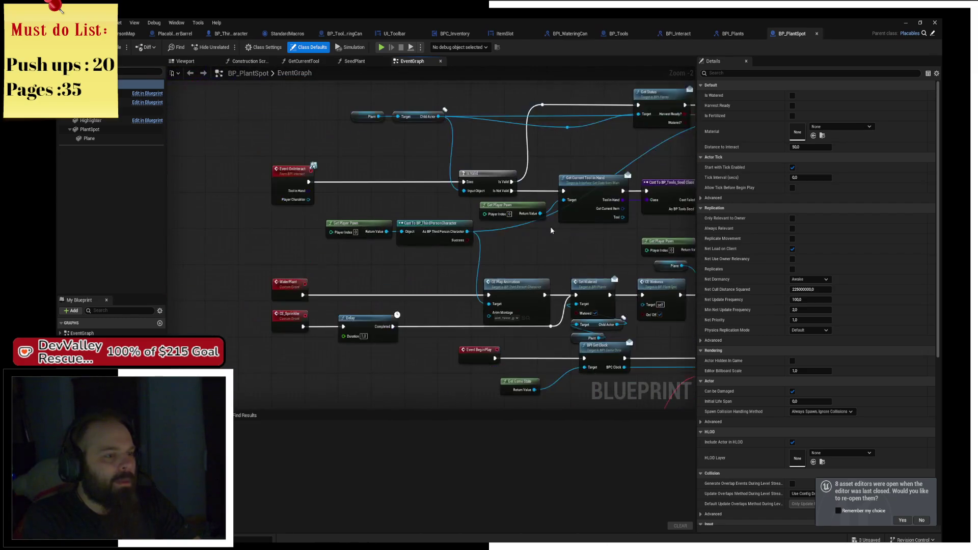
{"action": "scroll", "coordinate": [408, 241], "scroll_direction": "up", "scroll_amount": 2}
{"action": "scroll", "coordinate": [489, 176], "scroll_direction": "down", "scroll_amount": 2}
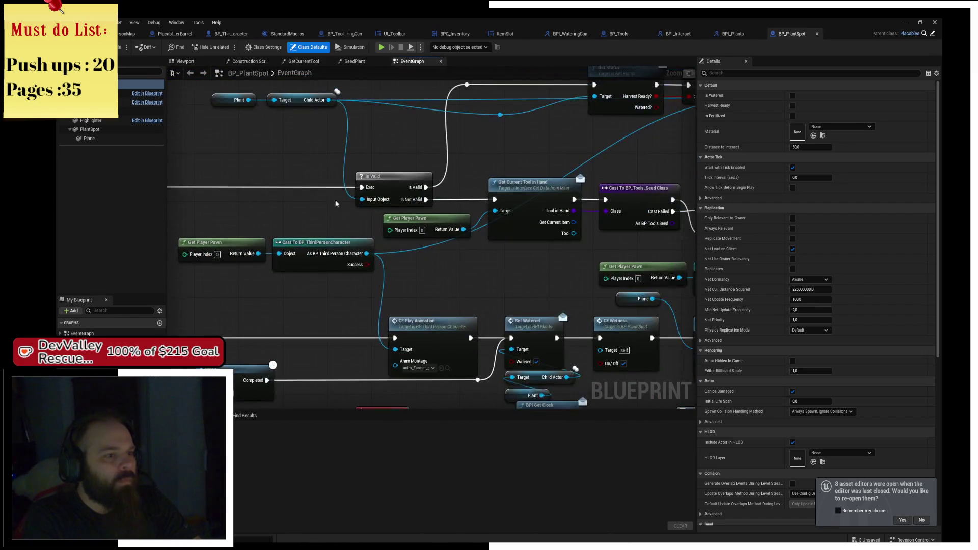
{"action": "scroll", "coordinate": [460, 224], "scroll_direction": "up", "scroll_amount": 2}
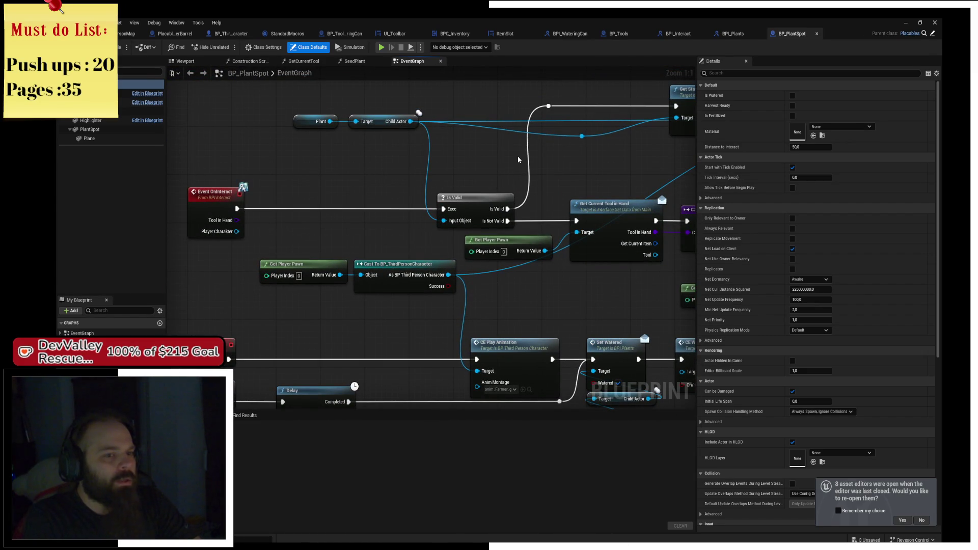
{"action": "scroll", "coordinate": [608, 168], "scroll_direction": "down", "scroll_amount": 2}
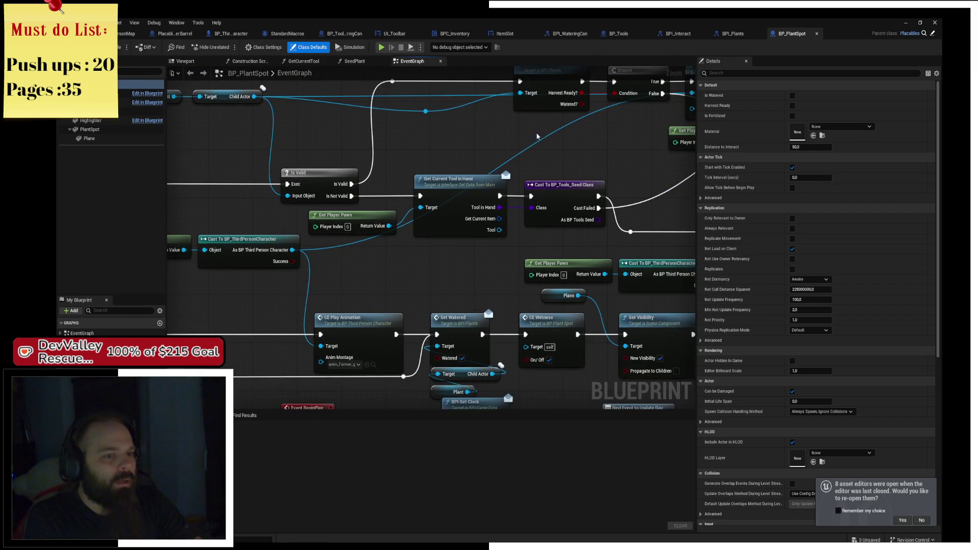
{"action": "scroll", "coordinate": [436, 149], "scroll_direction": "up", "scroll_amount": 2}
{"action": "scroll", "coordinate": [441, 194], "scroll_direction": "down", "scroll_amount": 2}
{"action": "scroll", "coordinate": [387, 204], "scroll_direction": "up", "scroll_amount": 2}
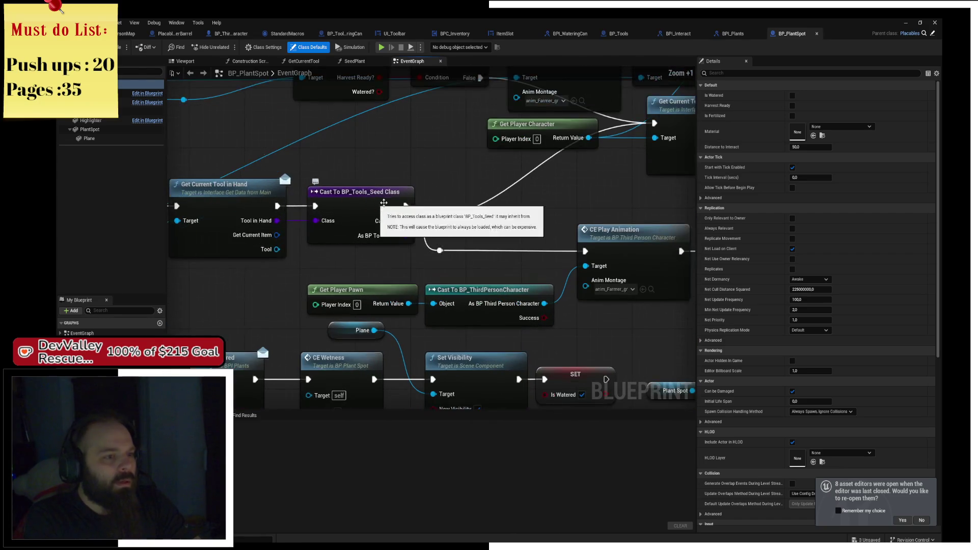
{"action": "scroll", "coordinate": [427, 226], "scroll_direction": "up", "scroll_amount": 1}
{"action": "left_click_drag", "start_coordinate": [427, 225], "coordinate": [365, 197]}
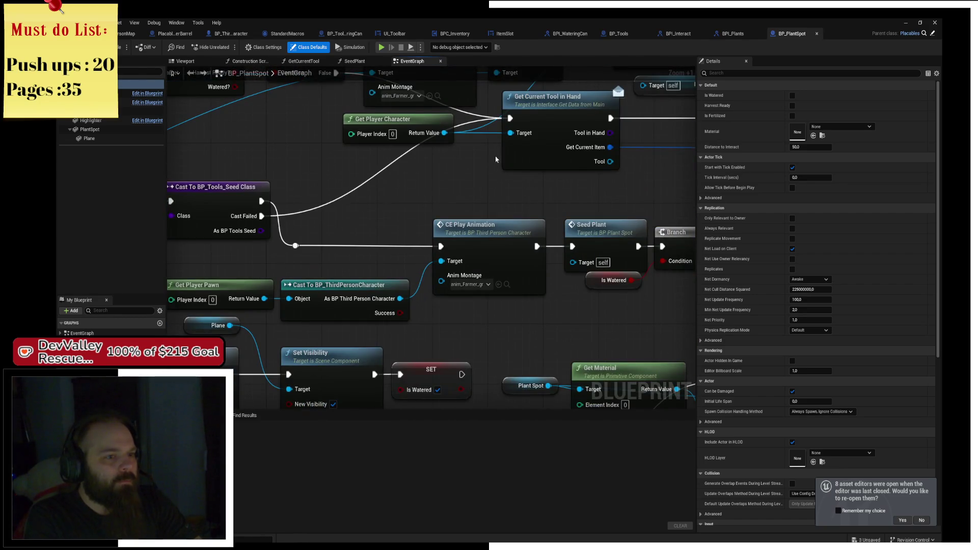
{"action": "mouse_move", "coordinate": [496, 160]}
{"action": "left_mouse_down"}
{"action": "mouse_move", "coordinate": [340, 275]}
{"action": "mouse_move", "coordinate": [320, 268]}
{"action": "left_mouse_up"}
Step: Follow Cast To BP_Tools_WateringCan and put a breakpoint on the BPC Endurance Water Plant call
{"action": "left_click", "coordinate": [400, 222]}
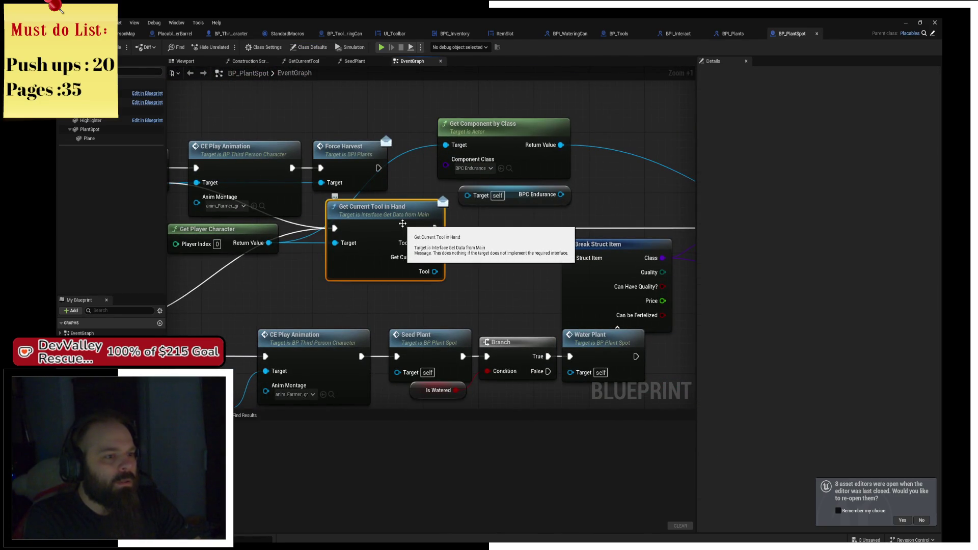
{"action": "left_click_drag", "start_coordinate": [516, 262], "coordinate": [403, 251]}
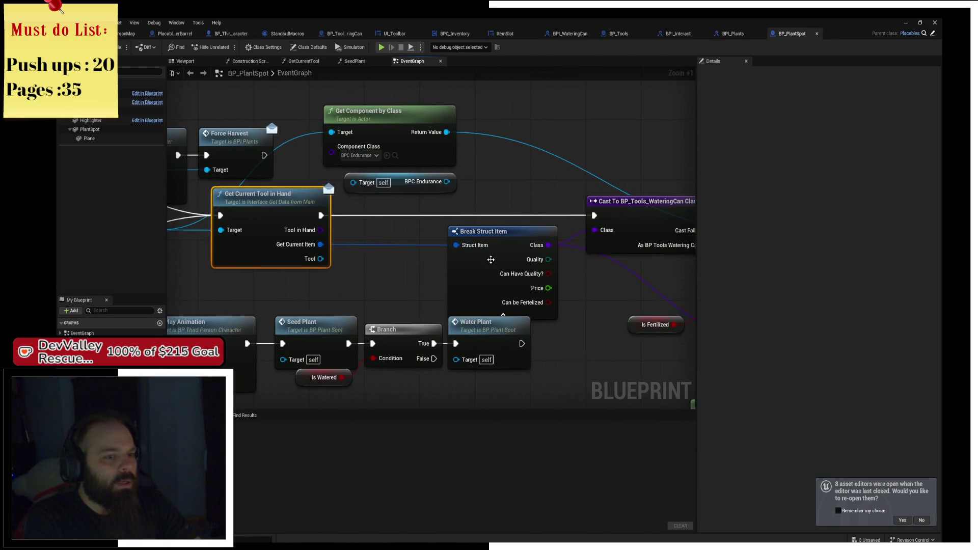
{"action": "left_click_drag", "start_coordinate": [491, 259], "coordinate": [320, 273]}
{"action": "left_click", "coordinate": [488, 230]}
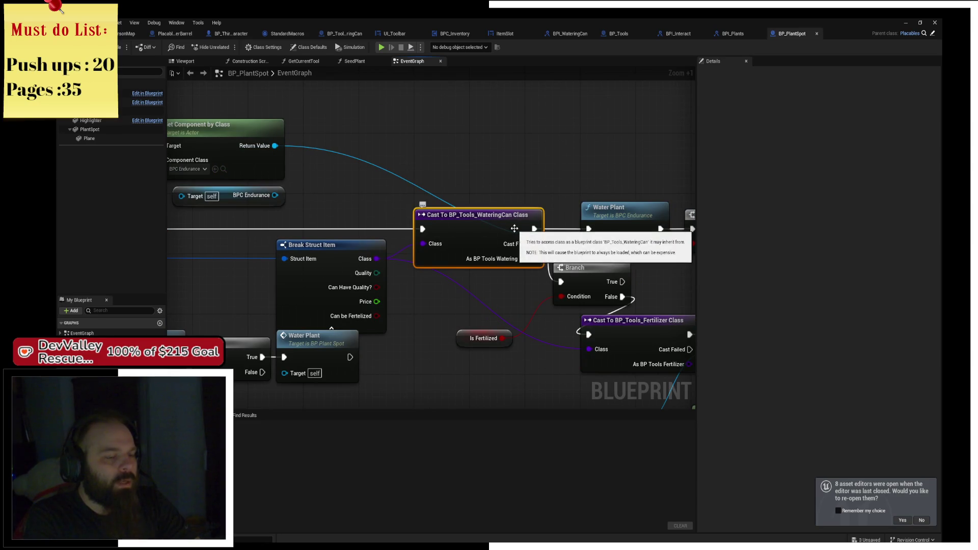
{"action": "left_click_drag", "start_coordinate": [515, 228], "coordinate": [500, 227]}
{"action": "left_click_drag", "start_coordinate": [650, 213], "coordinate": [433, 217]}
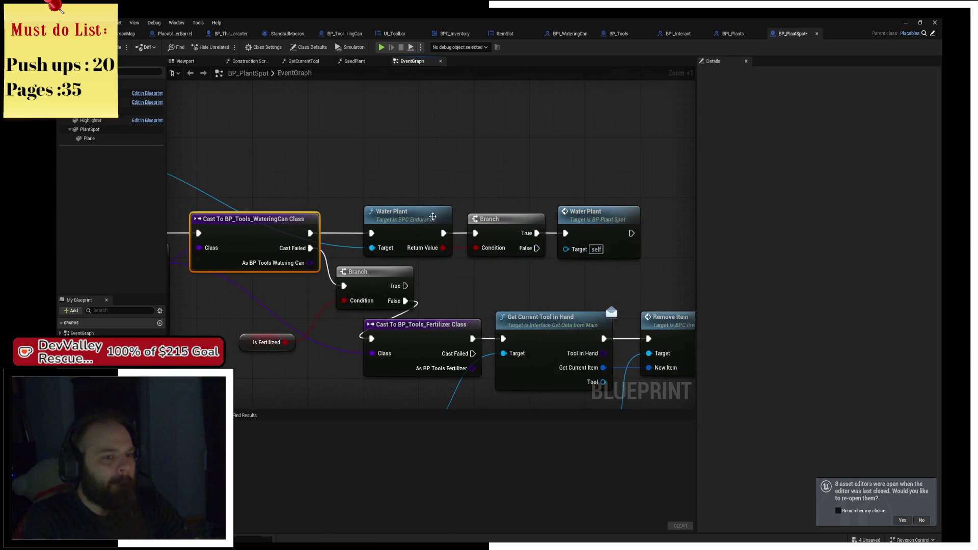
{"action": "left_click", "coordinate": [433, 216]}
{"action": "key", "text": "F9"}
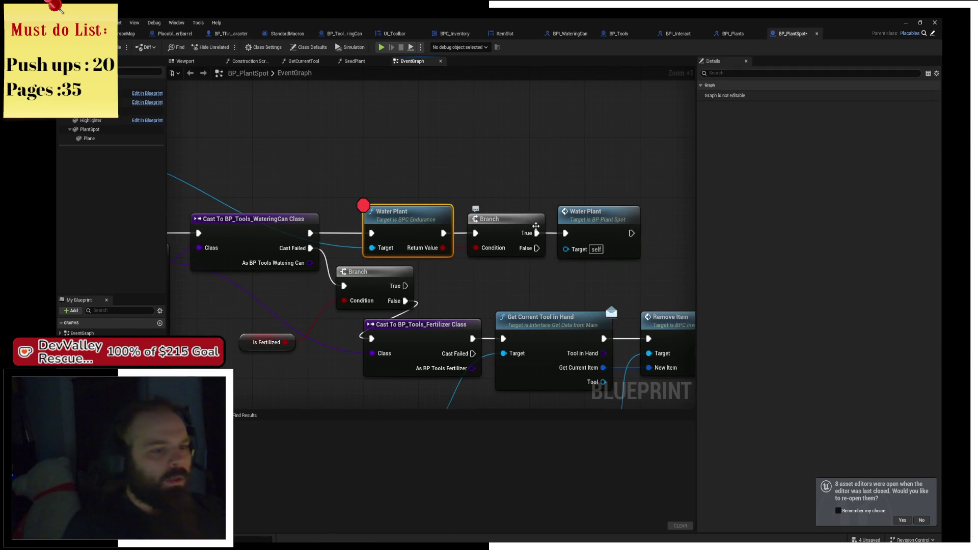
Step: Inspect the BP Plant Spot Water Plant node beside the watering-can cast
{"action": "right_click", "coordinate": [601, 223]}
{"action": "left_click_drag", "start_coordinate": [381, 202], "coordinate": [661, 187]}
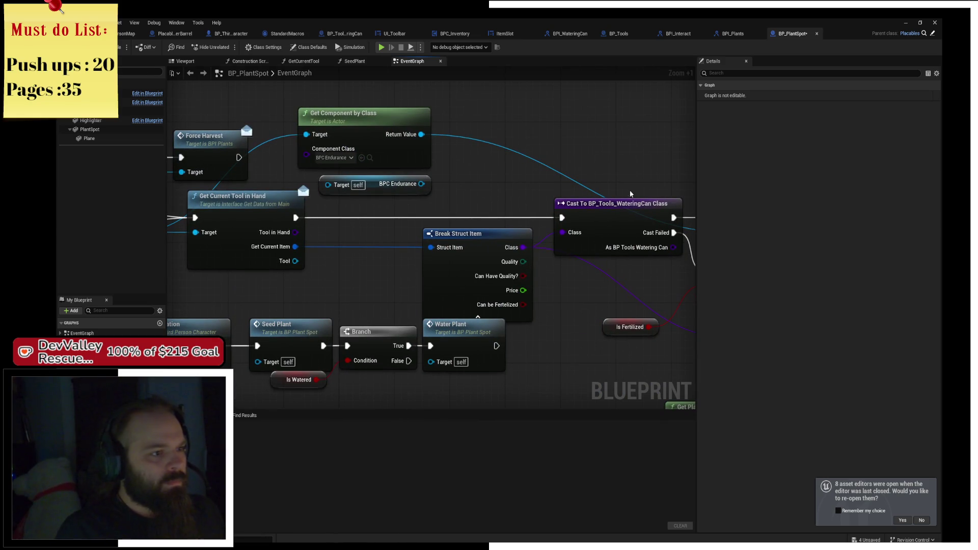
{"action": "mouse_move", "coordinate": [530, 179]}
{"action": "left_mouse_down"}
{"action": "mouse_move", "coordinate": [489, 200]}
{"action": "mouse_move", "coordinate": [266, 192]}
{"action": "left_mouse_up"}
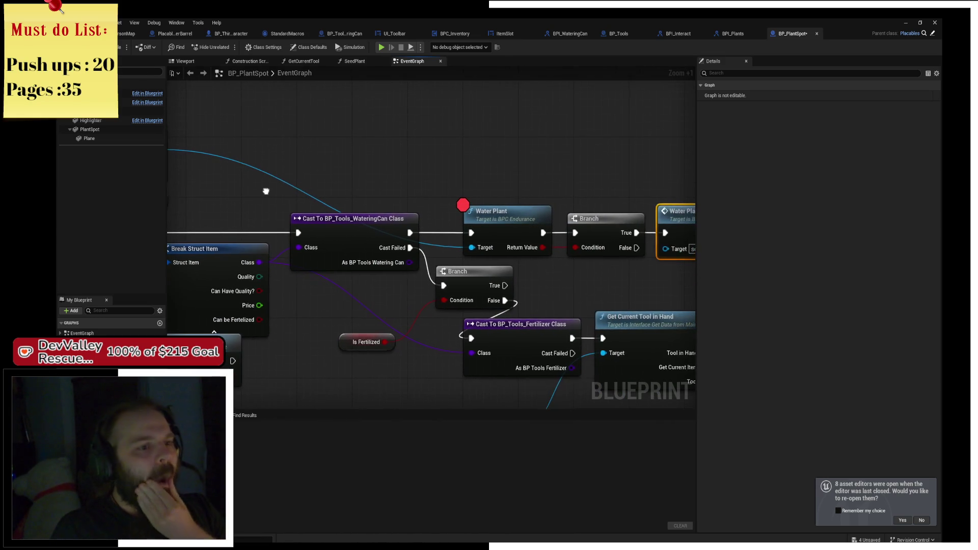
{"action": "mouse_move", "coordinate": [492, 197]}
{"action": "left_mouse_down"}
{"action": "mouse_move", "coordinate": [411, 195]}
{"action": "mouse_move", "coordinate": [424, 201]}
{"action": "left_mouse_up"}
Step: Open BPC_Endurance's WaterPlant function and jump to the ChangeWaterLevel custom event
{"action": "double_click", "coordinate": [424, 210]}
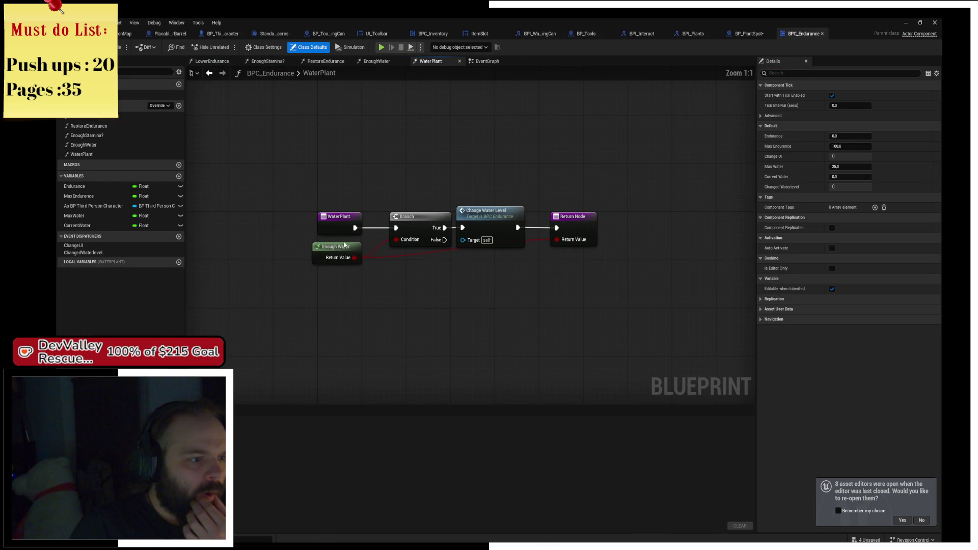
{"action": "left_click_drag", "start_coordinate": [345, 246], "coordinate": [349, 245]}
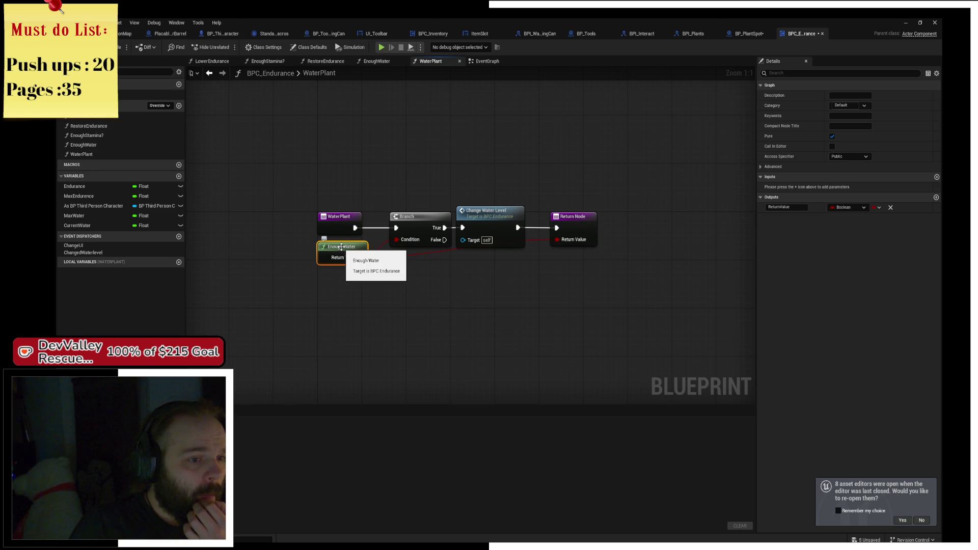
{"action": "double_click", "coordinate": [508, 212]}
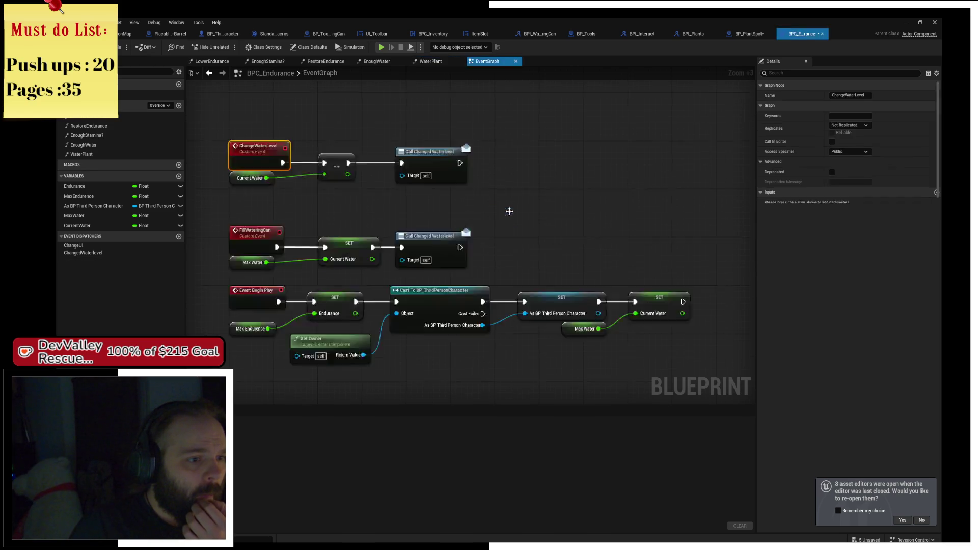
{"action": "left_click_drag", "start_coordinate": [598, 188], "coordinate": [465, 152]}
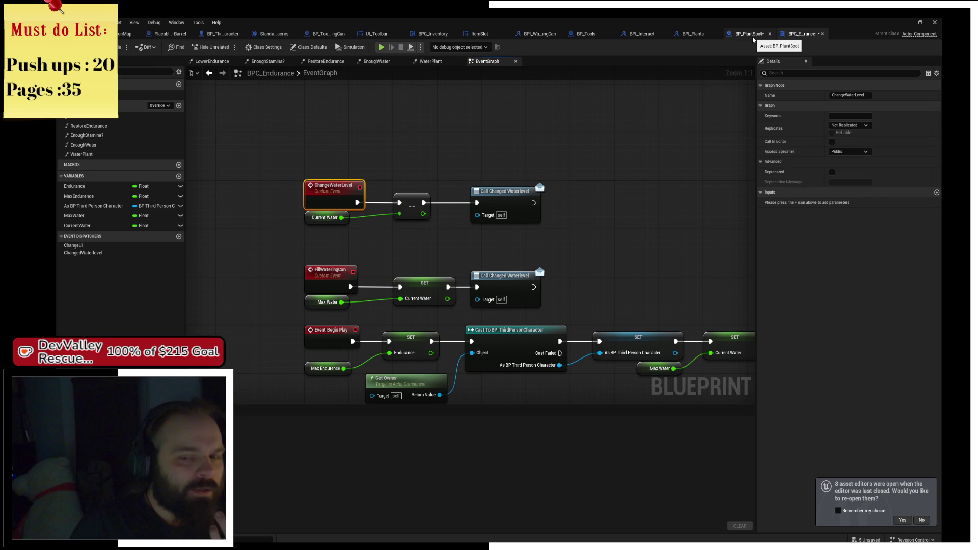
Step: Review the BP_Tools, BPI_WateringCan and ItemSlot tabs, ending on BP_Tools_WateringCan's event graph
{"action": "left_click", "coordinate": [586, 34]}
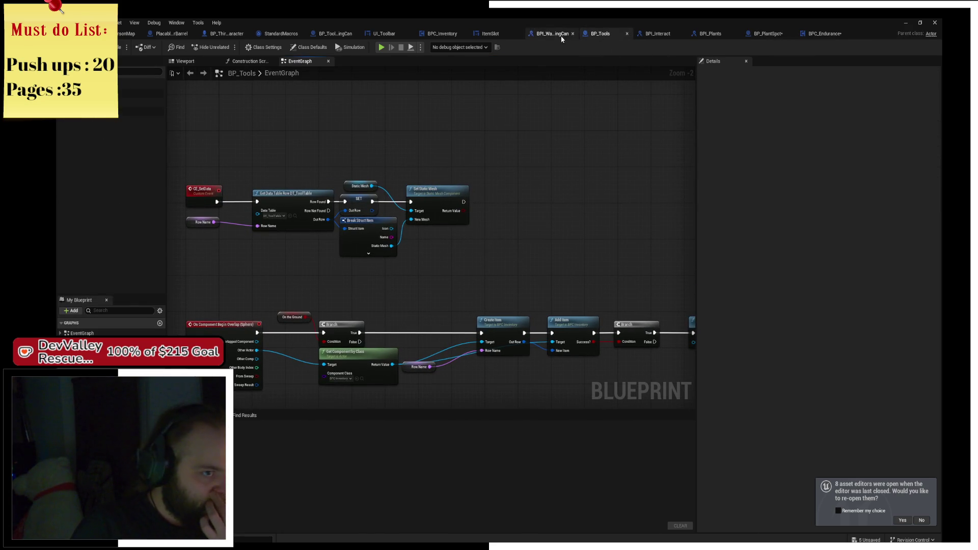
{"action": "left_click", "coordinate": [553, 34]}
{"action": "left_click", "coordinate": [484, 33]}
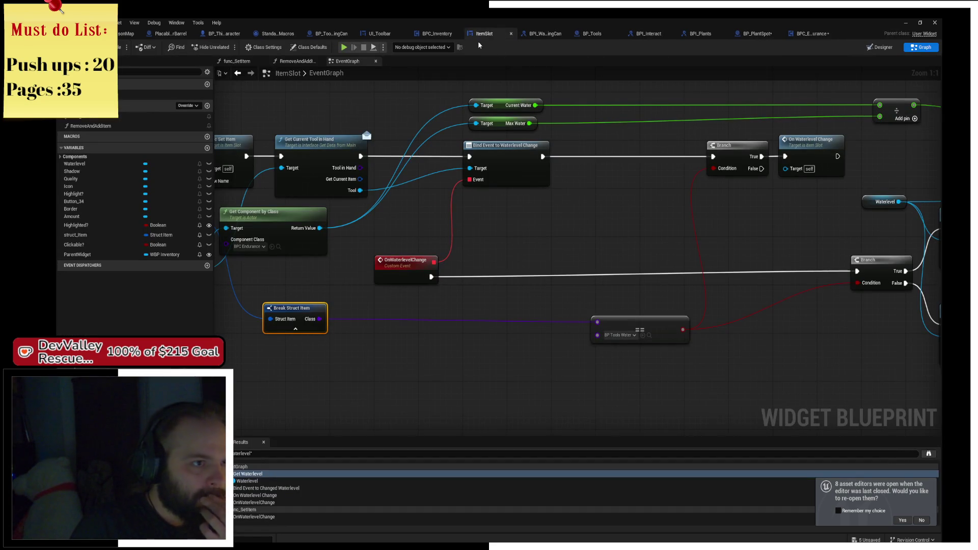
{"action": "left_click", "coordinate": [815, 34]}
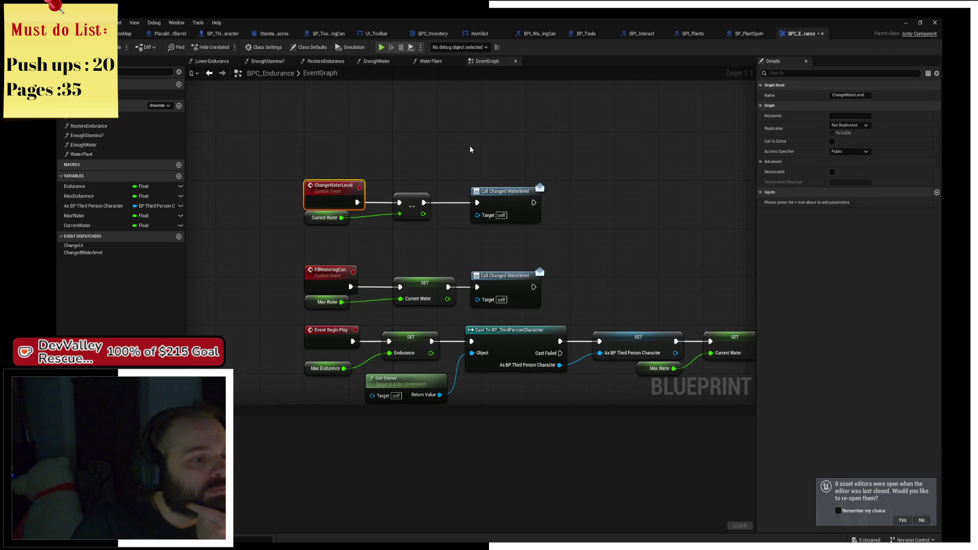
{"action": "mouse_move", "coordinate": [471, 149]}
{"action": "left_mouse_down"}
{"action": "mouse_move", "coordinate": [549, 135]}
{"action": "mouse_move", "coordinate": [478, 121]}
{"action": "left_mouse_up"}
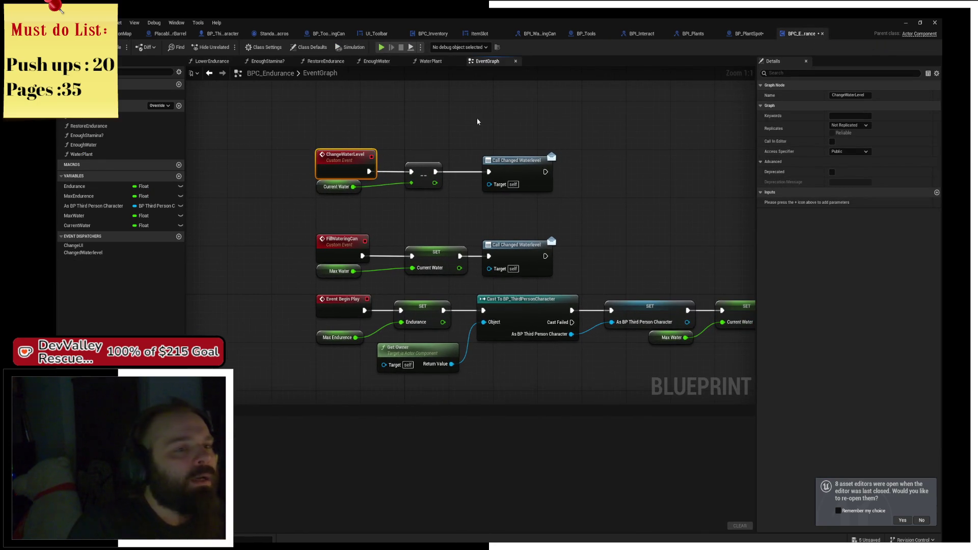
{"action": "left_click", "coordinate": [321, 34]}
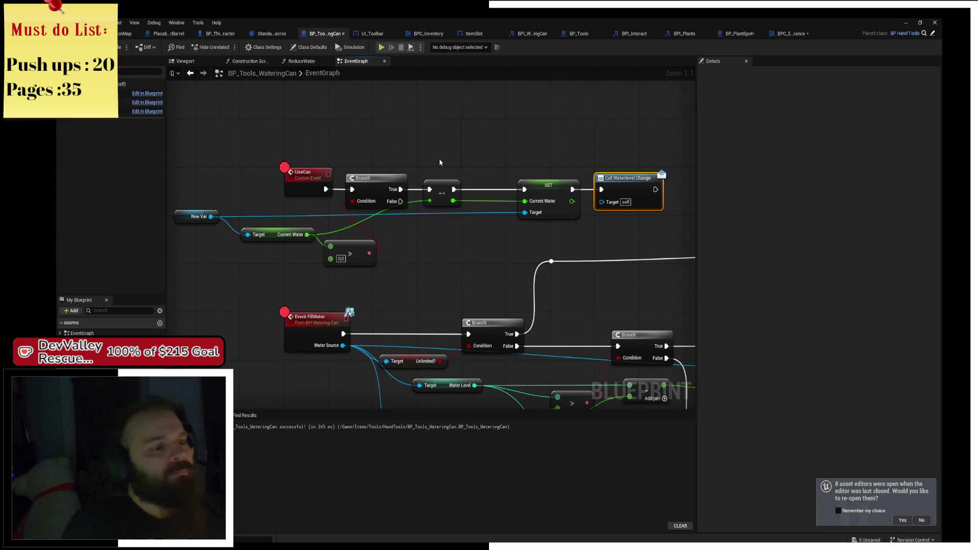
Step: Delete the old Current Water check beside UseCan and move the New Var reference up
{"action": "left_click_drag", "start_coordinate": [235, 271], "coordinate": [512, 217]}
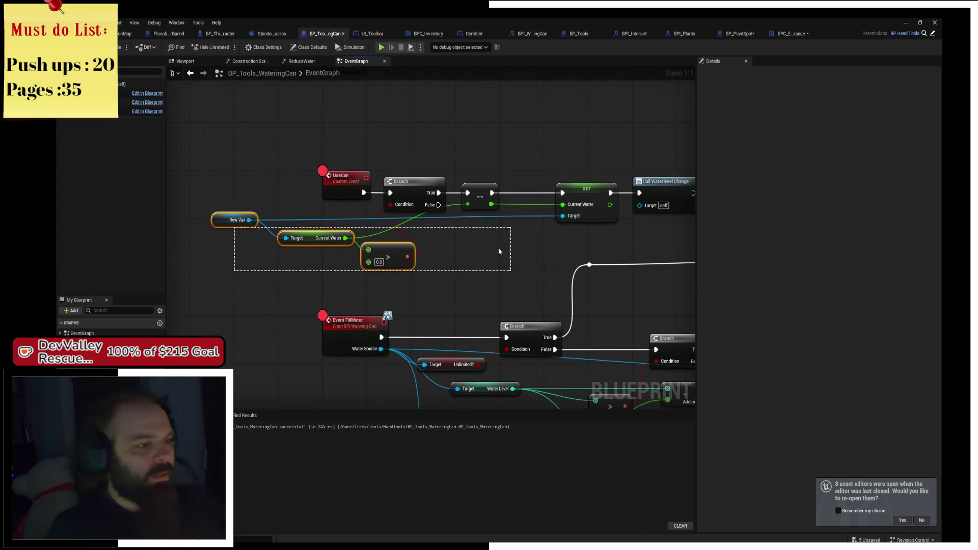
{"action": "mouse_move", "coordinate": [308, 280]}
{"action": "left_mouse_down"}
{"action": "mouse_move", "coordinate": [356, 286]}
{"action": "mouse_move", "coordinate": [512, 222]}
{"action": "left_mouse_up"}
{"action": "key", "text": "Delete"}
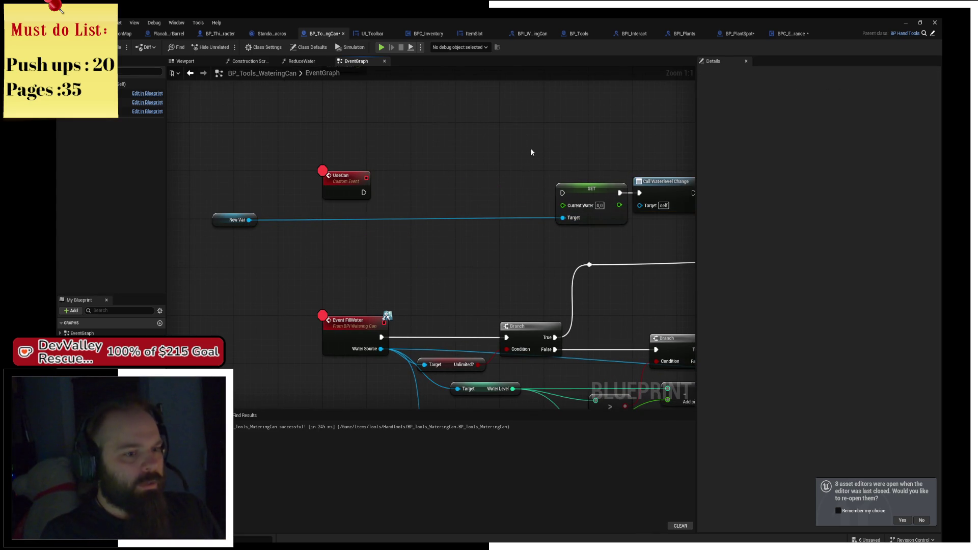
{"action": "mouse_move", "coordinate": [217, 224]}
{"action": "left_mouse_down"}
{"action": "mouse_move", "coordinate": [336, 228]}
{"action": "mouse_move", "coordinate": [328, 214]}
{"action": "mouse_move", "coordinate": [392, 188]}
{"action": "left_mouse_up"}
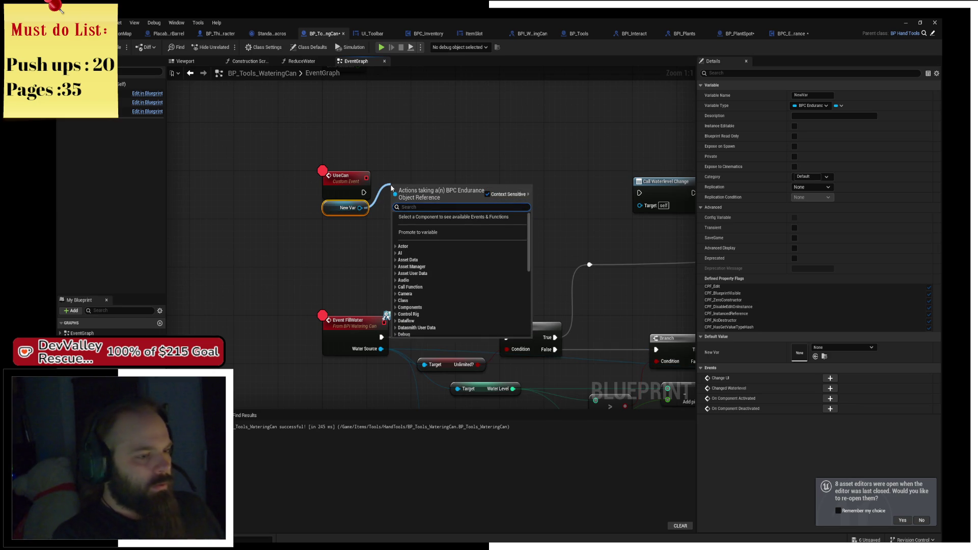
Step: Search the action list for a Bind on water event, then dismiss it and reposition New Var
{"action": "type", "text": "nom"}
{"action": "key", "text": "BackSpace"}
{"action": "key", "text": "BackSpace"}
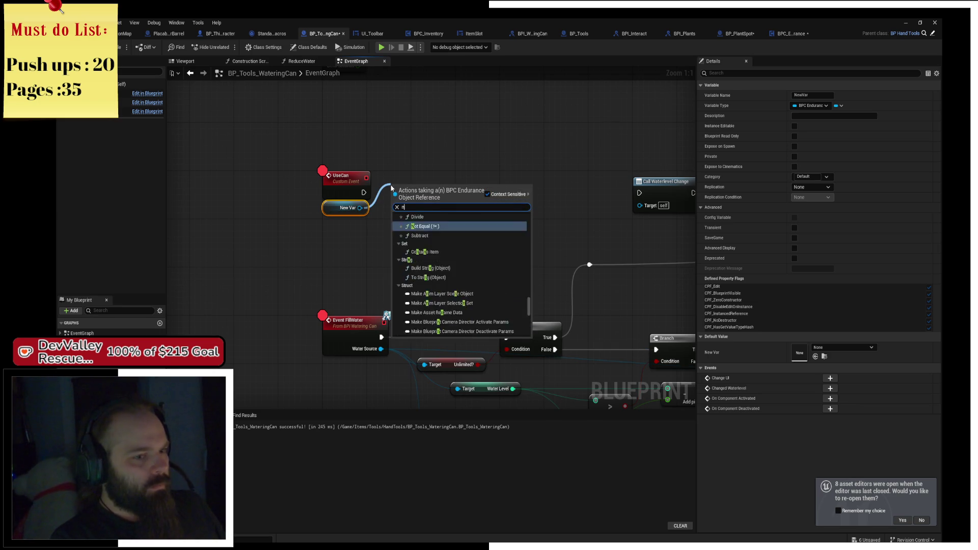
{"action": "type", "text": "i"}
{"action": "key", "text": "BackSpace"}
{"action": "key", "text": "BackSpace"}
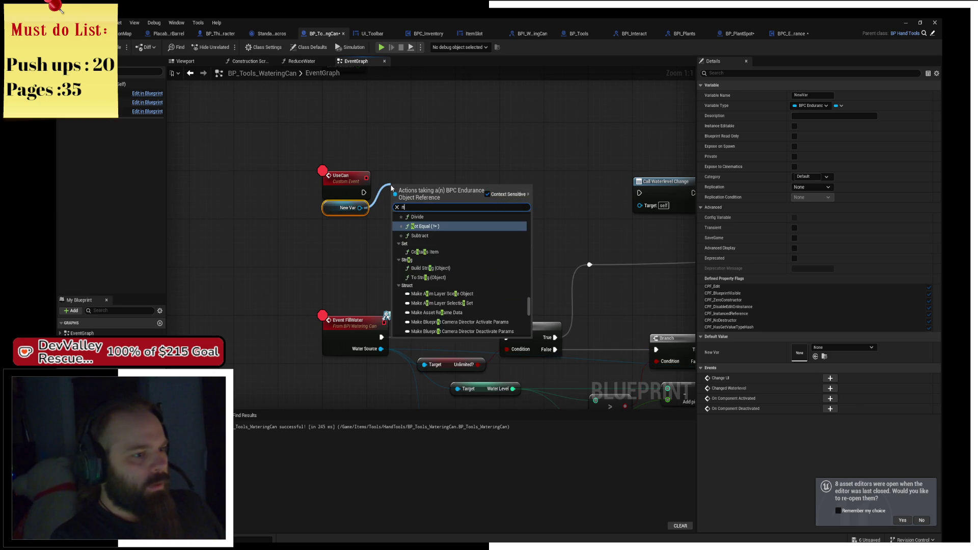
{"action": "type", "text": "bo"}
{"action": "key", "text": "BackSpace"}
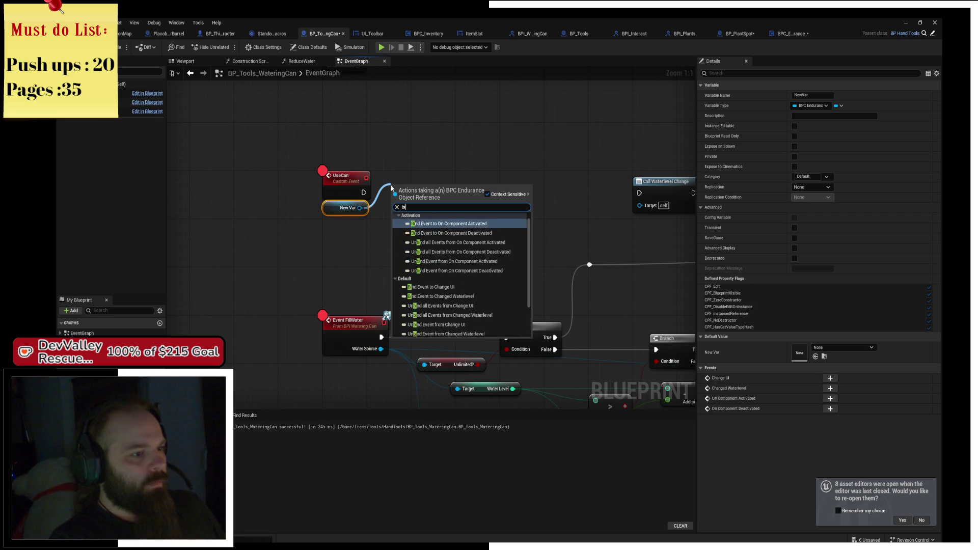
{"action": "type", "text": "ind even"}
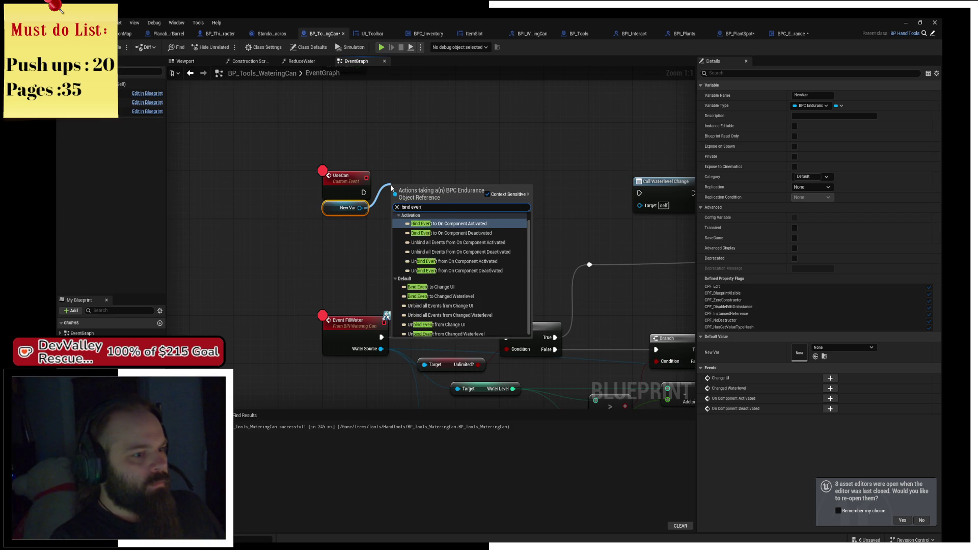
{"action": "type", "text": "t on watewr"}
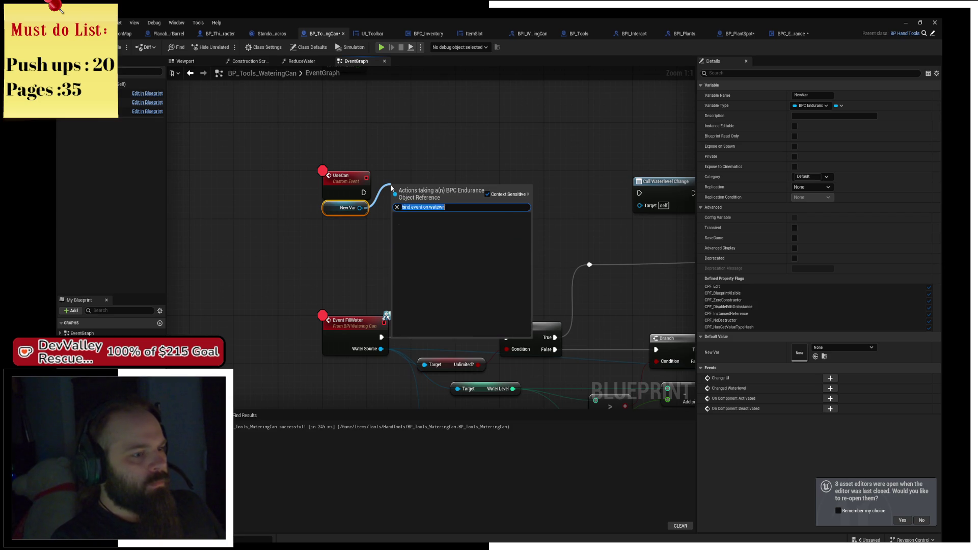
{"action": "type", "text": "bind even"}
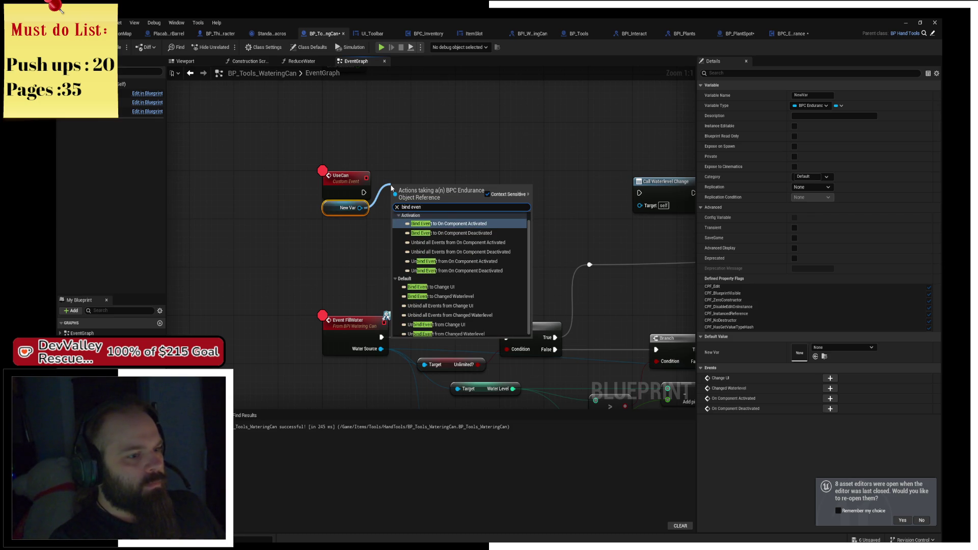
{"action": "type", "text": "bind on water"}
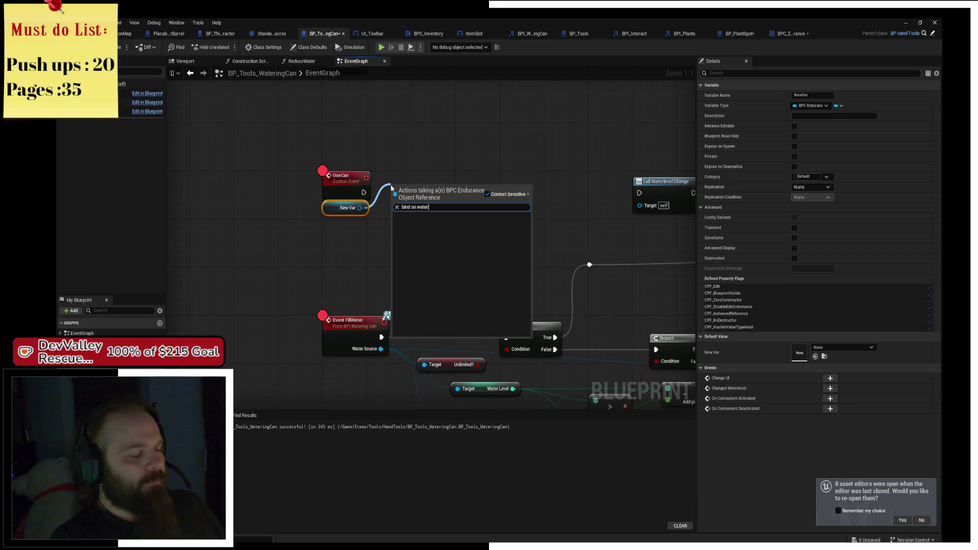
{"action": "key", "text": "Escape"}
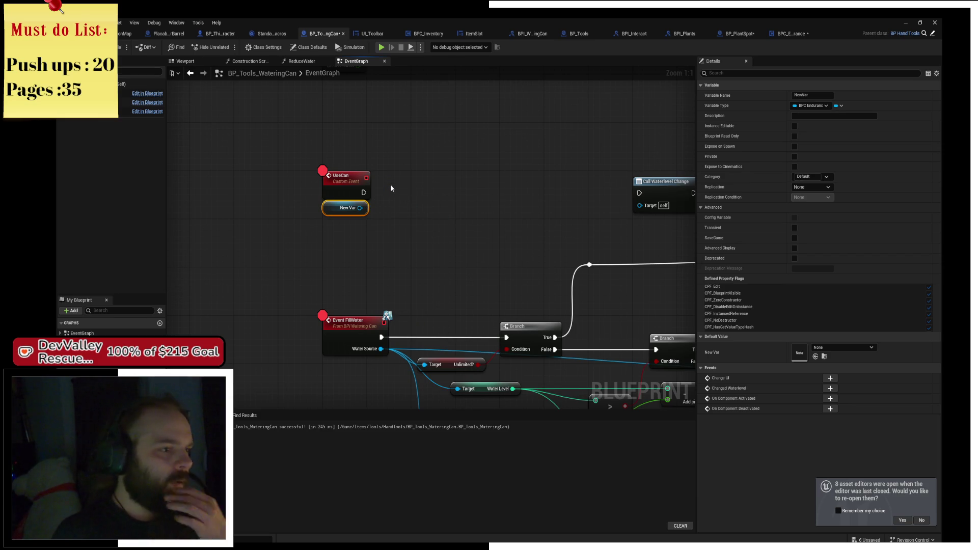
{"action": "mouse_move", "coordinate": [350, 208]}
{"action": "left_mouse_down"}
{"action": "mouse_move", "coordinate": [384, 202]}
{"action": "mouse_move", "coordinate": [359, 226]}
{"action": "left_mouse_up"}
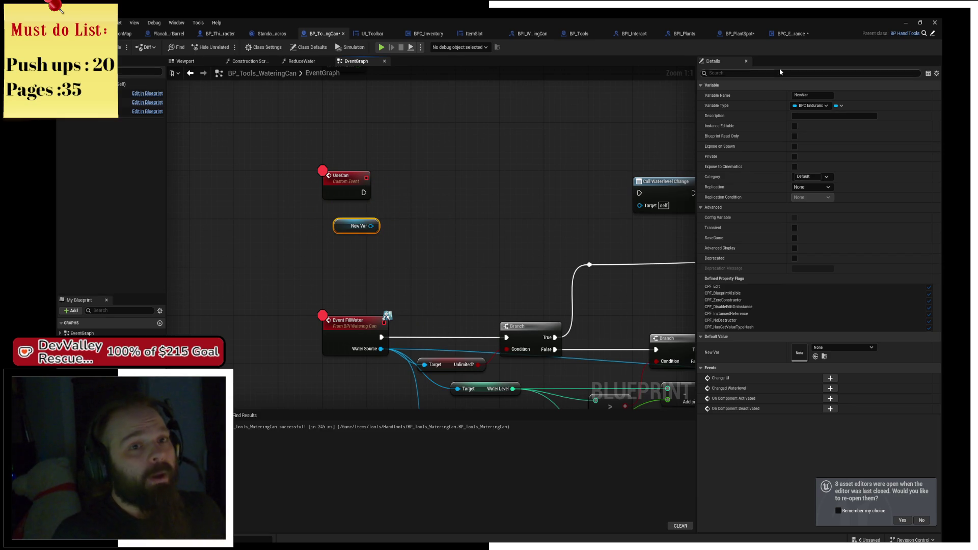
Step: Check the BPC_Endurance, BP_PlantSpot and rain barrel tabs, closing the BP_PlantSpot blueprint
{"action": "left_click", "coordinate": [789, 38]}
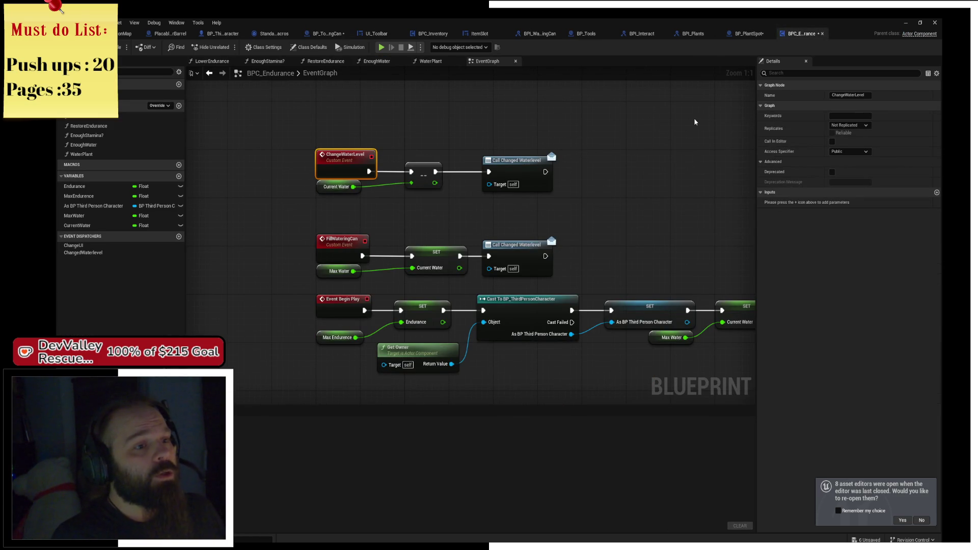
{"action": "left_click", "coordinate": [743, 37]}
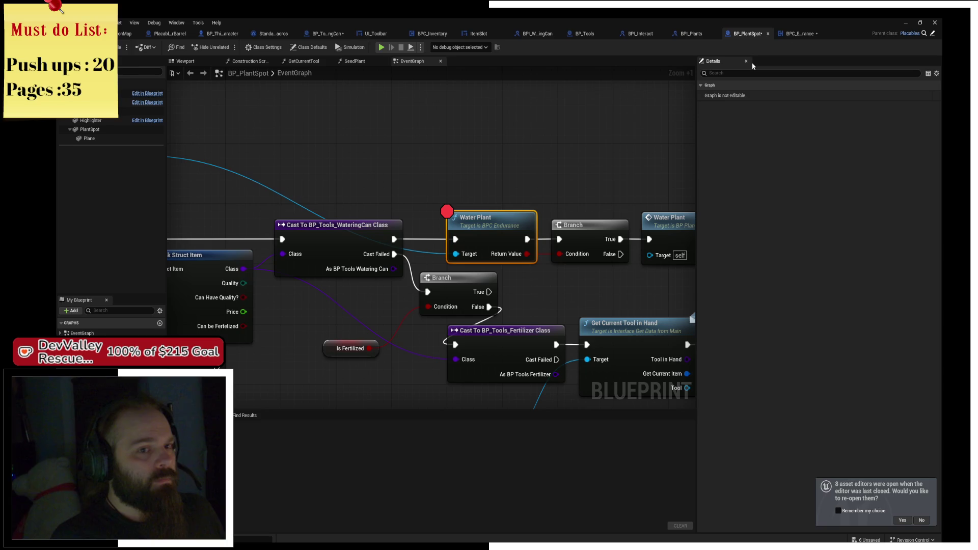
{"action": "left_click", "coordinate": [127, 33]}
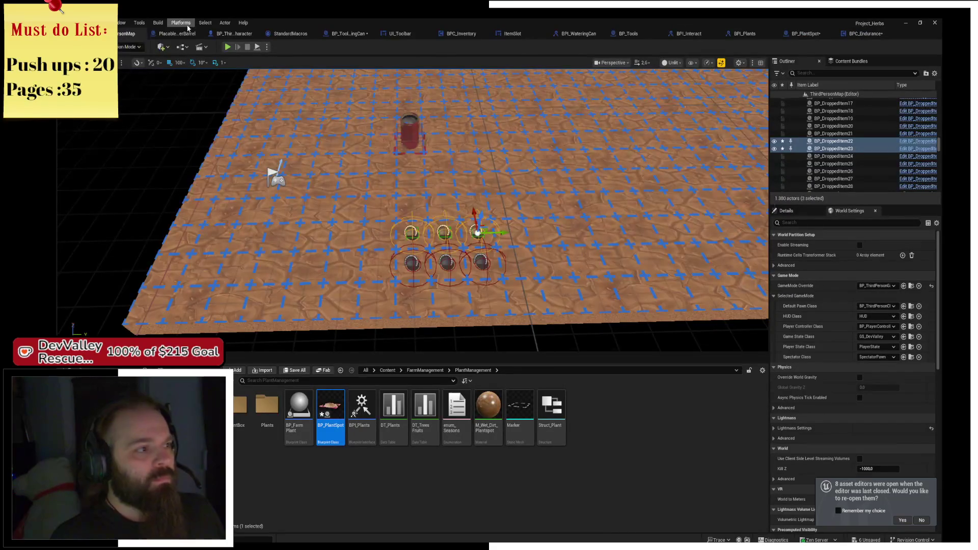
{"action": "left_click", "coordinate": [179, 35]}
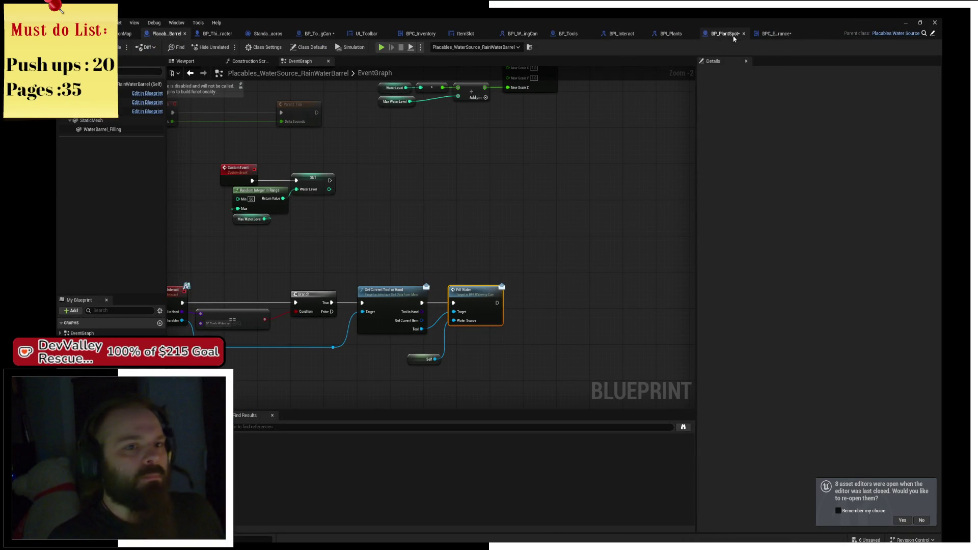
{"action": "middle_click", "coordinate": [726, 40]}
{"action": "left_click", "coordinate": [227, 34]}
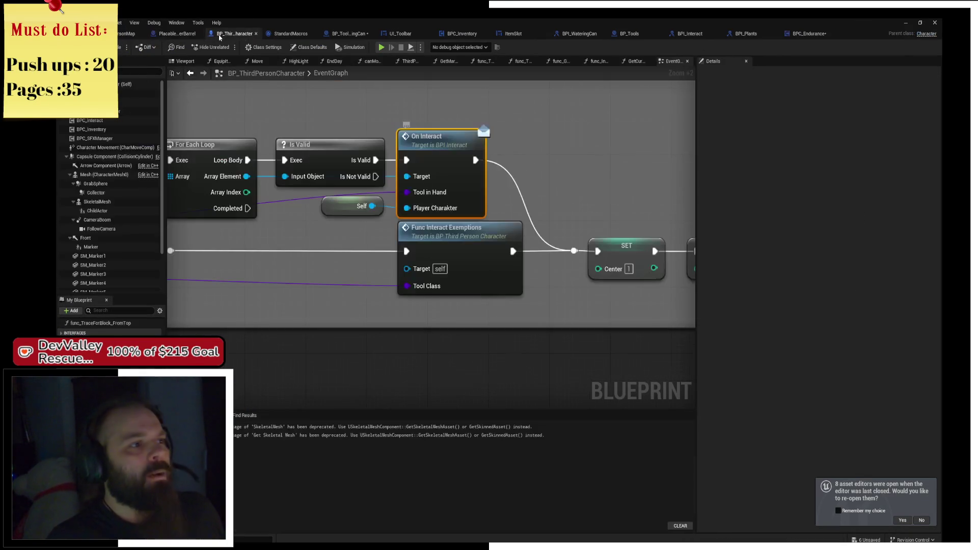
{"action": "left_click", "coordinate": [357, 32]}
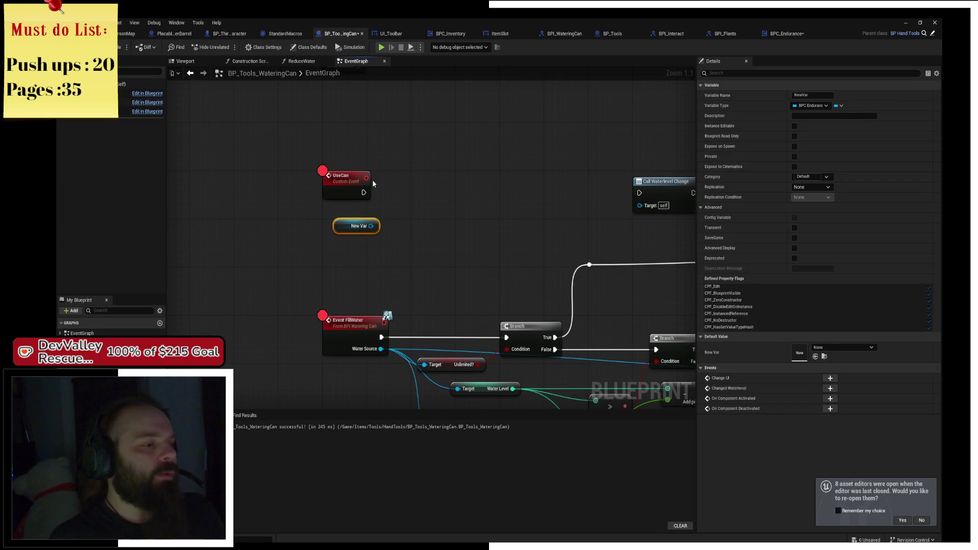
Step: Drag from New Var and add a Change Water Level node targeting it
{"action": "scroll", "coordinate": [356, 226], "scroll_direction": "up", "scroll_amount": 2}
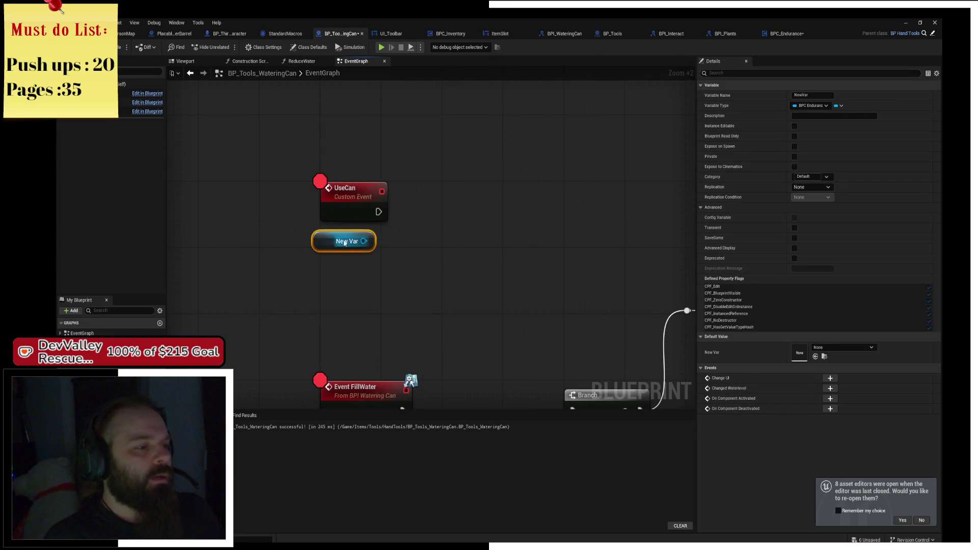
{"action": "left_click_drag", "start_coordinate": [371, 241], "coordinate": [434, 208]}
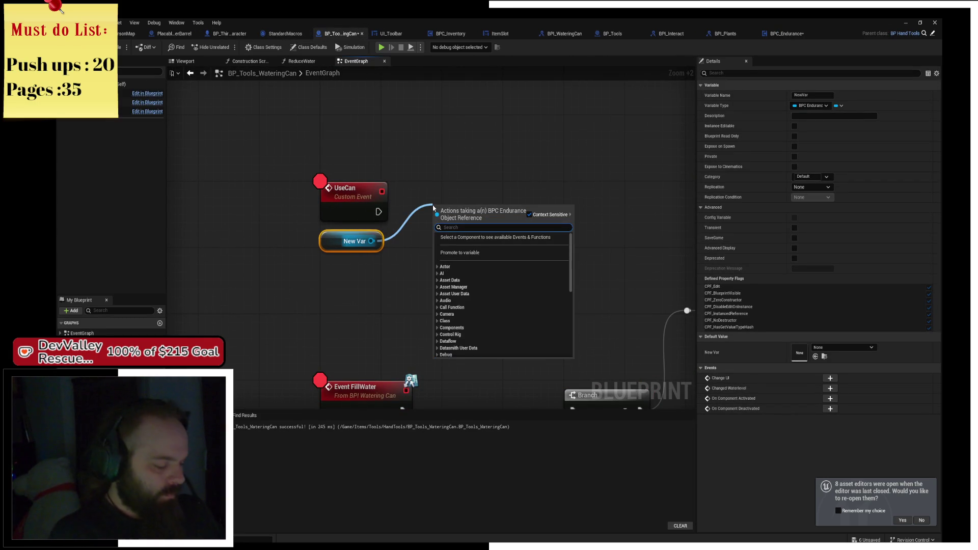
{"action": "type", "text": "change"}
{"action": "key", "text": "Return"}
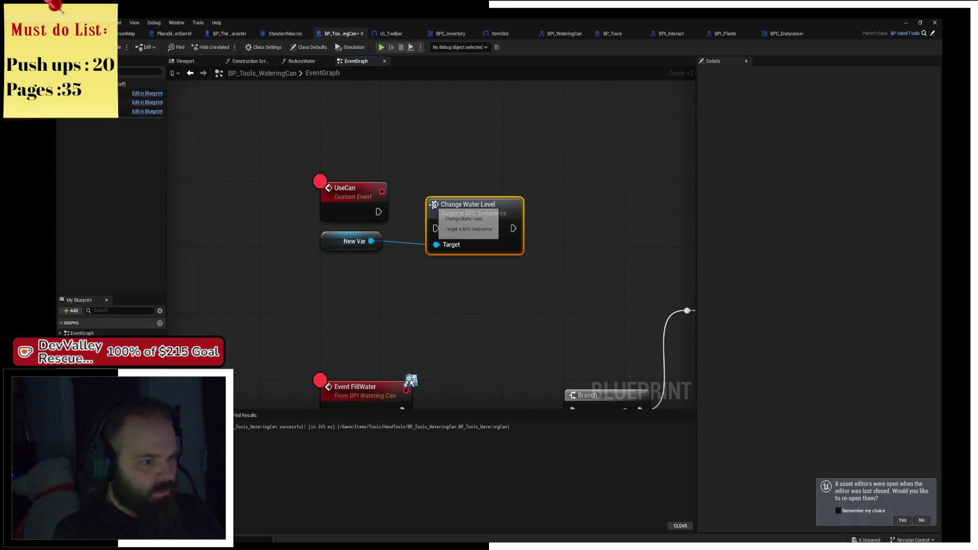
Step: Remove the New Var test nodes and move Call Waterlevel Change near the SET New Var node
{"action": "key", "text": "Delete"}
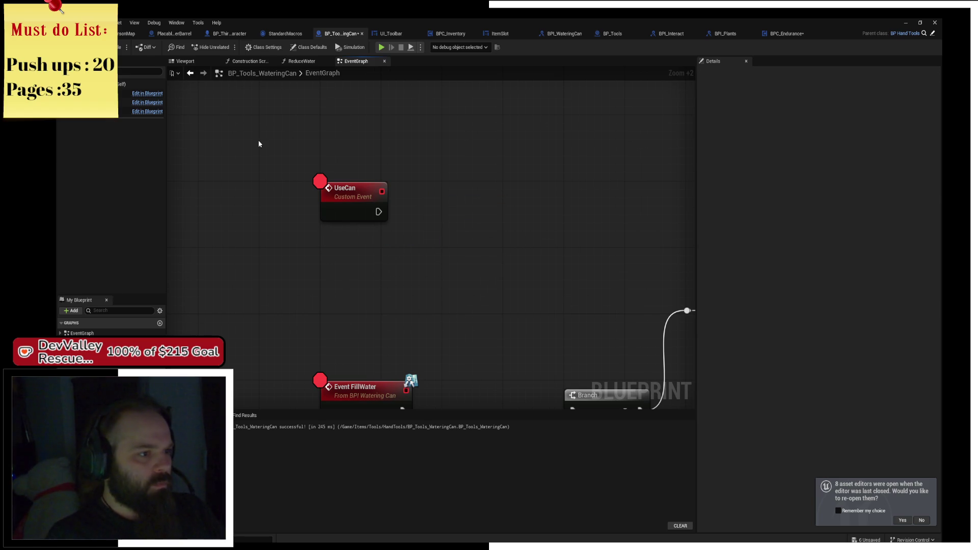
{"action": "left_click", "coordinate": [352, 189]}
{"action": "left_click_drag", "start_coordinate": [519, 135], "coordinate": [299, 212]}
{"action": "left_click", "coordinate": [512, 213]}
{"action": "left_click", "coordinate": [568, 295]}
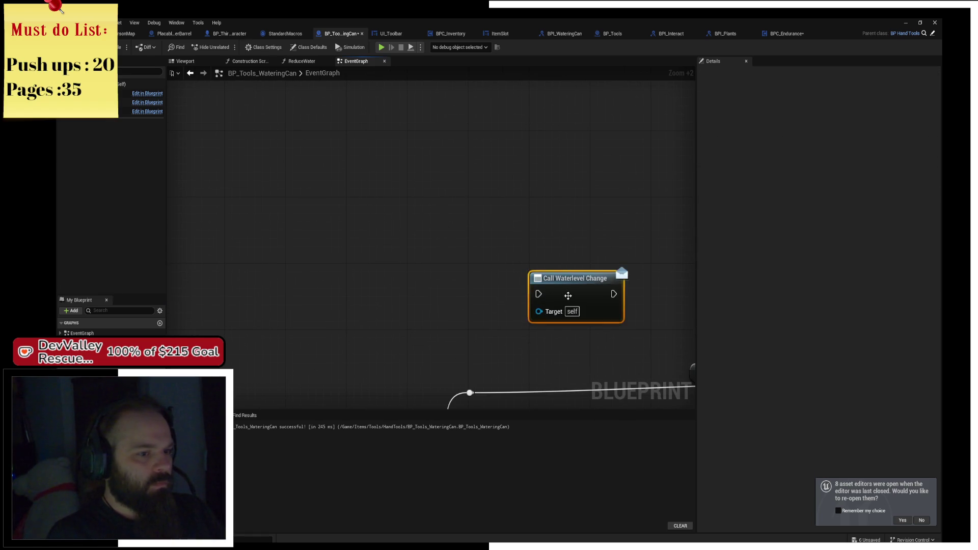
{"action": "mouse_move", "coordinate": [568, 295]}
{"action": "left_mouse_down"}
{"action": "mouse_move", "coordinate": [500, 184]}
{"action": "mouse_move", "coordinate": [432, 234]}
{"action": "mouse_move", "coordinate": [621, 185]}
{"action": "mouse_move", "coordinate": [532, 320]}
{"action": "left_mouse_up"}
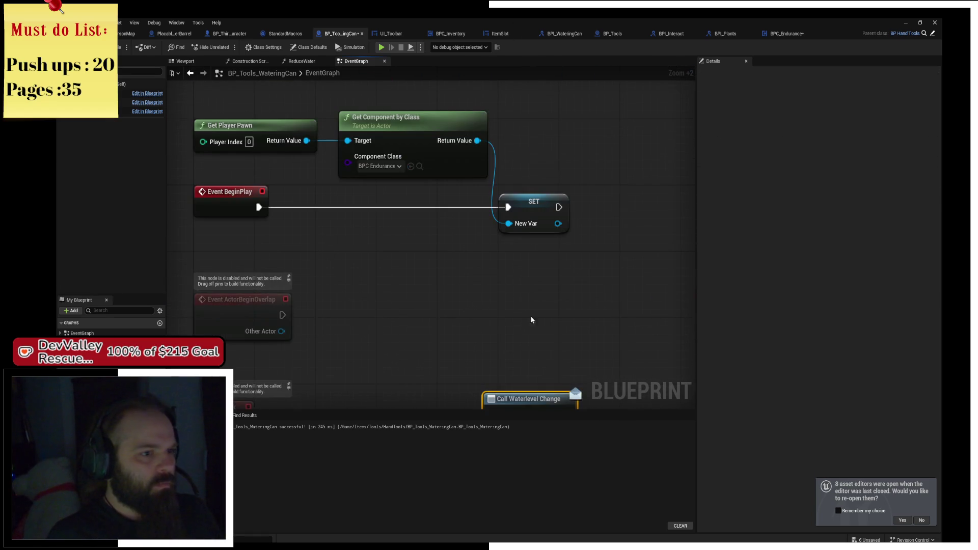
{"action": "mouse_move", "coordinate": [528, 391]}
{"action": "left_mouse_down"}
{"action": "mouse_move", "coordinate": [586, 326]}
{"action": "mouse_move", "coordinate": [618, 260]}
{"action": "left_mouse_up"}
{"action": "mouse_move", "coordinate": [596, 187]}
{"action": "left_mouse_down"}
{"action": "mouse_move", "coordinate": [432, 230]}
{"action": "mouse_move", "coordinate": [522, 228]}
{"action": "left_mouse_up"}
Step: Add a Bind Event to Changed Waterlevel node and delete the old Call Waterlevel Change
{"action": "type", "text": "b"}
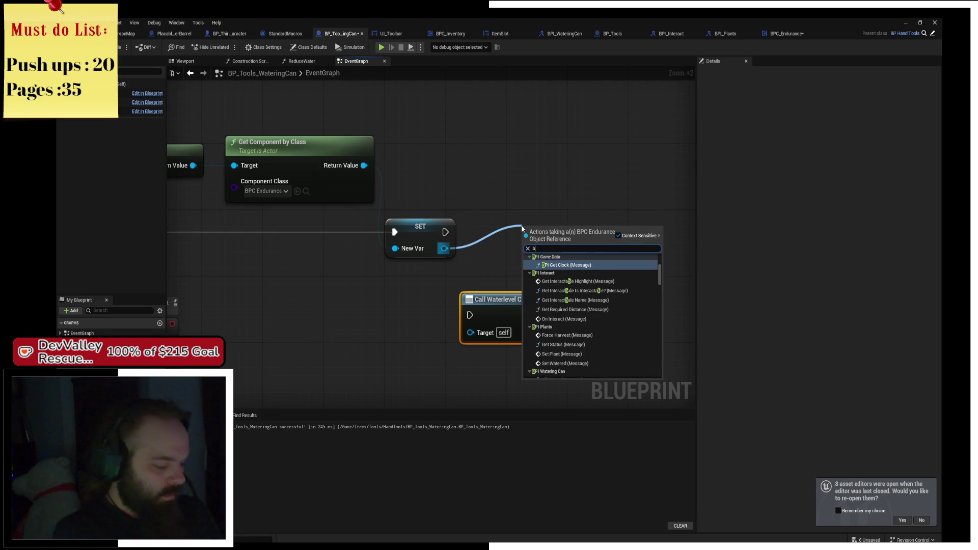
{"action": "type", "text": "ir ch"}
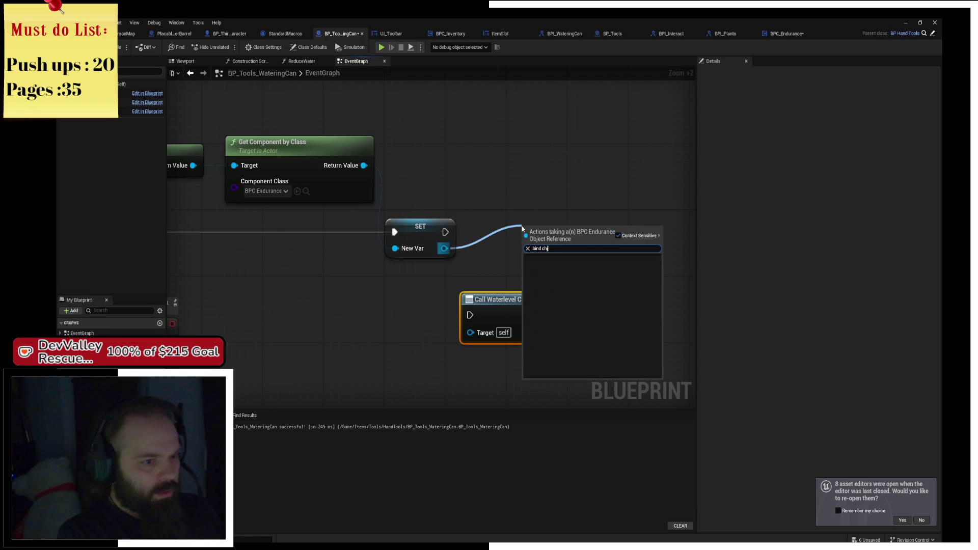
{"action": "type", "text": "anged"}
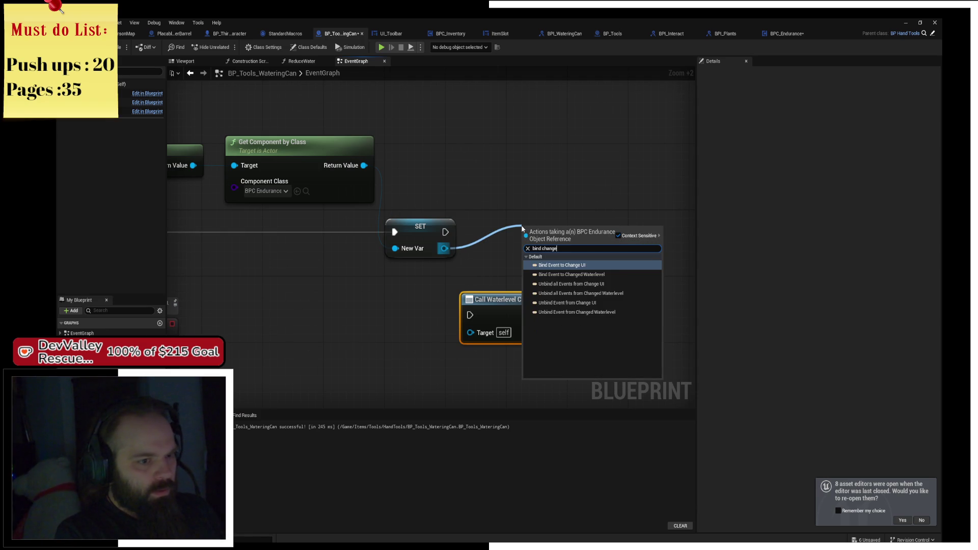
{"action": "key", "text": "Return"}
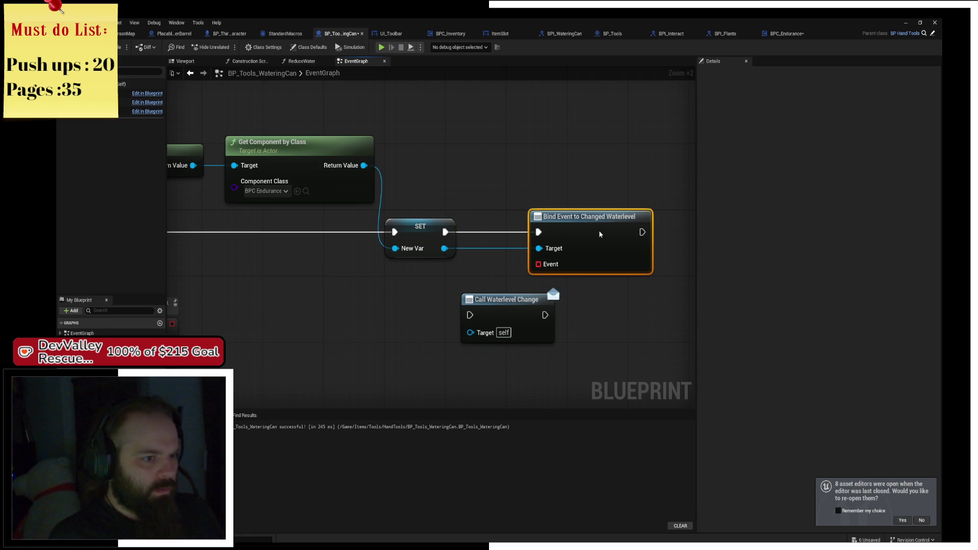
{"action": "left_click_drag", "start_coordinate": [513, 306], "coordinate": [412, 317]}
{"action": "key", "text": "Delete"}
Step: Create a CustomEvent from the bind node's Event pin
{"action": "left_click_drag", "start_coordinate": [539, 264], "coordinate": [408, 309]}
{"action": "type", "text": "c"}
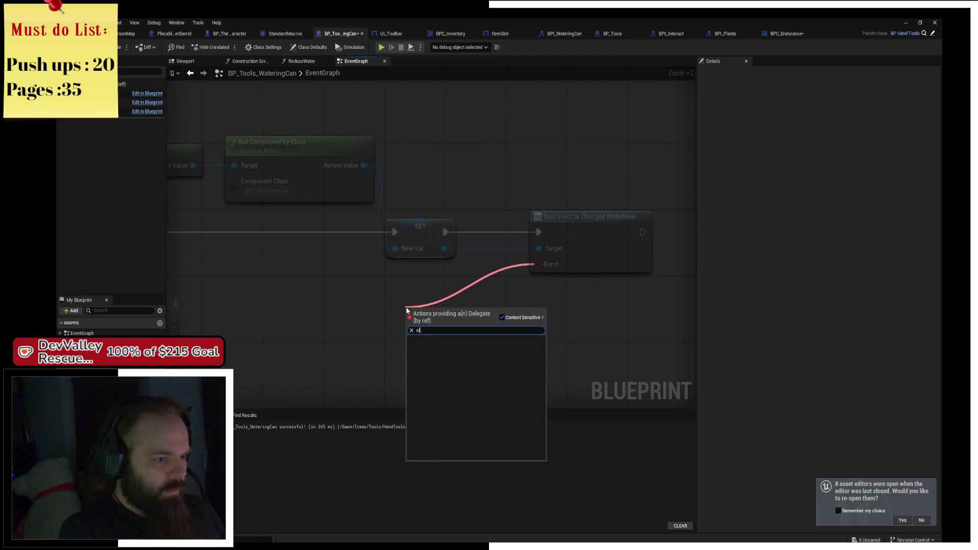
{"action": "type", "text": "istustom"}
{"action": "key", "text": "Return"}
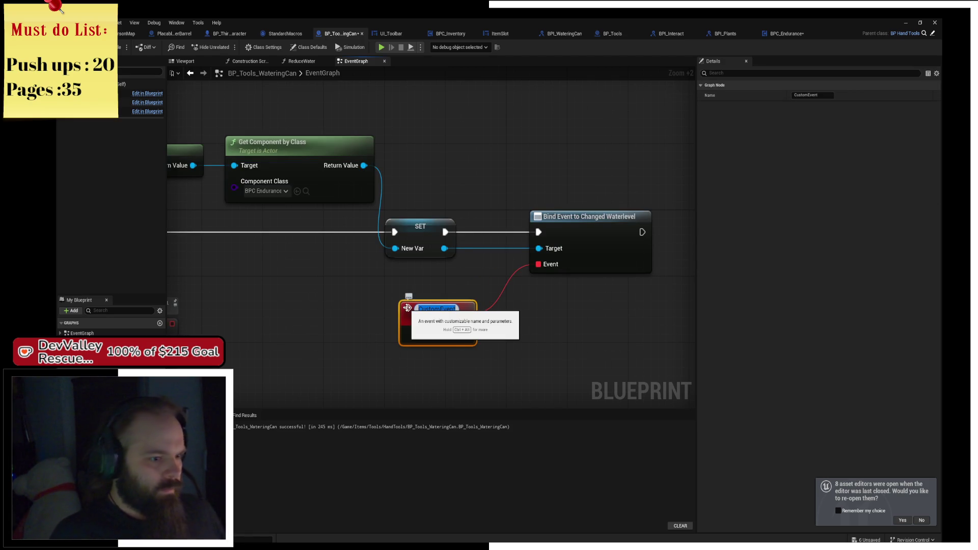
{"action": "left_click_drag", "start_coordinate": [171, 210], "coordinate": [384, 303]}
{"action": "left_click", "coordinate": [346, 301]}
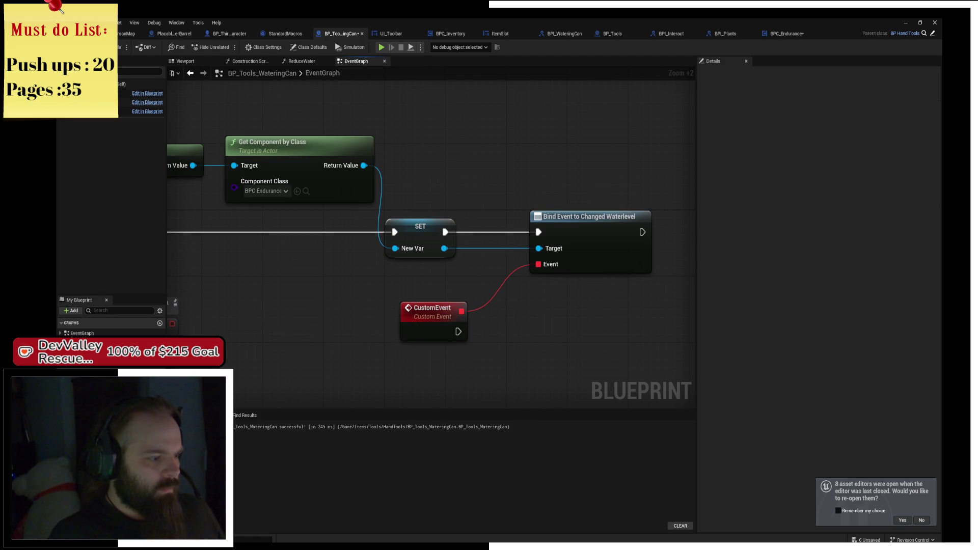
Step: Have the CustomEvent call Waterlevel Change, then compile and save the watering can blueprint
{"action": "left_click_drag", "start_coordinate": [455, 331], "coordinate": [545, 335]}
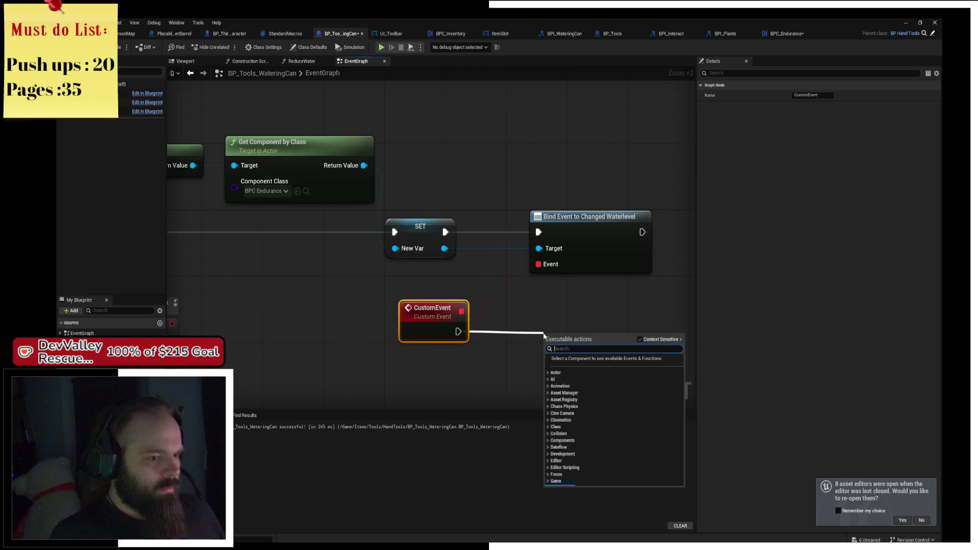
{"action": "type", "text": "water level cha"}
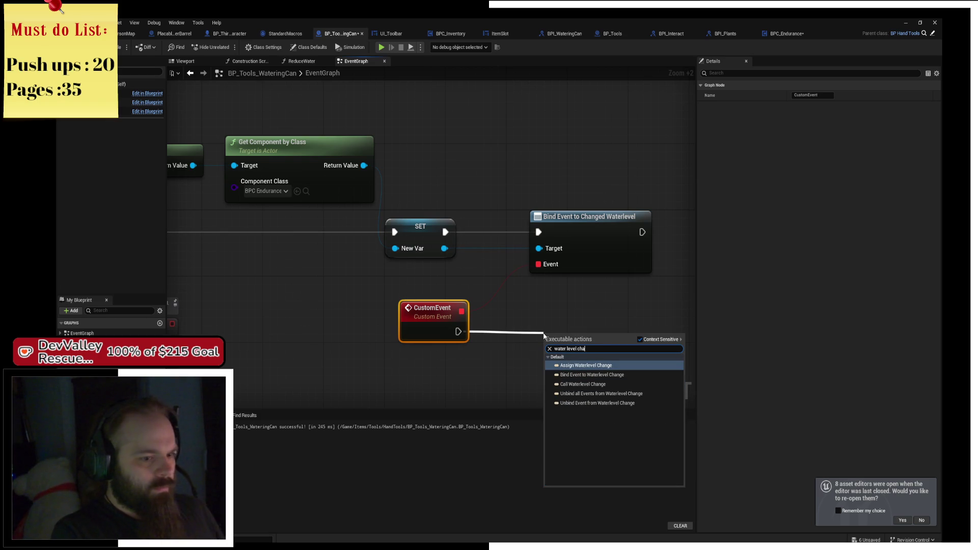
{"action": "key", "text": "Down"}
{"action": "key", "text": "Down"}
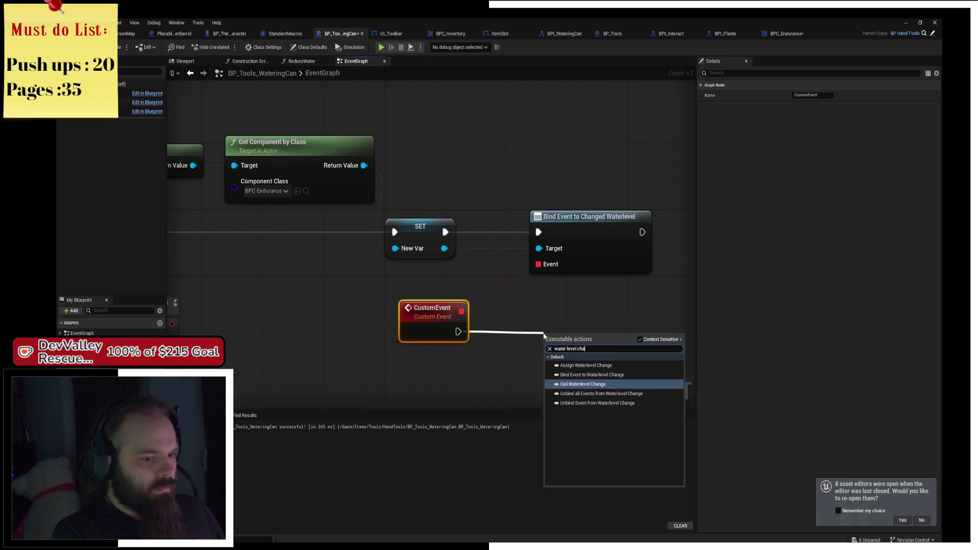
{"action": "key", "text": "Return"}
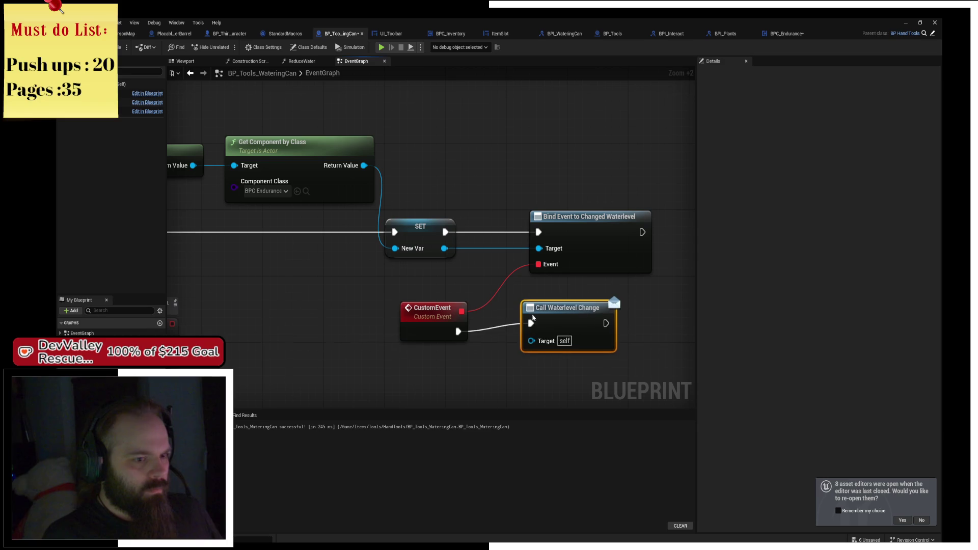
{"action": "left_click", "coordinate": [121, 46]}
{"action": "left_click", "coordinate": [121, 46]}
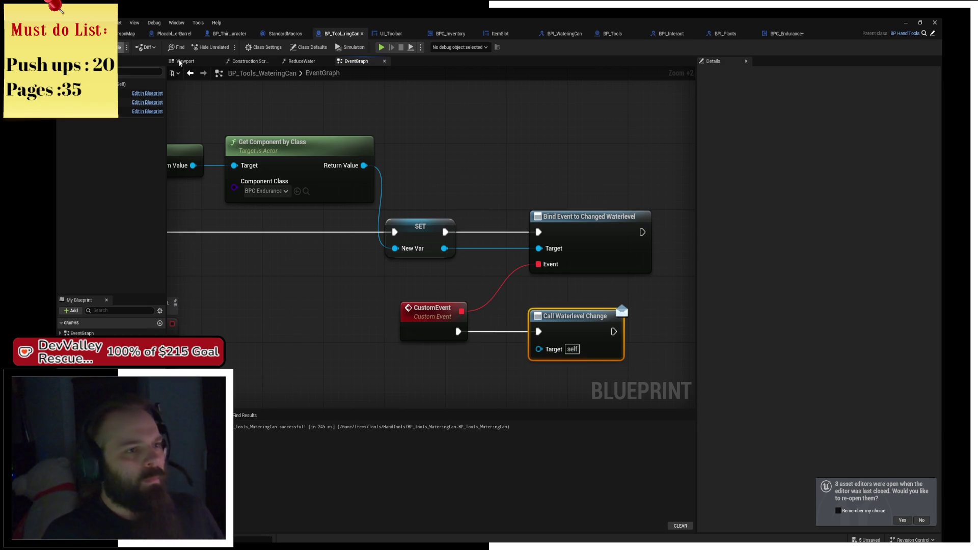
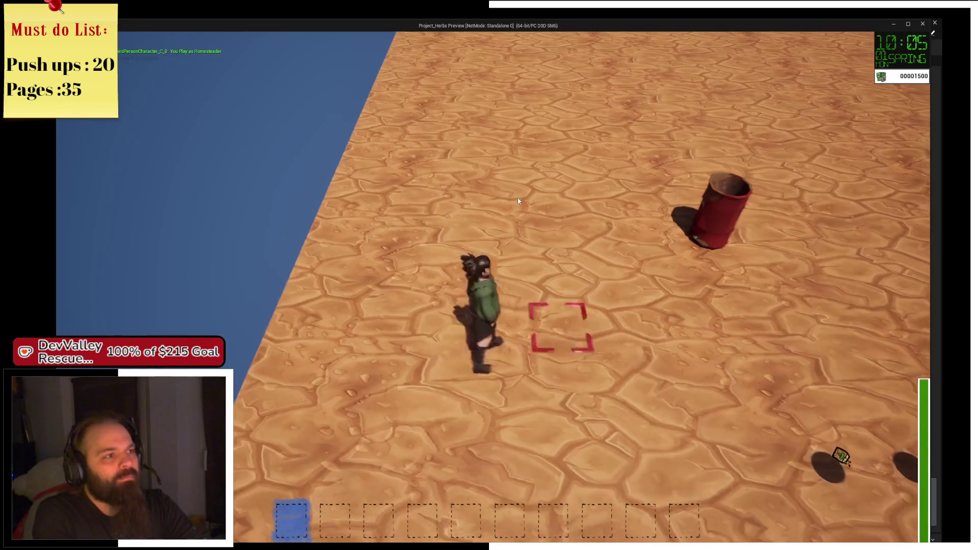
Step: Pick up the seed bag, shovel and watering can, till a 3x3 patch, then water it
{"action": "key", "text": "d"}
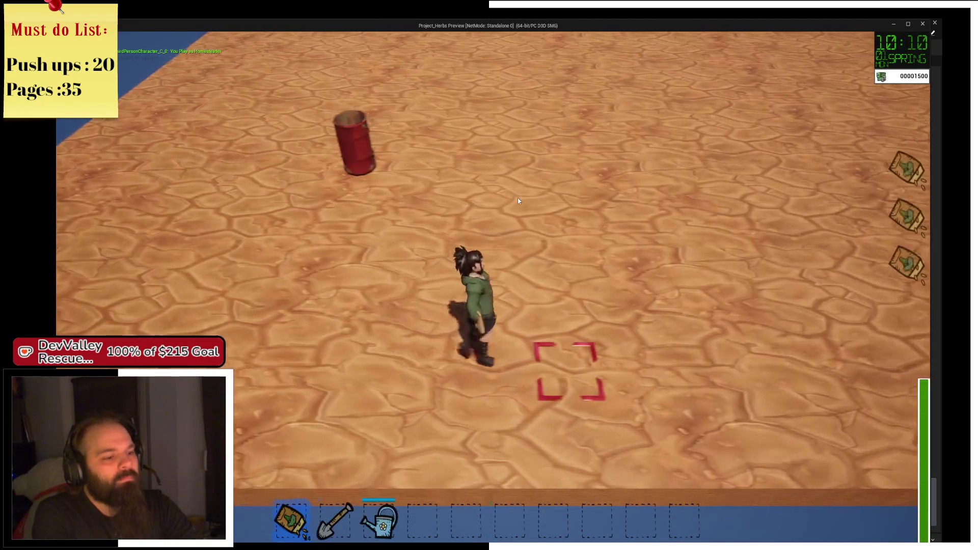
{"action": "key", "text": "w"}
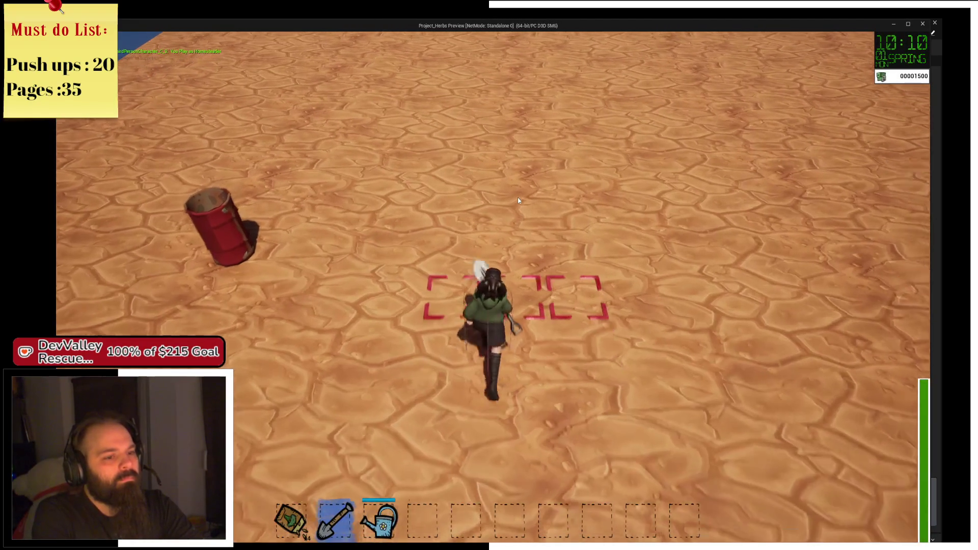
{"action": "key", "text": "w"}
{"action": "left_click", "coordinate": [518, 197]}
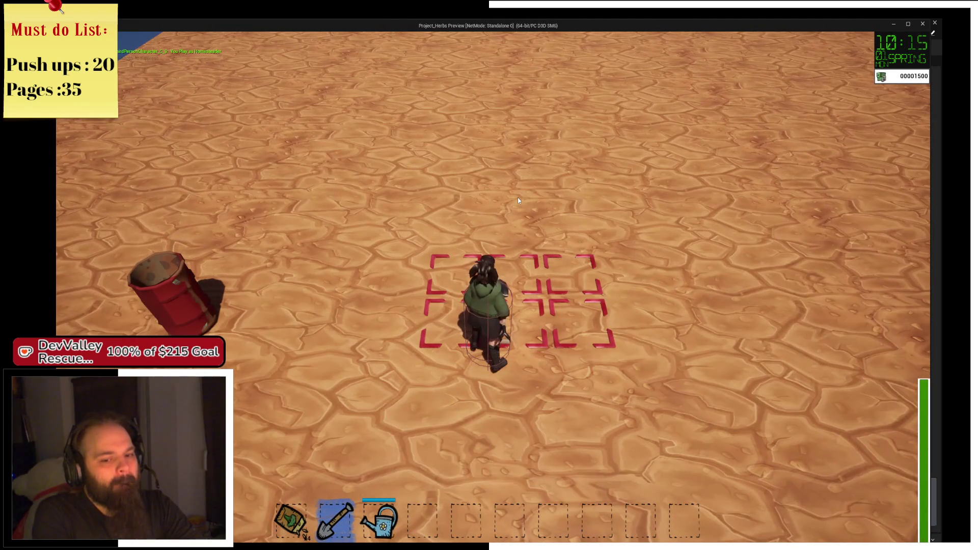
{"action": "key", "text": "3"}
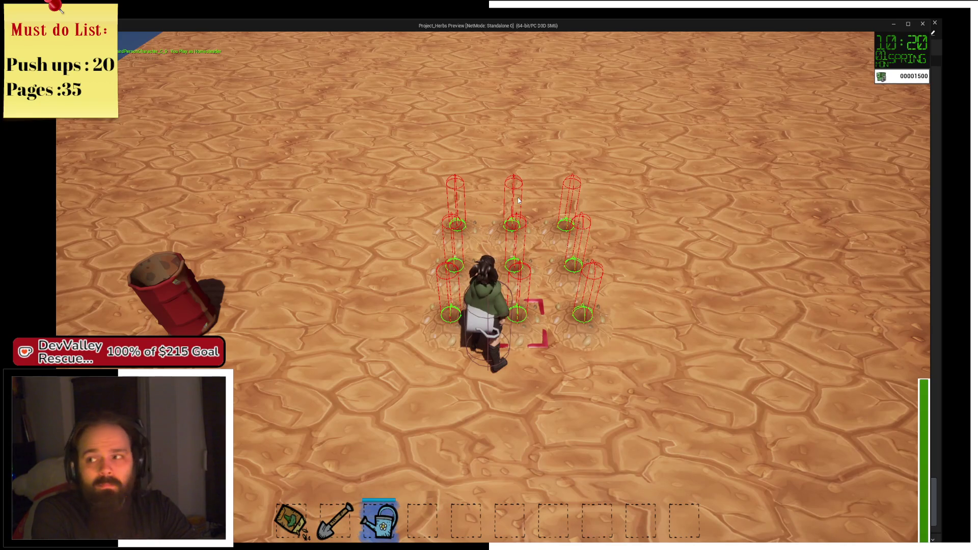
{"action": "left_click", "coordinate": [519, 199]}
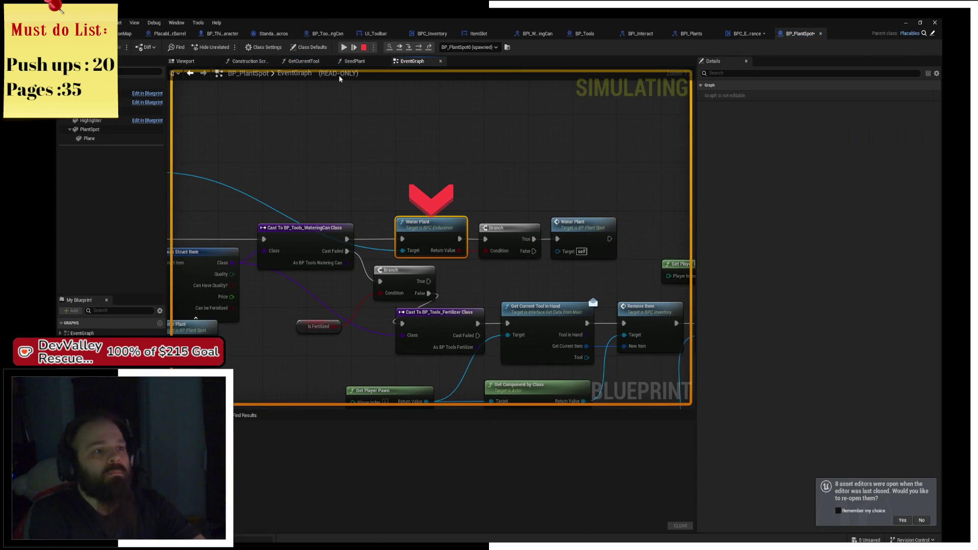
Step: Resume, step into BPC_Endurance's WaterPlant, and frame its ChangeWaterLevel and FillWateringCan events
{"action": "left_click", "coordinate": [345, 47]}
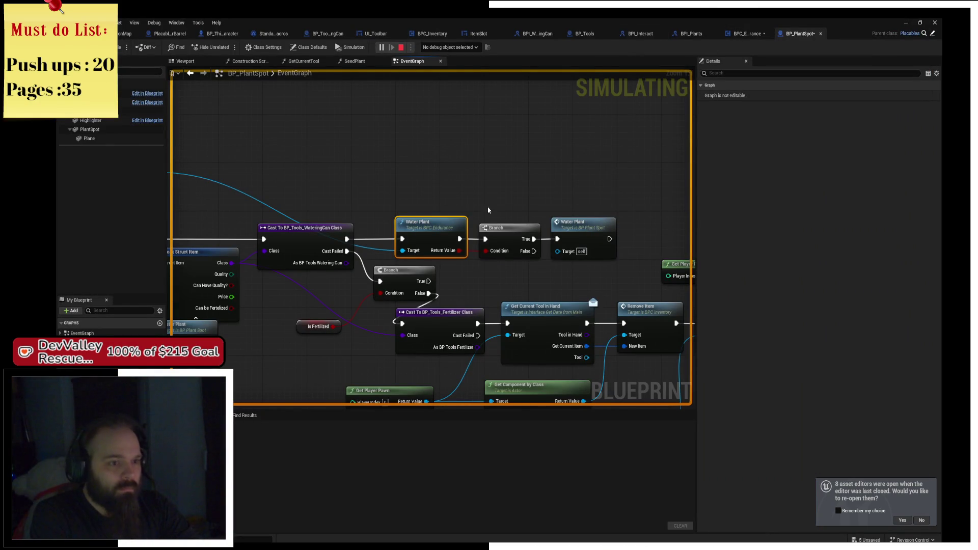
{"action": "key", "text": "F11"}
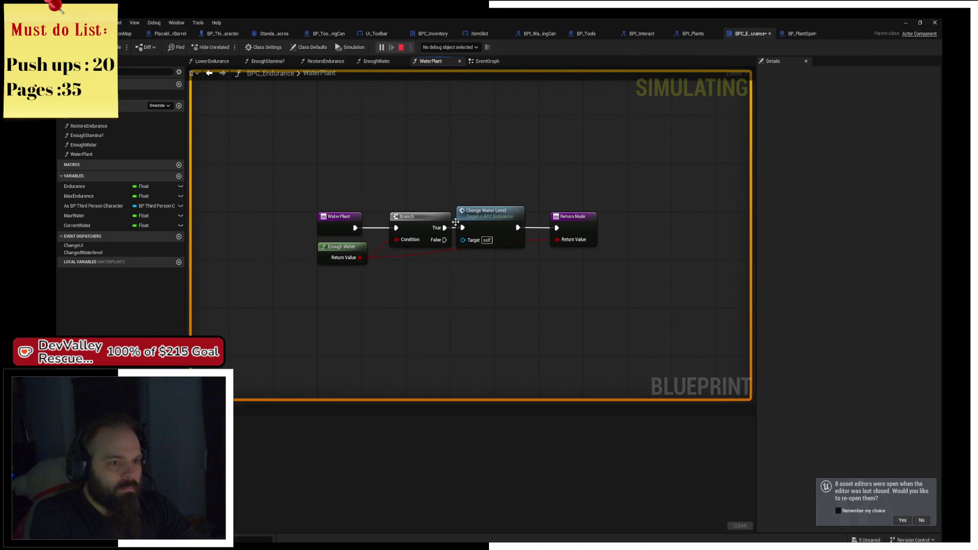
{"action": "double_click", "coordinate": [498, 221]}
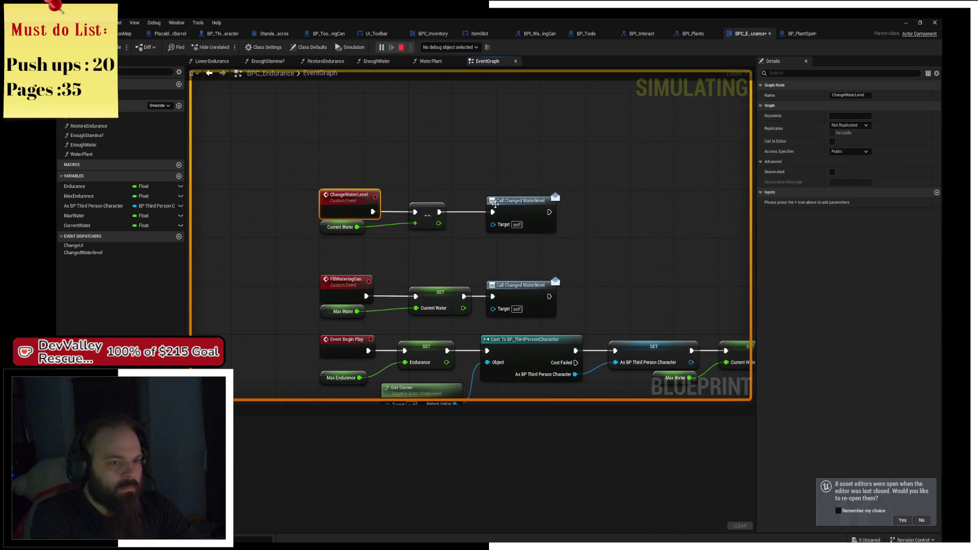
{"action": "left_click", "coordinate": [521, 201]}
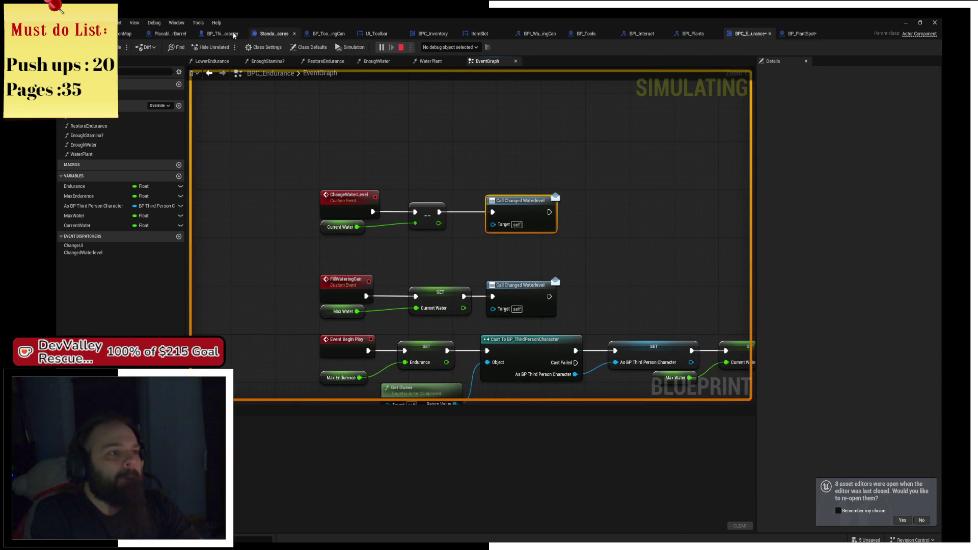
{"action": "mouse_move", "coordinate": [588, 201]}
{"action": "left_mouse_down"}
{"action": "mouse_move", "coordinate": [498, 136]}
{"action": "mouse_move", "coordinate": [541, 124]}
{"action": "mouse_move", "coordinate": [535, 99]}
{"action": "mouse_move", "coordinate": [530, 127]}
{"action": "mouse_move", "coordinate": [490, 176]}
{"action": "mouse_move", "coordinate": [423, 200]}
{"action": "left_mouse_up"}
{"action": "scroll", "coordinate": [530, 127], "scroll_direction": "down", "scroll_amount": 2}
{"action": "scroll", "coordinate": [423, 201], "scroll_direction": "up", "scroll_amount": 2}
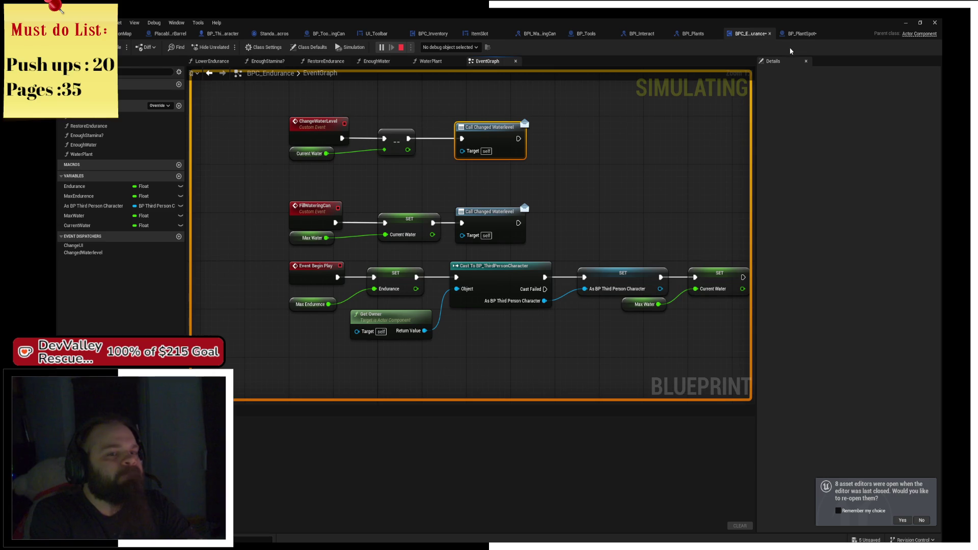
Step: Look through the BPI_Plants, BPI_Interact, BP_Tools (CE_SetData row) and BPI_WateringCan editors
{"action": "left_click", "coordinate": [680, 36]}
{"action": "left_click", "coordinate": [654, 37]}
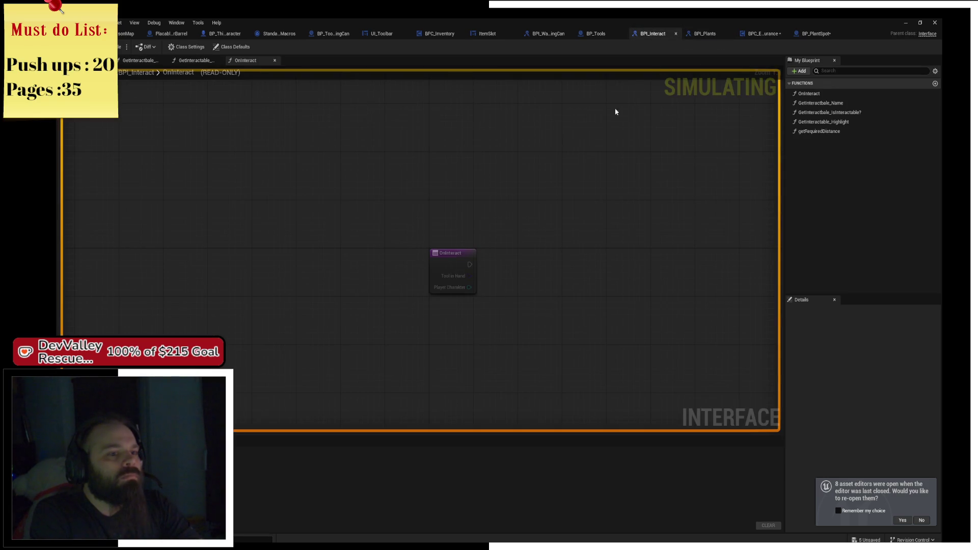
{"action": "left_click", "coordinate": [591, 35]}
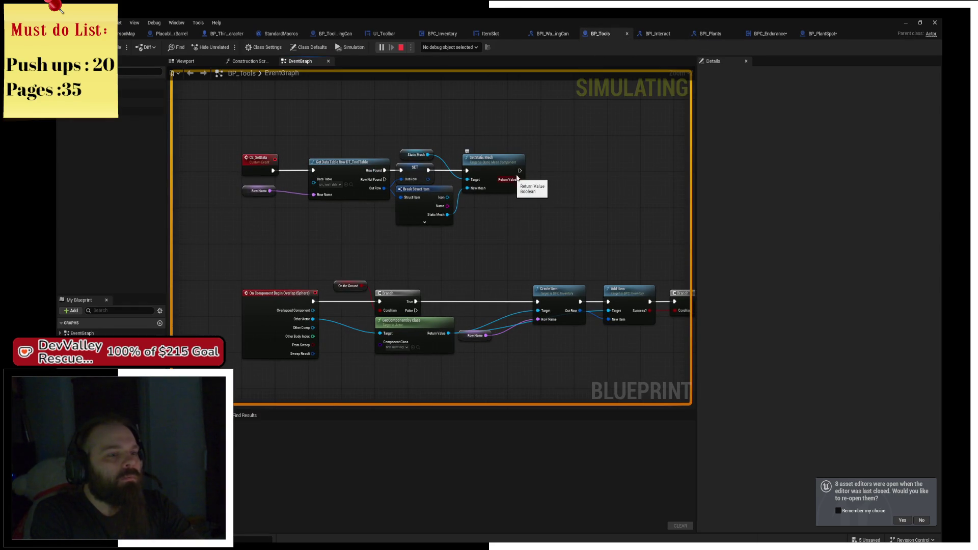
{"action": "scroll", "coordinate": [505, 138], "scroll_direction": "up", "scroll_amount": 2}
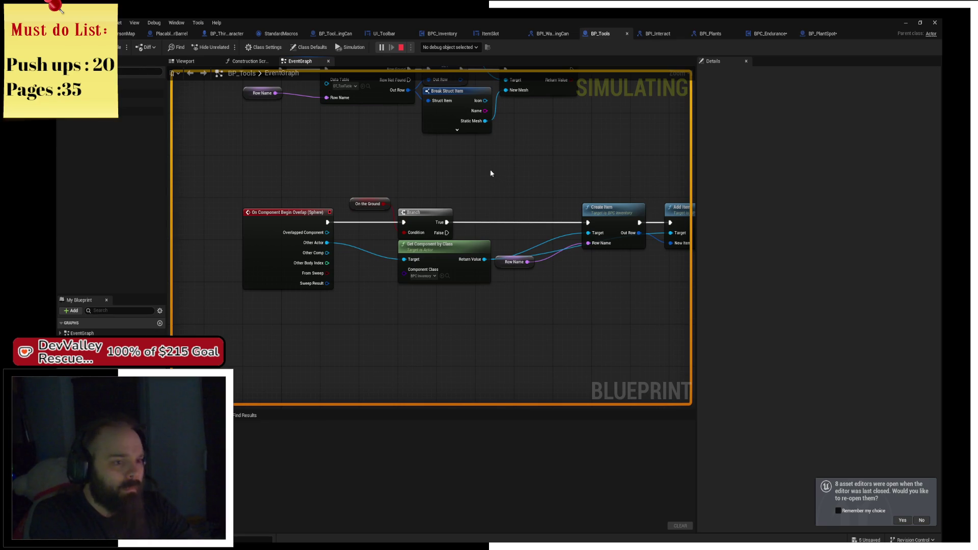
{"action": "left_click_drag", "start_coordinate": [475, 167], "coordinate": [439, 257]}
{"action": "left_click", "coordinate": [552, 35]}
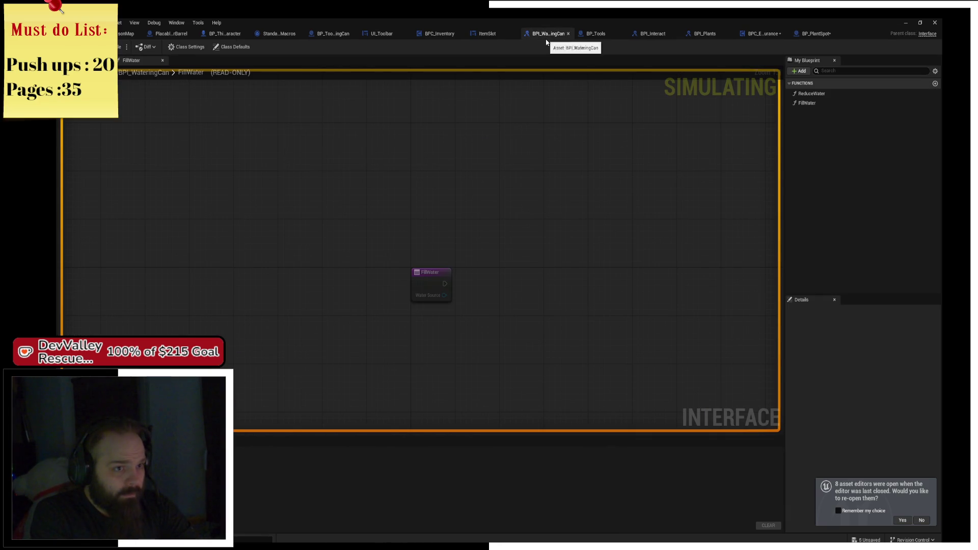
Step: Close the BPI_WateringCan, ItemSlot, BPC_Inventory, UI_Toolbar, water barrel and BPI_Interact tabs
{"action": "middle_click", "coordinate": [543, 33]}
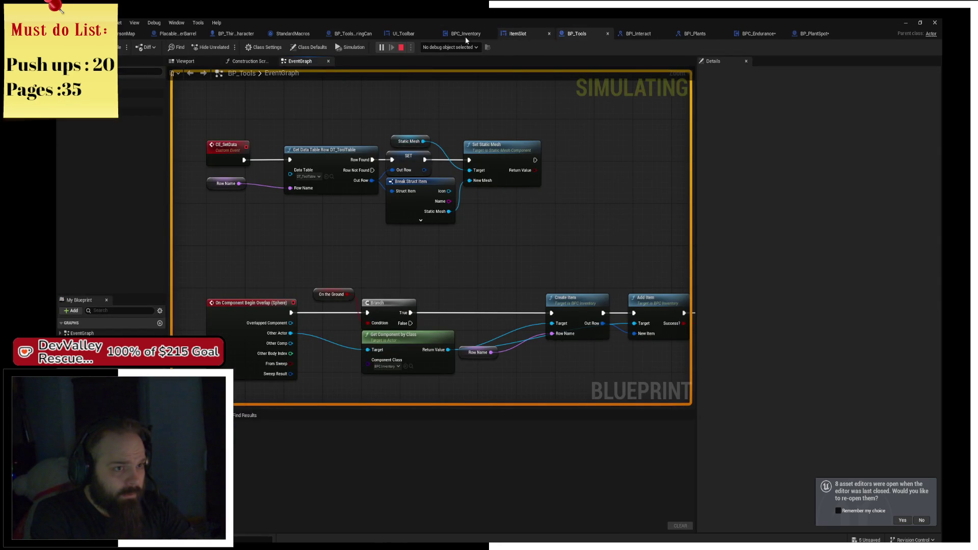
{"action": "middle_click", "coordinate": [466, 33]}
{"action": "middle_click", "coordinate": [506, 34]}
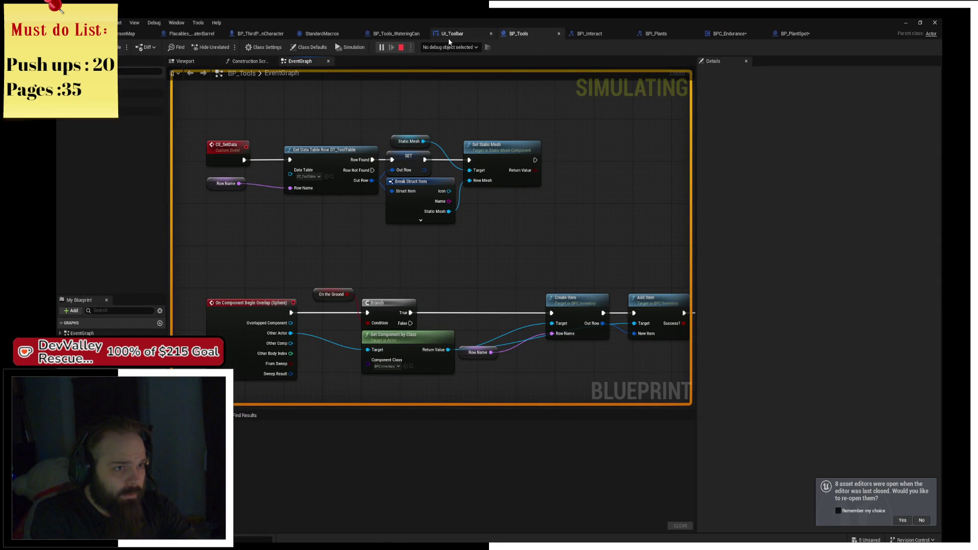
{"action": "middle_click", "coordinate": [449, 34]}
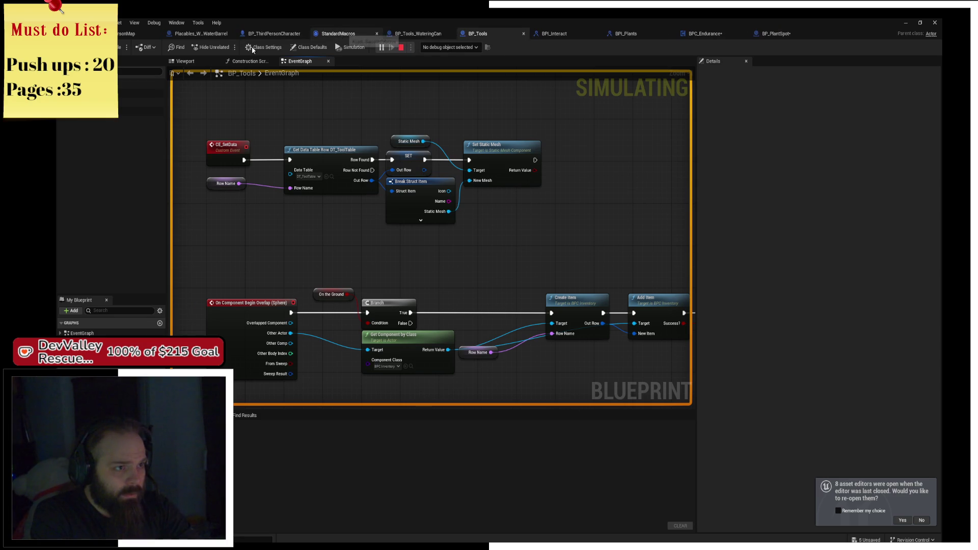
{"action": "middle_click", "coordinate": [200, 34]}
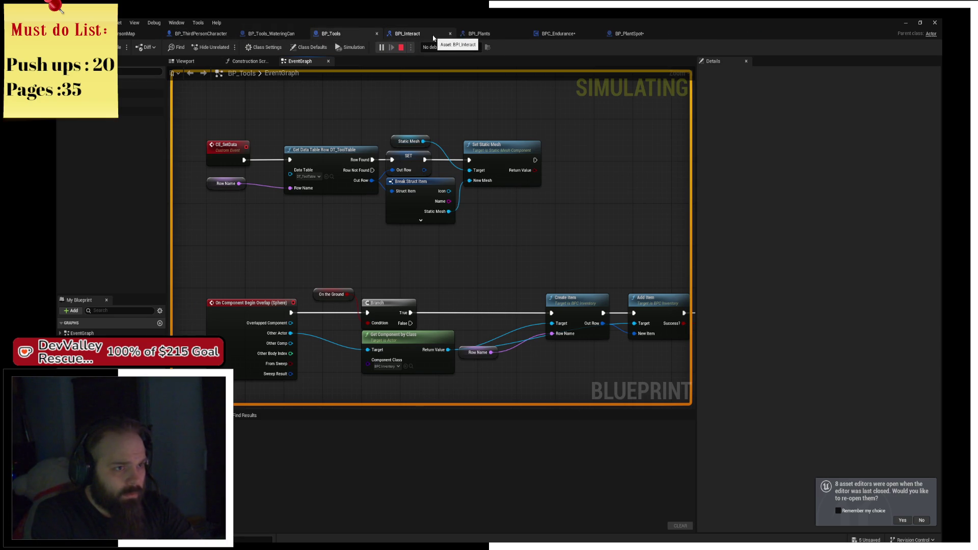
{"action": "middle_click", "coordinate": [434, 37]}
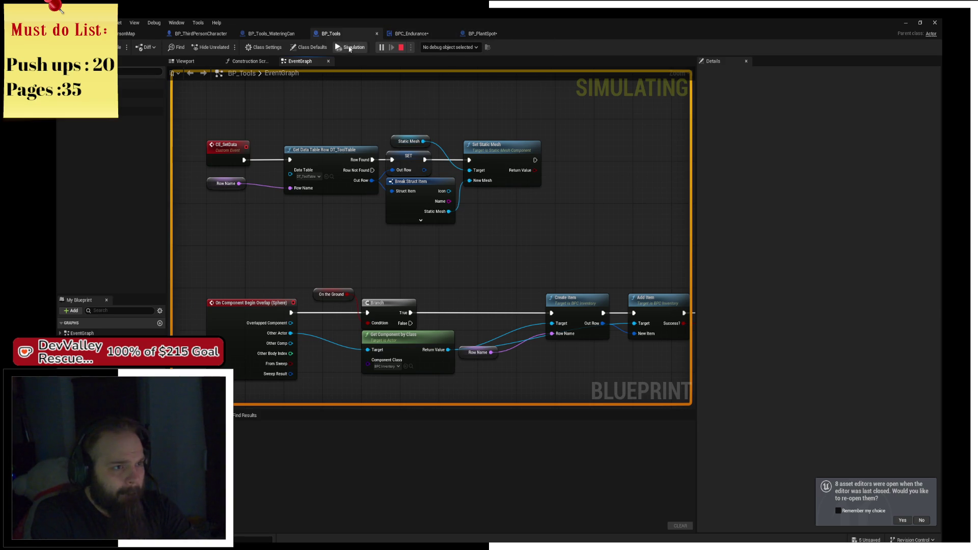
Step: Breakpoint BP_Tools_WateringCan's Call Waterlevel Change node, then water a plot to trigger it
{"action": "left_click", "coordinate": [274, 34]}
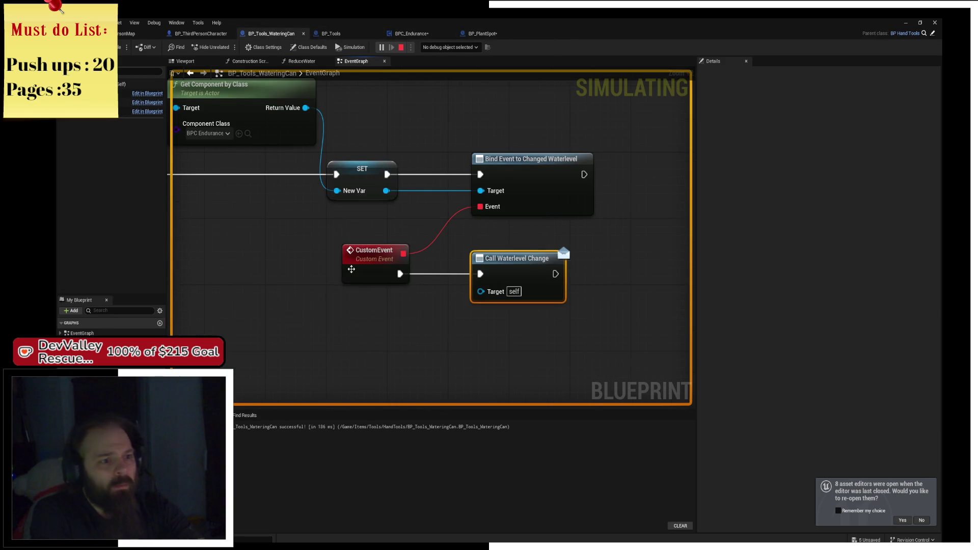
{"action": "left_click", "coordinate": [523, 277]}
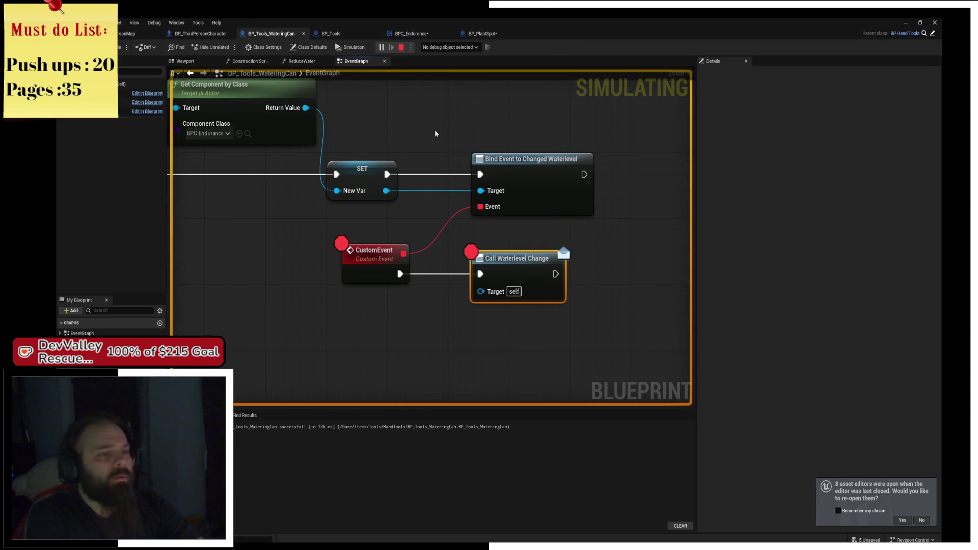
{"action": "key", "text": "alt+Tab"}
{"action": "key", "text": "s"}
{"action": "key", "text": "a"}
{"action": "left_click", "coordinate": [509, 207]}
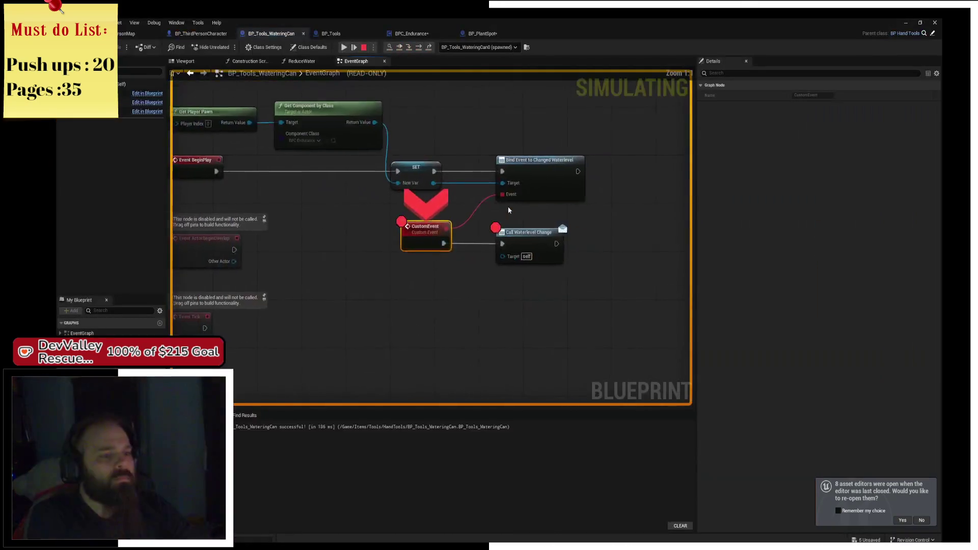
Step: Step through EnoughWater and WaterPlant's return back out to BP_PlantSpot's Branch
{"action": "left_click", "coordinate": [419, 48]}
{"action": "left_click", "coordinate": [419, 47]}
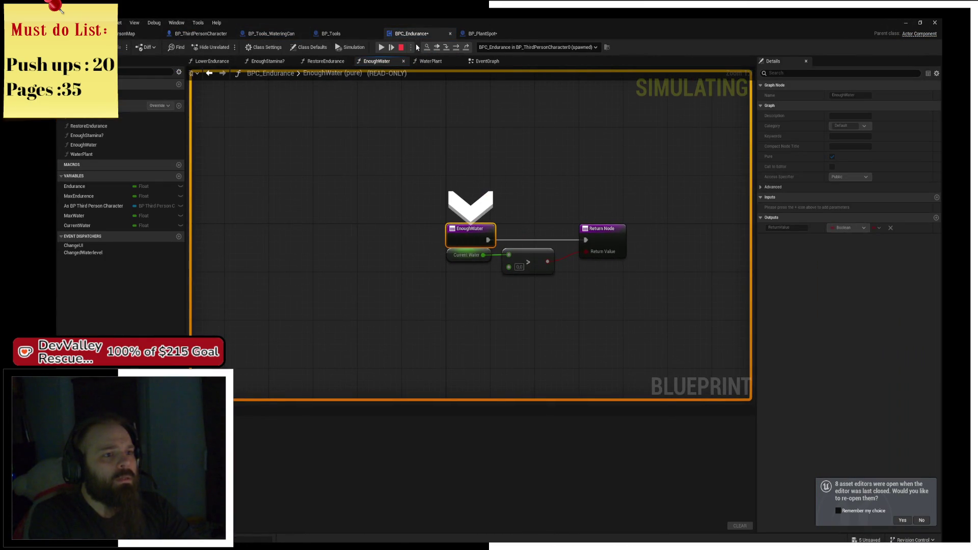
{"action": "left_click", "coordinate": [458, 48]}
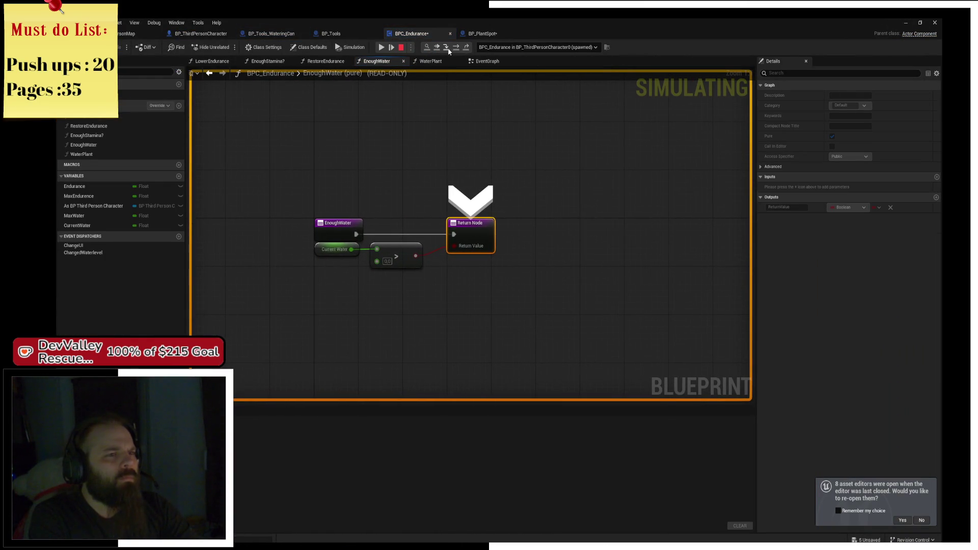
{"action": "left_click", "coordinate": [452, 49]}
{"action": "left_click", "coordinate": [453, 49]}
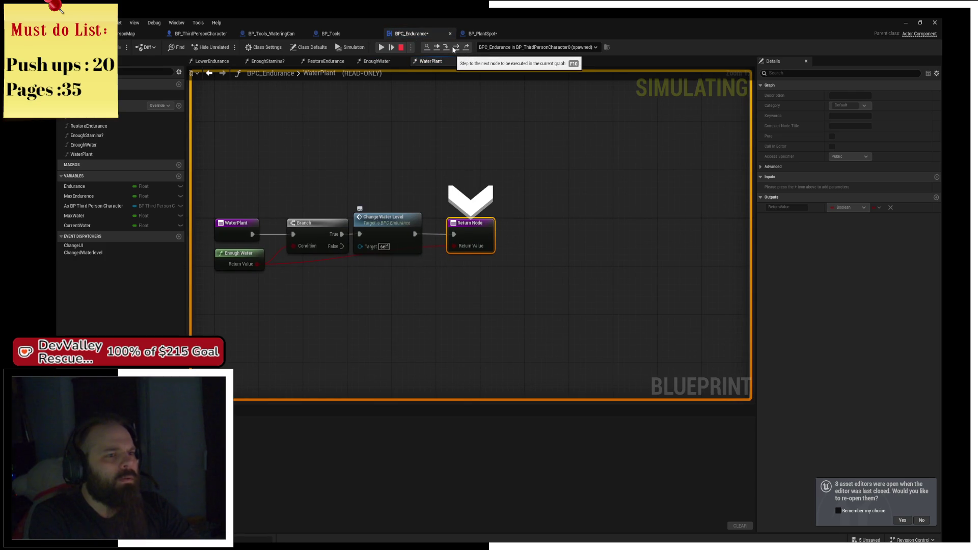
{"action": "left_click", "coordinate": [453, 50]}
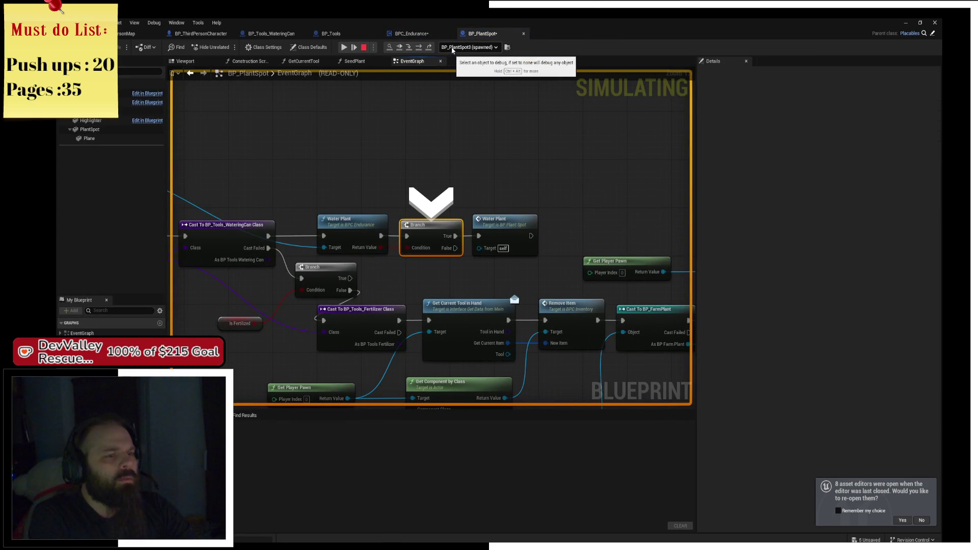
Step: Step through the WaterPlant event and CE_PlayAnimation until execution reaches Set Watered
{"action": "left_click", "coordinate": [408, 49]}
{"action": "left_click", "coordinate": [407, 49]}
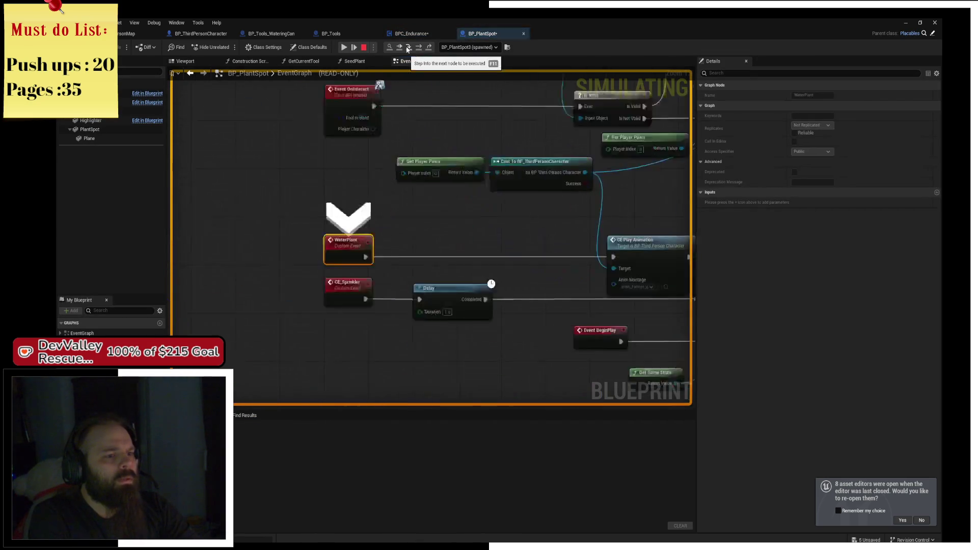
{"action": "left_click", "coordinate": [408, 49]}
{"action": "left_click", "coordinate": [408, 49]}
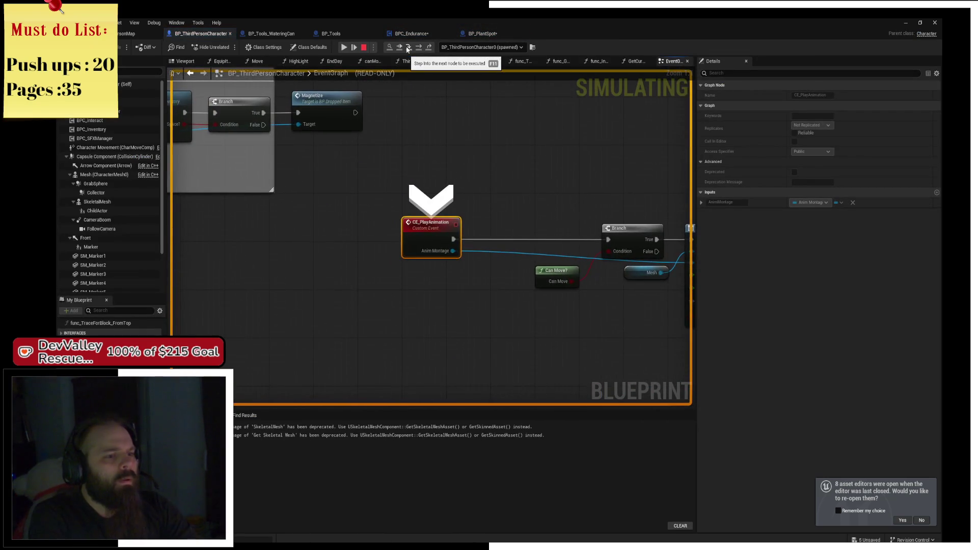
{"action": "left_click", "coordinate": [408, 49]}
{"action": "left_click", "coordinate": [407, 49]}
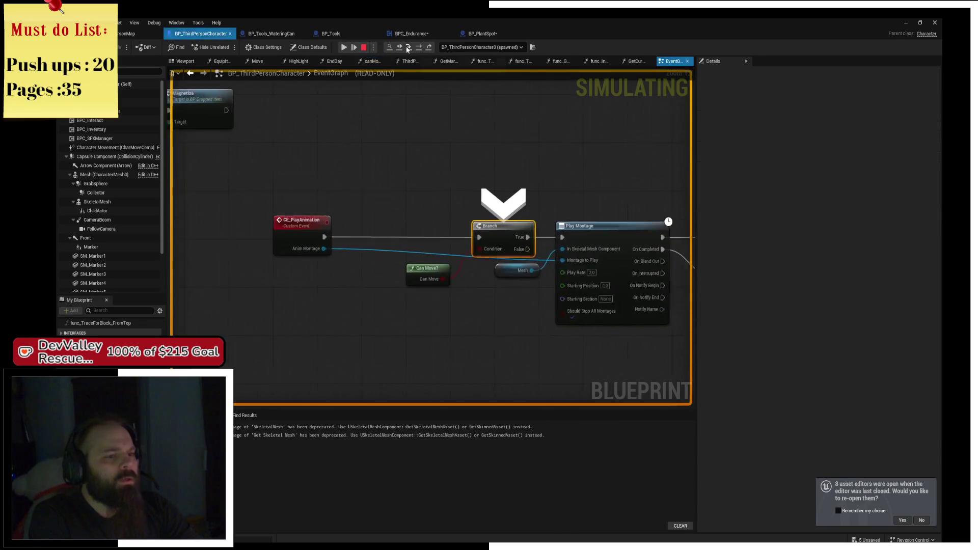
{"action": "left_click", "coordinate": [408, 49]}
{"action": "left_click", "coordinate": [408, 49]}
{"action": "left_click", "coordinate": [408, 49]}
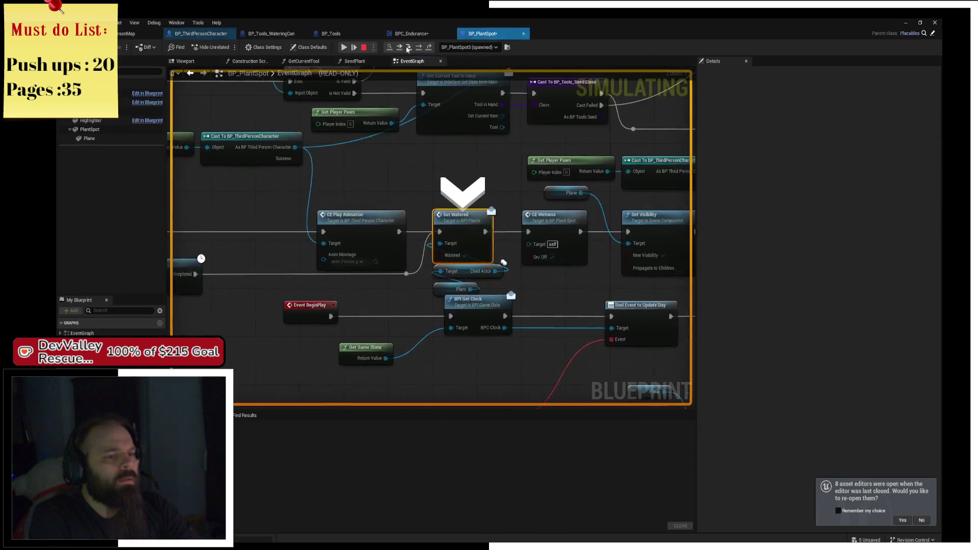
Step: Step into CE_Wetness and IsValid, reach the watering-can breakpoint, then resume simulation
{"action": "left_click", "coordinate": [407, 49]}
{"action": "left_click", "coordinate": [408, 49]}
{"action": "left_click", "coordinate": [407, 49]}
{"action": "left_click", "coordinate": [408, 49]}
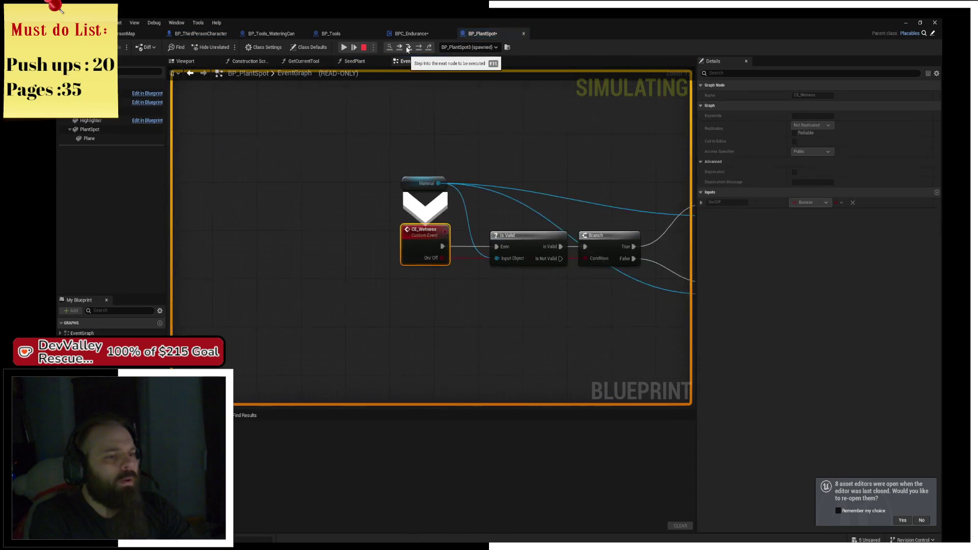
{"action": "left_click", "coordinate": [408, 49]}
{"action": "left_click", "coordinate": [407, 49]}
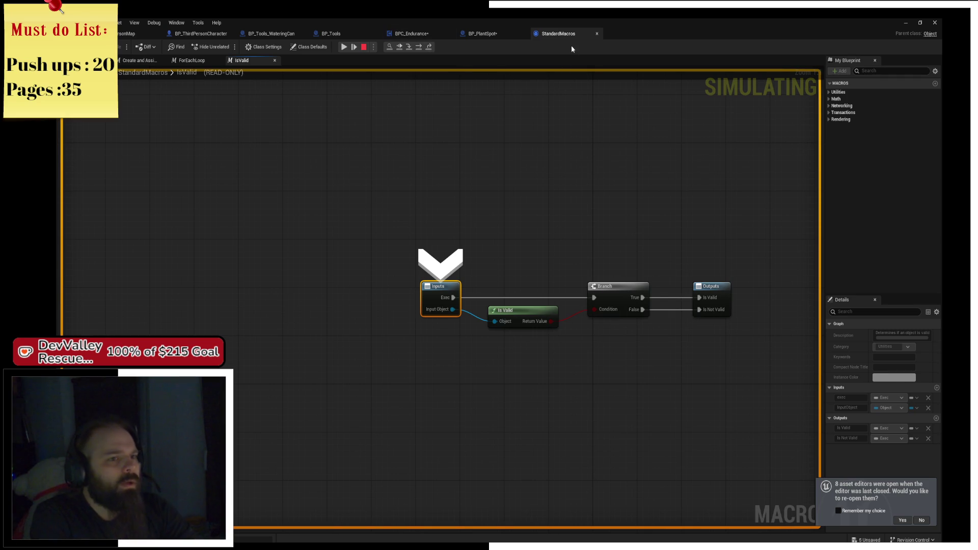
{"action": "left_click", "coordinate": [394, 37]}
{"action": "left_click", "coordinate": [391, 47]}
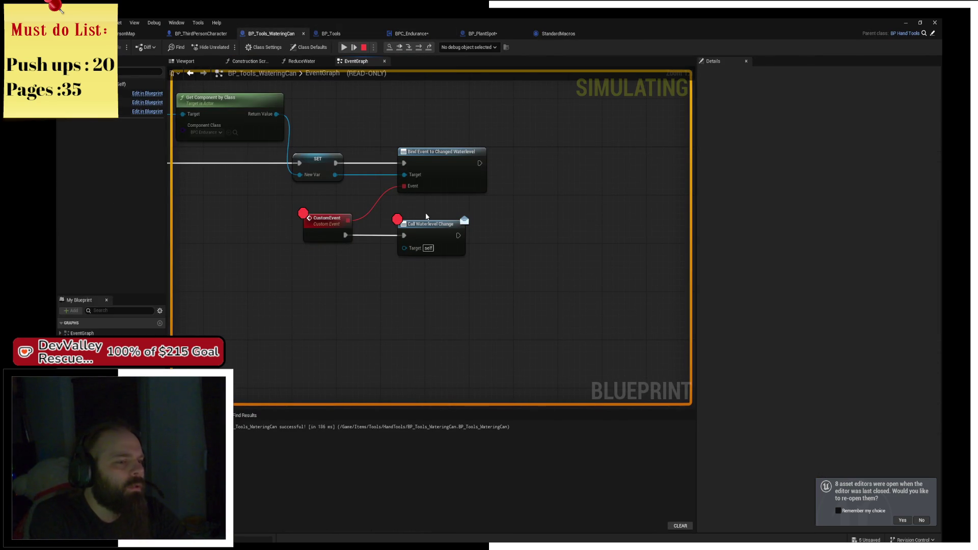
{"action": "left_click", "coordinate": [434, 248]}
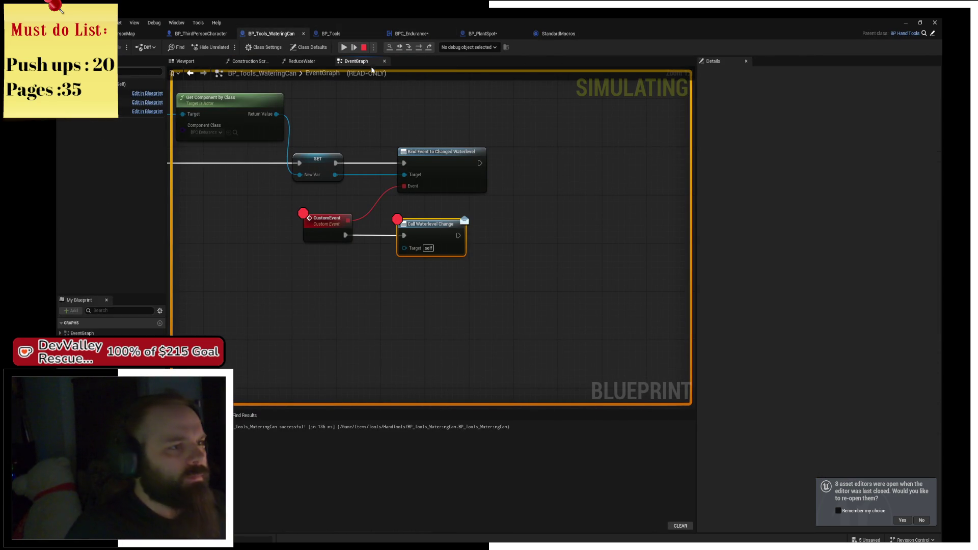
{"action": "left_click", "coordinate": [344, 47]}
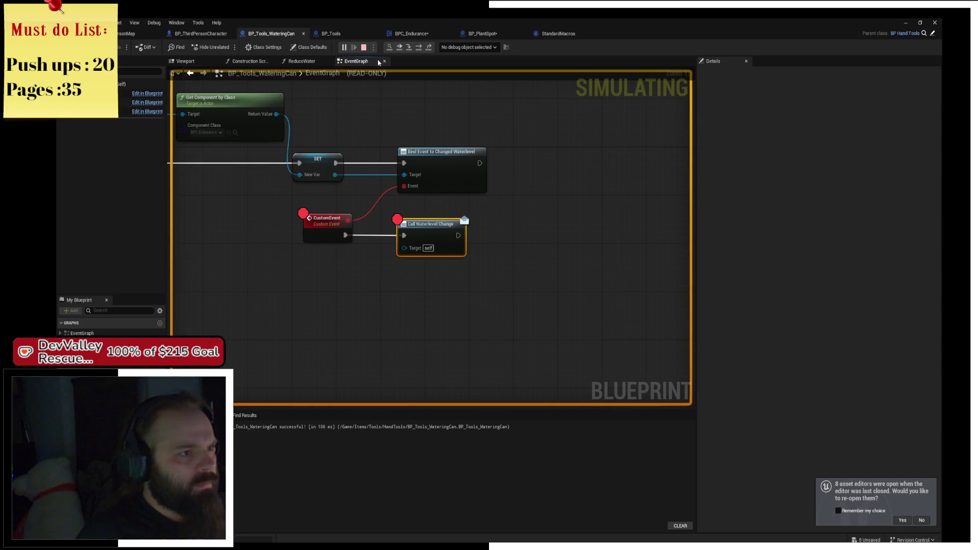
Step: Stop simulating, delete the old Bind Event, Call Waterlevel Change and CustomEvent nodes, and save
{"action": "key", "text": "Escape"}
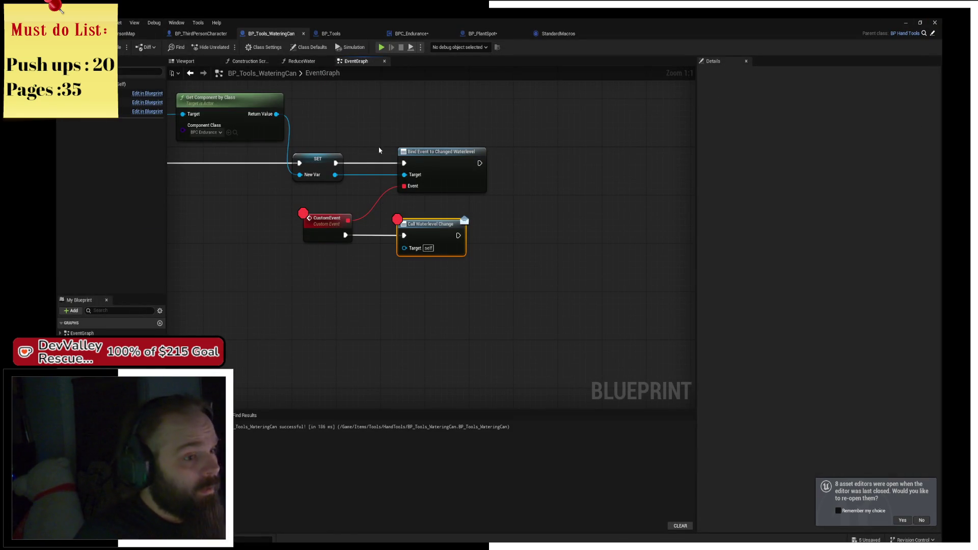
{"action": "left_click_drag", "start_coordinate": [379, 150], "coordinate": [489, 239]}
{"action": "key", "text": "Delete"}
{"action": "left_click_drag", "start_coordinate": [338, 297], "coordinate": [376, 212]}
{"action": "key", "text": "Delete"}
{"action": "scroll", "coordinate": [460, 247], "scroll_direction": "down", "scroll_amount": 4}
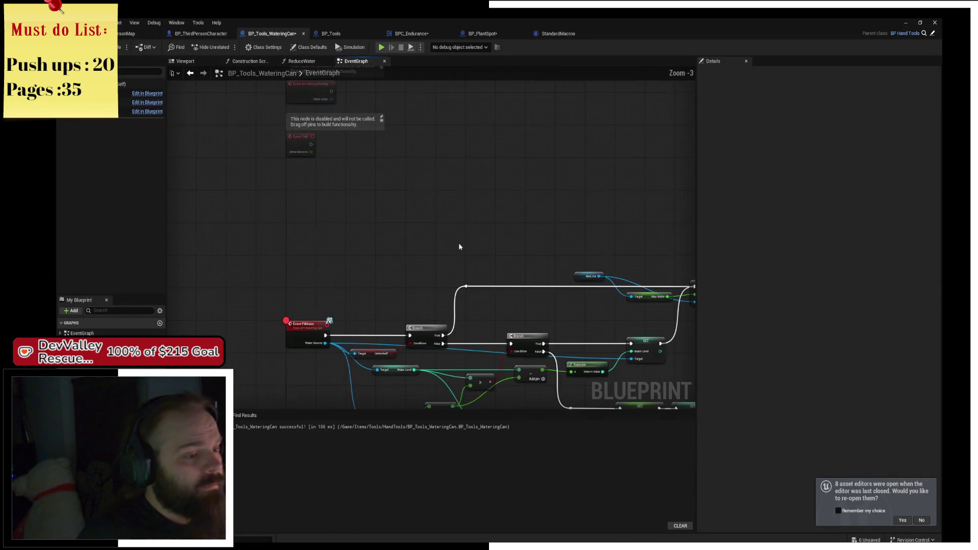
{"action": "key", "text": "ctrl+s"}
Step: Place a BPC_Endurance New Var reference near the SET and Call Waterlevel Change nodes
{"action": "mouse_move", "coordinate": [421, 284]}
{"action": "left_mouse_down"}
{"action": "mouse_move", "coordinate": [536, 127]}
{"action": "mouse_move", "coordinate": [562, 125]}
{"action": "mouse_move", "coordinate": [327, 184]}
{"action": "mouse_move", "coordinate": [443, 240]}
{"action": "mouse_move", "coordinate": [459, 293]}
{"action": "left_mouse_up"}
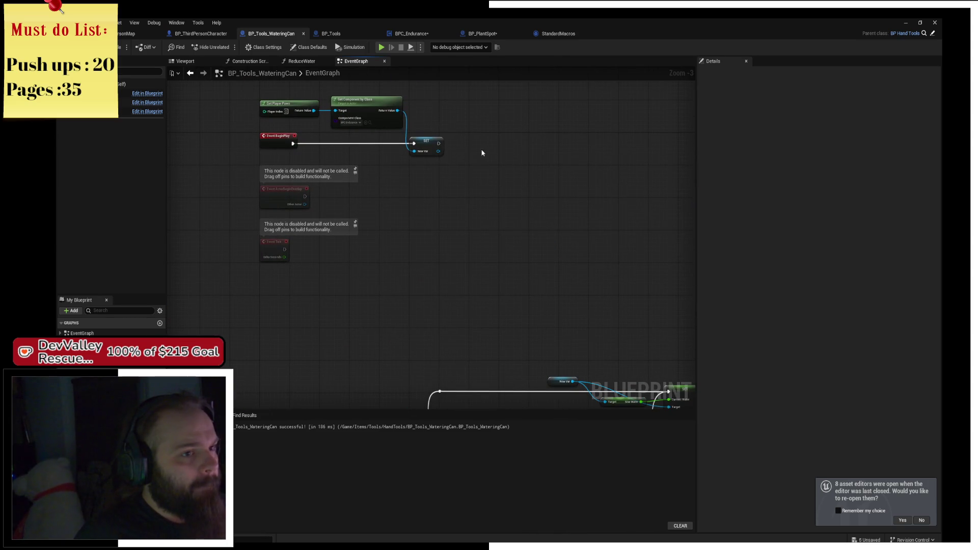
{"action": "left_click_drag", "start_coordinate": [482, 153], "coordinate": [462, 89]}
{"action": "mouse_move", "coordinate": [504, 227]}
{"action": "left_mouse_down"}
{"action": "mouse_move", "coordinate": [463, 129]}
{"action": "mouse_move", "coordinate": [297, 110]}
{"action": "left_mouse_up"}
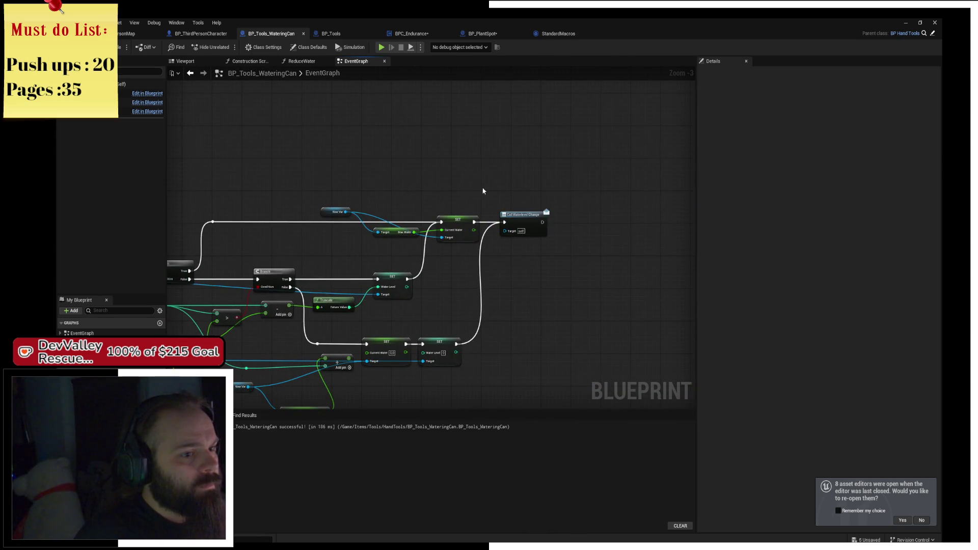
{"action": "scroll", "coordinate": [483, 191], "scroll_direction": "up", "scroll_amount": 2}
{"action": "mouse_move", "coordinate": [476, 206]}
{"action": "left_mouse_down"}
{"action": "mouse_move", "coordinate": [552, 229]}
{"action": "mouse_move", "coordinate": [530, 332]}
{"action": "mouse_move", "coordinate": [388, 226]}
{"action": "mouse_move", "coordinate": [441, 246]}
{"action": "mouse_move", "coordinate": [428, 192]}
{"action": "mouse_move", "coordinate": [520, 200]}
{"action": "left_mouse_up"}
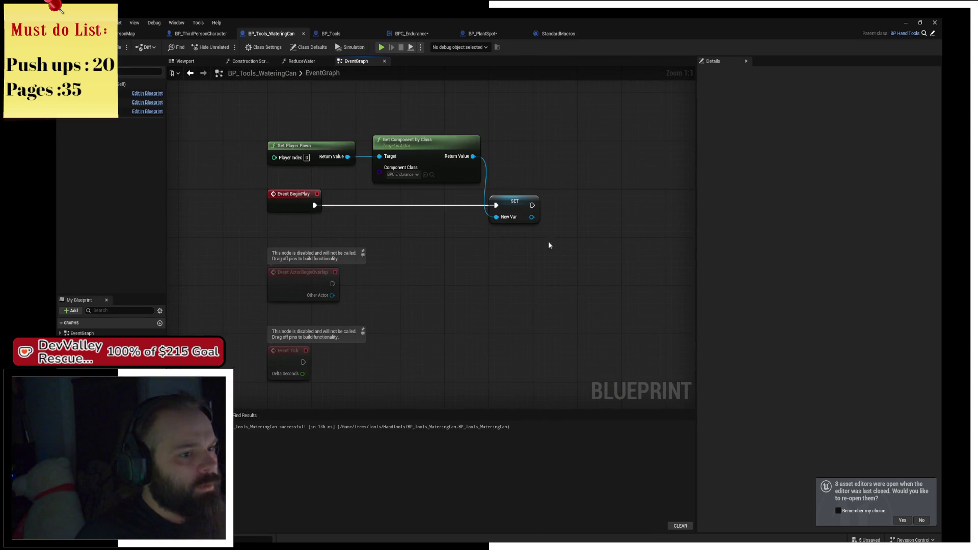
{"action": "mouse_move", "coordinate": [549, 246]}
{"action": "left_mouse_down"}
{"action": "mouse_move", "coordinate": [559, 270]}
{"action": "mouse_move", "coordinate": [546, 247]}
{"action": "mouse_move", "coordinate": [491, 214]}
{"action": "mouse_move", "coordinate": [325, 181]}
{"action": "left_mouse_up"}
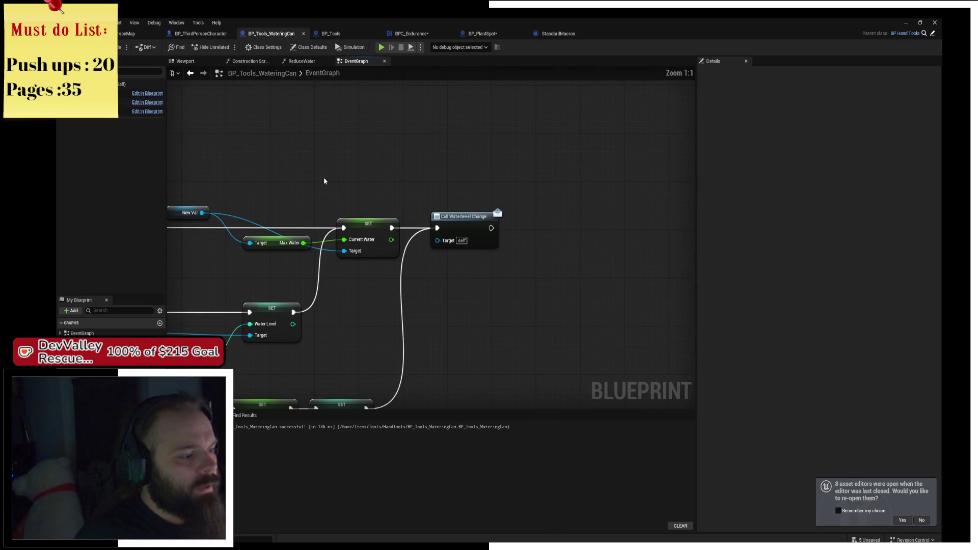
{"action": "scroll", "coordinate": [398, 219], "scroll_direction": "up", "scroll_amount": 4}
{"action": "mouse_move", "coordinate": [87, 357]}
{"action": "left_mouse_down"}
{"action": "mouse_move", "coordinate": [306, 108]}
{"action": "mouse_move", "coordinate": [408, 144]}
{"action": "left_mouse_up"}
Step: Add Change Water Level on BPC_Endurance after SET, remove Call Waterlevel Change, compile and save
{"action": "type", "text": "call"}
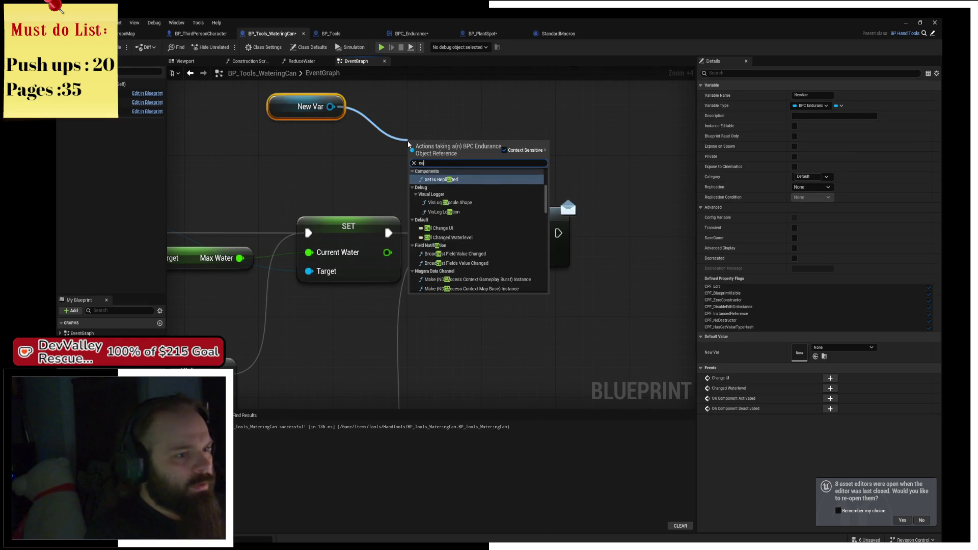
{"action": "key", "text": "Up"}
{"action": "key", "text": "Up"}
{"action": "key", "text": "Up"}
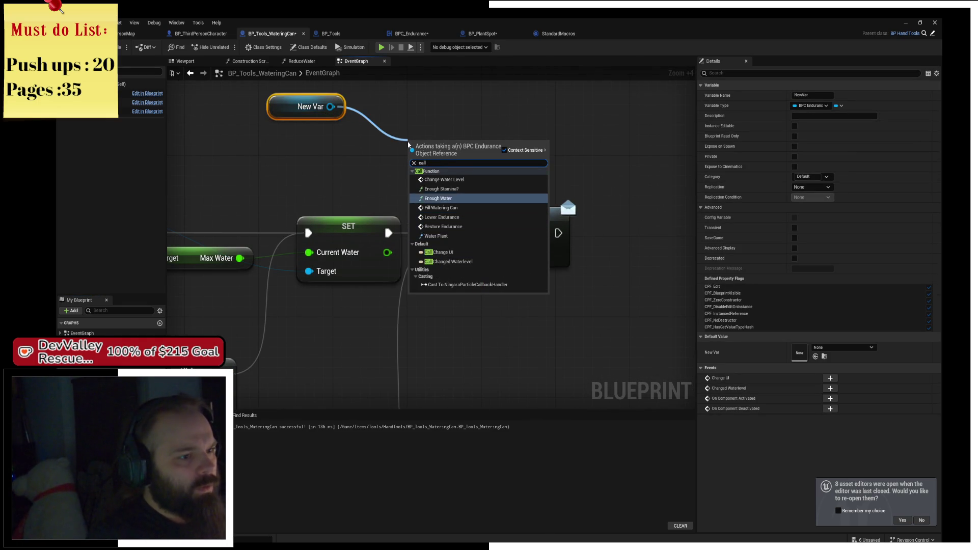
{"action": "key", "text": "Return"}
{"action": "left_click", "coordinate": [489, 234]}
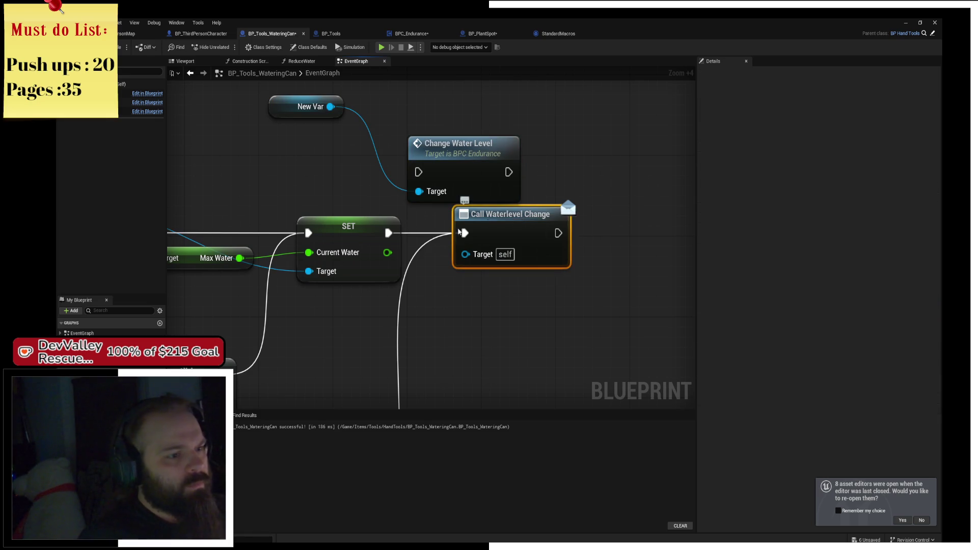
{"action": "left_click_drag", "start_coordinate": [465, 233], "coordinate": [424, 176]}
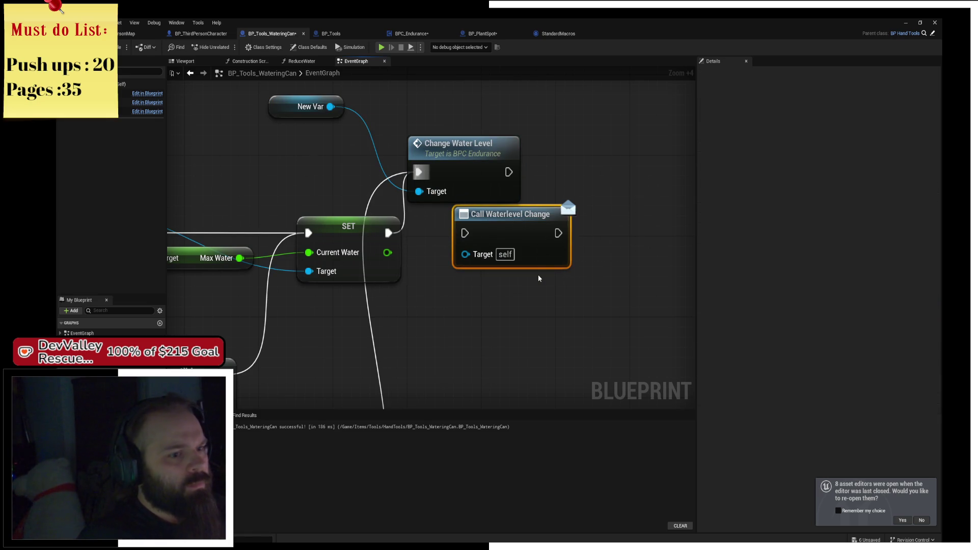
{"action": "key", "text": "Delete"}
{"action": "key", "text": "ctrl+s"}
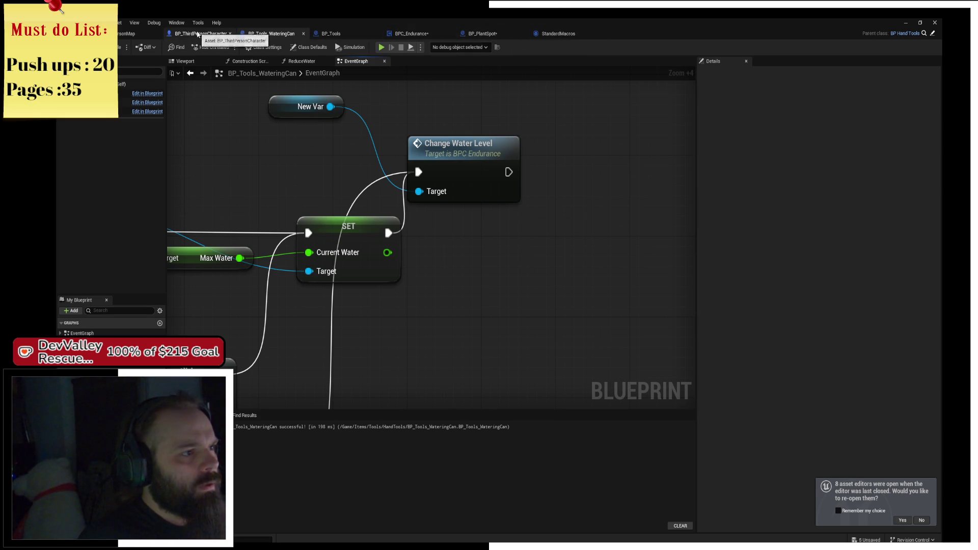
Step: Back in ThirdPersonMap, close the Message Log, search 'temslo' and open the ItemSlot widget
{"action": "left_click", "coordinate": [149, 38]}
{"action": "left_click", "coordinate": [448, 467]}
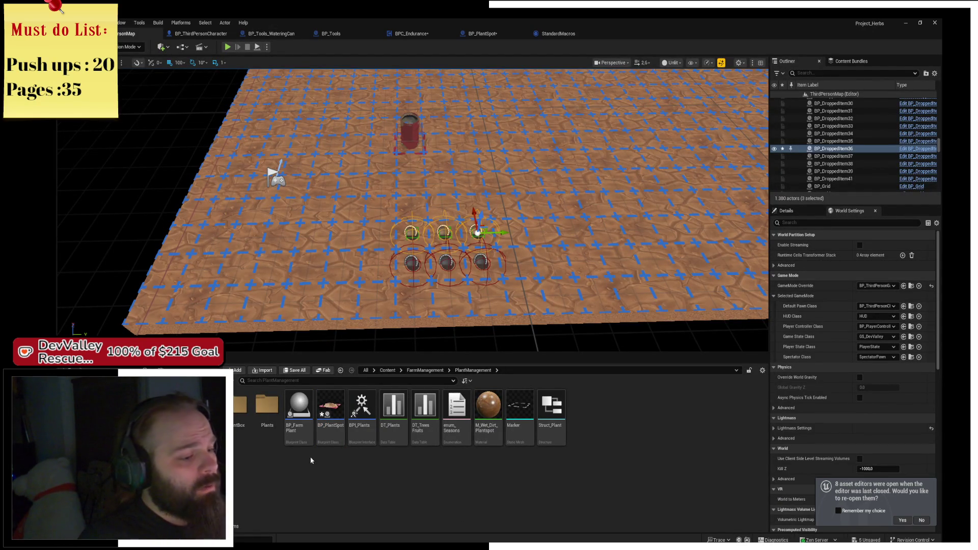
{"action": "key", "text": "ctrl+Tab"}
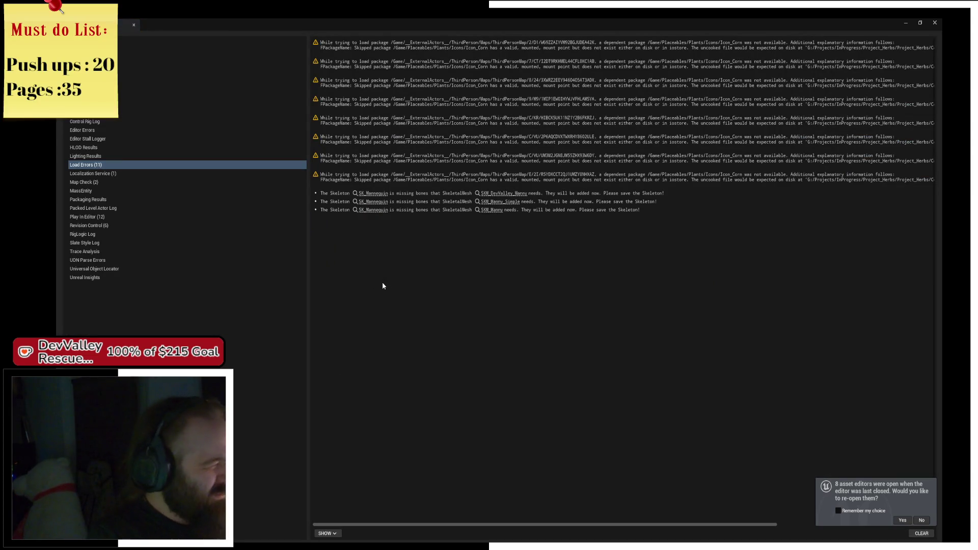
{"action": "left_click", "coordinate": [935, 22]}
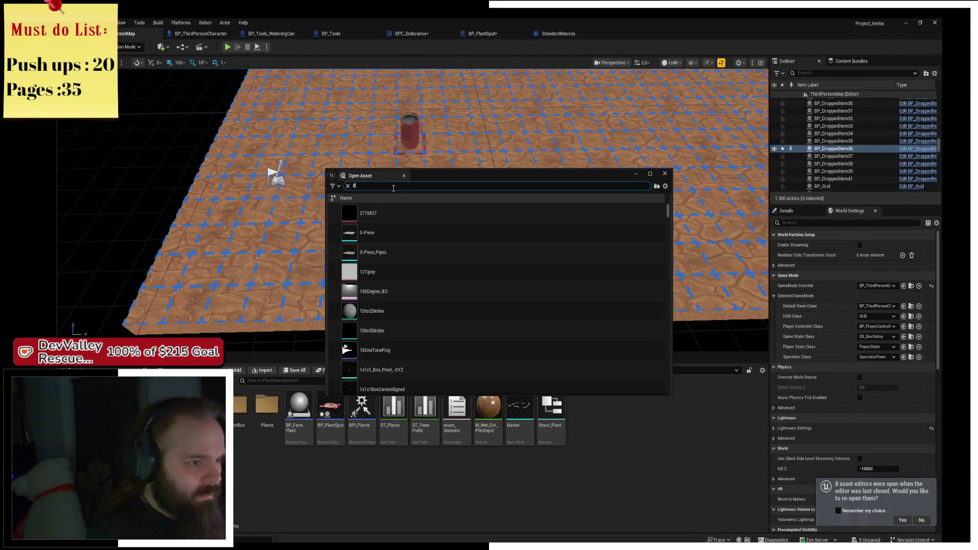
{"action": "type", "text": "tem"}
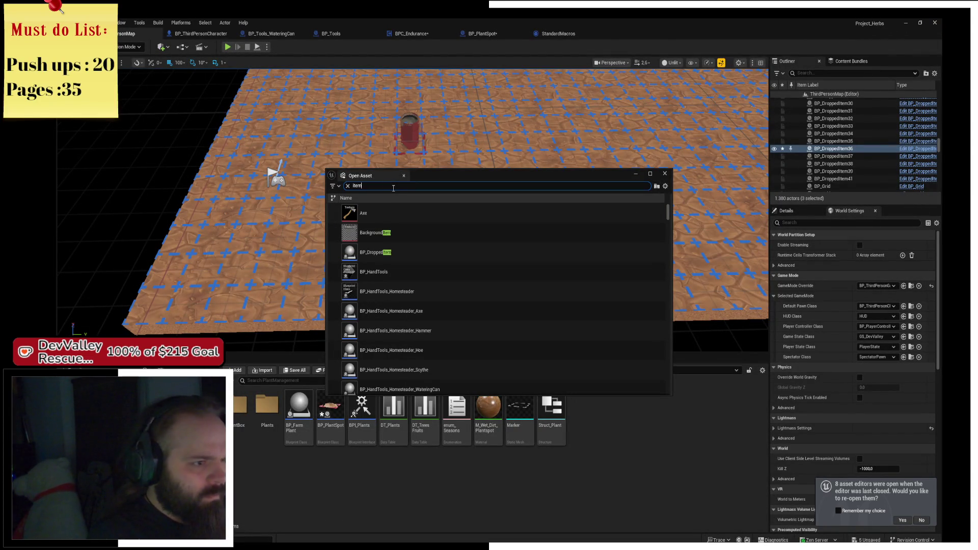
{"action": "type", "text": "slo"}
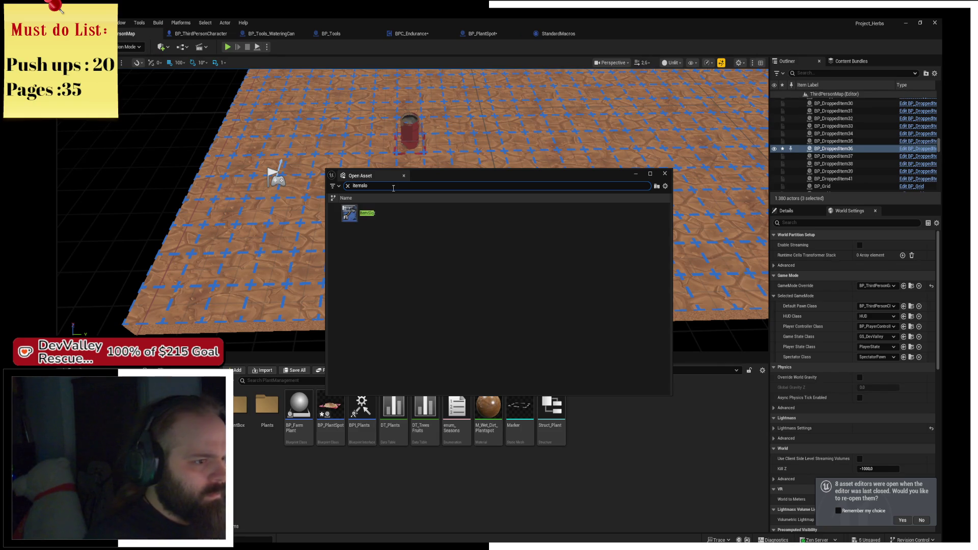
{"action": "double_click", "coordinate": [405, 219]}
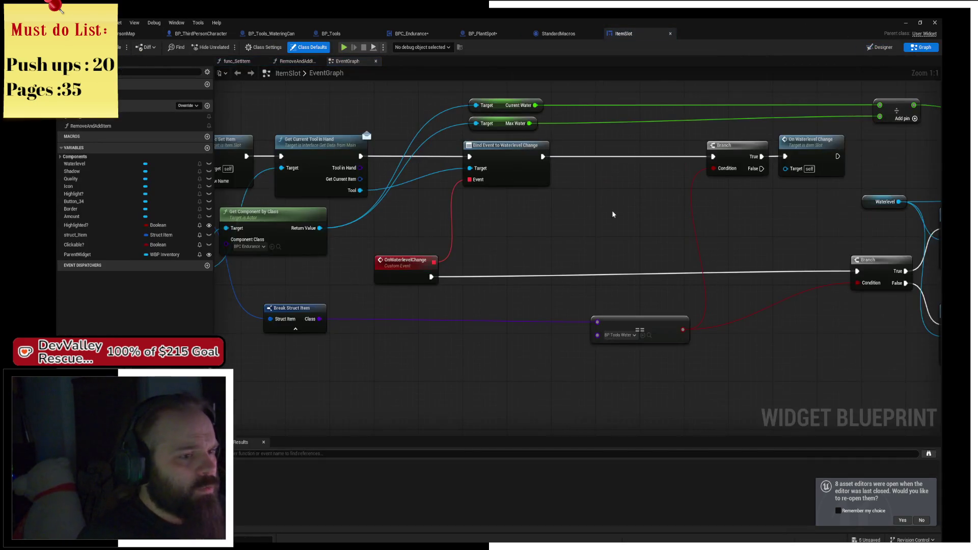
Step: Swap the old Waterlevel Change bind for a Bind Event to Changed Waterlevel from Get Component by Class
{"action": "mouse_move", "coordinate": [394, 200]}
{"action": "left_mouse_down"}
{"action": "mouse_move", "coordinate": [408, 260]}
{"action": "mouse_move", "coordinate": [602, 260]}
{"action": "left_mouse_up"}
{"action": "left_click", "coordinate": [407, 261]}
{"action": "type", "text": "bind e"}
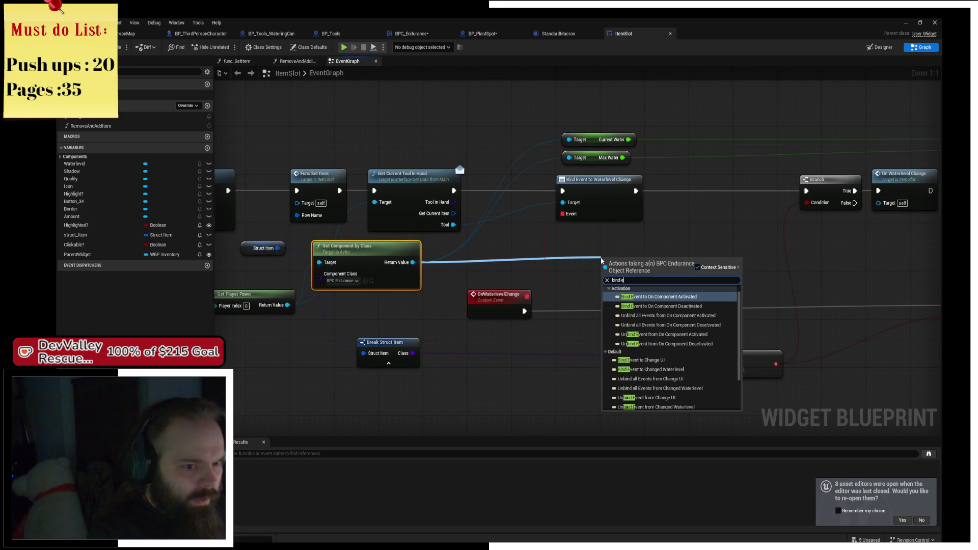
{"action": "key", "text": "BackSpace"}
{"action": "type", "text": "change w"}
{"action": "left_click", "coordinate": [647, 307]}
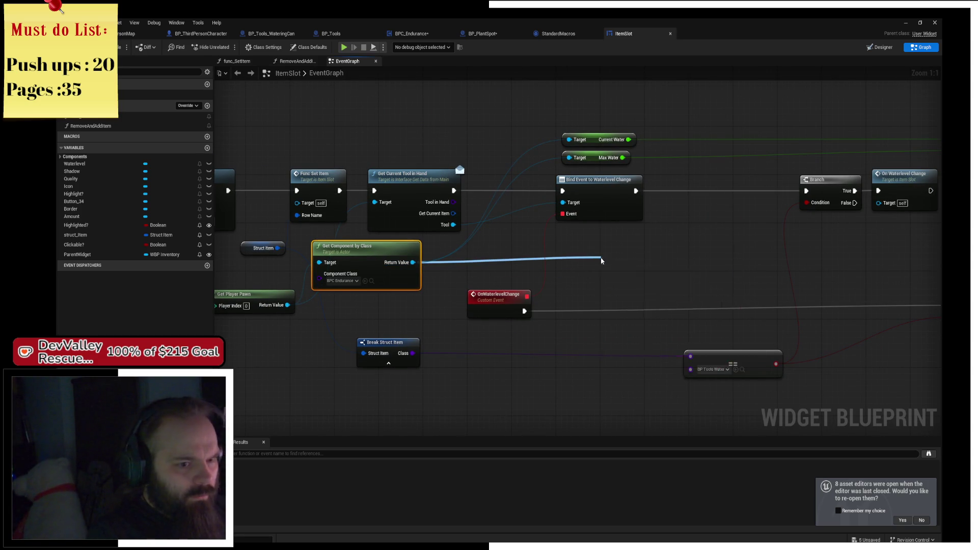
{"action": "left_click", "coordinate": [598, 211]}
{"action": "key", "text": "Delete"}
{"action": "left_click_drag", "start_coordinate": [630, 264], "coordinate": [590, 179]}
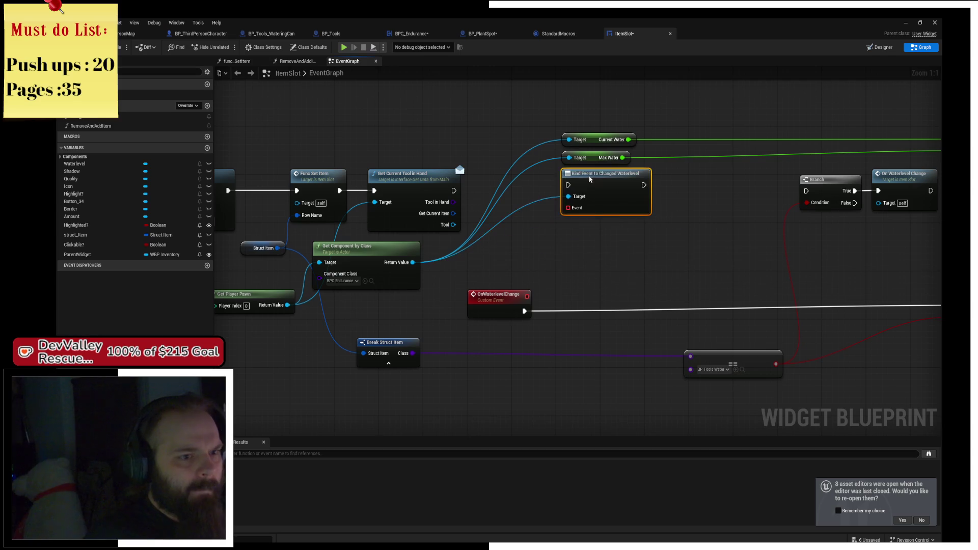
Step: Wire the new bind between the tool-in-hand check, Branch and OnWaterlevelChange, then start Play
{"action": "mouse_move", "coordinate": [453, 191]}
{"action": "left_mouse_down"}
{"action": "mouse_move", "coordinate": [816, 192]}
{"action": "mouse_move", "coordinate": [806, 191]}
{"action": "left_mouse_up"}
{"action": "left_click_drag", "start_coordinate": [563, 214], "coordinate": [527, 297]}
{"action": "left_click", "coordinate": [635, 284]}
{"action": "left_click_drag", "start_coordinate": [635, 285], "coordinate": [553, 251]}
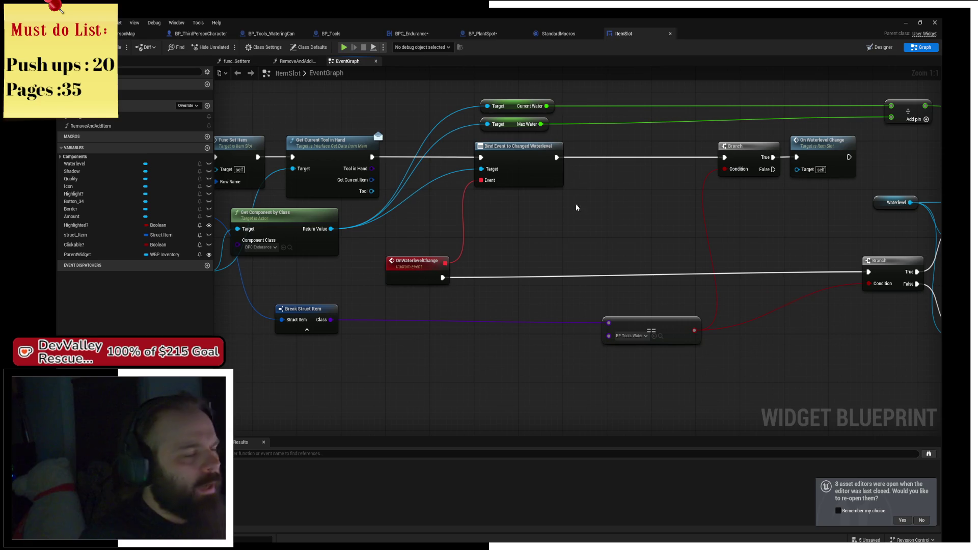
{"action": "left_click", "coordinate": [342, 48]}
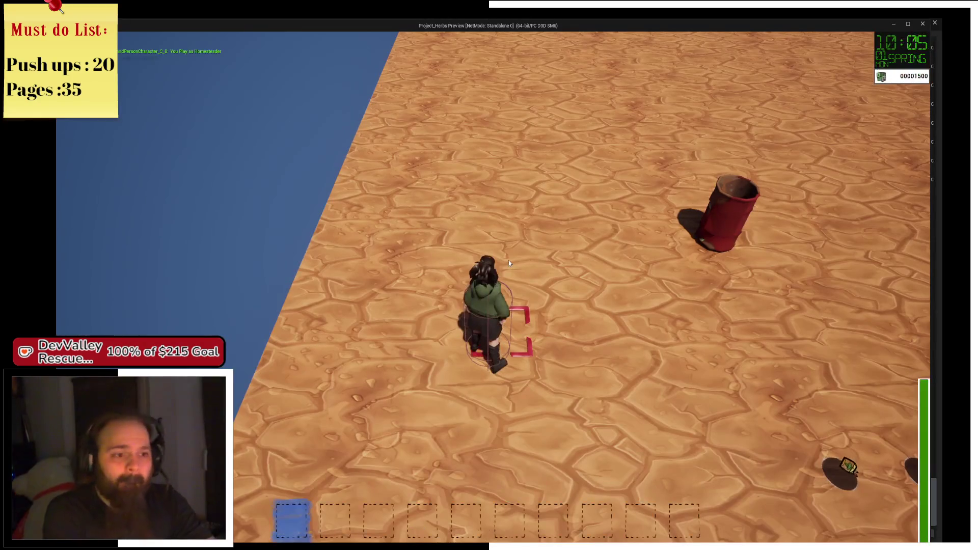
Step: Collect the seed bag, shovel and watering can, then dig a larger patch of plots
{"action": "key", "text": "a"}
{"action": "key", "text": "d"}
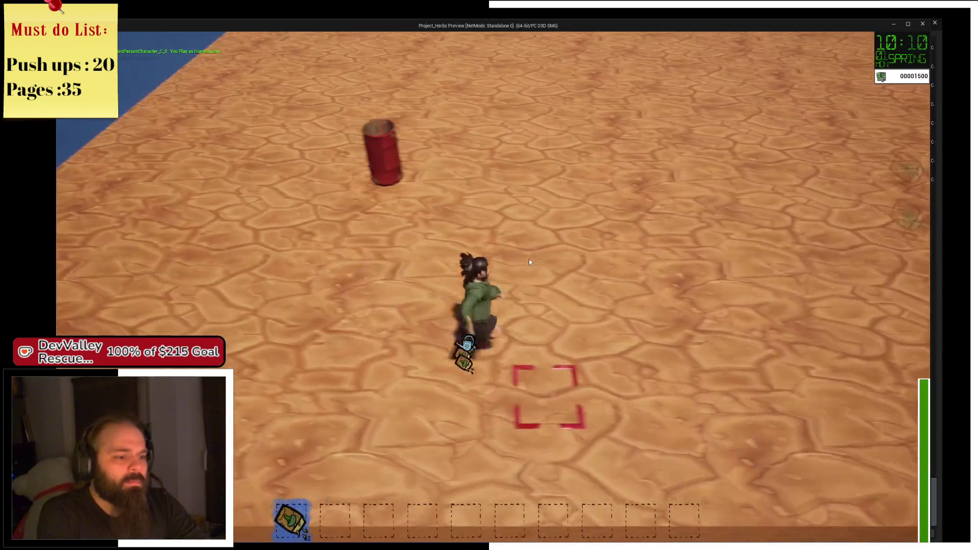
{"action": "key", "text": "w"}
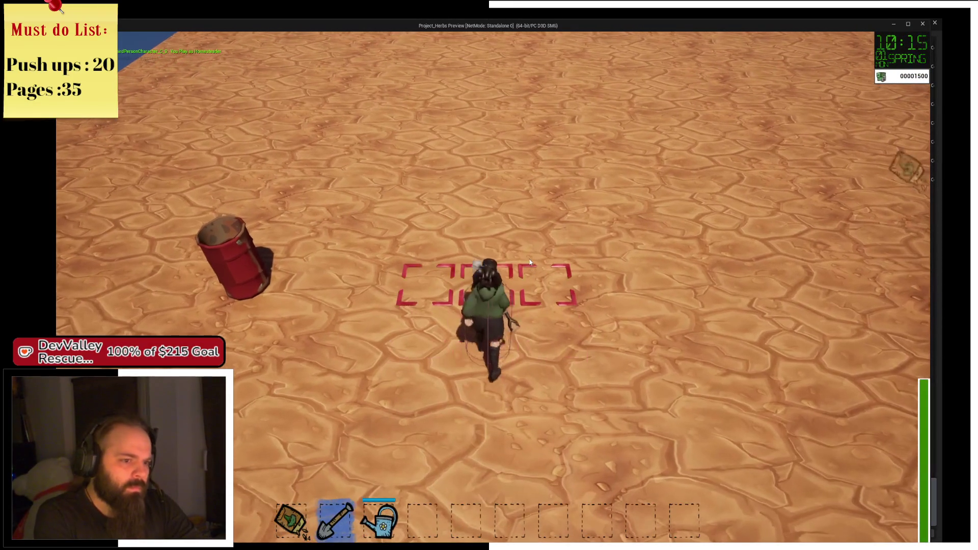
{"action": "left_click", "coordinate": [530, 263]}
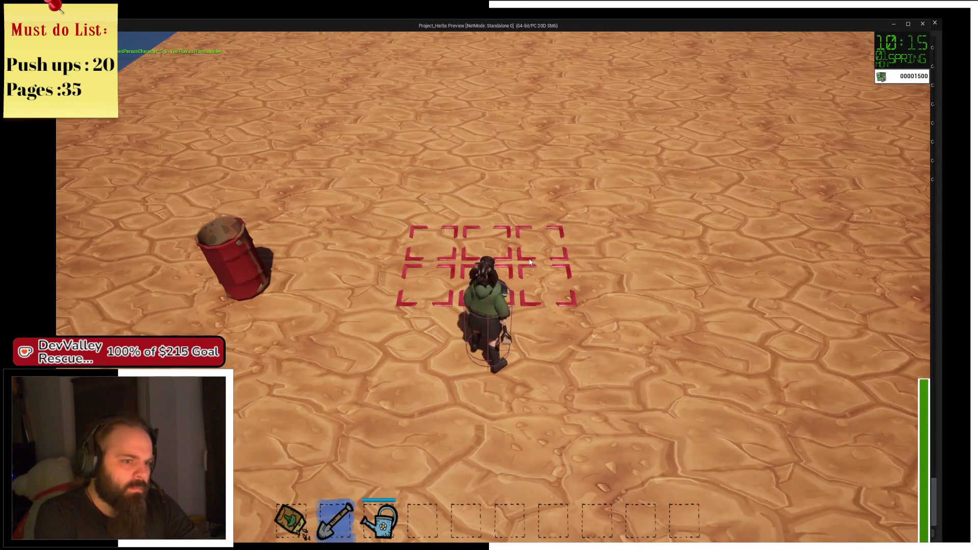
{"action": "left_click", "coordinate": [530, 263]}
Step: Water the six dug plots with the watering can and head to the rain barrel
{"action": "key", "text": "3"}
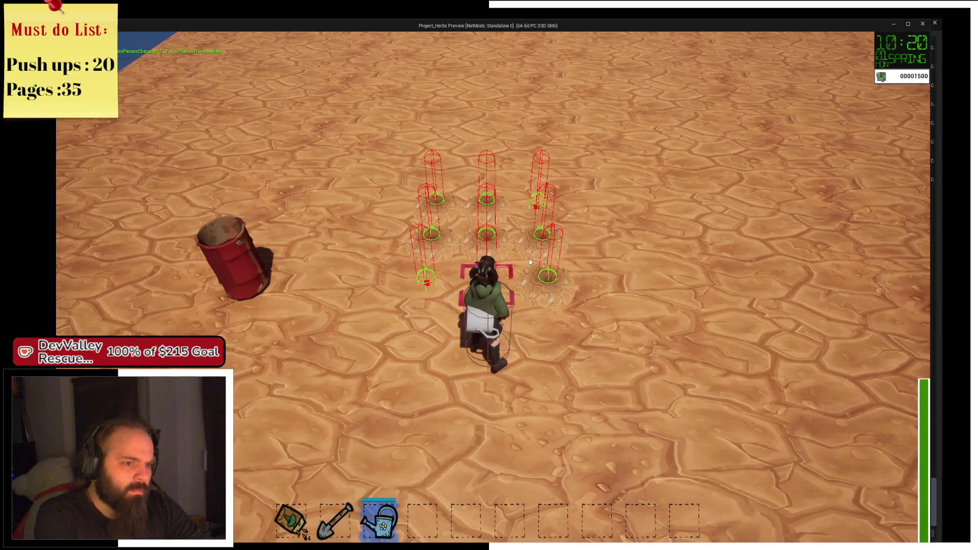
{"action": "left_click", "coordinate": [530, 263]}
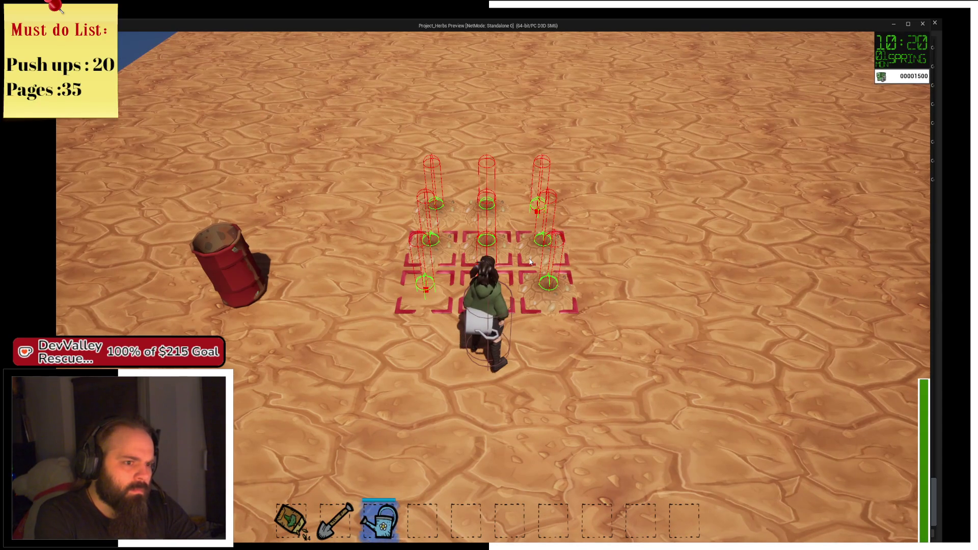
{"action": "left_click", "coordinate": [530, 262]}
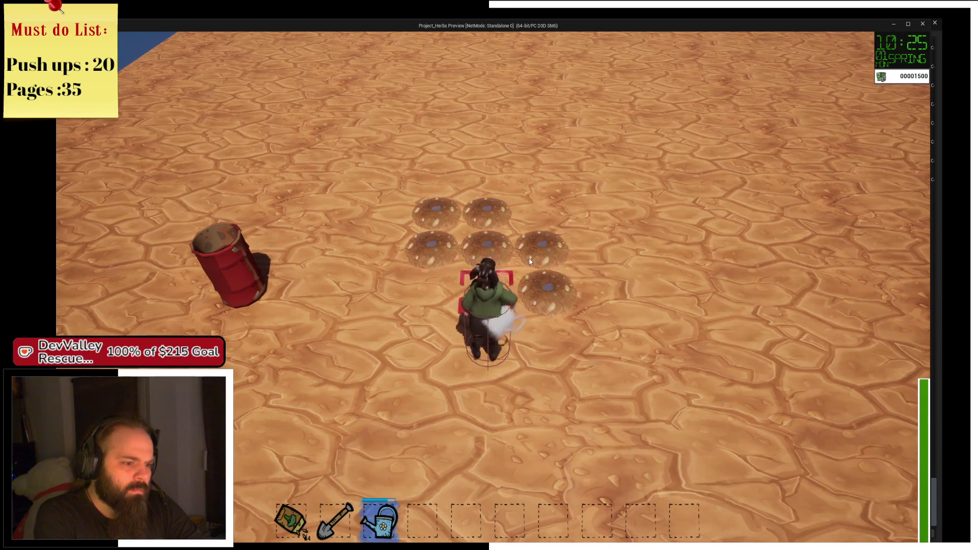
{"action": "key", "text": "a"}
{"action": "key", "text": "Escape"}
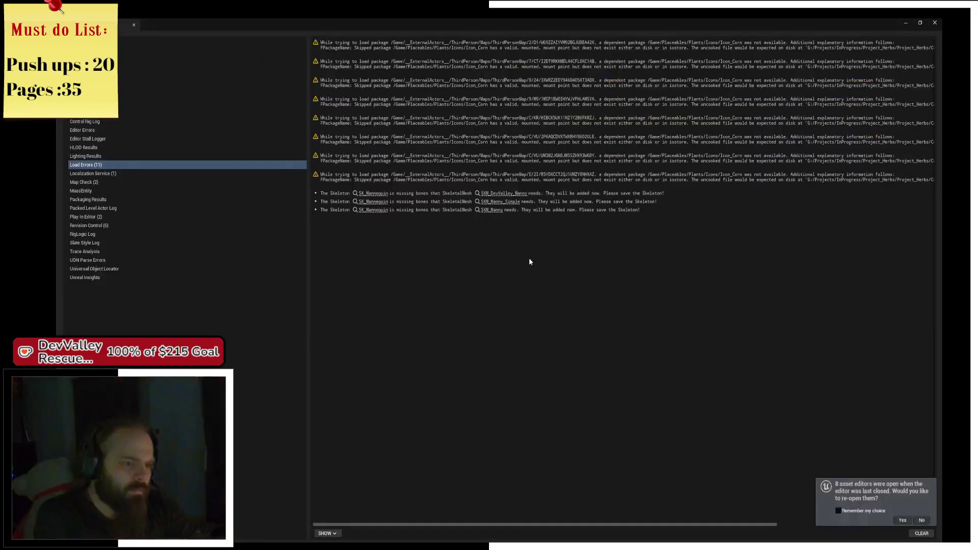
Step: Step from Change Water Level through ChangeWaterLevel into ItemSlot's waterlevel change handler
{"action": "left_click", "coordinate": [934, 24]}
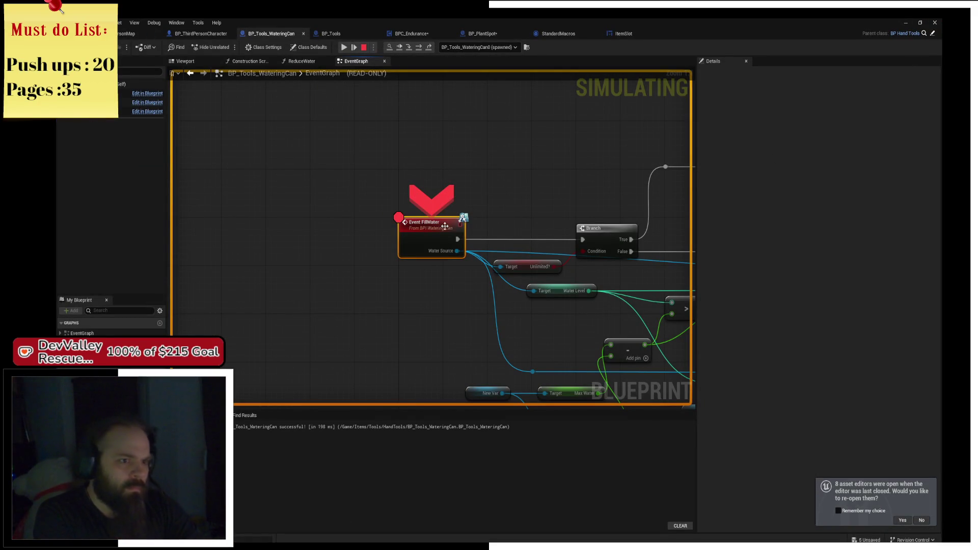
{"action": "left_click", "coordinate": [429, 47]}
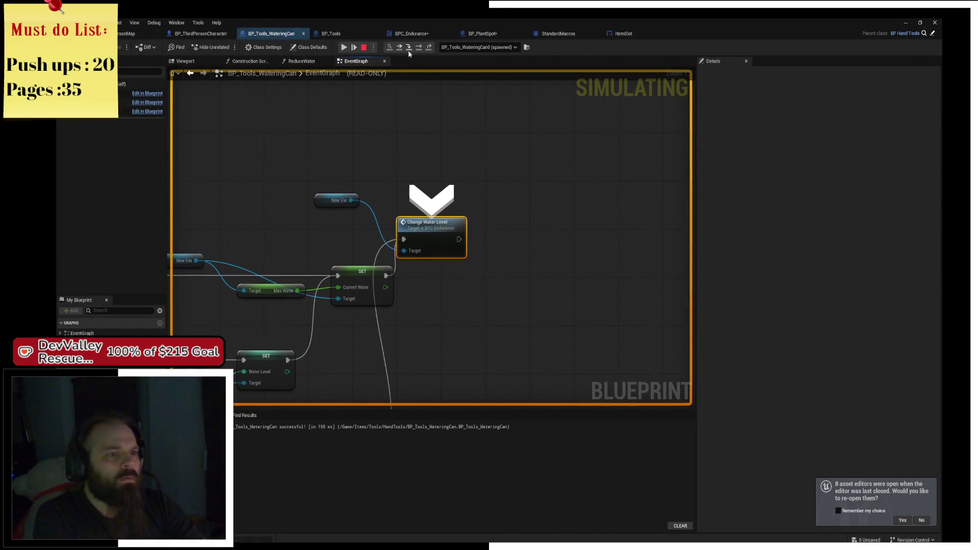
{"action": "left_click", "coordinate": [420, 49]}
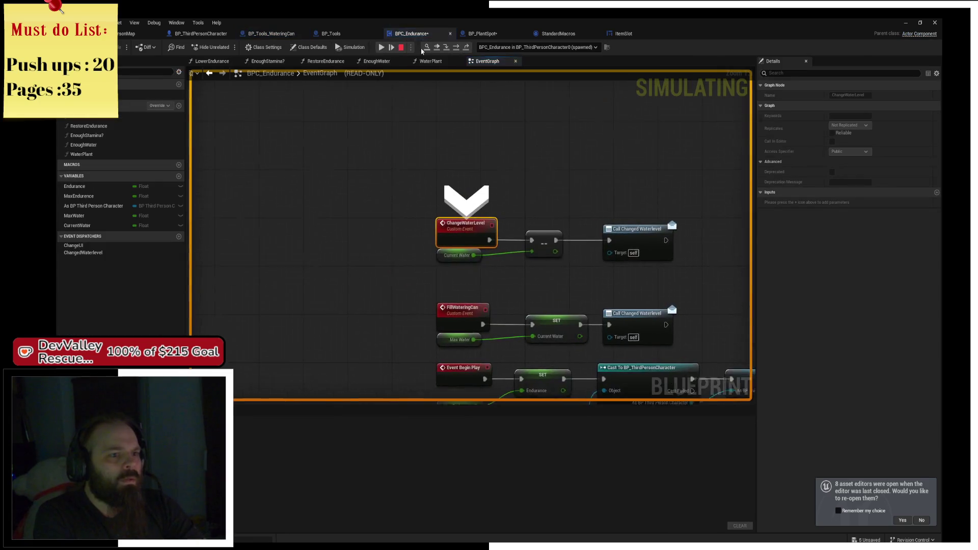
{"action": "left_click", "coordinate": [459, 51]}
{"action": "left_click", "coordinate": [461, 51]}
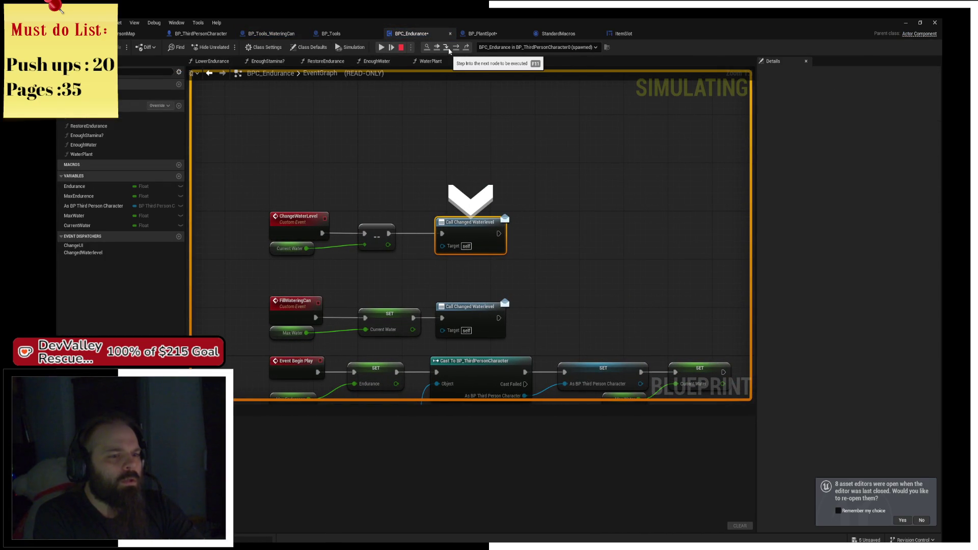
{"action": "left_click", "coordinate": [450, 50]}
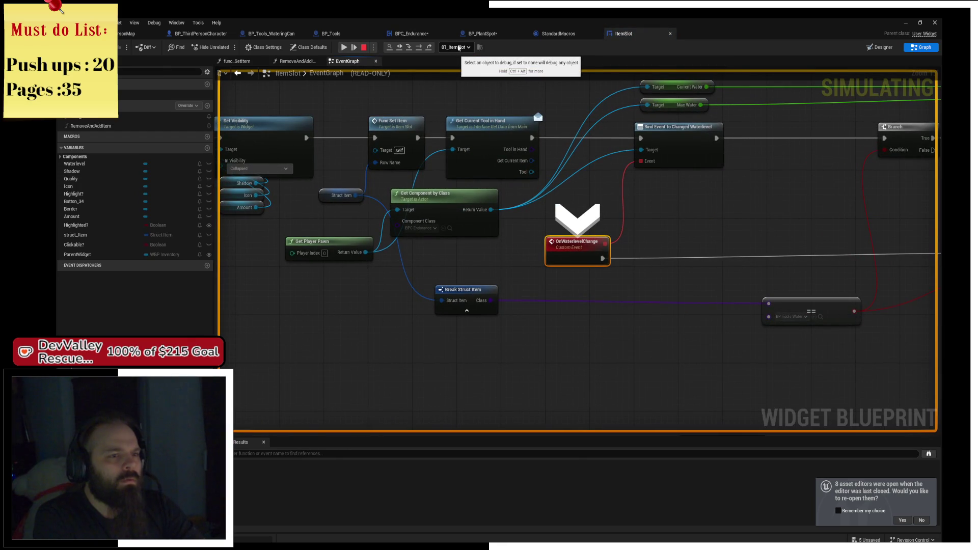
{"action": "left_click", "coordinate": [424, 48]}
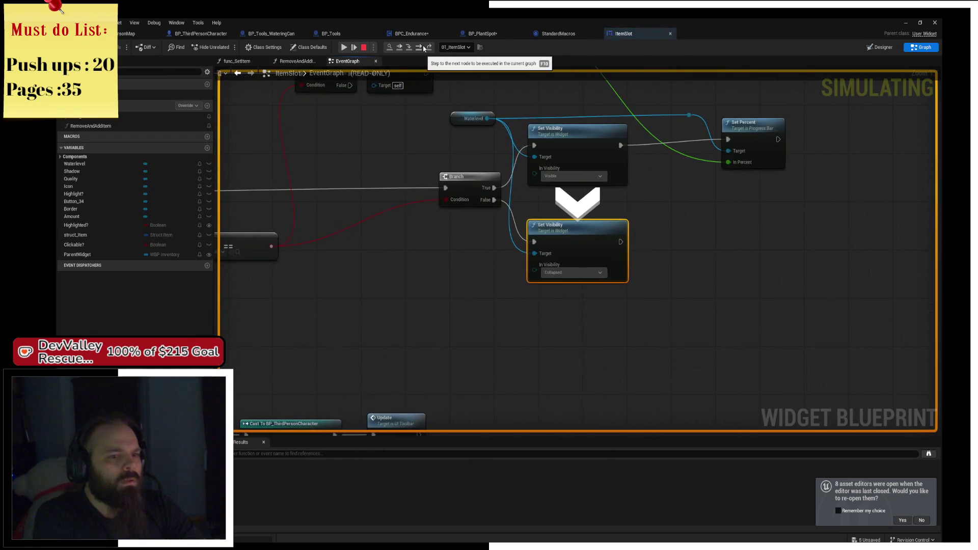
Step: Check the ItemSlot Branch condition reads false, stop the simulation and start a fresh play test
{"action": "mouse_move", "coordinate": [466, 203]}
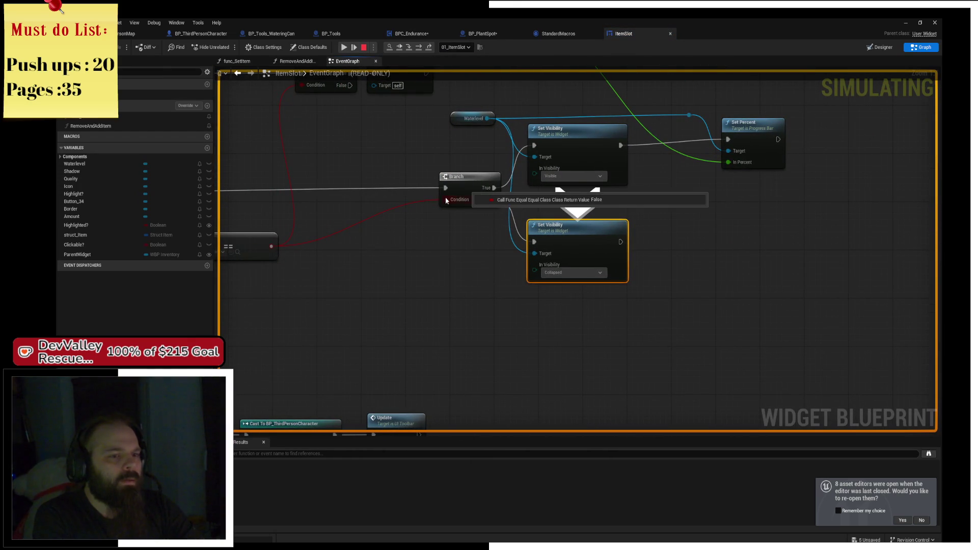
{"action": "mouse_move", "coordinate": [408, 294]}
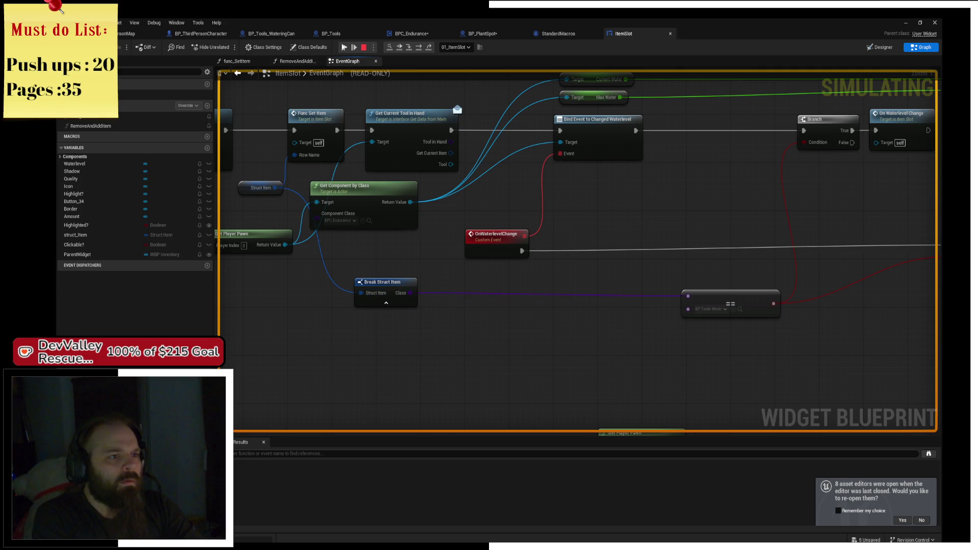
{"action": "key", "text": "alt+Tab"}
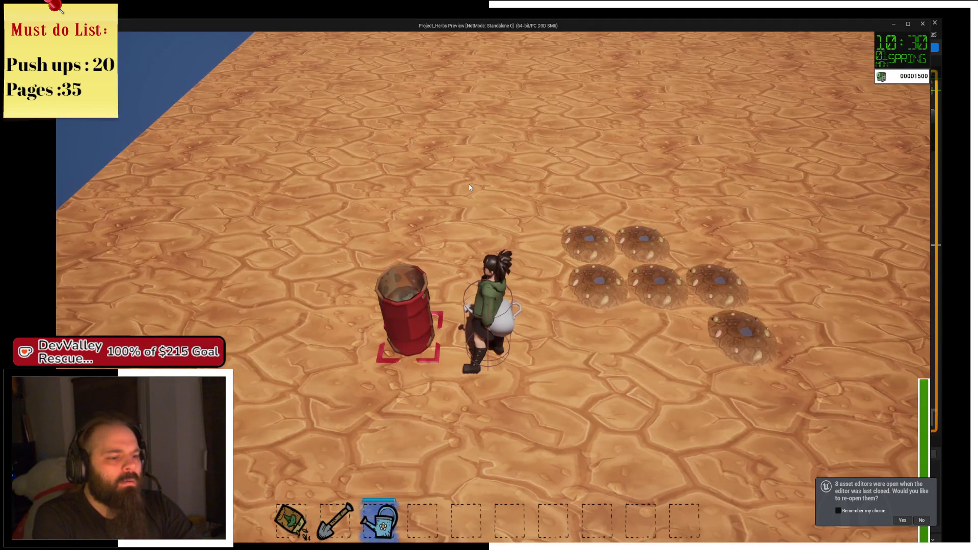
{"action": "key", "text": "alt+Tab"}
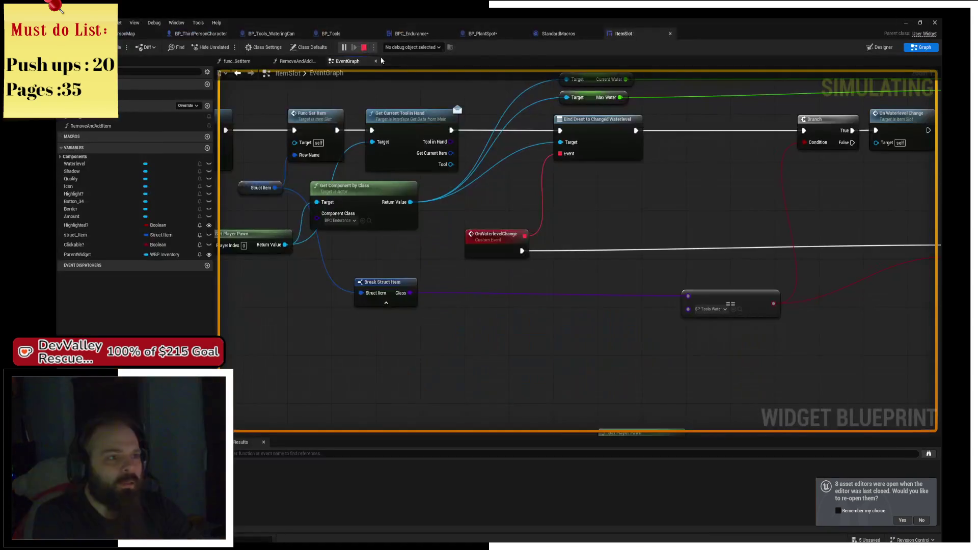
{"action": "key", "text": "Escape"}
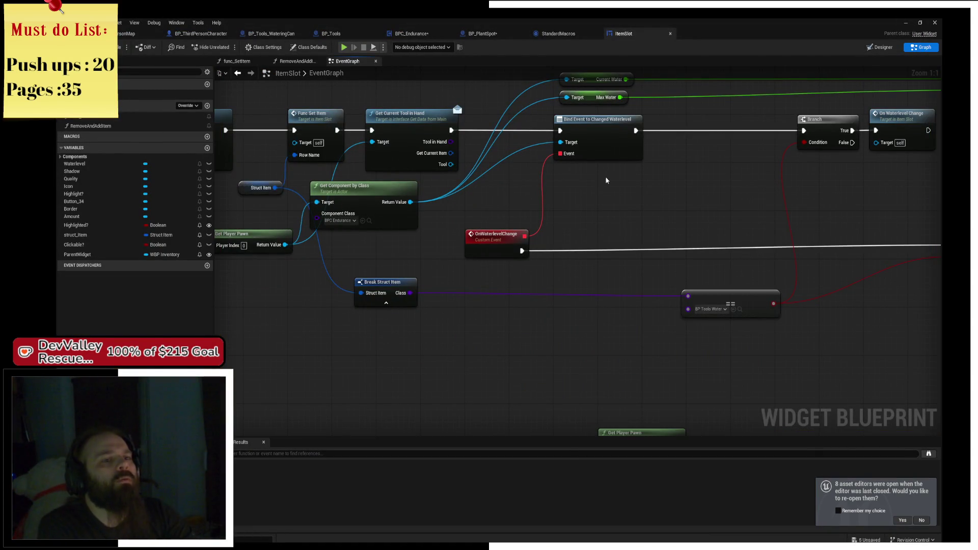
{"action": "left_click_drag", "start_coordinate": [609, 180], "coordinate": [600, 186]}
{"action": "scroll", "coordinate": [599, 186], "scroll_direction": "up", "scroll_amount": 2}
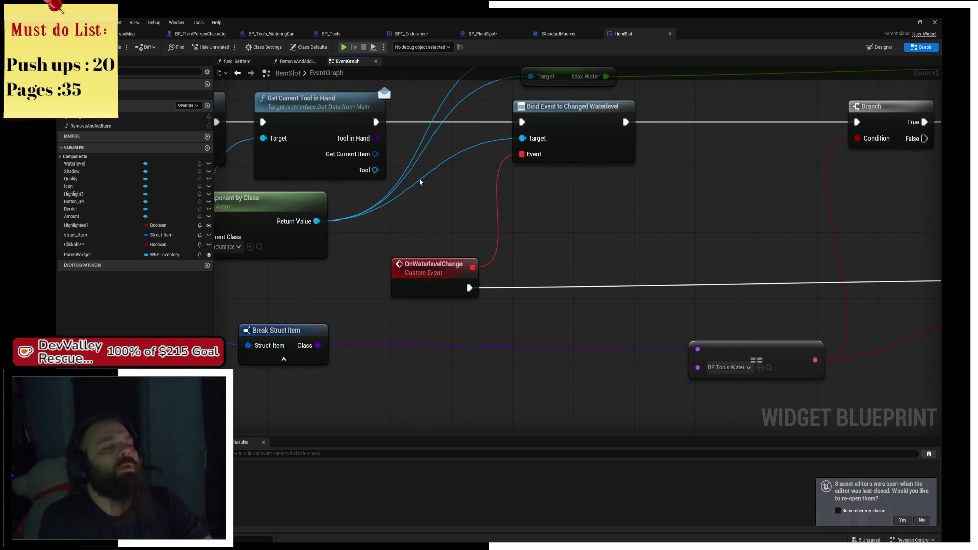
{"action": "mouse_move", "coordinate": [309, 222]}
{"action": "left_mouse_down"}
{"action": "mouse_move", "coordinate": [545, 218]}
{"action": "mouse_move", "coordinate": [606, 228]}
{"action": "left_mouse_up"}
Step: Start a new play session, equip the shovel, and dig a 3x3 patch of nine plots
{"action": "key", "text": "alt+Tab"}
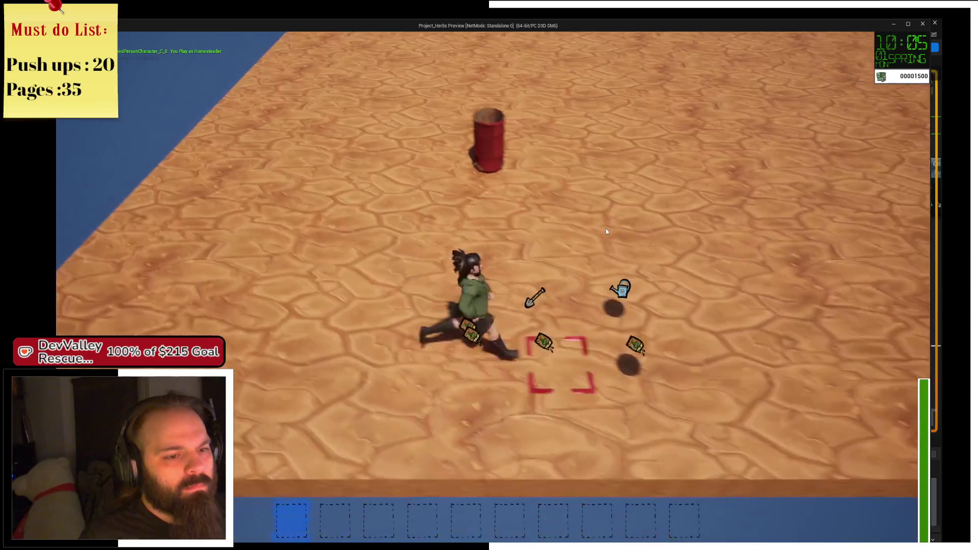
{"action": "key", "text": "w"}
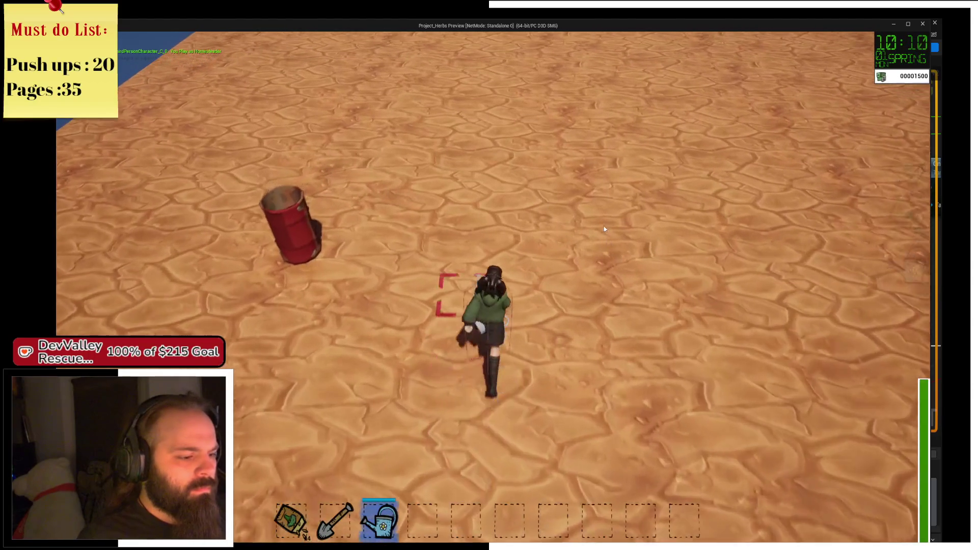
{"action": "key", "text": "2"}
{"action": "left_click", "coordinate": [604, 228]}
{"action": "key", "text": "w"}
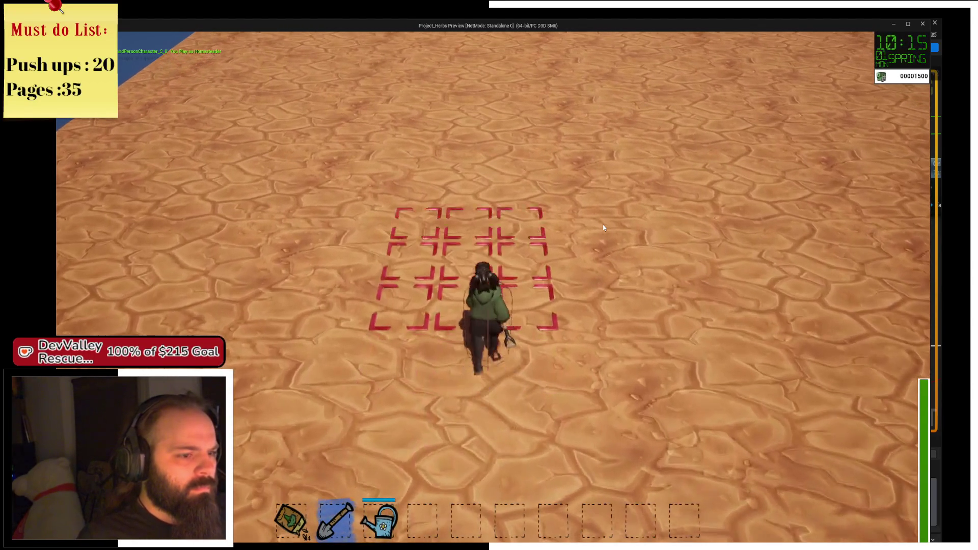
{"action": "left_click", "coordinate": [604, 227]}
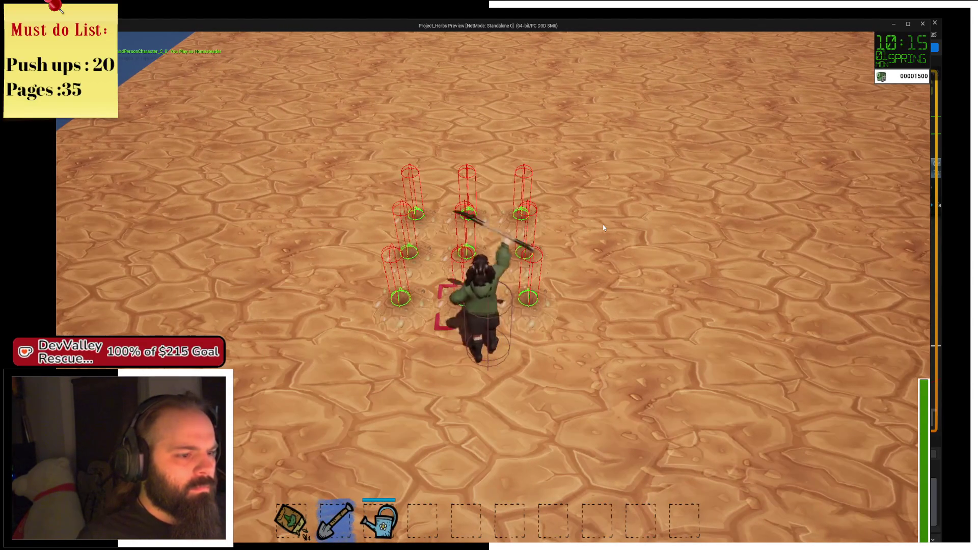
Step: Water the nine plots with the watering can, then walk back to the rain barrel to refill
{"action": "key", "text": "3"}
{"action": "key", "text": "s"}
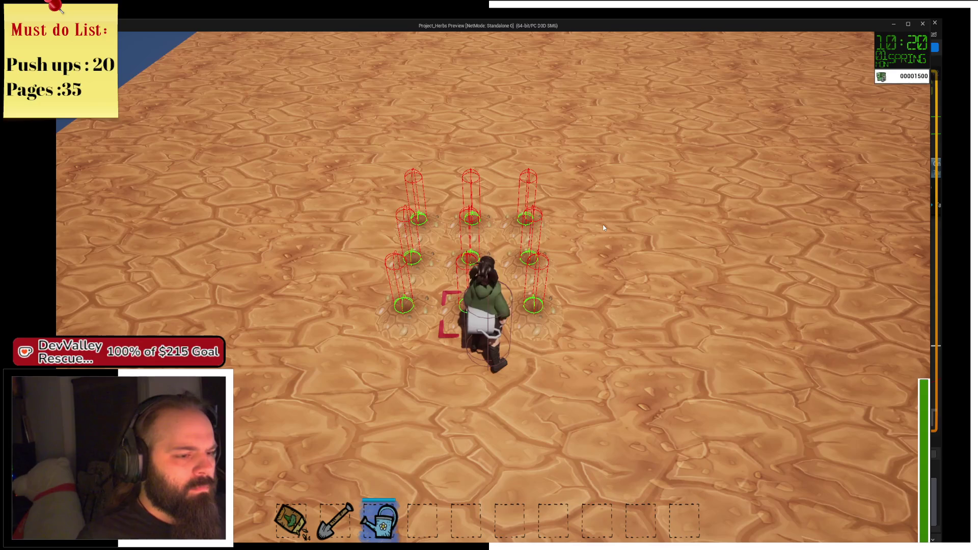
{"action": "left_click", "coordinate": [604, 227]}
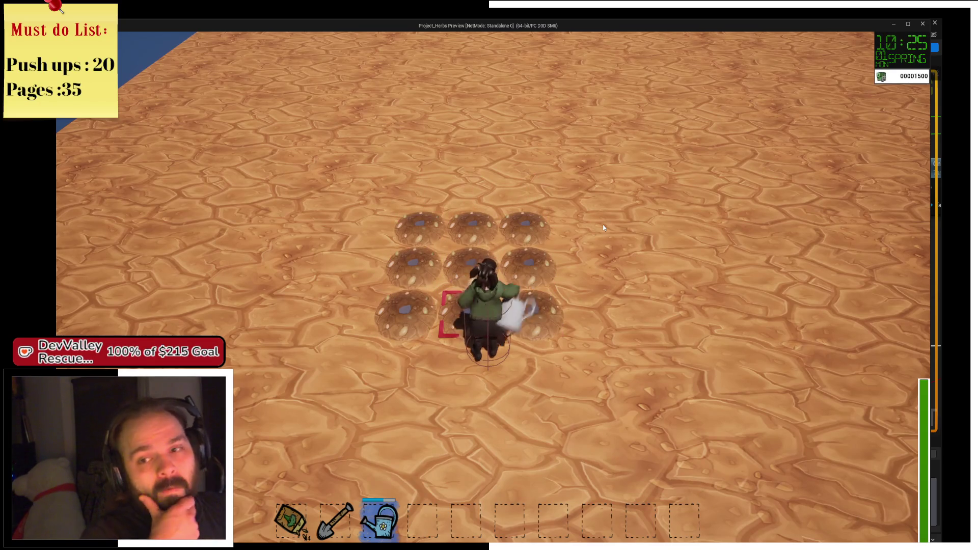
{"action": "key", "text": "s"}
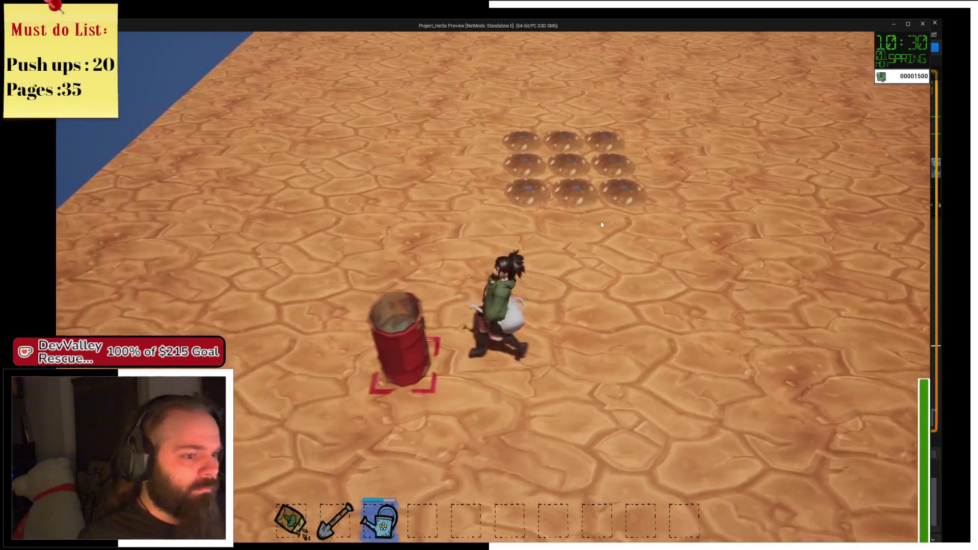
{"action": "key", "text": "Escape"}
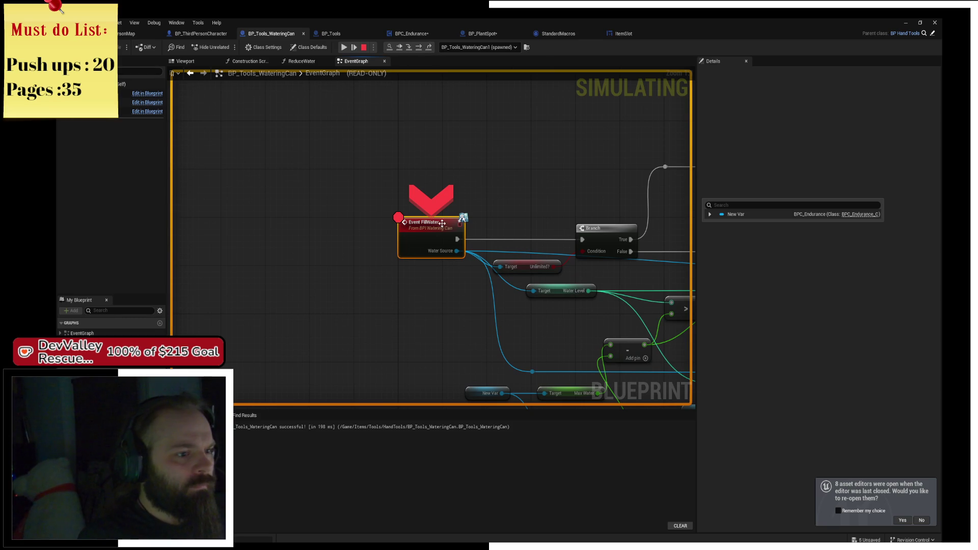
Step: Step over to the Change Water Level call and step into BPC_Endurance's ChangeWaterLevel event
{"action": "key", "text": "F10"}
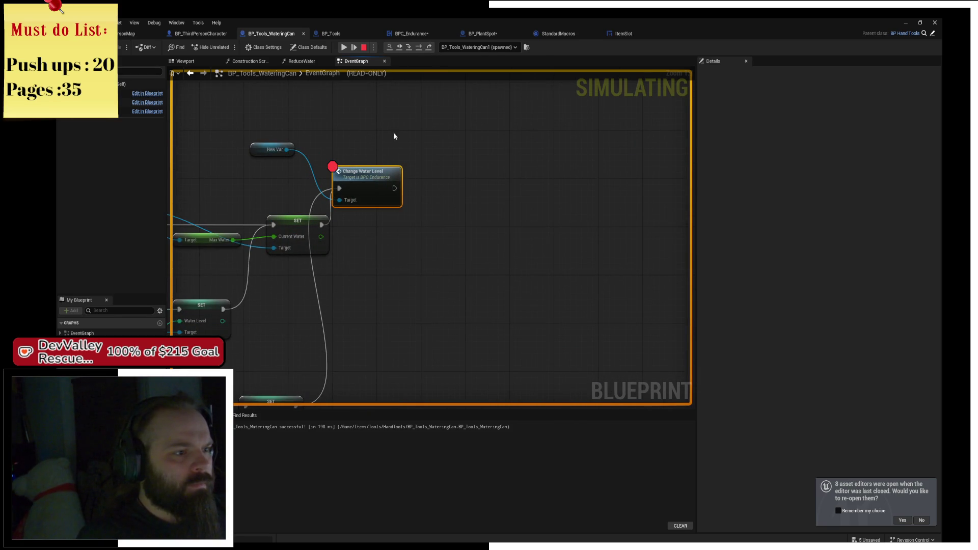
{"action": "left_click", "coordinate": [411, 48]}
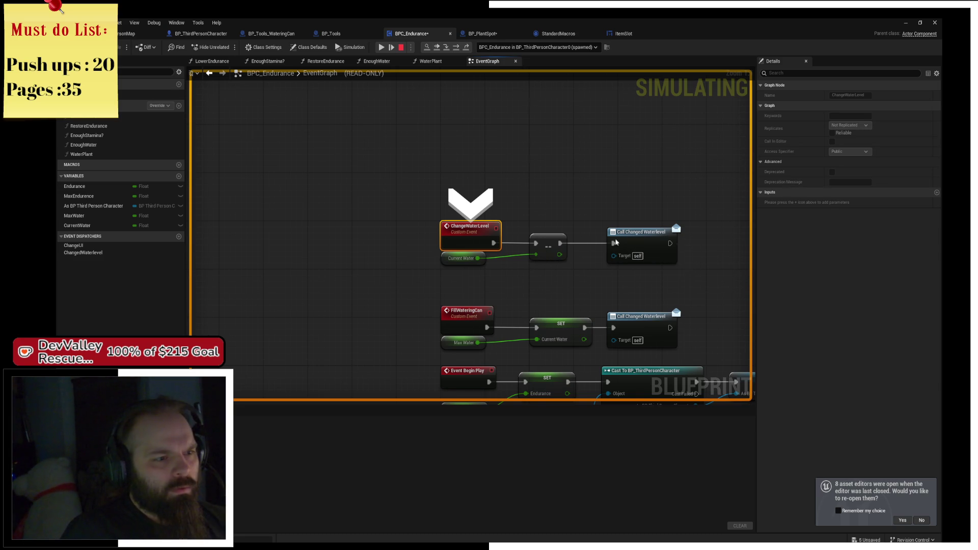
{"action": "left_click_drag", "start_coordinate": [590, 280], "coordinate": [562, 231]}
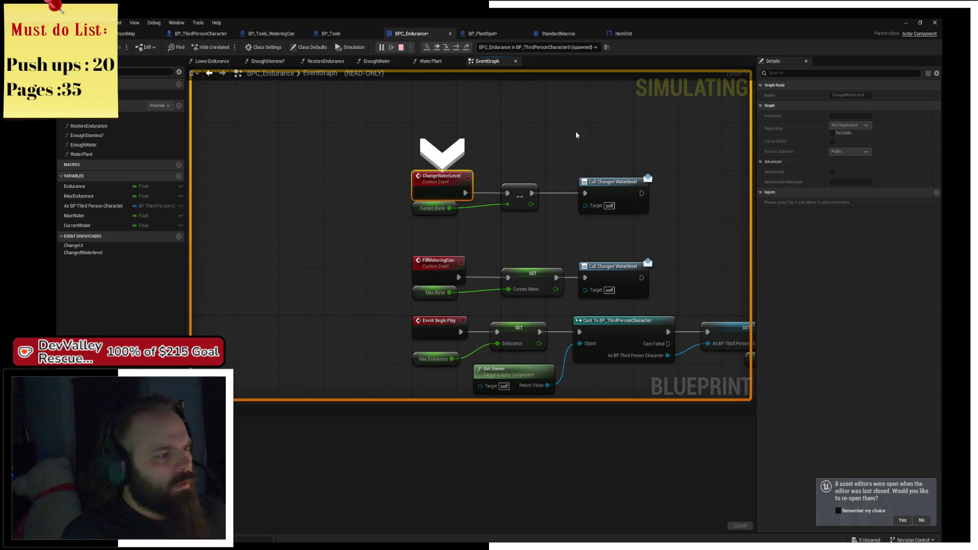
Step: Stop the simulation and rename the ChangedWaterlevel dispatcher to UpdateWaterlevel
{"action": "key", "text": "Escape"}
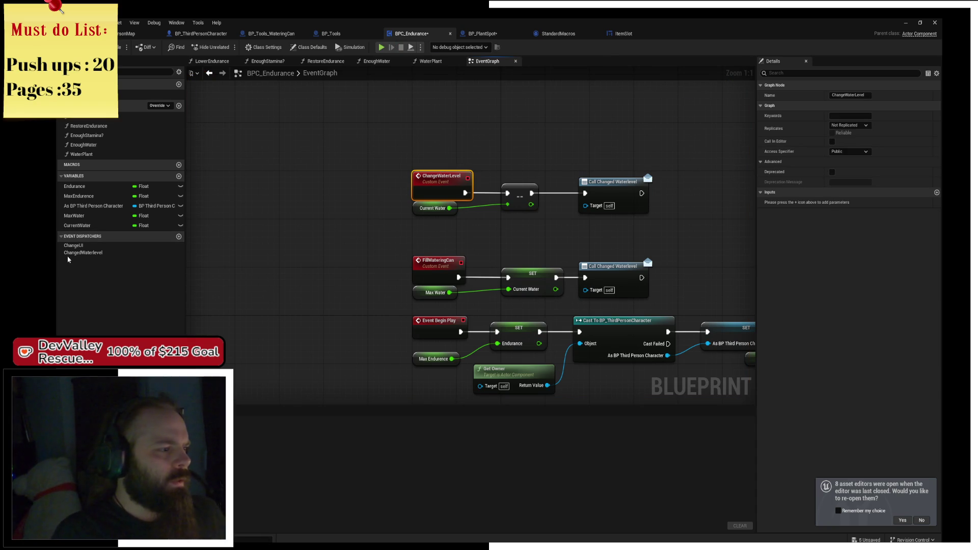
{"action": "left_click", "coordinate": [98, 254]}
{"action": "left_click", "coordinate": [105, 254]}
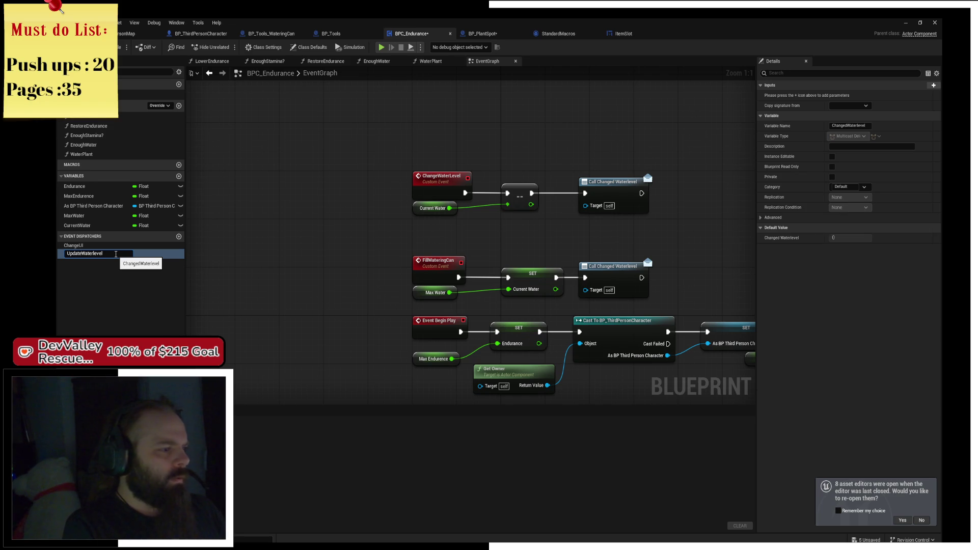
{"action": "key", "text": "Return"}
Step: Compile BPC_Endurance and switch to the BP_Tools_WateringCan event graph
{"action": "left_click_drag", "start_coordinate": [520, 112], "coordinate": [405, 85]}
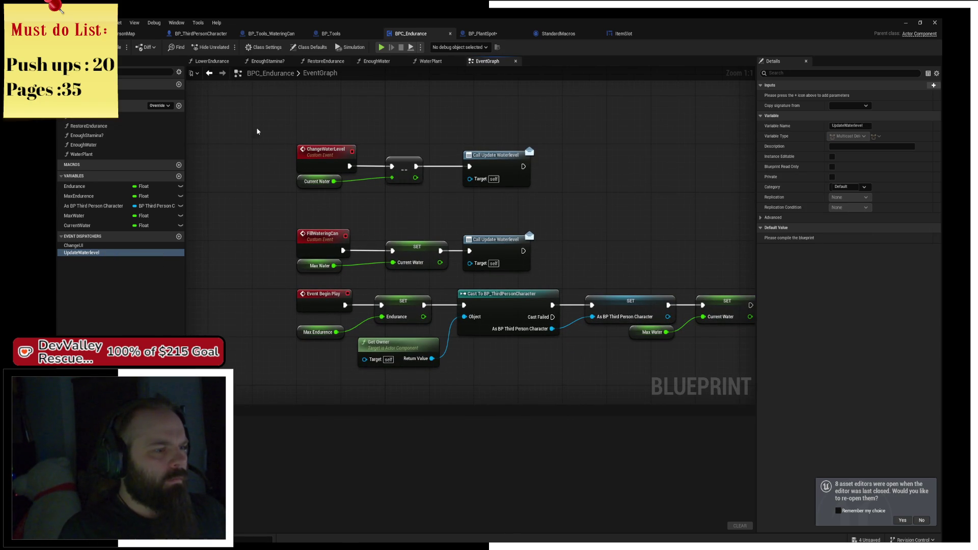
{"action": "key", "text": "F7"}
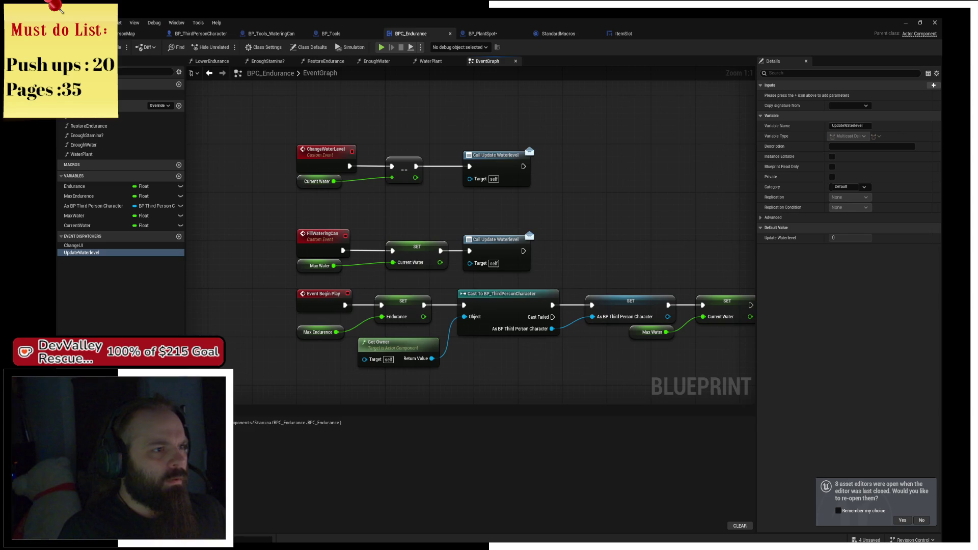
{"action": "left_click", "coordinate": [329, 35]}
{"action": "left_click", "coordinate": [271, 35]}
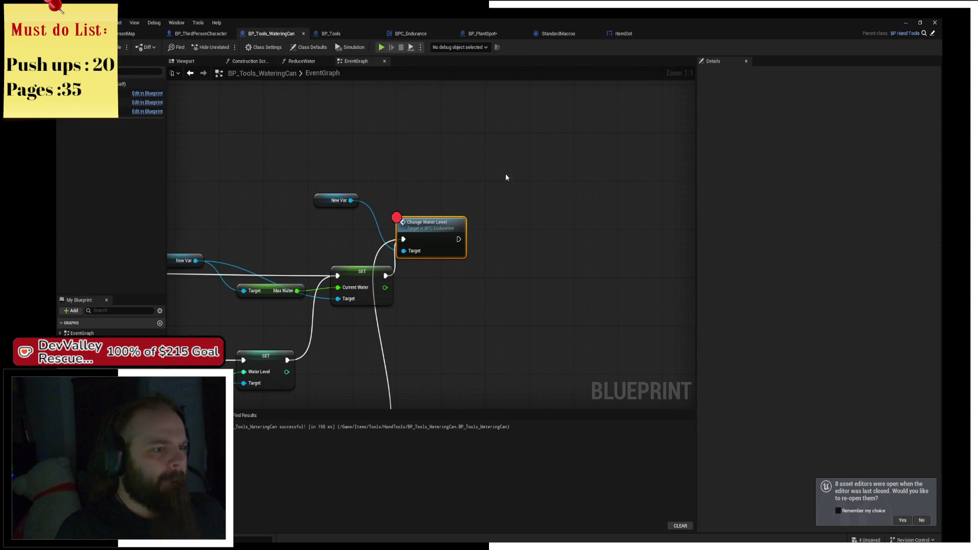
Step: Replace Change Water Level with a Call Update Waterlevel node from New Var, rewire it, and save
{"action": "mouse_move", "coordinate": [458, 246]}
{"action": "left_mouse_down"}
{"action": "mouse_move", "coordinate": [504, 238]}
{"action": "mouse_move", "coordinate": [477, 264]}
{"action": "left_mouse_up"}
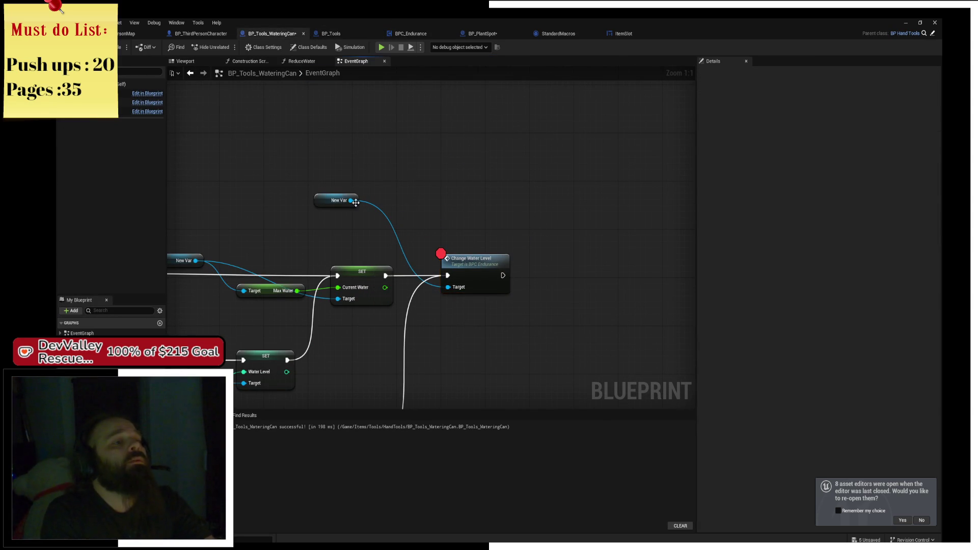
{"action": "left_click_drag", "start_coordinate": [356, 203], "coordinate": [429, 196]}
{"action": "type", "text": "up"}
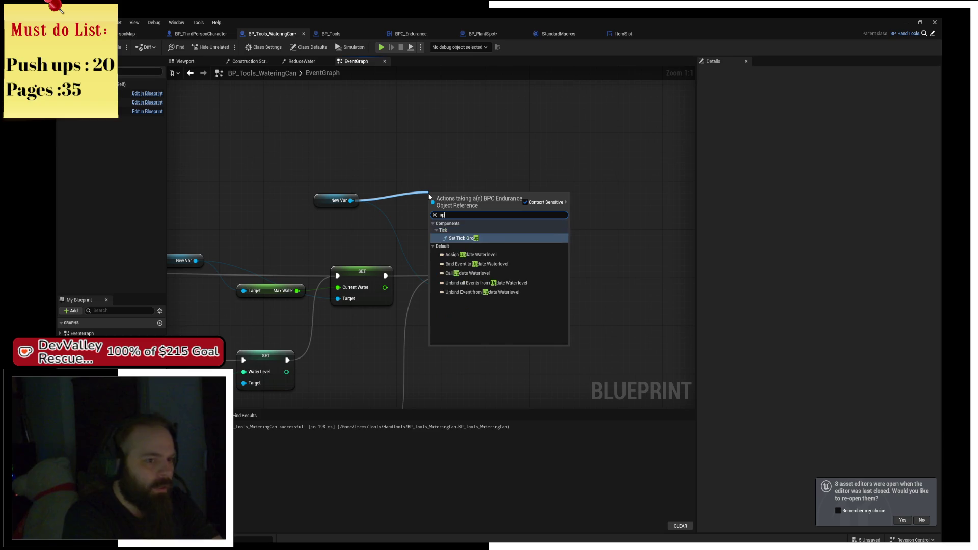
{"action": "type", "text": "date"}
{"action": "key", "text": "Down"}
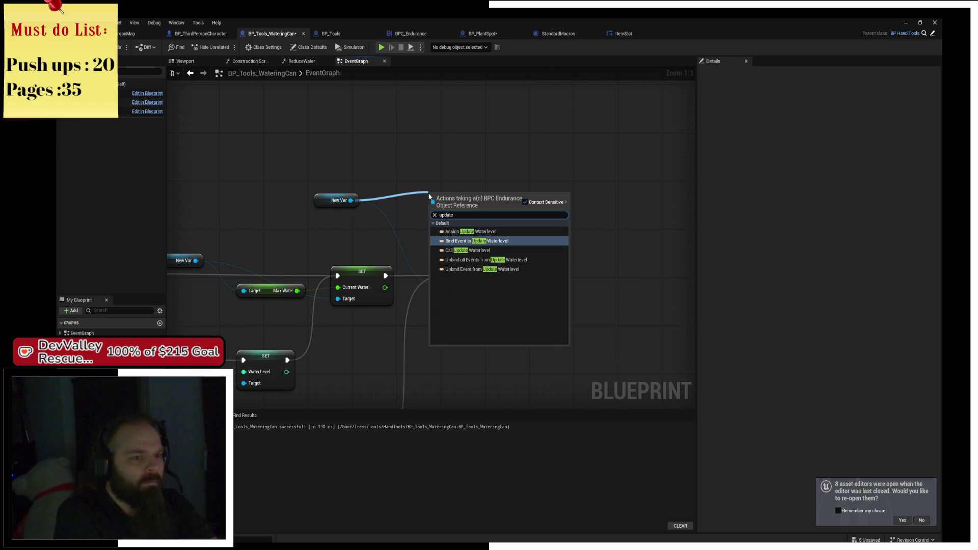
{"action": "key", "text": "Down"}
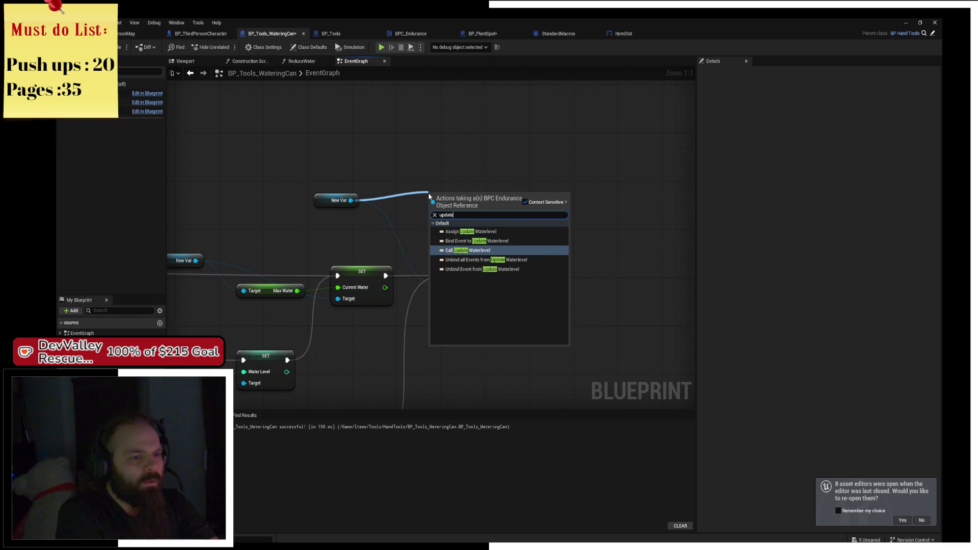
{"action": "key", "text": "Return"}
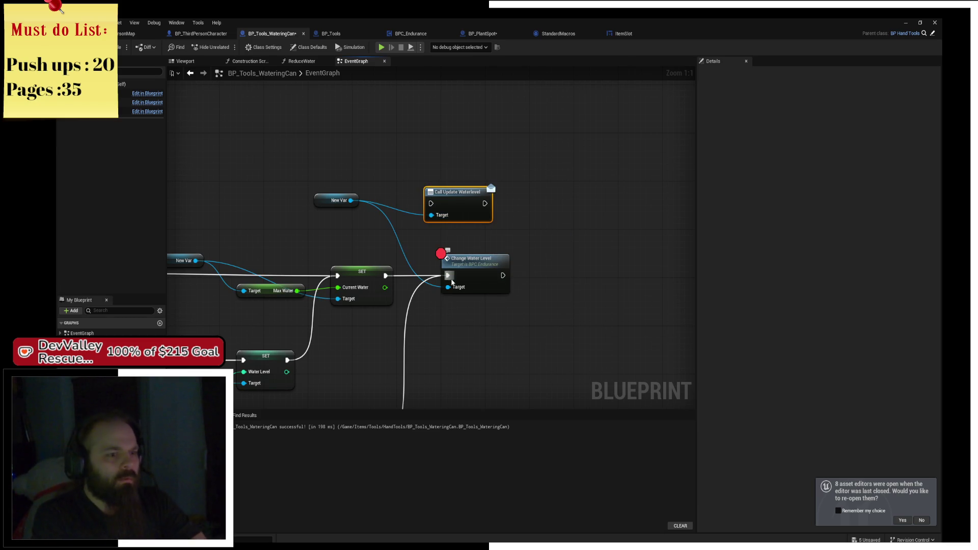
{"action": "mouse_move", "coordinate": [449, 276]}
{"action": "left_mouse_down"}
{"action": "mouse_move", "coordinate": [432, 203]}
{"action": "mouse_move", "coordinate": [483, 294]}
{"action": "mouse_move", "coordinate": [477, 276]}
{"action": "left_mouse_up"}
{"action": "key", "text": "Delete"}
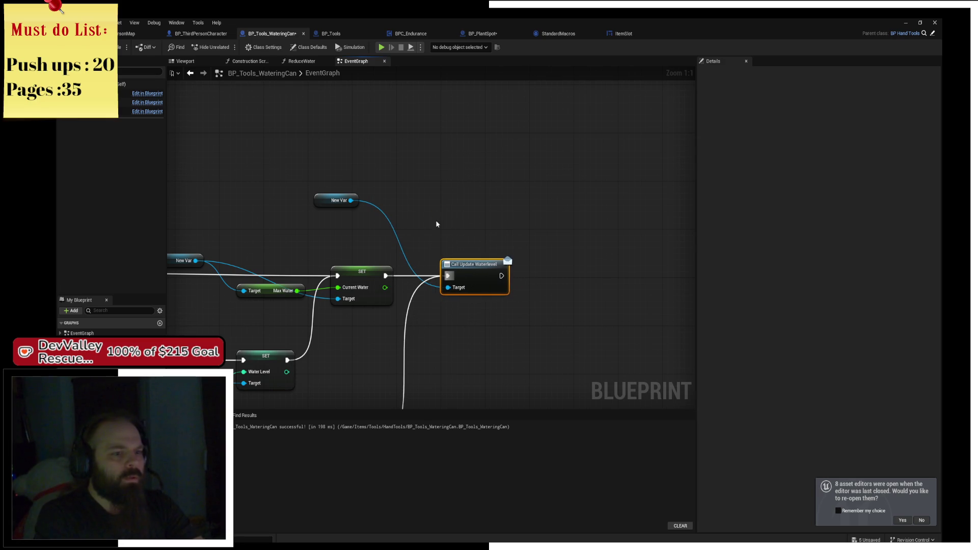
{"action": "scroll", "coordinate": [436, 224], "scroll_direction": "down", "scroll_amount": 3}
{"action": "key", "text": "ctrl+s"}
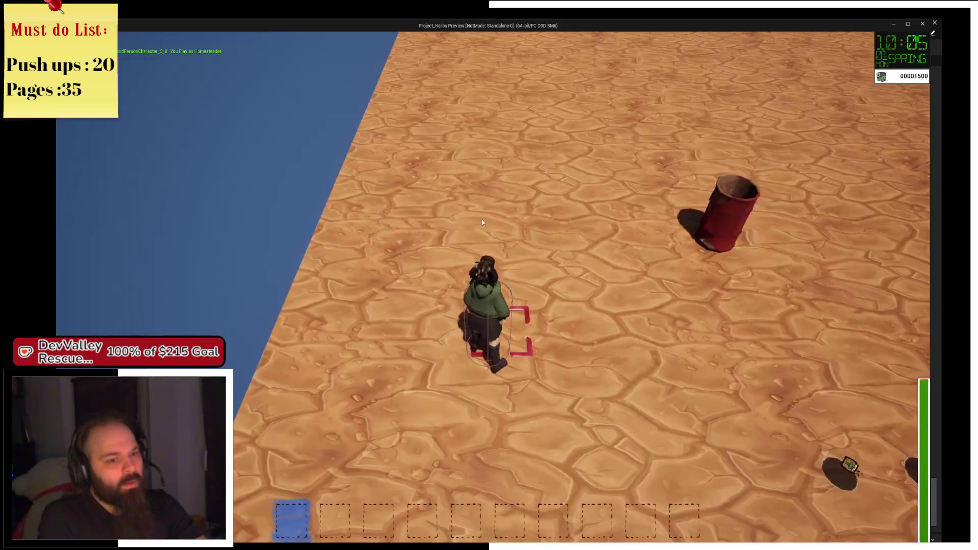
Step: Pick up the seed bag, shovel and watering can, then till a 3x3 patch with the shovel
{"action": "key", "text": "w"}
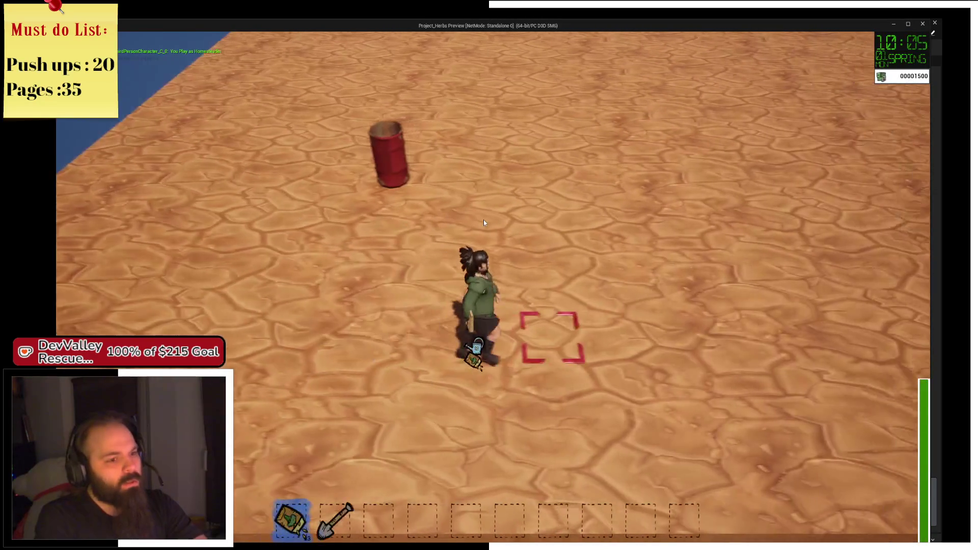
{"action": "key", "text": "2"}
{"action": "key", "text": "3"}
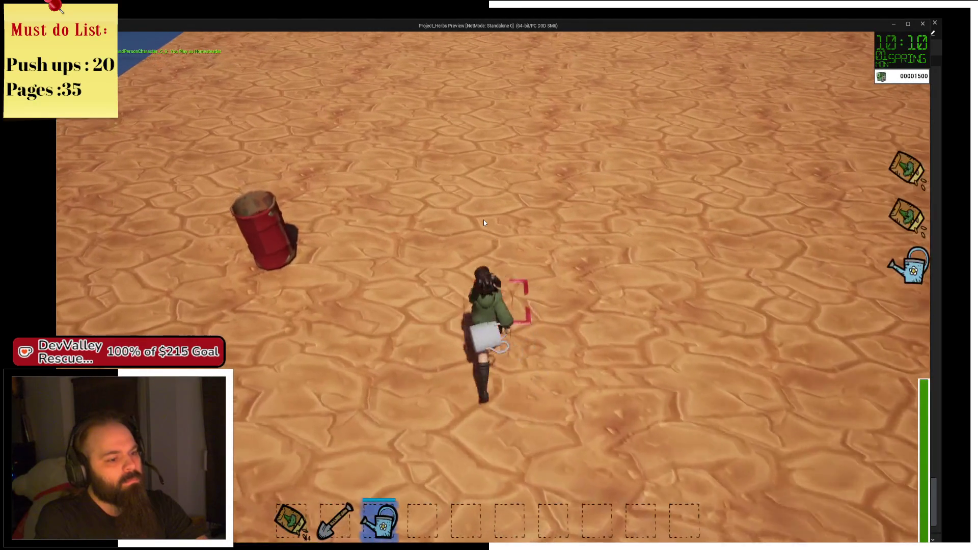
{"action": "key", "text": "2"}
{"action": "left_click", "coordinate": [484, 222]}
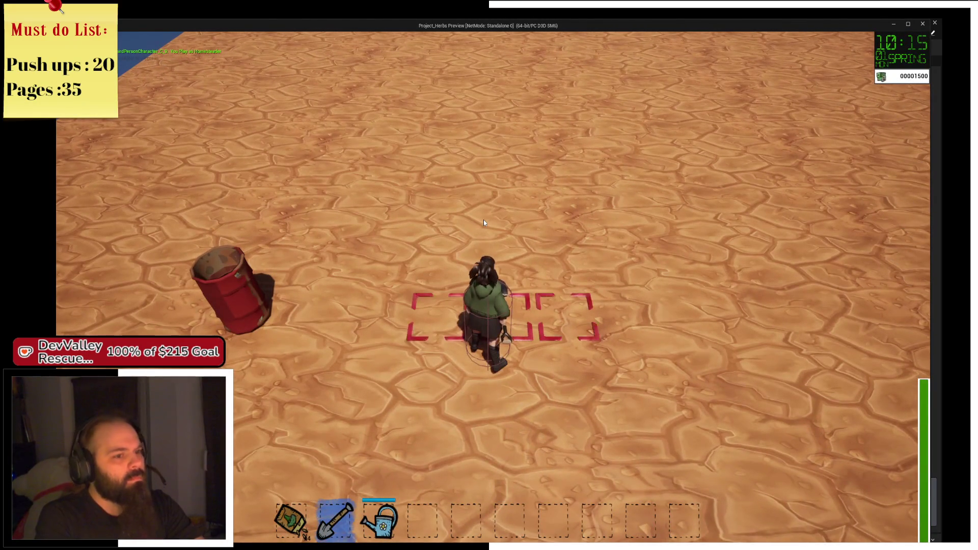
{"action": "key", "text": "w"}
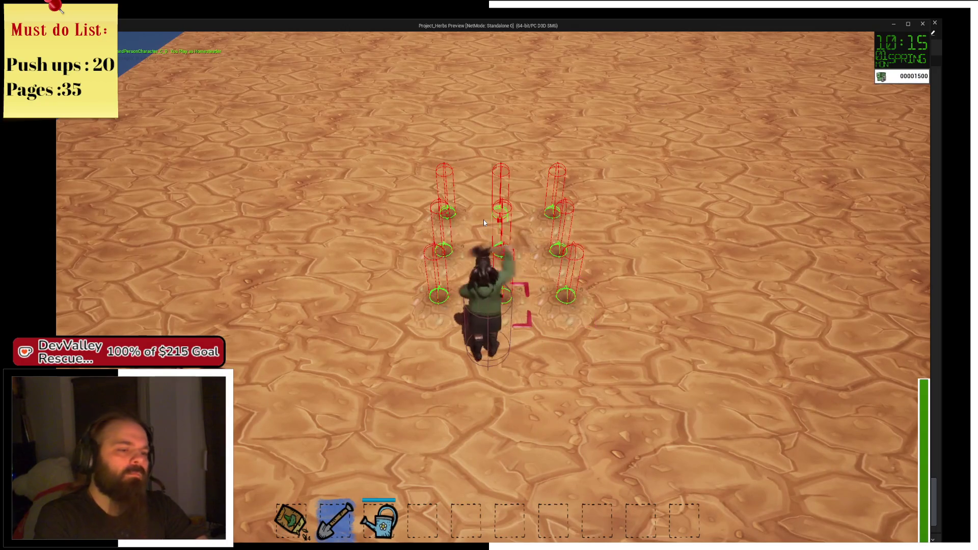
Step: Water the tilled 3x3 plots, walk to the red barrel, and stop the play session
{"action": "key", "text": "3"}
{"action": "left_click", "coordinate": [484, 223]}
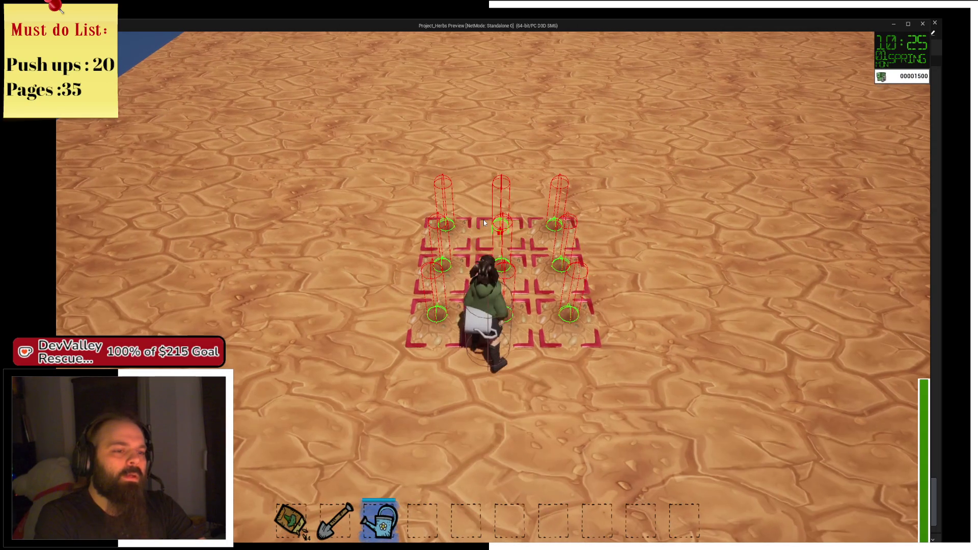
{"action": "key", "text": "a"}
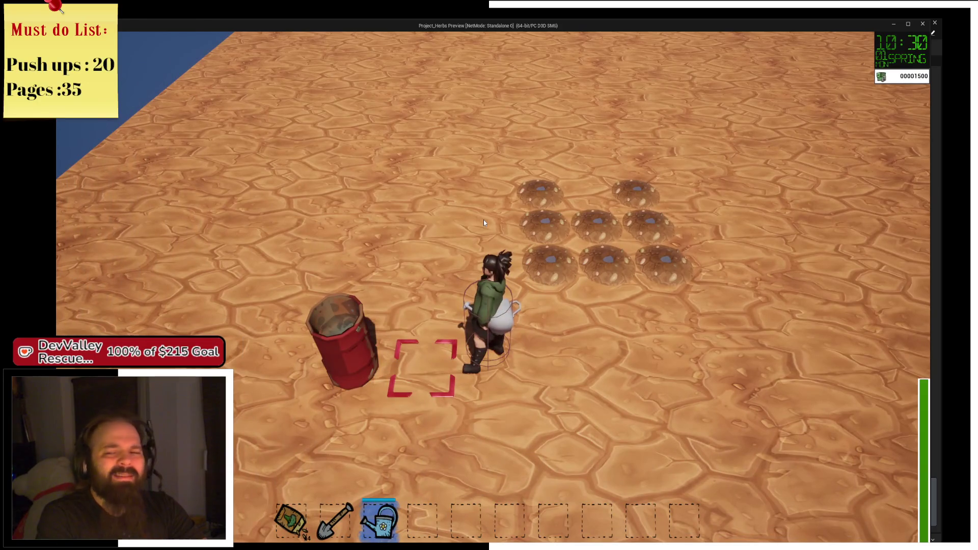
{"action": "key", "text": "Escape"}
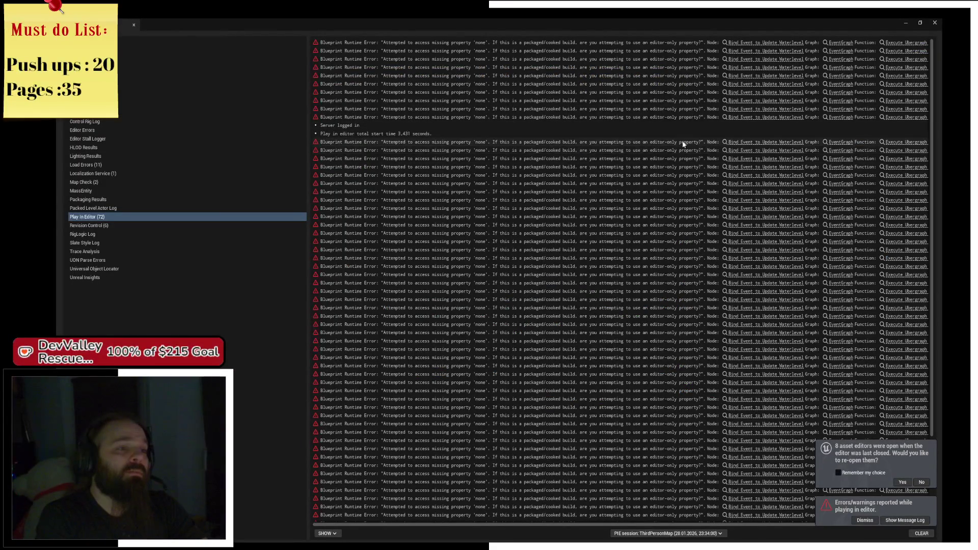
Step: Close the error log and tidy the watering can graph around the FillWater branch and SET nodes
{"action": "left_click", "coordinate": [936, 24]}
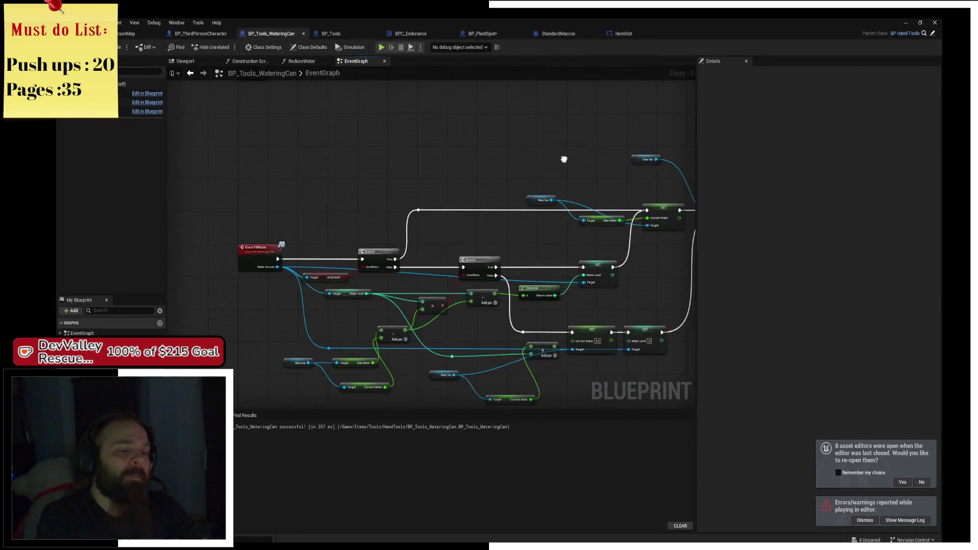
{"action": "scroll", "coordinate": [316, 151], "scroll_direction": "up", "scroll_amount": 1}
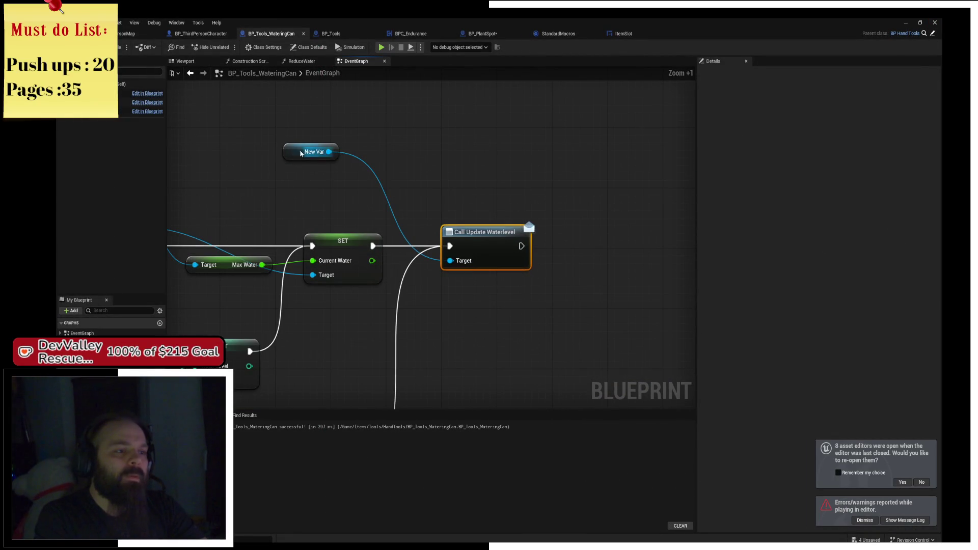
{"action": "mouse_move", "coordinate": [306, 149]}
{"action": "left_mouse_down"}
{"action": "mouse_move", "coordinate": [375, 196]}
{"action": "mouse_move", "coordinate": [349, 289]}
{"action": "mouse_move", "coordinate": [330, 311]}
{"action": "mouse_move", "coordinate": [333, 295]}
{"action": "left_mouse_up"}
{"action": "mouse_move", "coordinate": [505, 259]}
{"action": "left_mouse_down"}
{"action": "mouse_move", "coordinate": [522, 256]}
{"action": "mouse_move", "coordinate": [511, 135]}
{"action": "mouse_move", "coordinate": [501, 172]}
{"action": "left_mouse_up"}
{"action": "left_click_drag", "start_coordinate": [442, 232], "coordinate": [378, 38]}
{"action": "scroll", "coordinate": [518, 199], "scroll_direction": "down", "scroll_amount": 2}
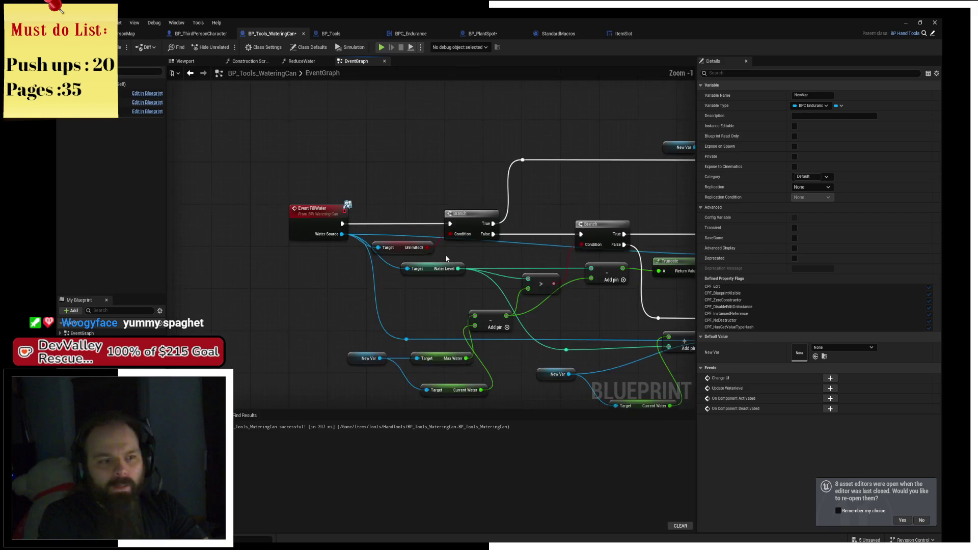
{"action": "mouse_move", "coordinate": [531, 215]}
{"action": "left_mouse_down"}
{"action": "mouse_move", "coordinate": [519, 199]}
{"action": "mouse_move", "coordinate": [413, 242]}
{"action": "left_mouse_up"}
{"action": "scroll", "coordinate": [519, 199], "scroll_direction": "down", "scroll_amount": 1}
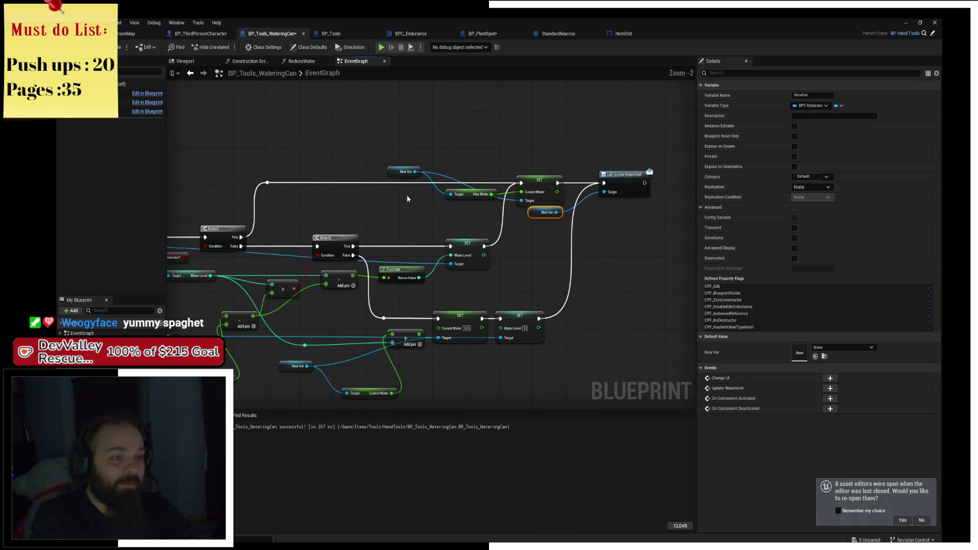
Step: Check BP_Tools' Branch and Destroy Actor nodes, then bring up ItemSlot's event graph
{"action": "left_click", "coordinate": [331, 34]}
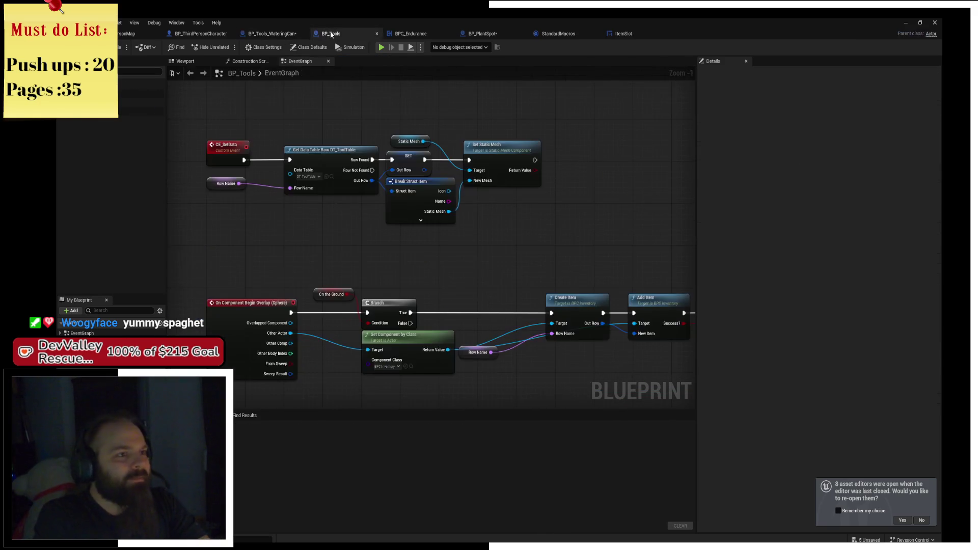
{"action": "mouse_move", "coordinate": [488, 206]}
{"action": "left_mouse_down"}
{"action": "mouse_move", "coordinate": [333, 157]}
{"action": "mouse_move", "coordinate": [320, 140]}
{"action": "left_mouse_up"}
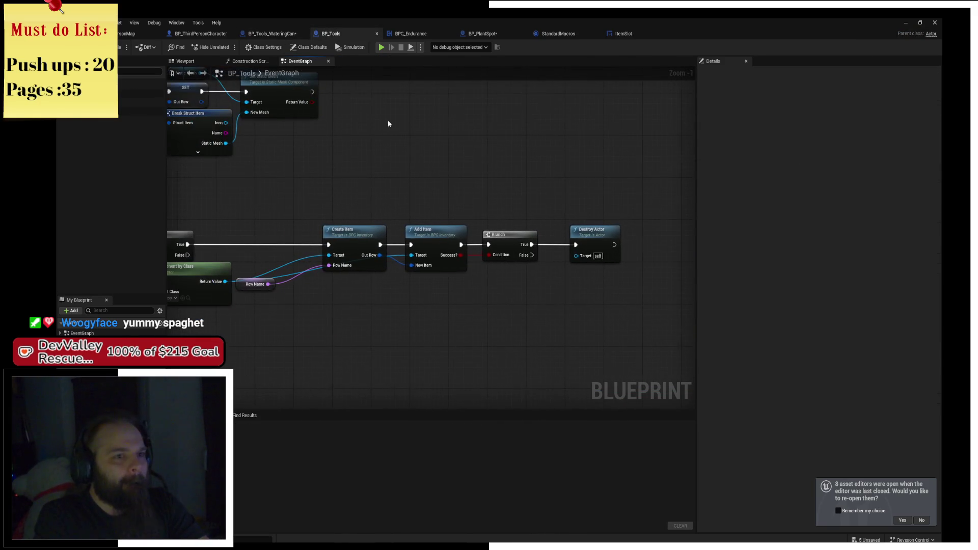
{"action": "left_click", "coordinate": [617, 34]}
Step: Add a custom event named OnUpdateWaterlevel to the Bind Event to Update Waterlevel node
{"action": "scroll", "coordinate": [441, 213], "scroll_direction": "down", "scroll_amount": 2}
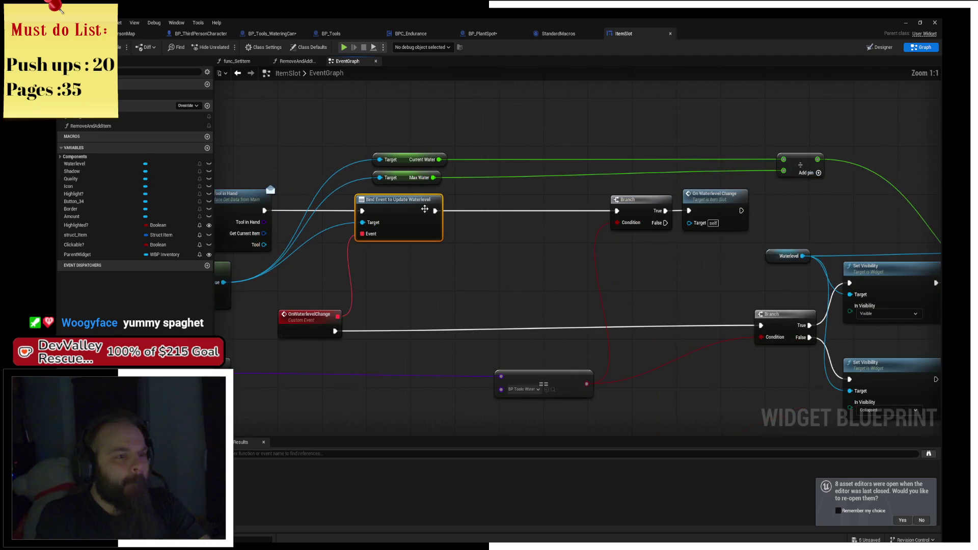
{"action": "scroll", "coordinate": [442, 213], "scroll_direction": "up", "scroll_amount": 2}
{"action": "left_click_drag", "start_coordinate": [436, 210], "coordinate": [431, 204]}
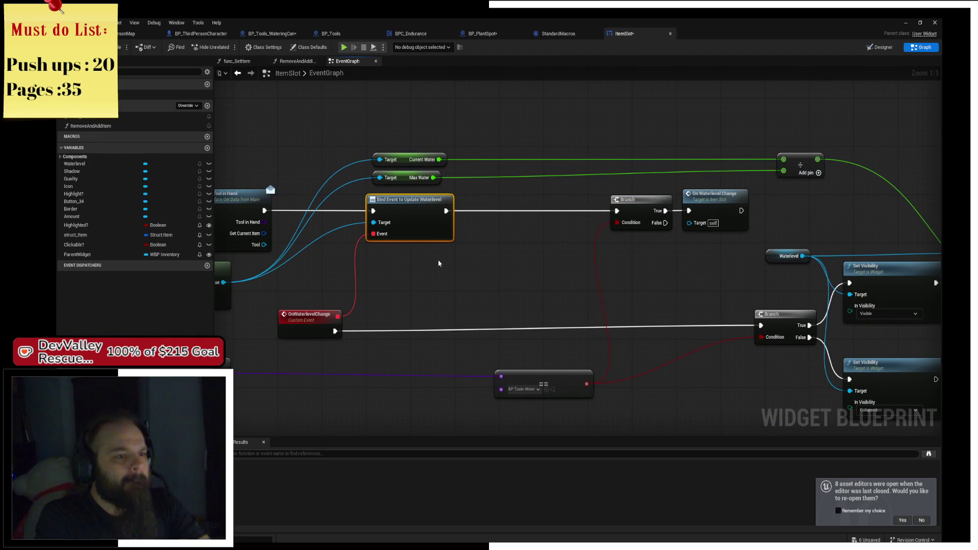
{"action": "mouse_move", "coordinate": [437, 264]}
{"action": "left_mouse_down"}
{"action": "mouse_move", "coordinate": [502, 259]}
{"action": "mouse_move", "coordinate": [494, 200]}
{"action": "left_mouse_up"}
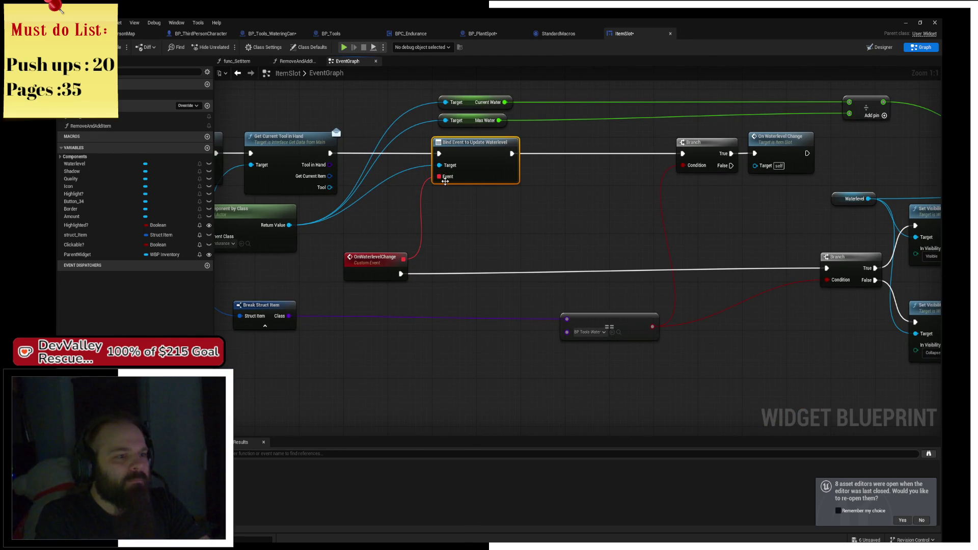
{"action": "left_click_drag", "start_coordinate": [438, 176], "coordinate": [360, 230]}
{"action": "type", "text": "cust"}
{"action": "key", "text": "Return"}
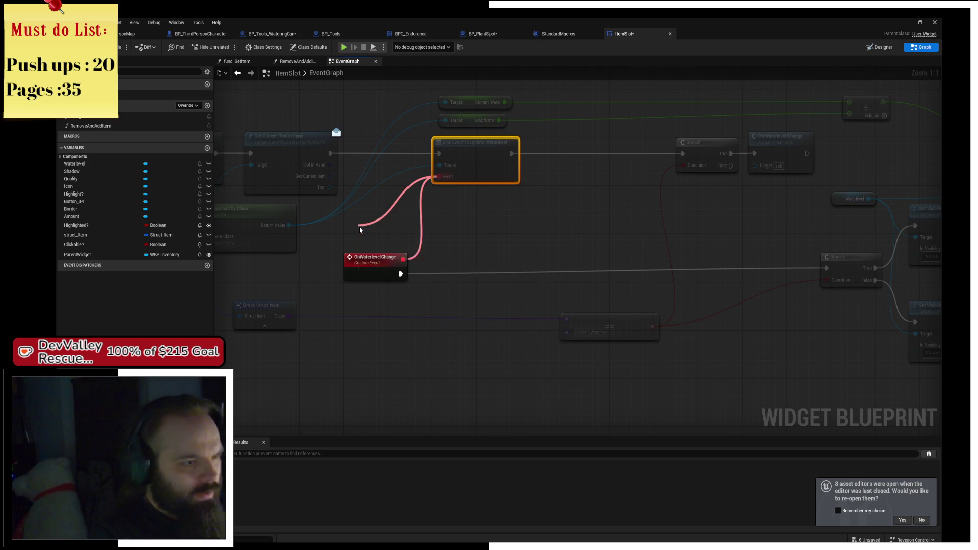
{"action": "type", "text": "OnUpdateWaterlevel"}
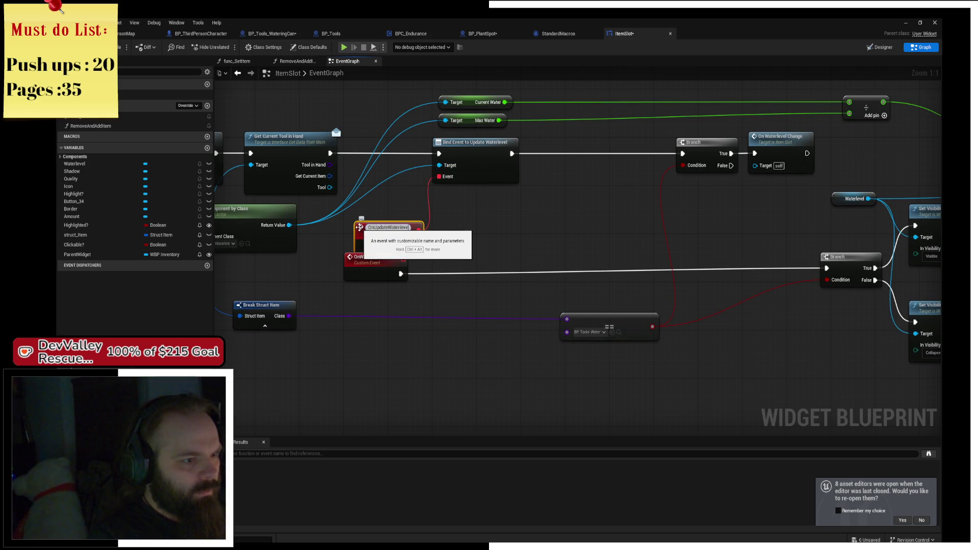
{"action": "key", "text": "Return"}
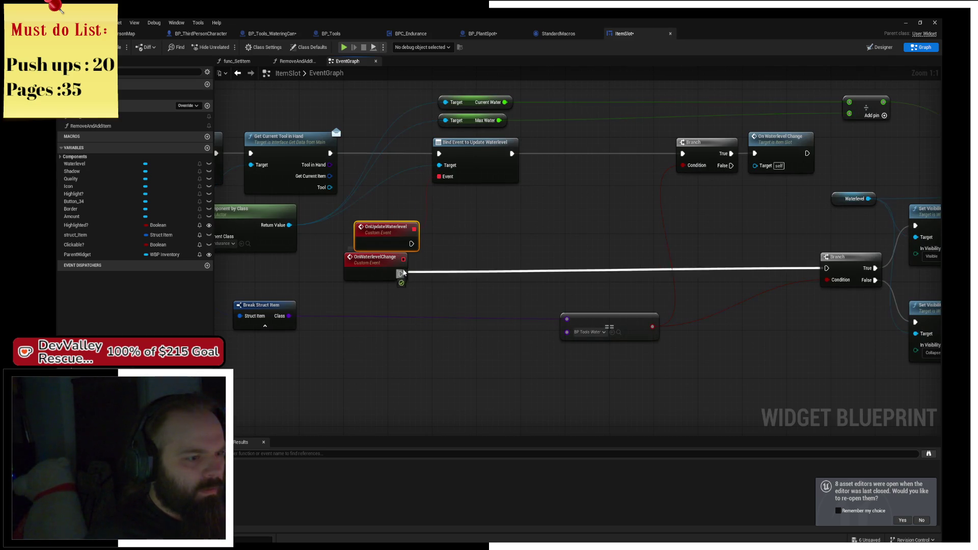
Step: Connect the Branch to OnUpdateWaterlevel, delete OnWaterlevelChange, and return to BPC_Endurance
{"action": "mouse_move", "coordinate": [401, 275]}
{"action": "left_mouse_down"}
{"action": "mouse_move", "coordinate": [412, 244]}
{"action": "mouse_move", "coordinate": [379, 276]}
{"action": "left_mouse_up"}
{"action": "left_click", "coordinate": [392, 276]}
{"action": "key", "text": "Delete"}
{"action": "left_click_drag", "start_coordinate": [518, 231], "coordinate": [607, 245]}
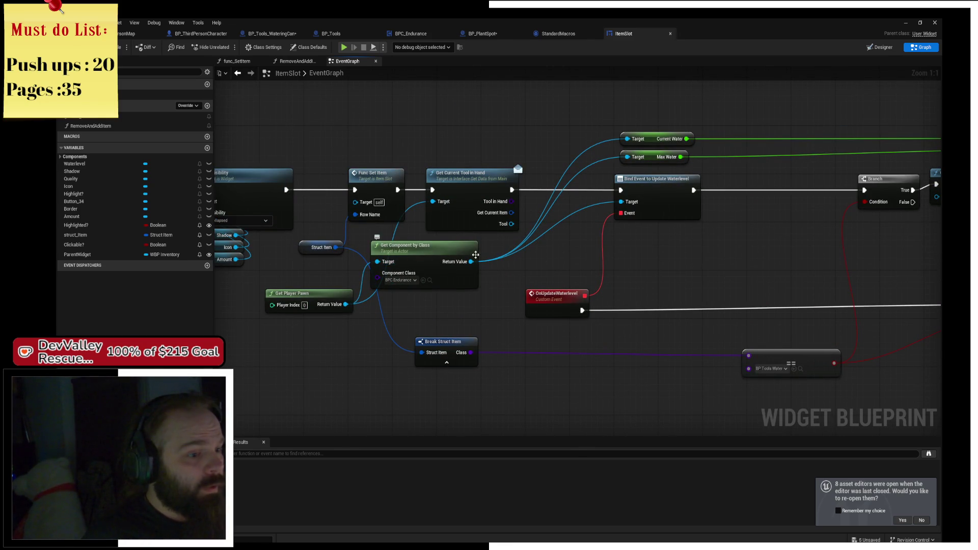
{"action": "left_click", "coordinate": [393, 35]}
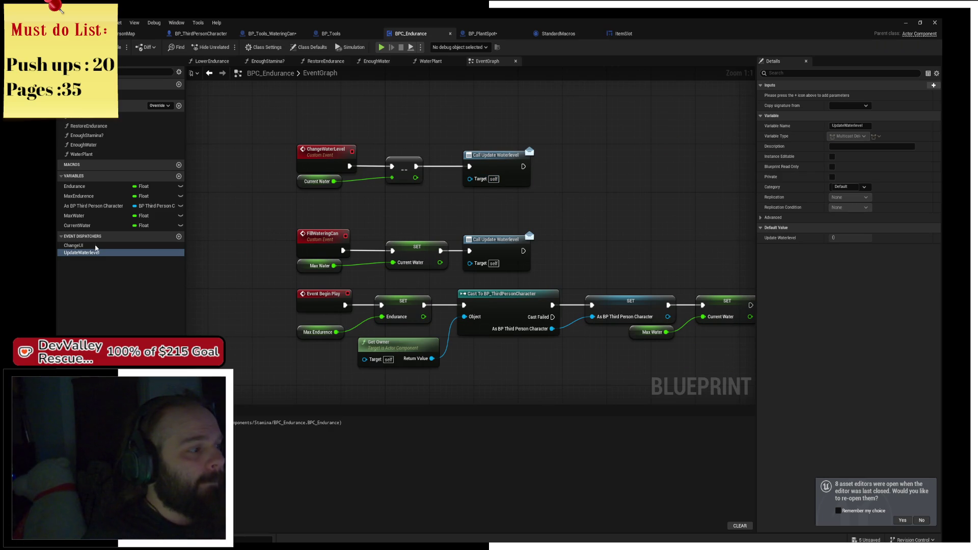
Step: Find references to the UpdateWaterlevel dispatcher across all blueprints
{"action": "left_click", "coordinate": [96, 246]}
{"action": "left_click", "coordinate": [97, 253]}
{"action": "right_click", "coordinate": [96, 254]}
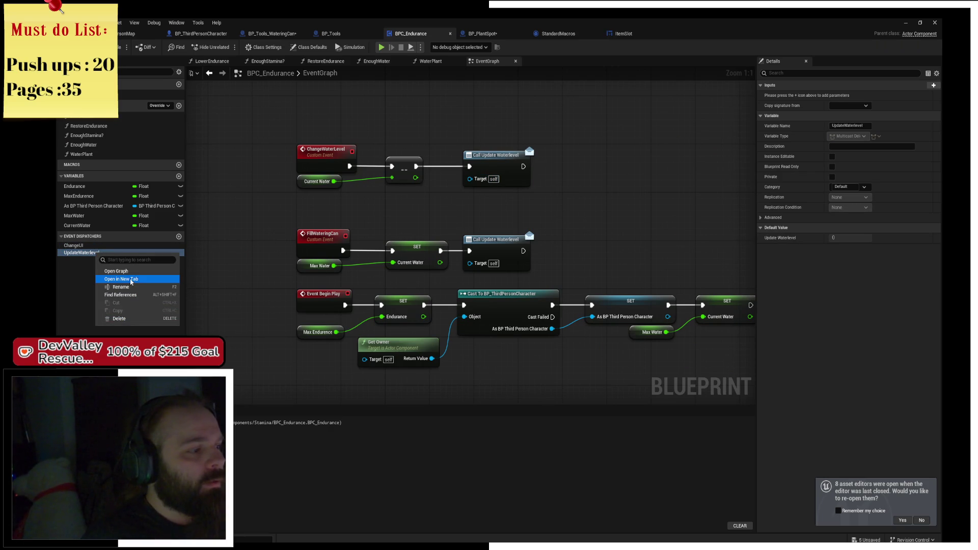
{"action": "left_click", "coordinate": [122, 295]}
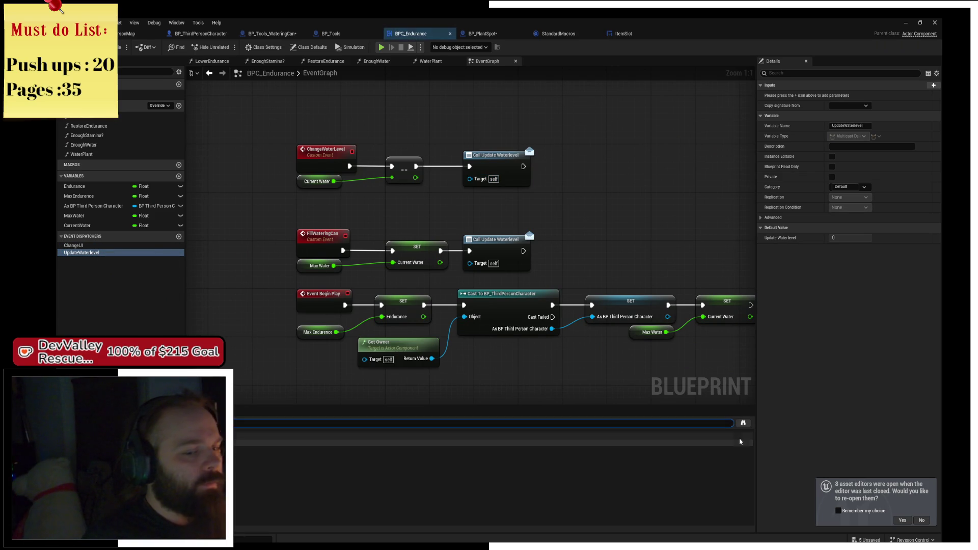
{"action": "left_click", "coordinate": [743, 424]}
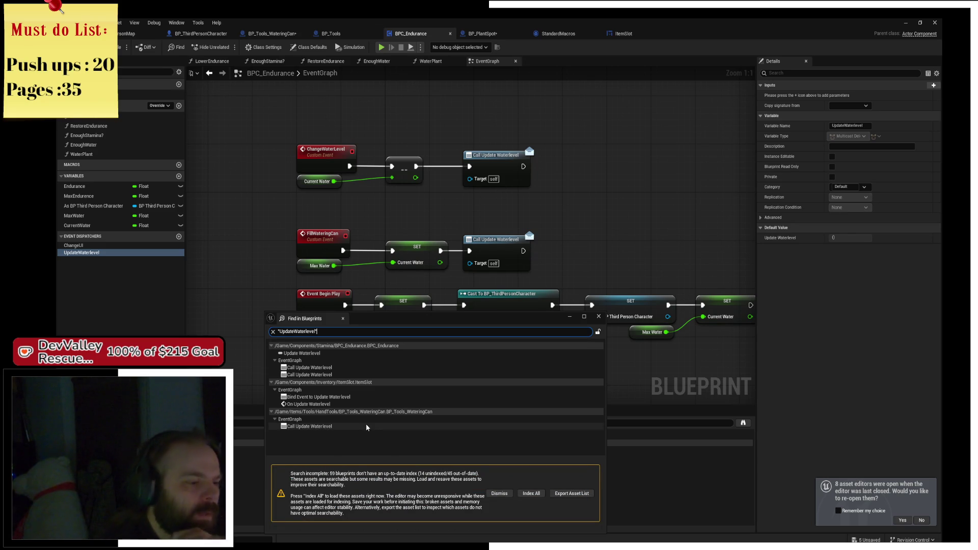
Step: Inspect the ChangeWaterLevel event, the Call Update Waterlevel node and Current Water in BPC_Endurance
{"action": "left_click_drag", "start_coordinate": [295, 196], "coordinate": [335, 168]}
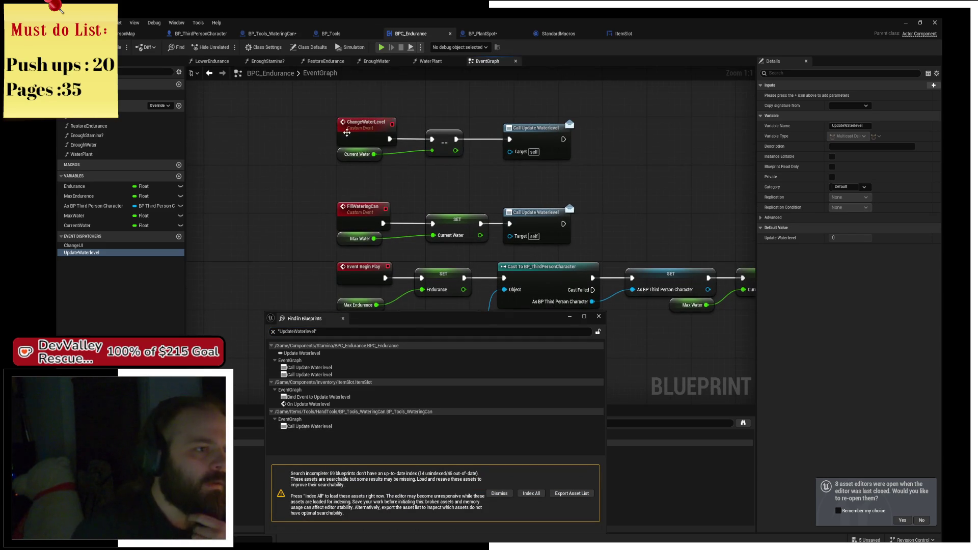
{"action": "right_click", "coordinate": [350, 136]}
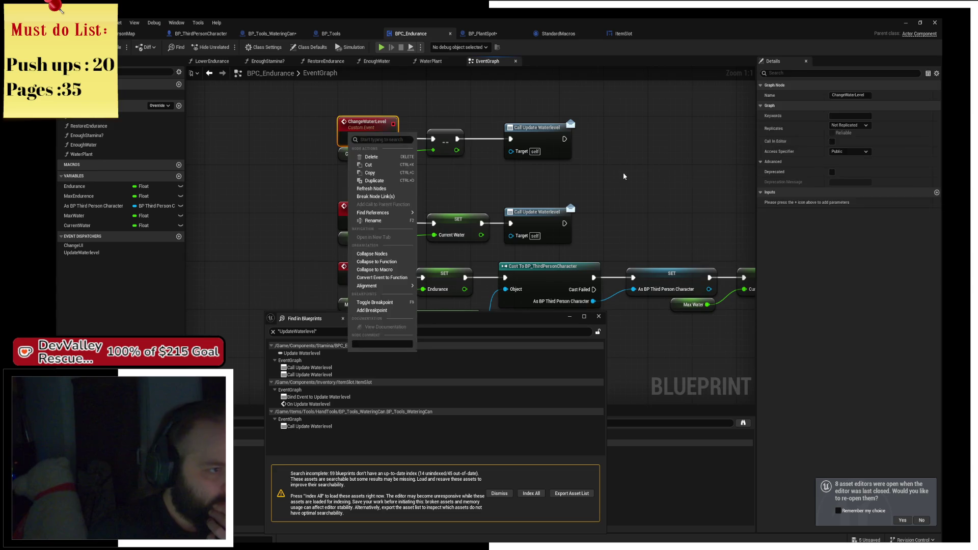
{"action": "left_click", "coordinate": [622, 172]}
{"action": "mouse_move", "coordinate": [623, 172]}
{"action": "left_mouse_down"}
{"action": "mouse_move", "coordinate": [520, 117]}
{"action": "mouse_move", "coordinate": [561, 188]}
{"action": "mouse_move", "coordinate": [551, 130]}
{"action": "mouse_move", "coordinate": [518, 146]}
{"action": "mouse_move", "coordinate": [580, 207]}
{"action": "mouse_move", "coordinate": [609, 215]}
{"action": "left_mouse_up"}
{"action": "left_click", "coordinate": [497, 152]}
{"action": "left_click", "coordinate": [551, 130]}
{"action": "left_click", "coordinate": [508, 166]}
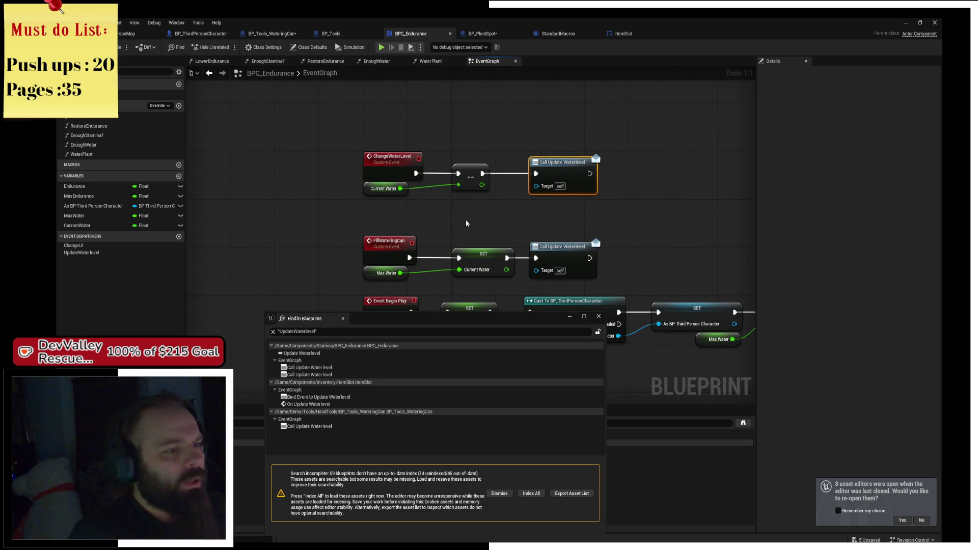
{"action": "left_click", "coordinate": [377, 191]}
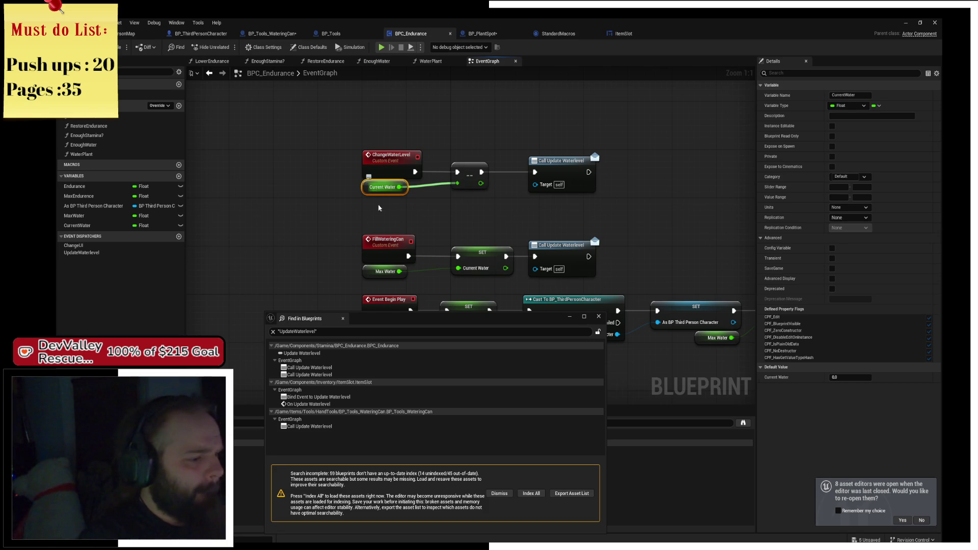
Step: Visit each Update Waterlevel result, ending at the watering can's call, then close Find in Blueprints
{"action": "left_click", "coordinate": [321, 353]}
{"action": "left_click", "coordinate": [324, 368]}
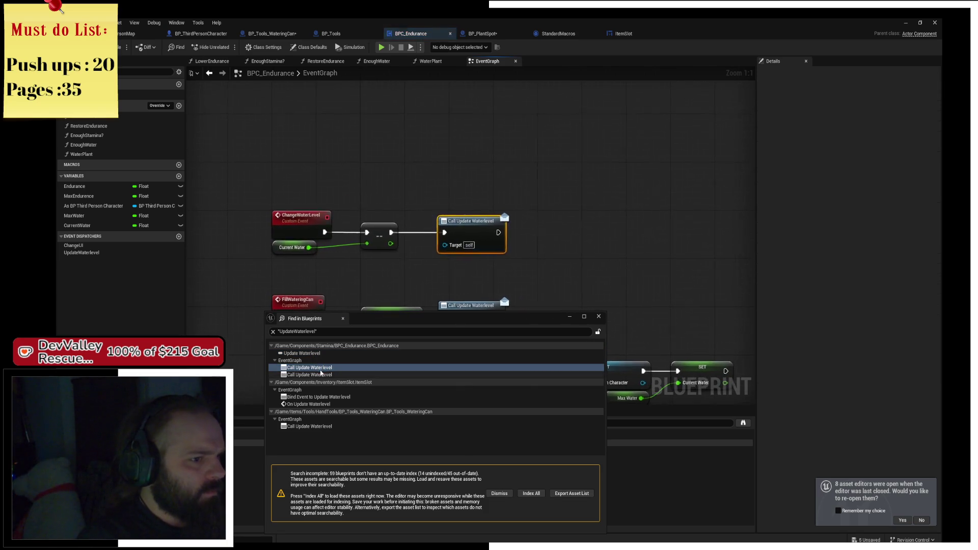
{"action": "left_click", "coordinate": [324, 381]}
{"action": "left_click", "coordinate": [325, 397]}
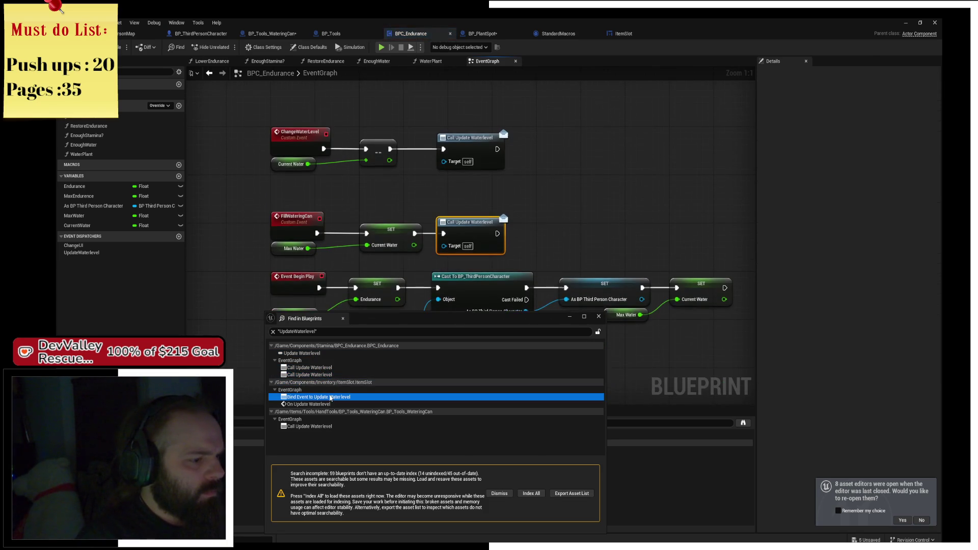
{"action": "left_click", "coordinate": [327, 427]}
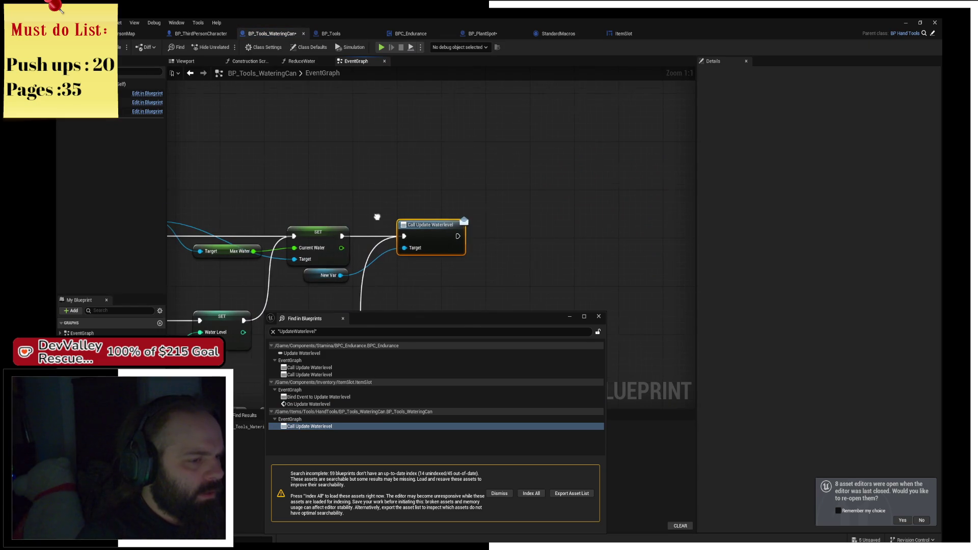
{"action": "left_click_drag", "start_coordinate": [377, 217], "coordinate": [555, 147]}
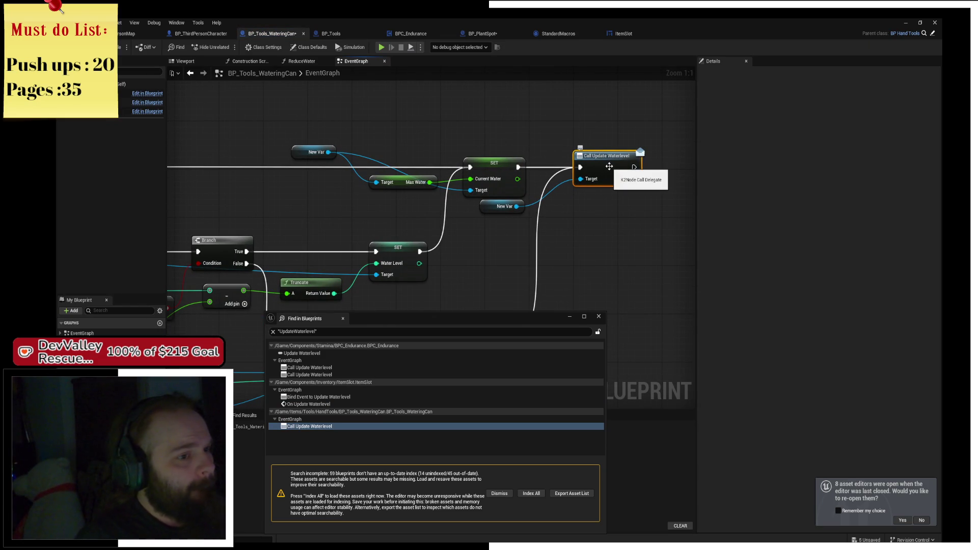
{"action": "mouse_move", "coordinate": [498, 208]}
{"action": "left_mouse_down"}
{"action": "mouse_move", "coordinate": [497, 129]}
{"action": "mouse_move", "coordinate": [399, 124]}
{"action": "left_mouse_up"}
{"action": "left_click", "coordinate": [454, 110]}
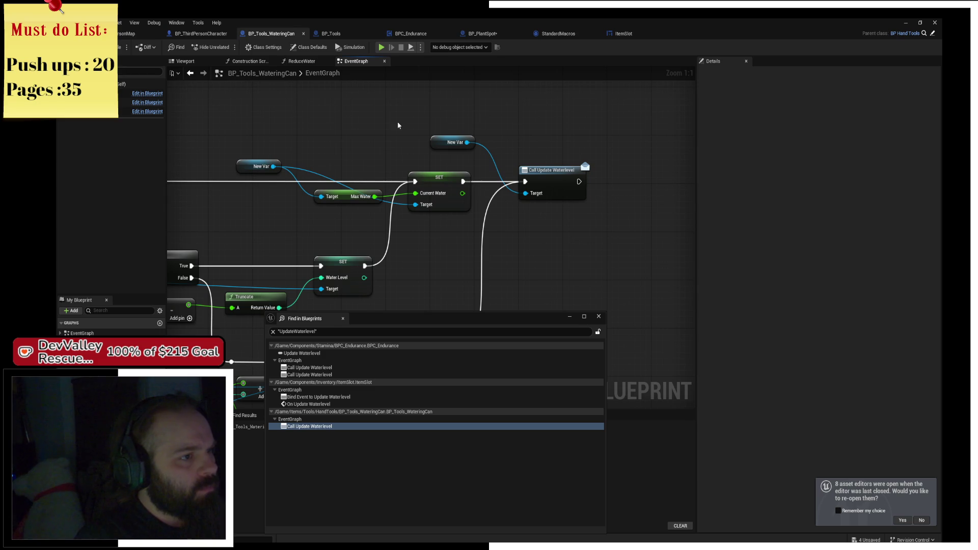
{"action": "left_click", "coordinate": [600, 317]}
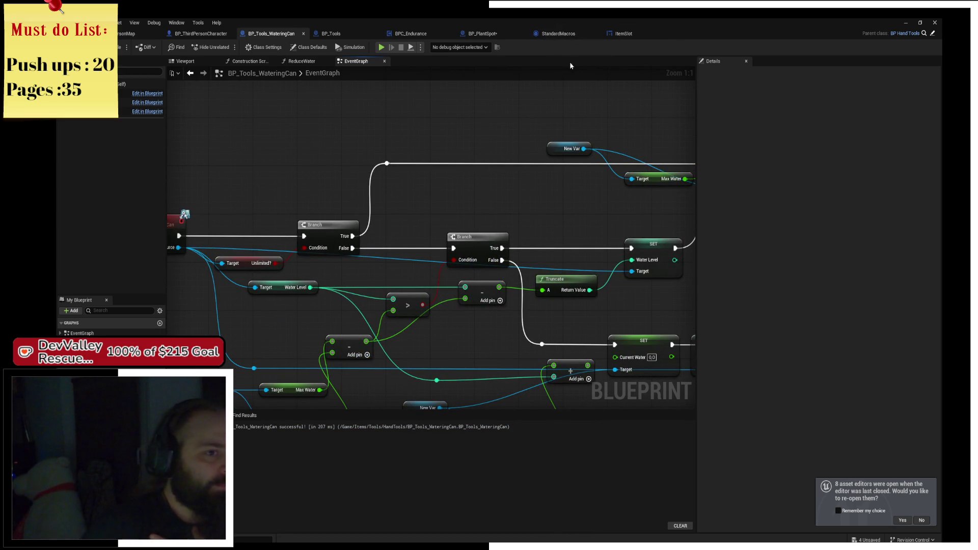
Step: Look over the ReduceWater function, then open BPC_Endurance's WaterPlant function graph
{"action": "left_click", "coordinate": [301, 62]}
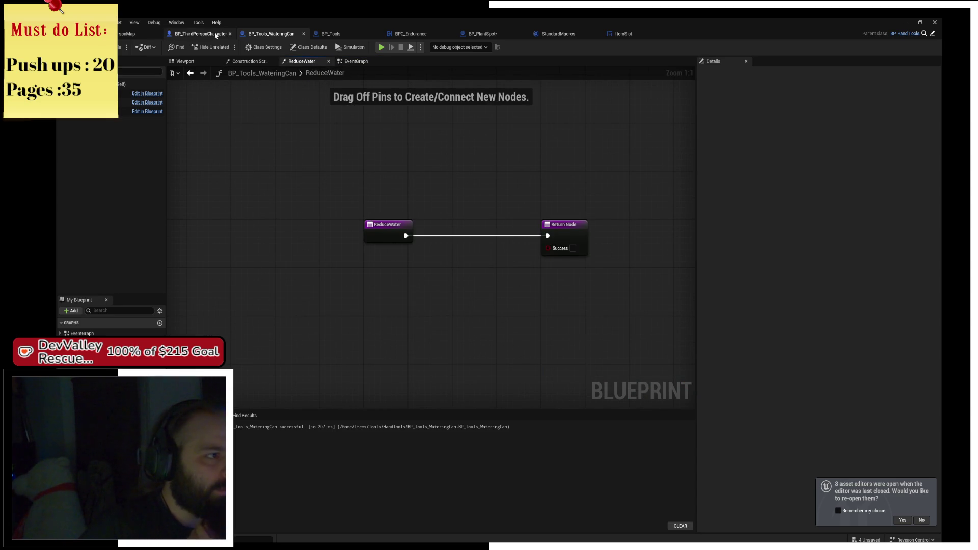
{"action": "left_click", "coordinate": [441, 35]}
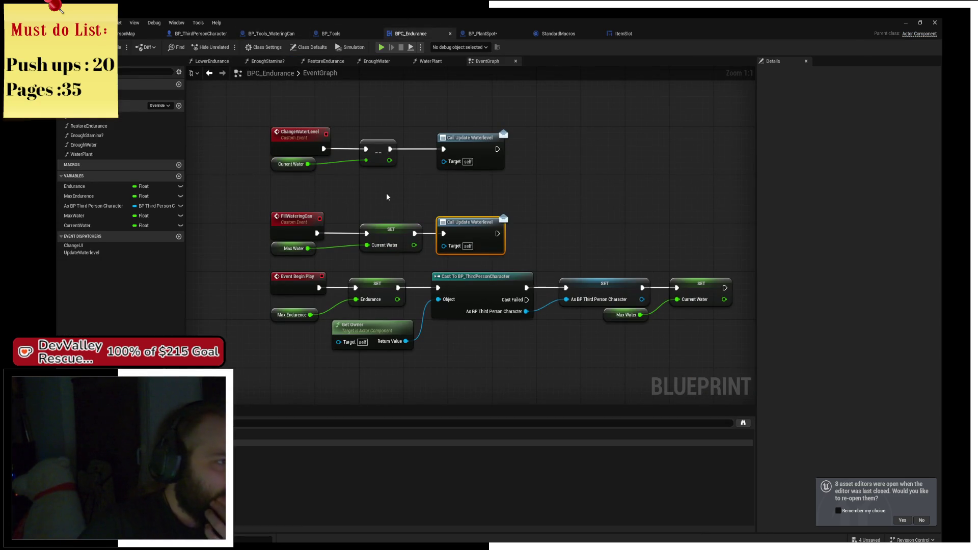
{"action": "left_click_drag", "start_coordinate": [345, 184], "coordinate": [395, 228]}
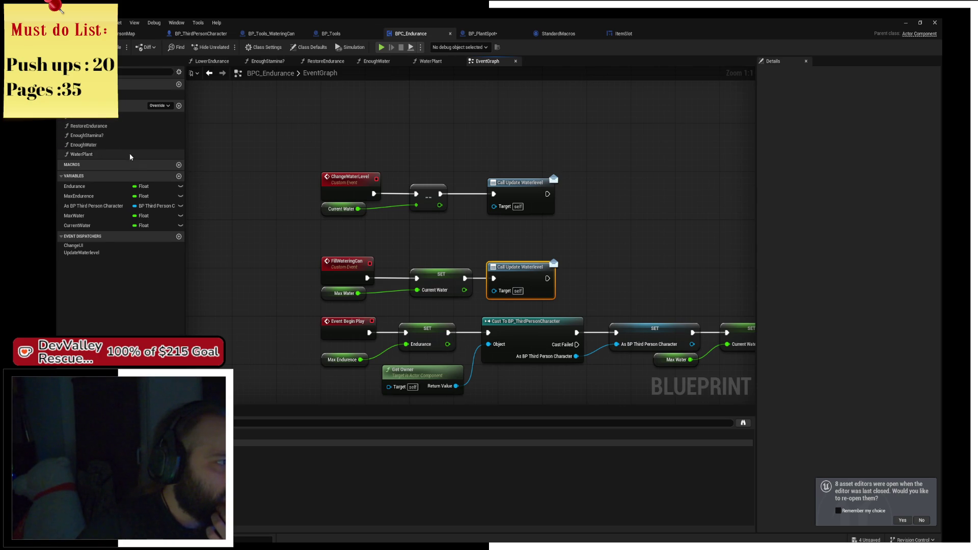
{"action": "double_click", "coordinate": [130, 153]}
Step: Nudge the Change Water Level node and set a breakpoint on the WaterPlant entry node
{"action": "left_click", "coordinate": [419, 213]}
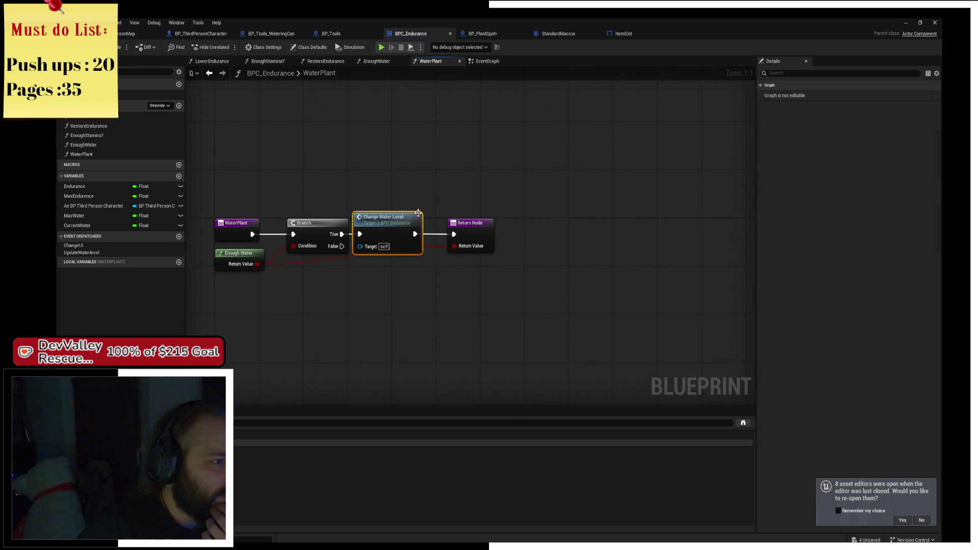
{"action": "left_click_drag", "start_coordinate": [375, 216], "coordinate": [380, 215]}
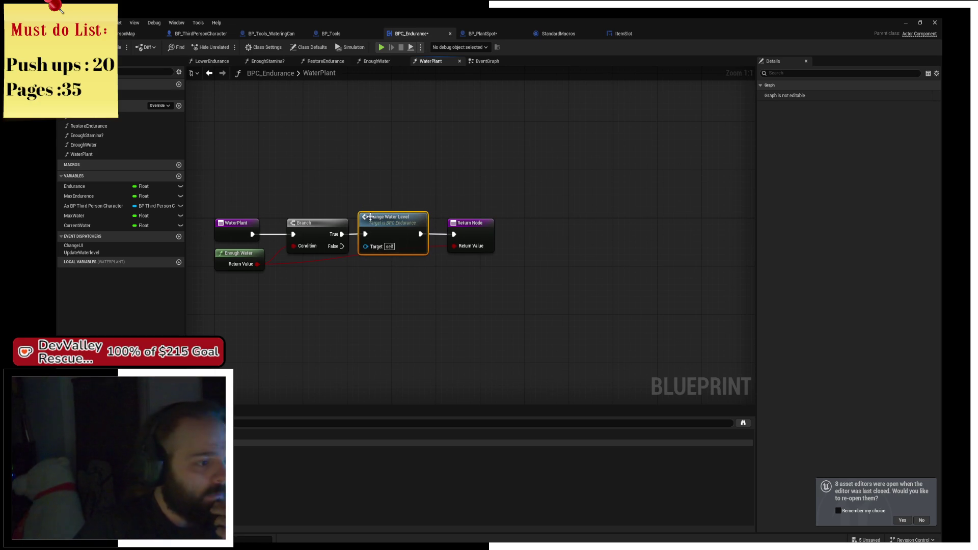
{"action": "left_click", "coordinate": [245, 232]}
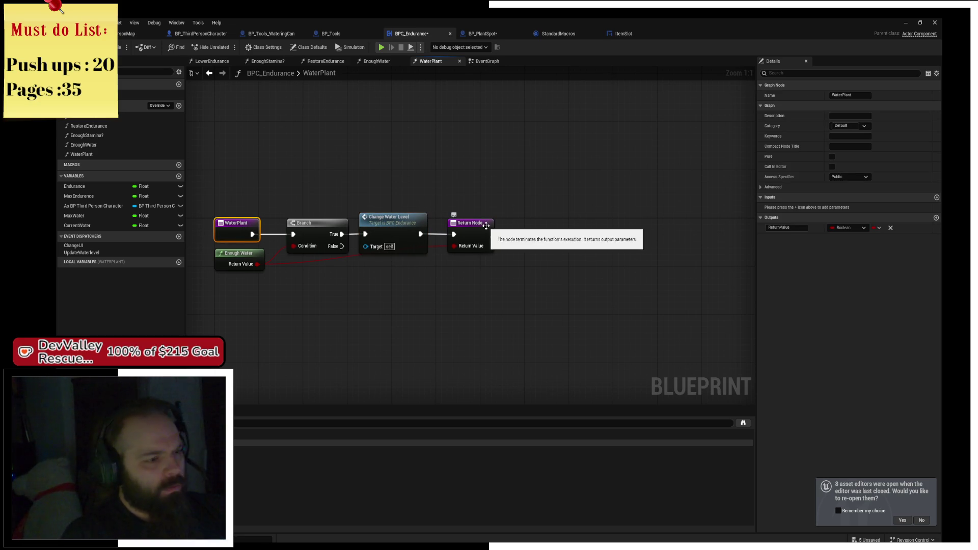
{"action": "key", "text": "F9"}
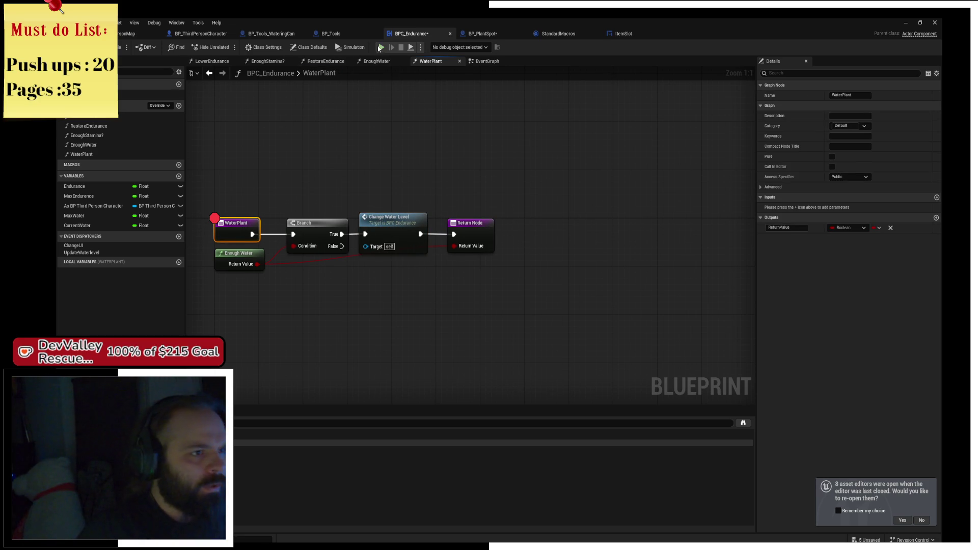
Step: Try playing in the editor and open the ItemSlot blueprint that failed to compile
{"action": "key", "text": "alt+p"}
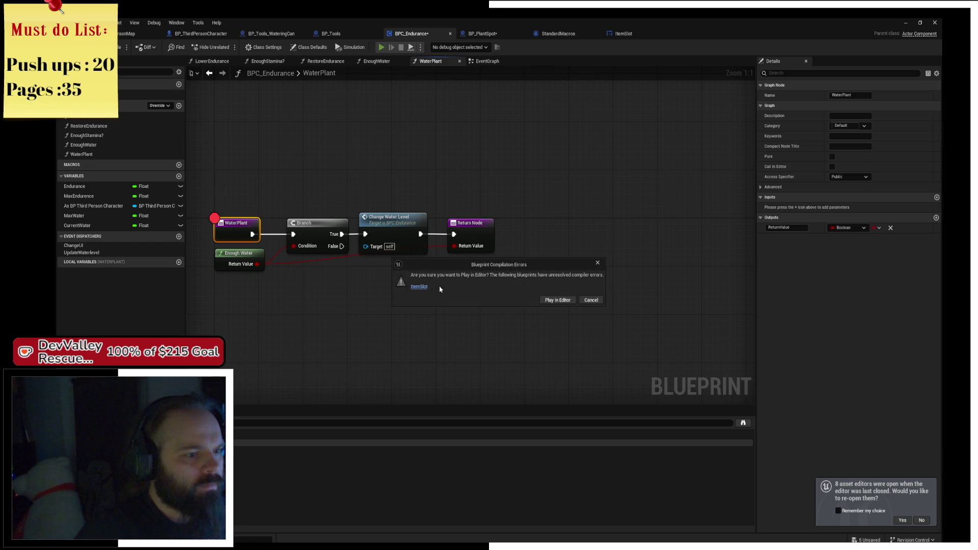
{"action": "left_click", "coordinate": [420, 287]}
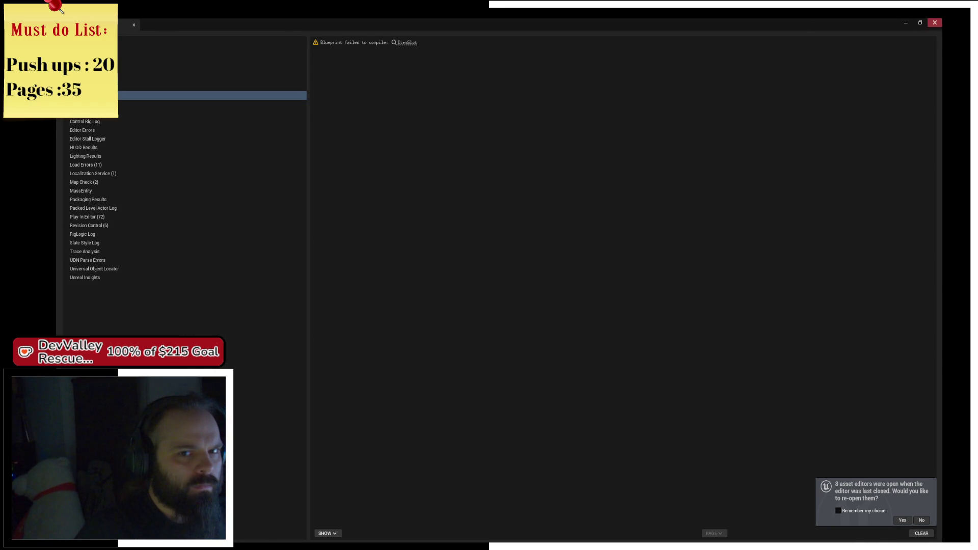
{"action": "left_click", "coordinate": [408, 43]}
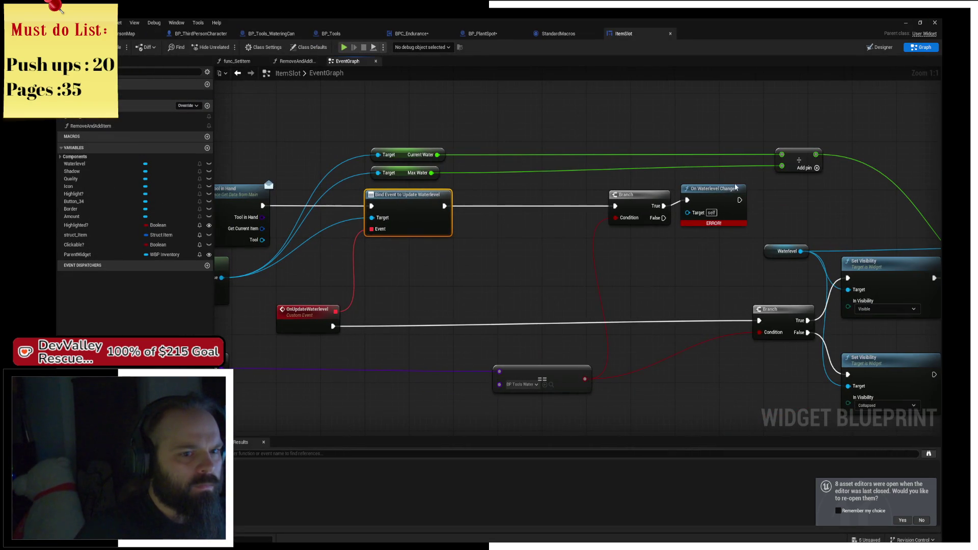
Step: Replace the broken On Waterlevel Change node after Branch True with an On Update Waterlevel call, then compile
{"action": "left_click_drag", "start_coordinate": [735, 188], "coordinate": [725, 200]}
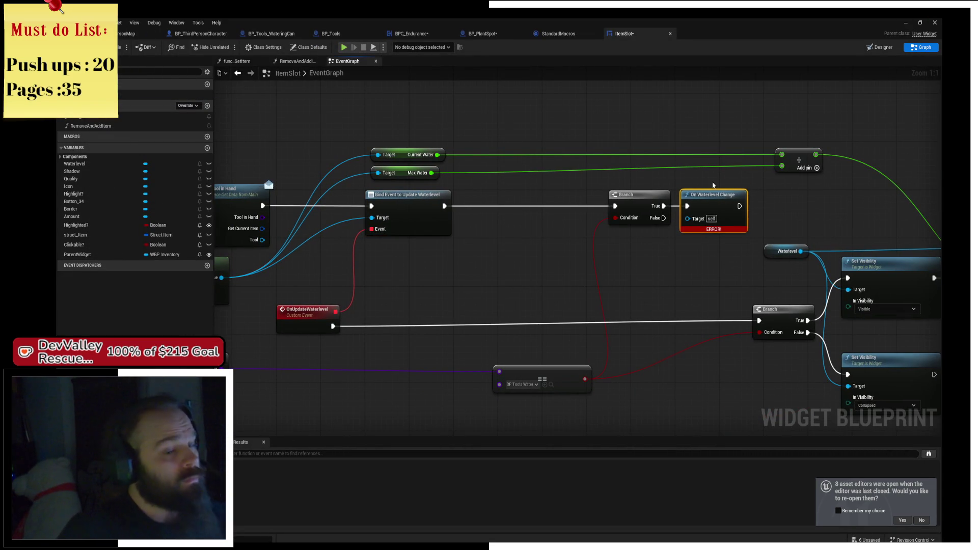
{"action": "key", "text": "Delete"}
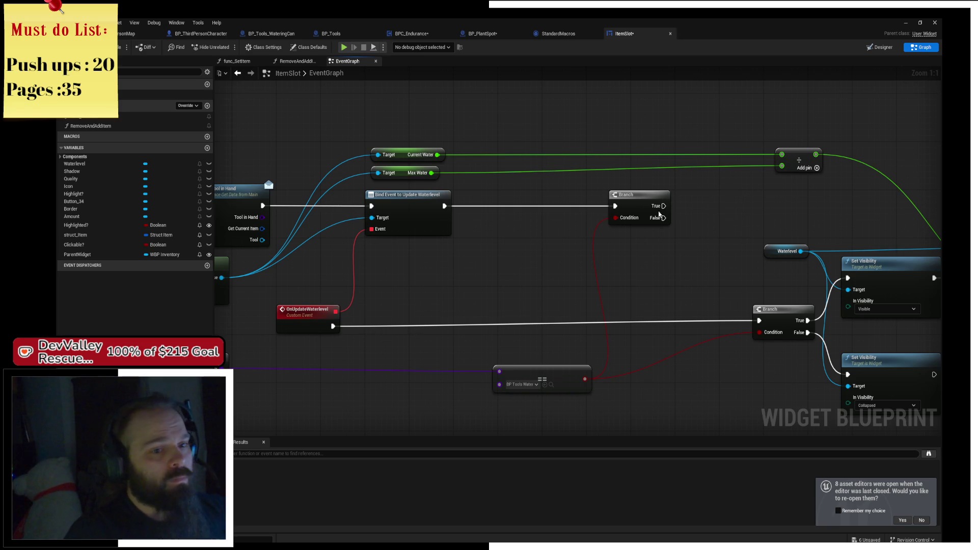
{"action": "left_click_drag", "start_coordinate": [664, 206], "coordinate": [708, 209]}
{"action": "type", "text": "On uopd"}
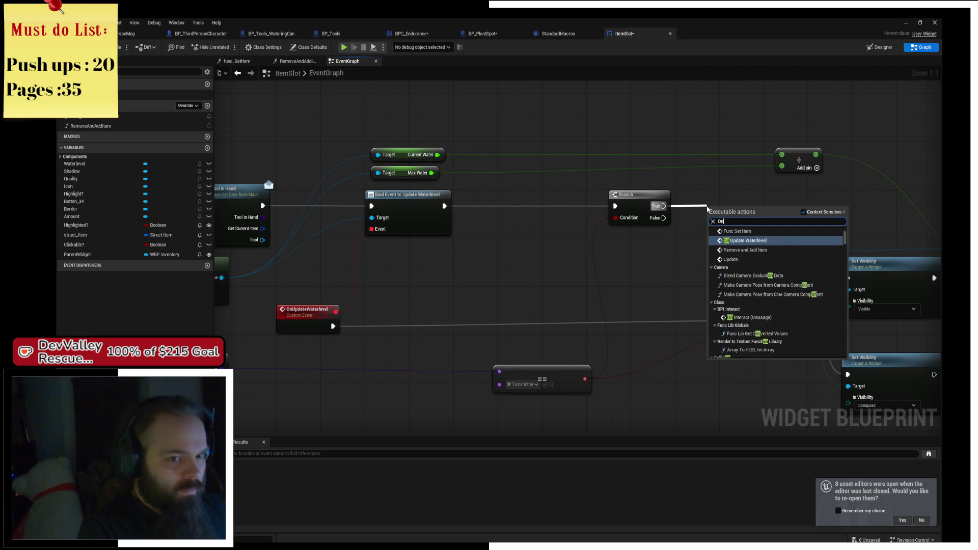
{"action": "key", "text": "BackSpace"}
{"action": "key", "text": "BackSpace"}
{"action": "type", "text": "pd"}
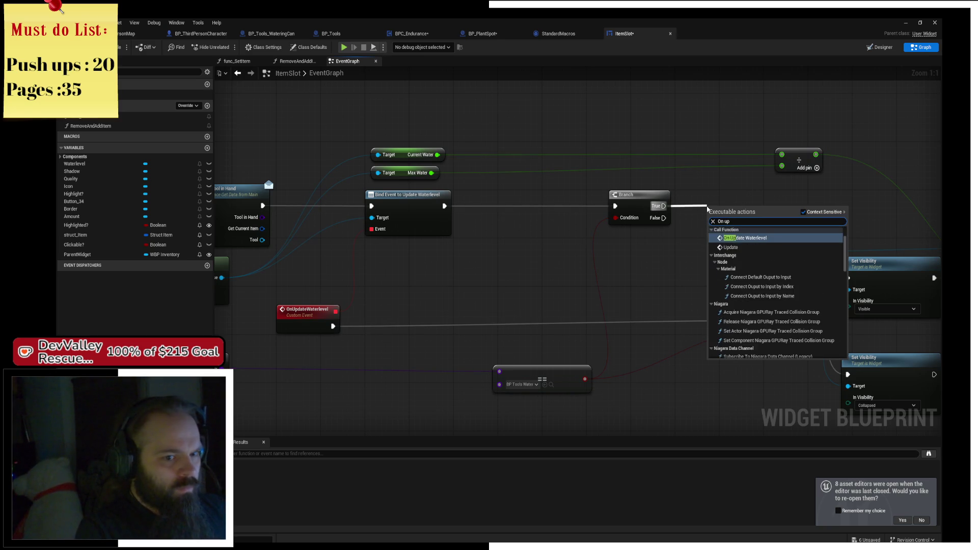
{"action": "key", "text": "Return"}
{"action": "left_click_drag", "start_coordinate": [707, 207], "coordinate": [684, 188]}
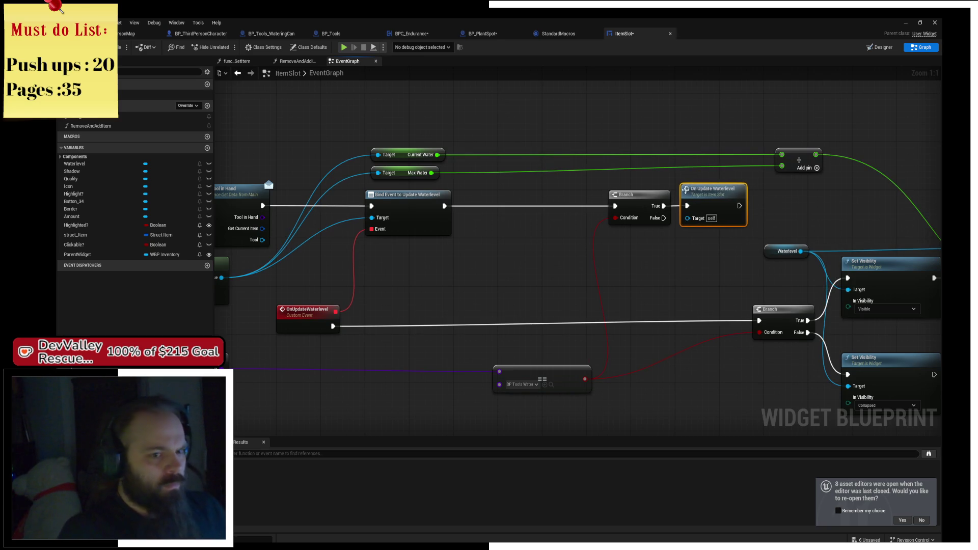
{"action": "key", "text": "F7"}
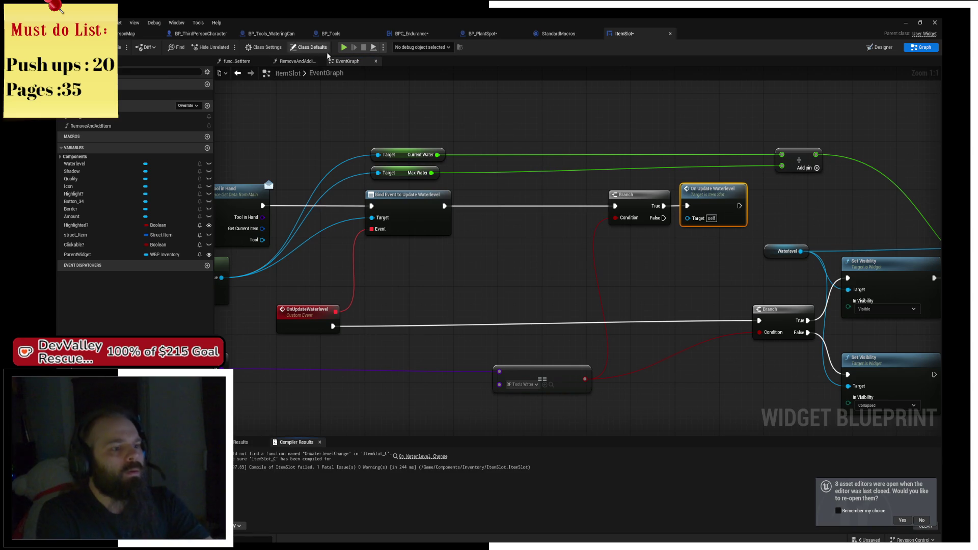
Step: Fix the remaining error: call On Update Waterlevel from Sequence Then 1, delete the broken node, save, and Play
{"action": "left_click", "coordinate": [425, 456]}
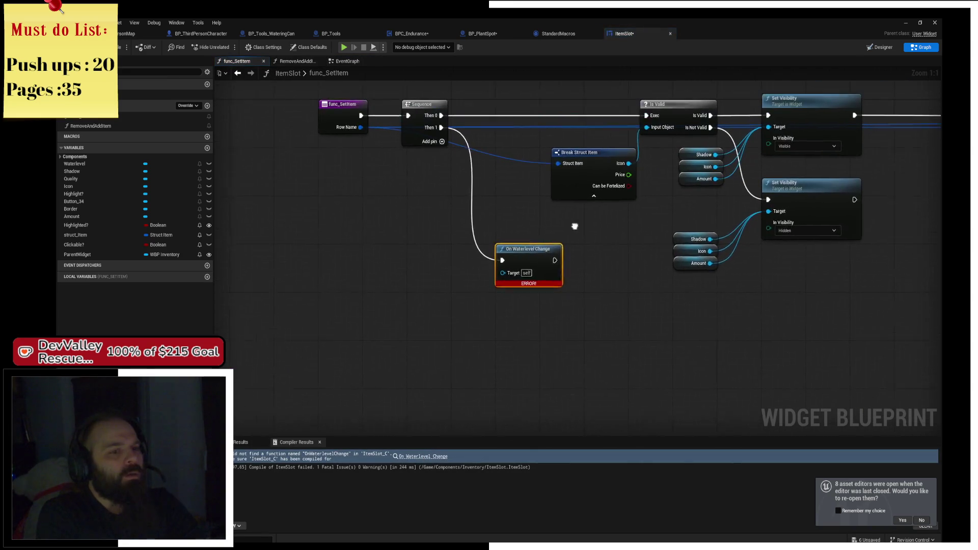
{"action": "mouse_move", "coordinate": [415, 139]}
{"action": "left_mouse_down"}
{"action": "mouse_move", "coordinate": [481, 247]}
{"action": "mouse_move", "coordinate": [481, 232]}
{"action": "left_mouse_up"}
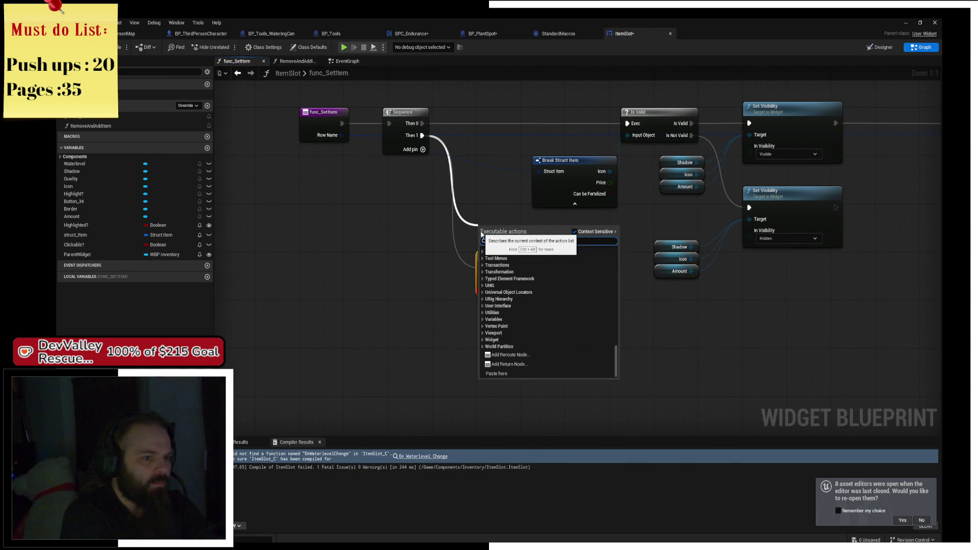
{"action": "type", "text": "set"}
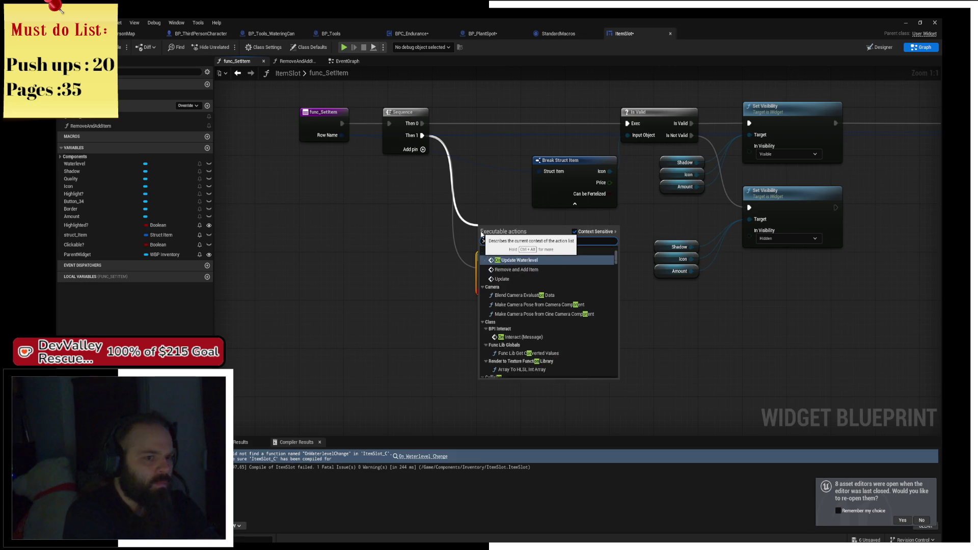
{"action": "type", "text": "update"}
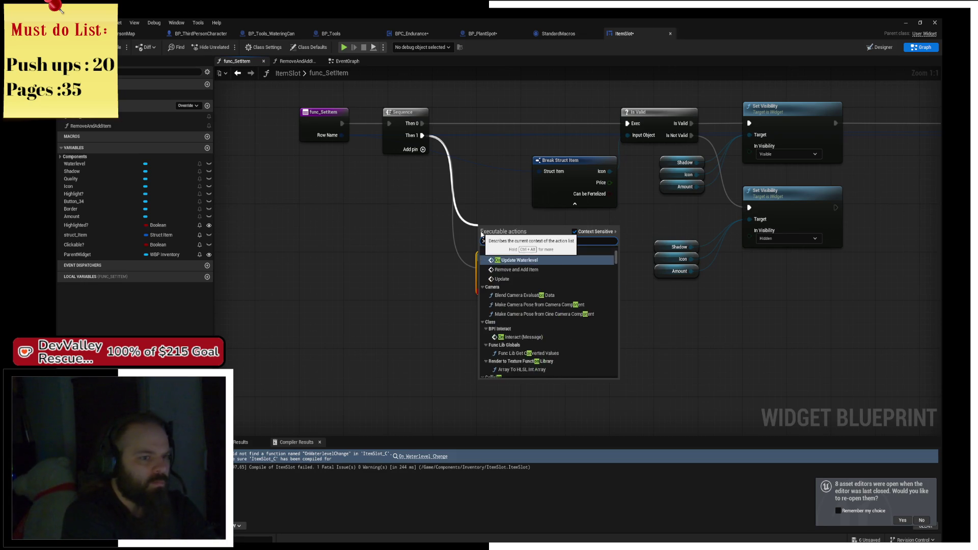
{"action": "key", "text": "Return"}
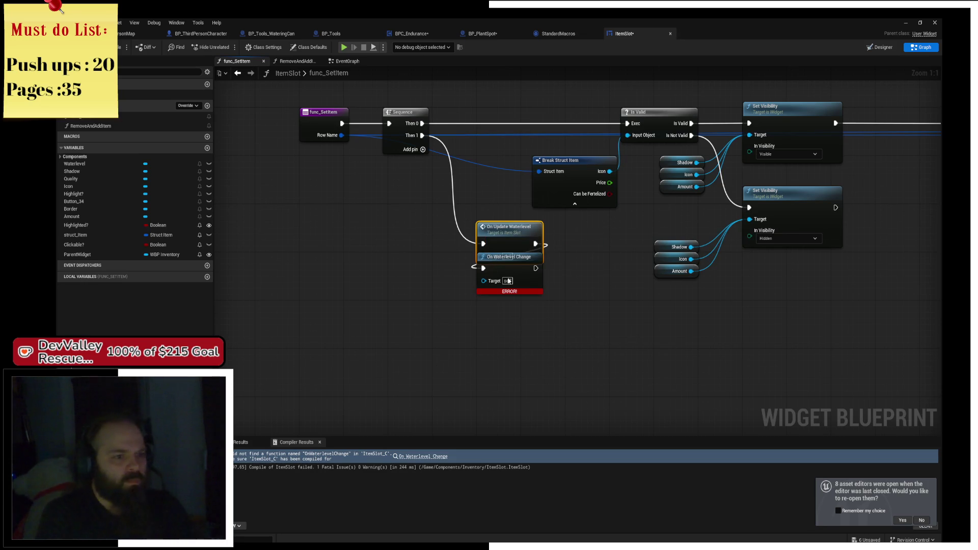
{"action": "left_click", "coordinate": [521, 272]}
{"action": "key", "text": "Delete"}
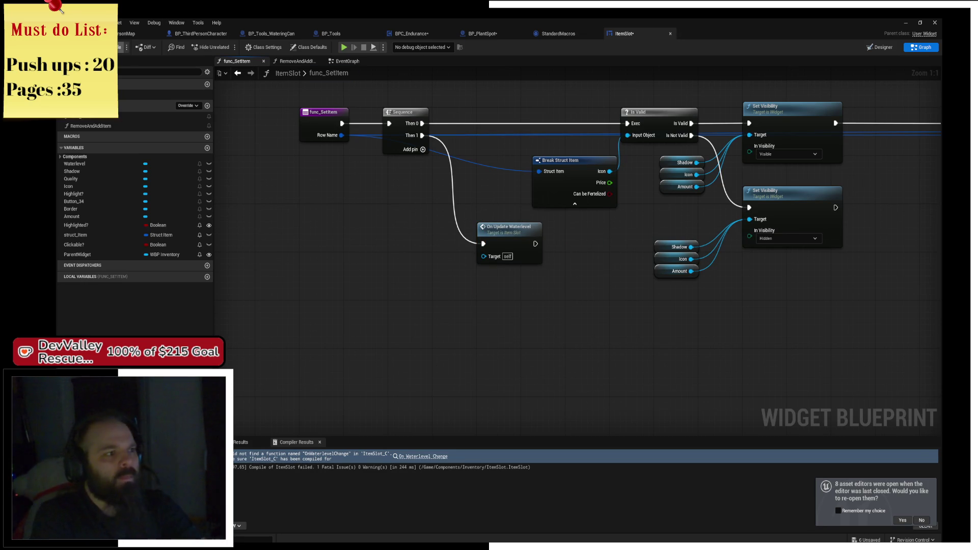
{"action": "key", "text": "ctrl+s"}
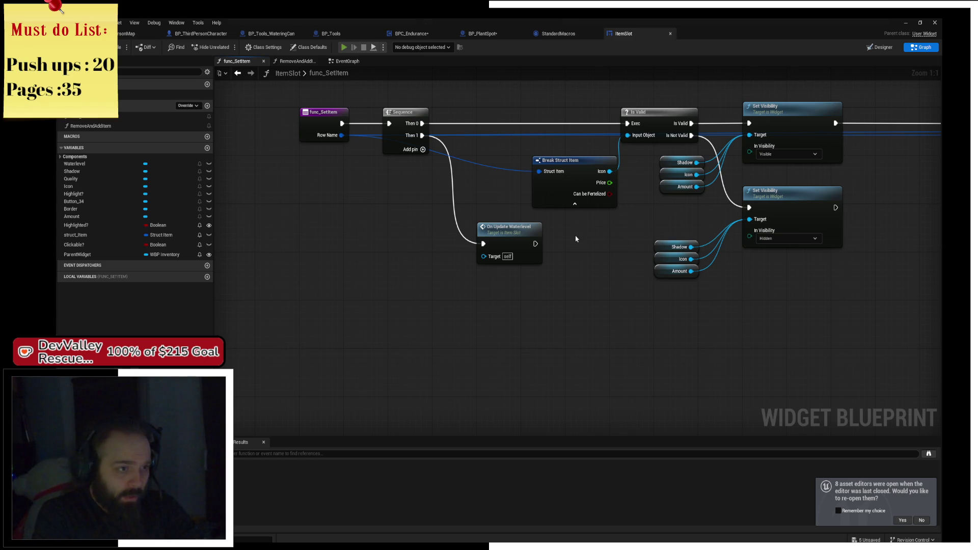
{"action": "key", "text": "alt+p"}
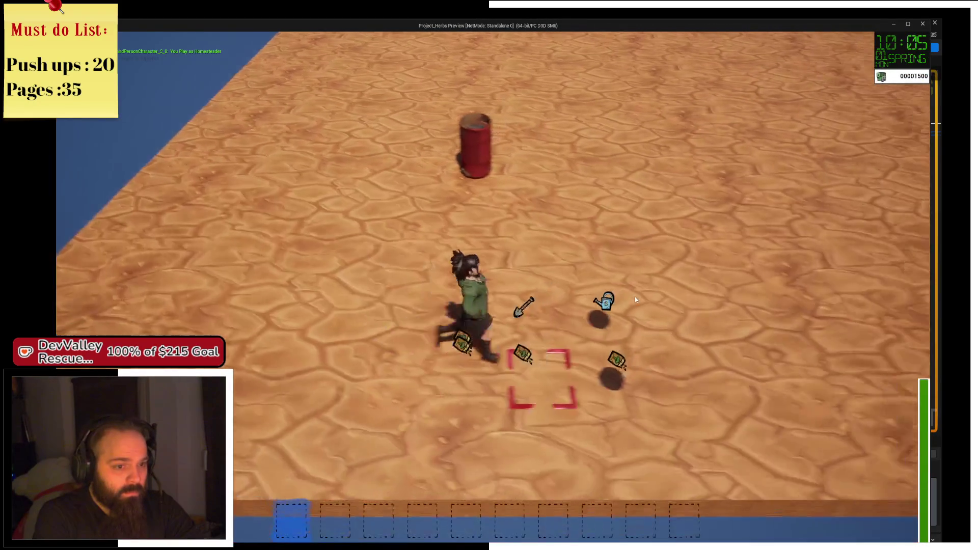
Step: Pick up the seed bag, shovel and watering can, then dig and water a tile
{"action": "key", "text": "d"}
{"action": "key", "text": "3"}
{"action": "left_click", "coordinate": [635, 300]}
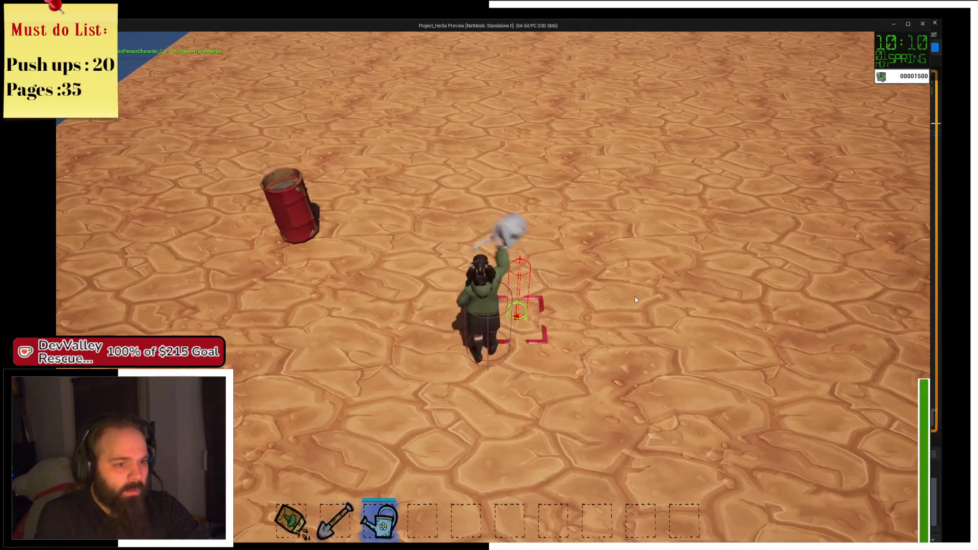
{"action": "key", "text": "2"}
{"action": "left_click", "coordinate": [636, 300]}
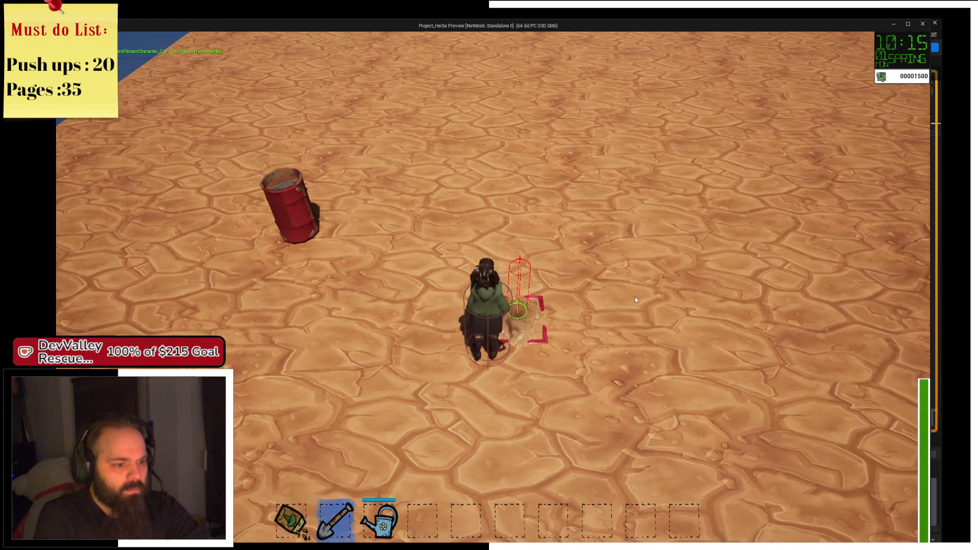
{"action": "key", "text": "3"}
{"action": "left_click", "coordinate": [635, 299]}
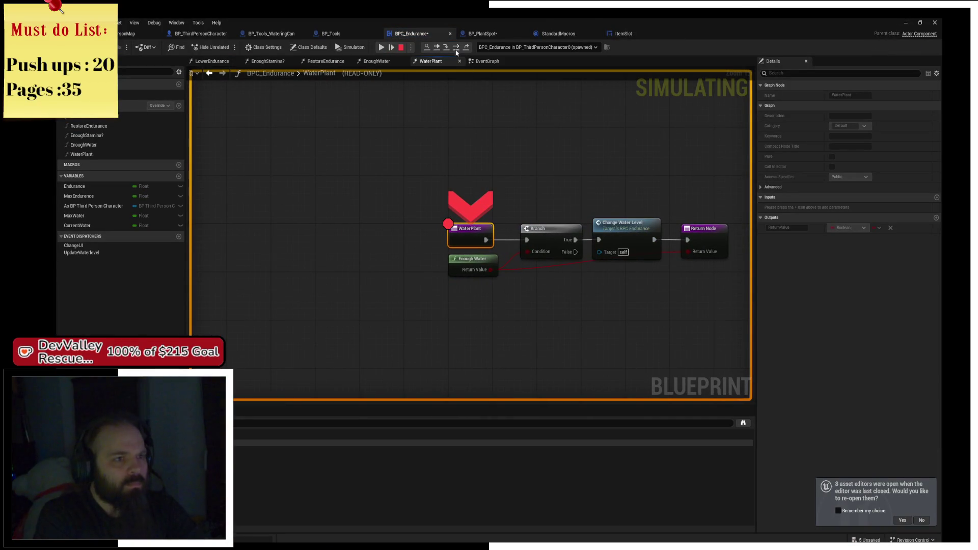
Step: Step from the WaterPlant breakpoint into the ChangeWaterLevel event up to the water subtraction
{"action": "left_click", "coordinate": [456, 51]}
{"action": "mouse_move", "coordinate": [413, 269]}
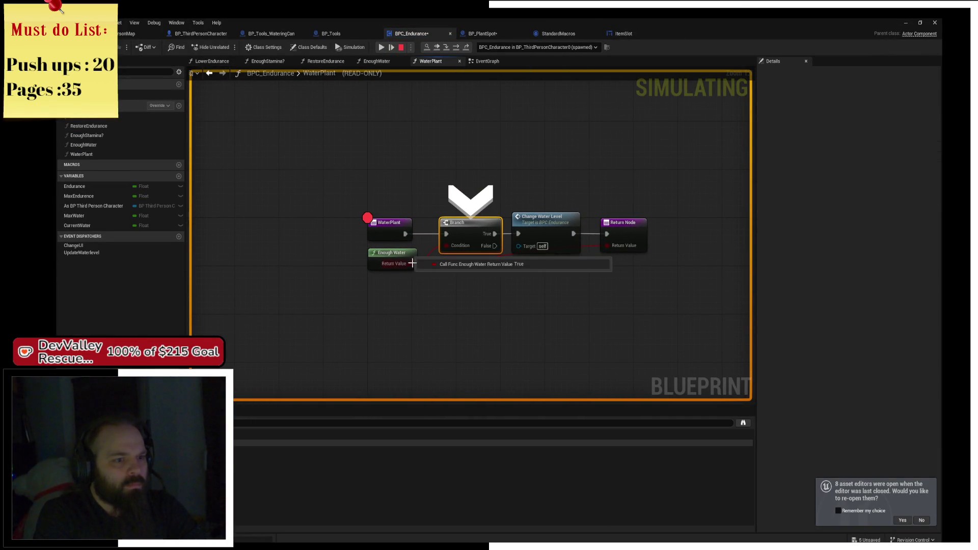
{"action": "left_click", "coordinate": [451, 51]}
{"action": "left_click", "coordinate": [450, 51]}
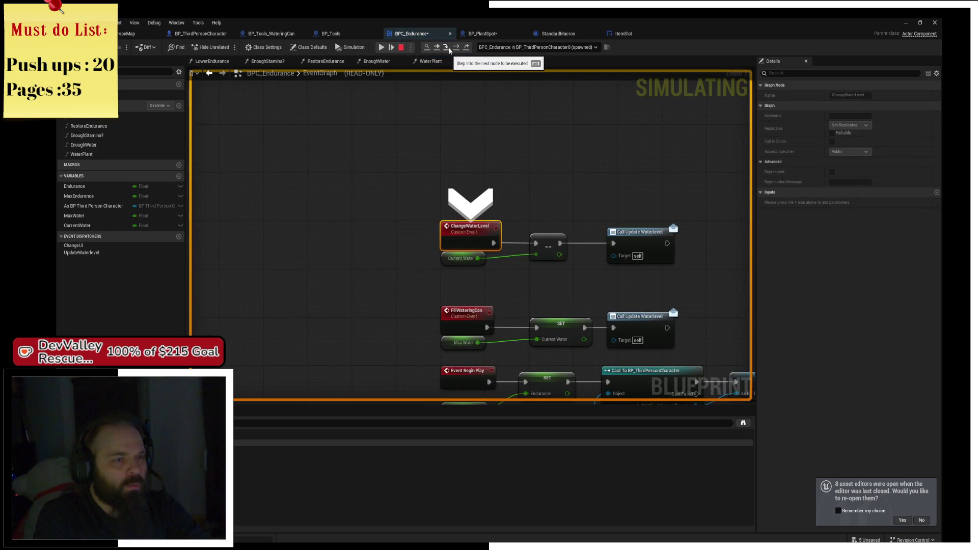
{"action": "left_click", "coordinate": [451, 51]}
{"action": "mouse_move", "coordinate": [403, 247]}
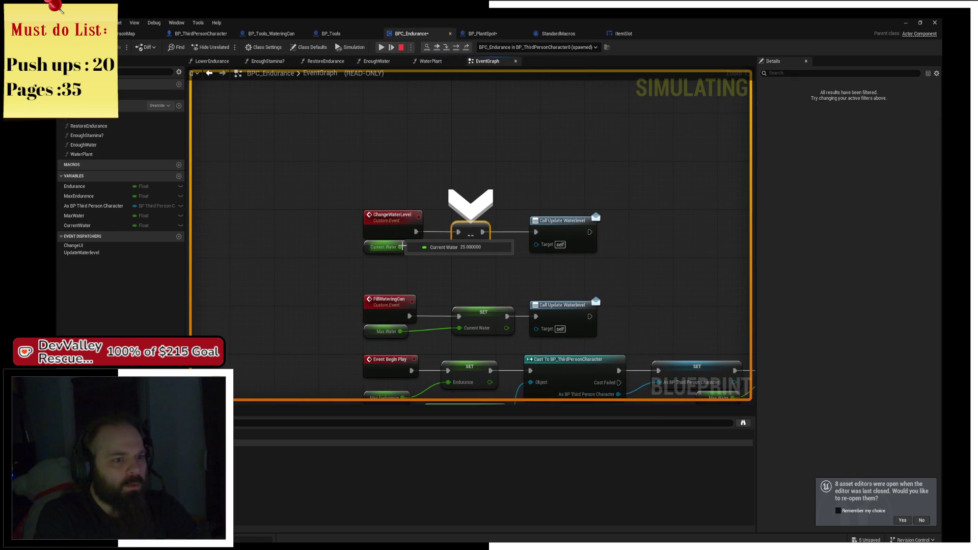
Step: Follow execution through ItemSlot's water-level handler to Set Percent (0.96), then resume the game
{"action": "left_click", "coordinate": [450, 48]}
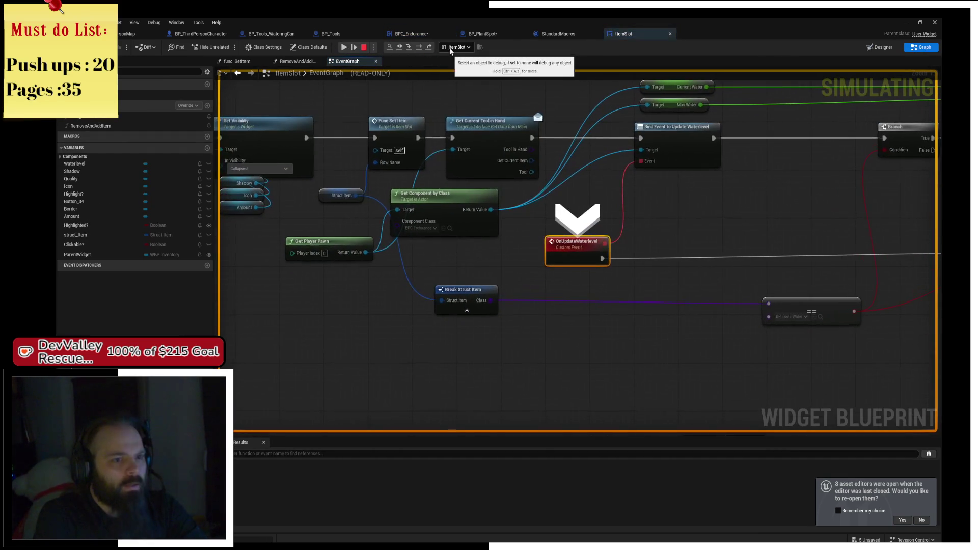
{"action": "left_click", "coordinate": [420, 47]}
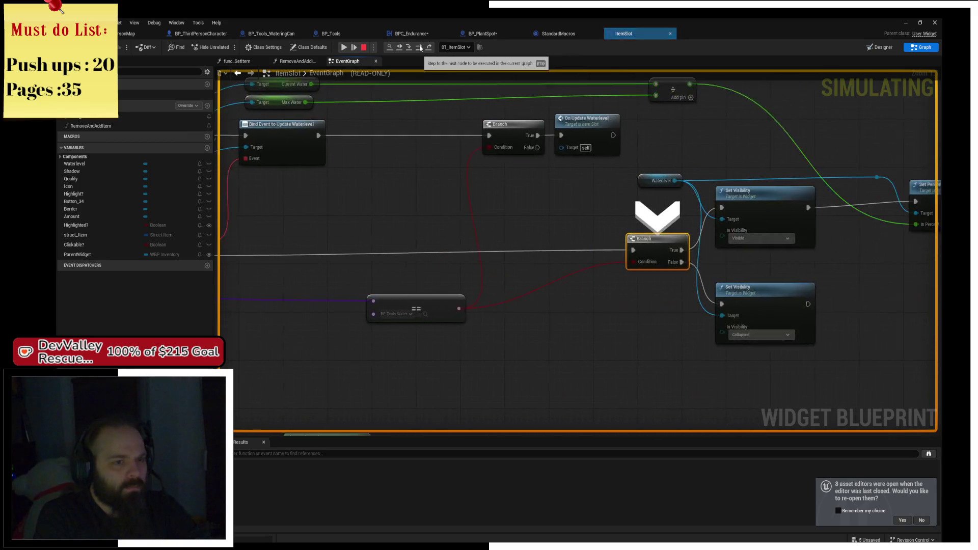
{"action": "left_click", "coordinate": [419, 47]}
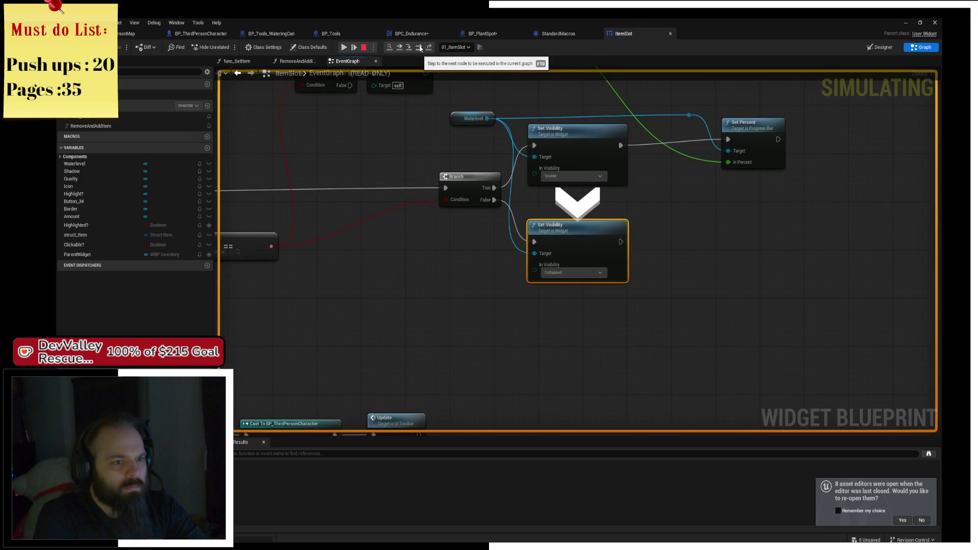
{"action": "left_click", "coordinate": [420, 47]}
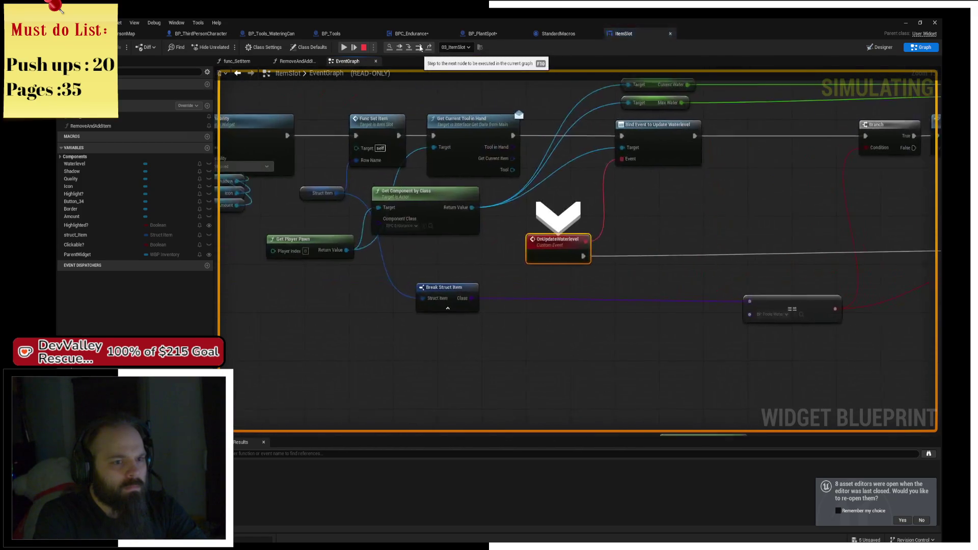
{"action": "mouse_move", "coordinate": [353, 200]}
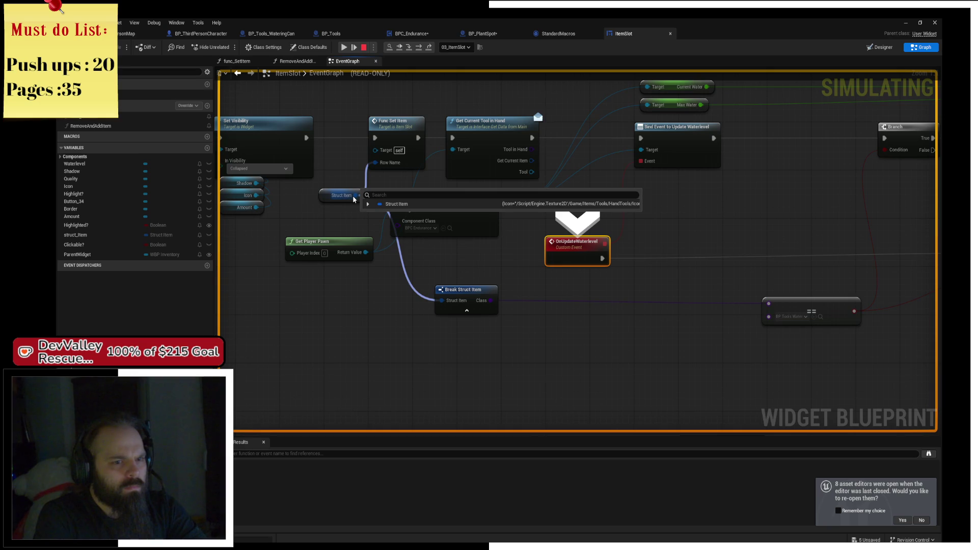
{"action": "left_click", "coordinate": [428, 51]}
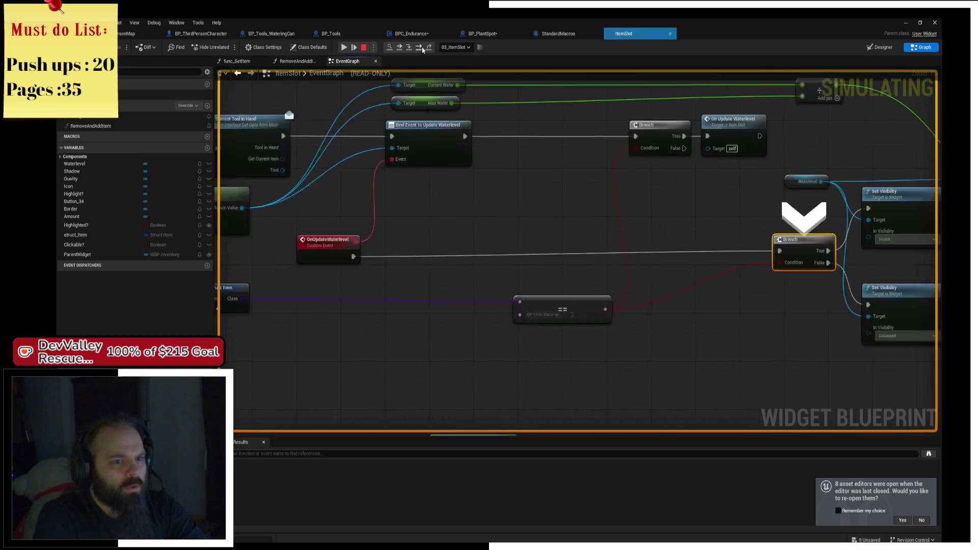
{"action": "left_click", "coordinate": [422, 50]}
{"action": "left_click", "coordinate": [423, 49]}
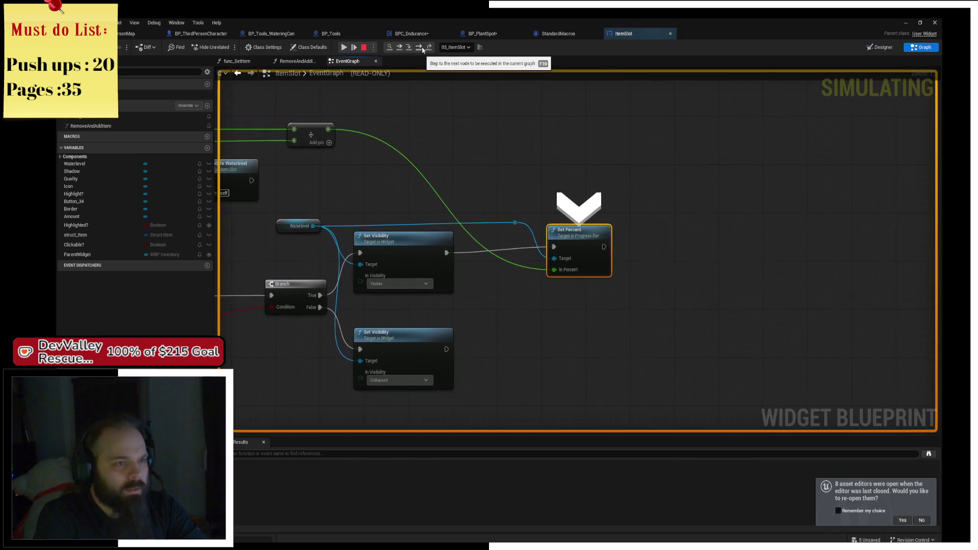
{"action": "mouse_move", "coordinate": [330, 132]}
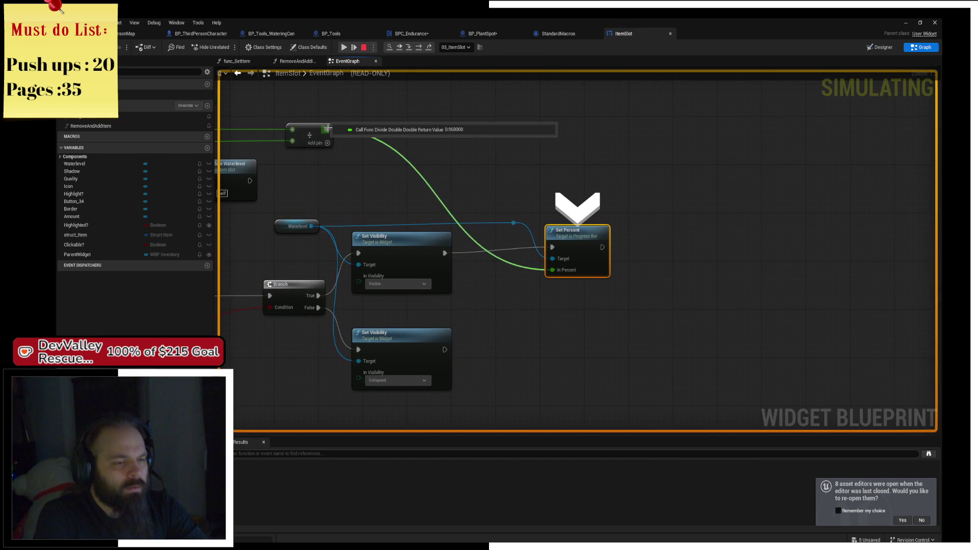
{"action": "left_click", "coordinate": [344, 47]}
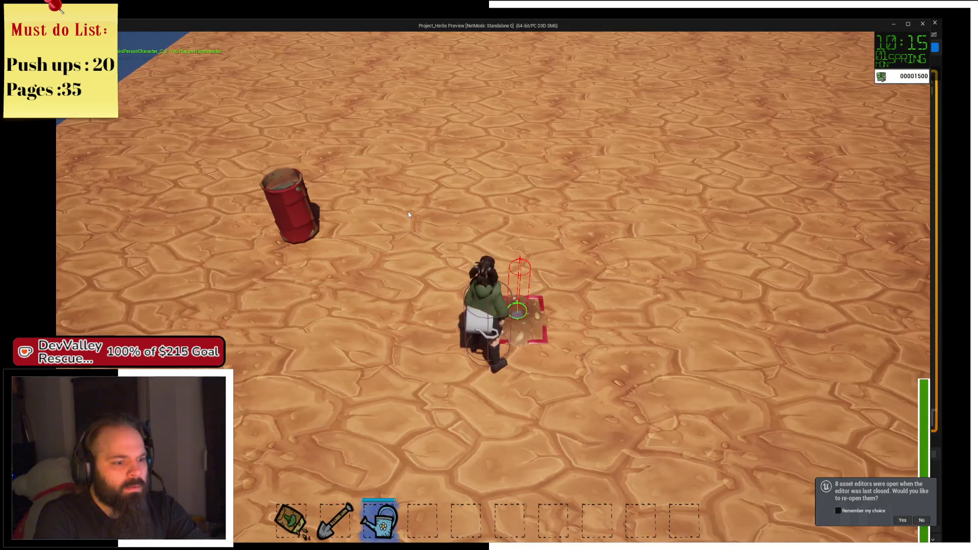
Step: Walk to the red barrel and back, switch to the shovel, and charge-dig a larger area
{"action": "key", "text": "w"}
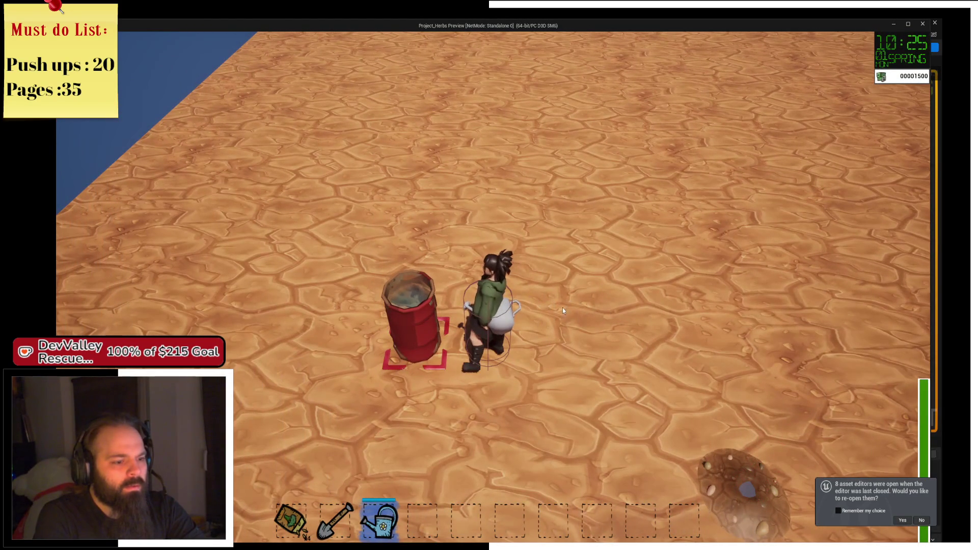
{"action": "key", "text": "s"}
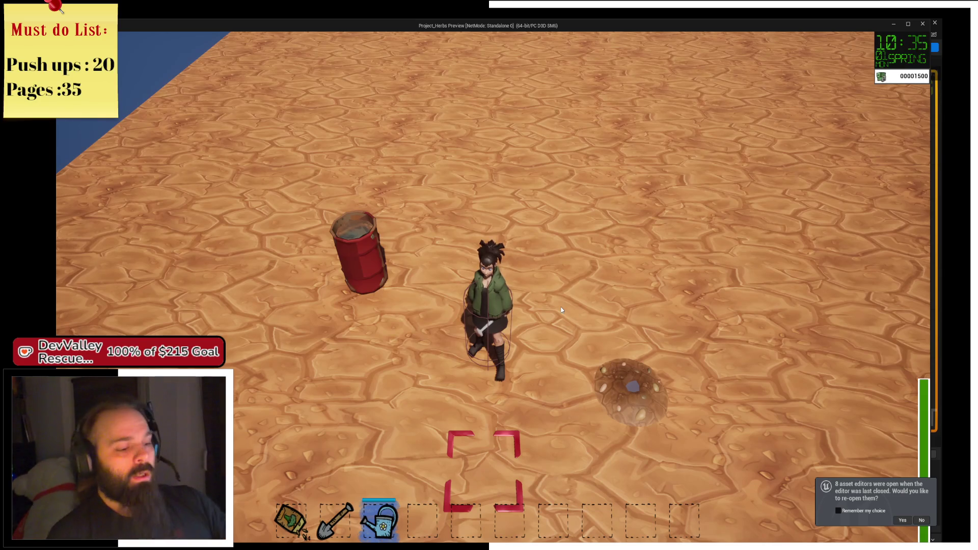
{"action": "key", "text": "1"}
{"action": "key", "text": "2"}
{"action": "key", "text": "s"}
{"action": "key", "text": "d"}
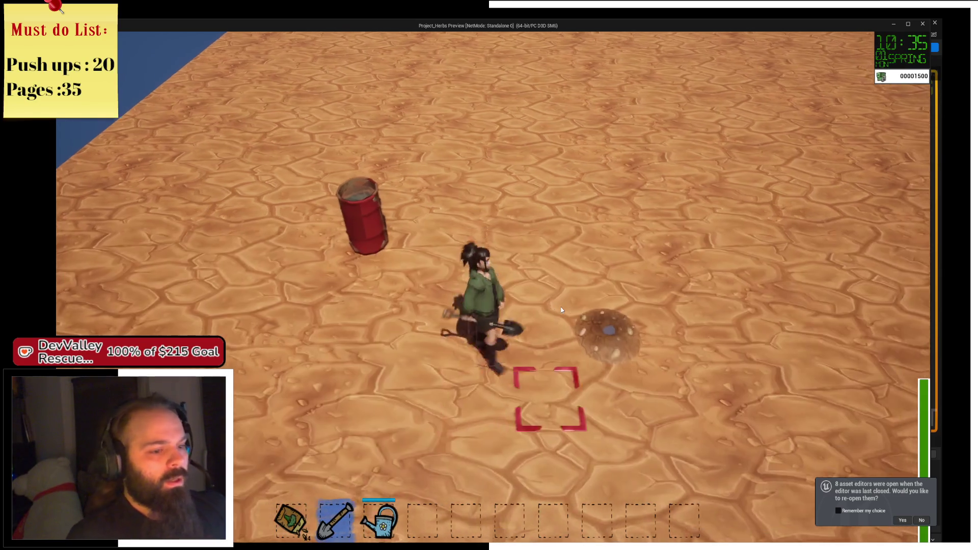
{"action": "key", "text": "w"}
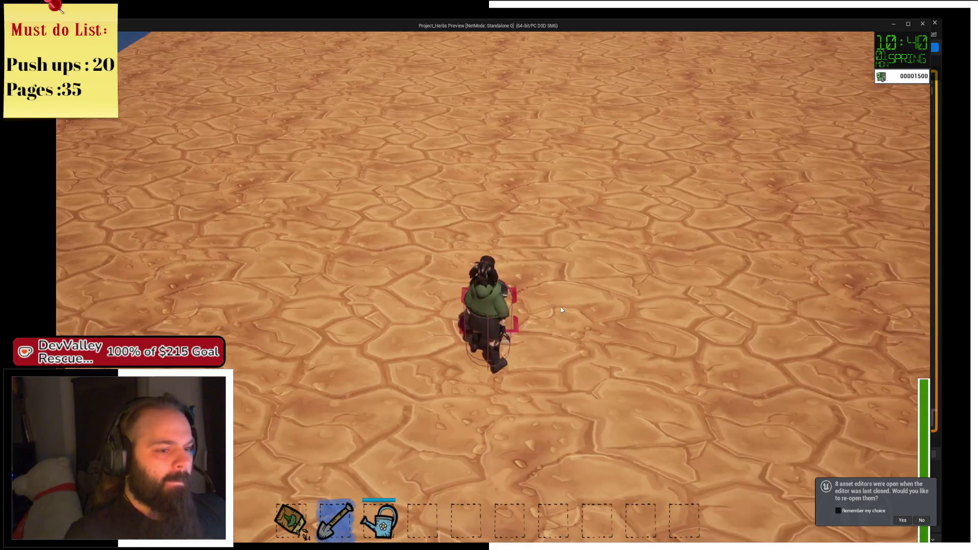
{"action": "left_click_drag", "start_coordinate": [562, 310], "coordinate": [562, 310]}
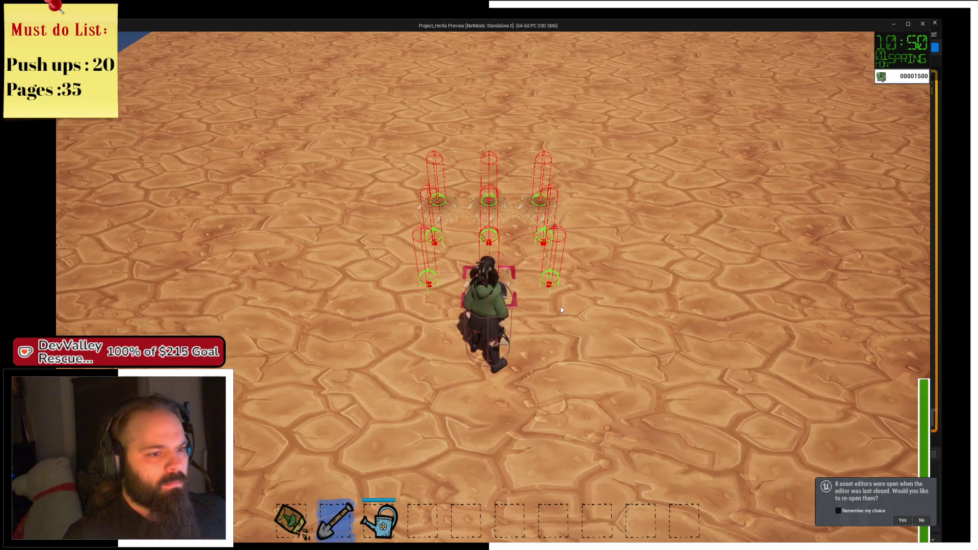
Step: Charge-water a row of tiles, resume from the breakpoint, walk onto the soil patch, and close the preview
{"action": "key", "text": "3"}
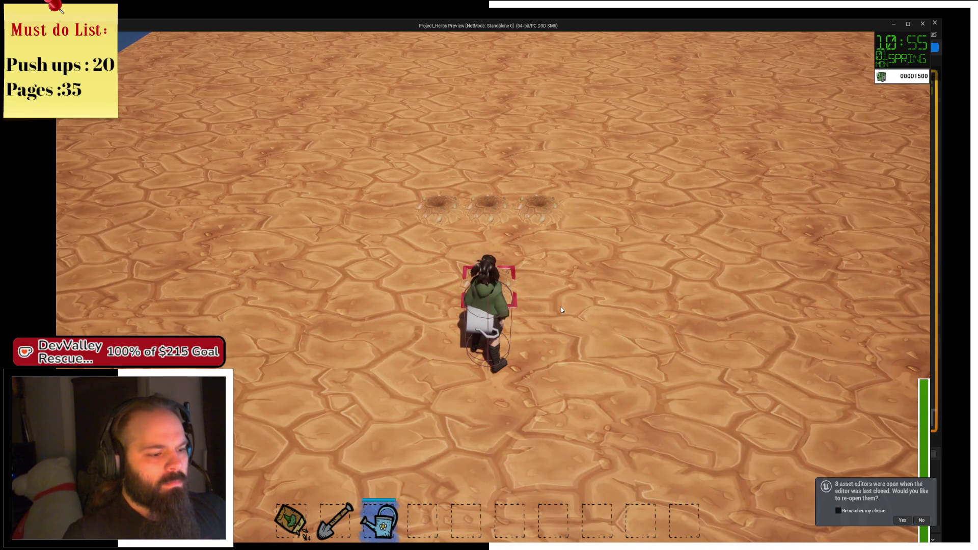
{"action": "left_click_drag", "start_coordinate": [562, 310], "coordinate": [560, 307]}
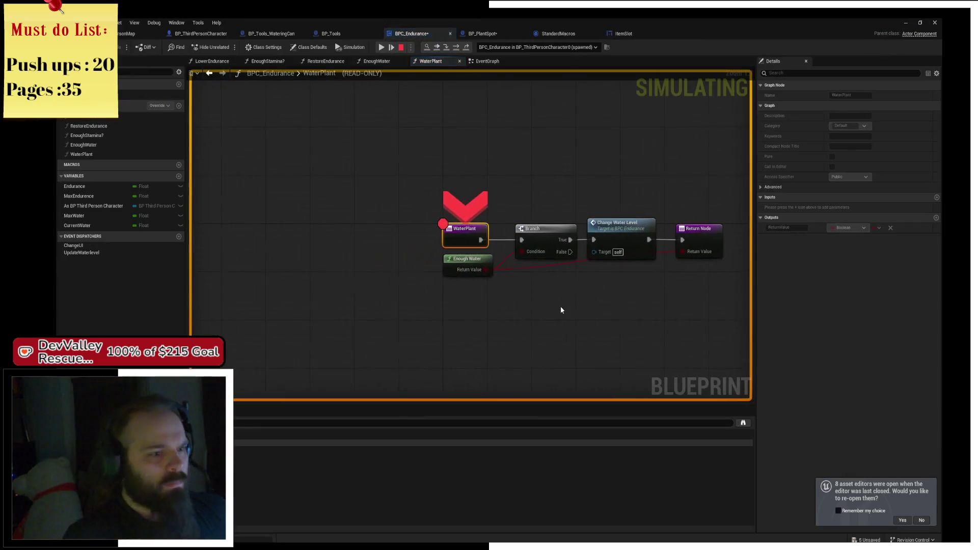
{"action": "left_click", "coordinate": [381, 47]}
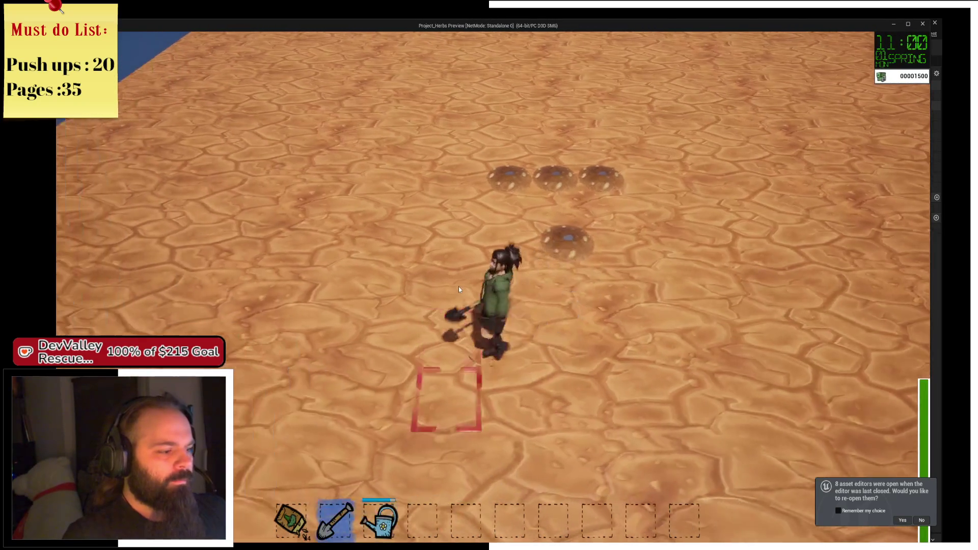
{"action": "key", "text": "3"}
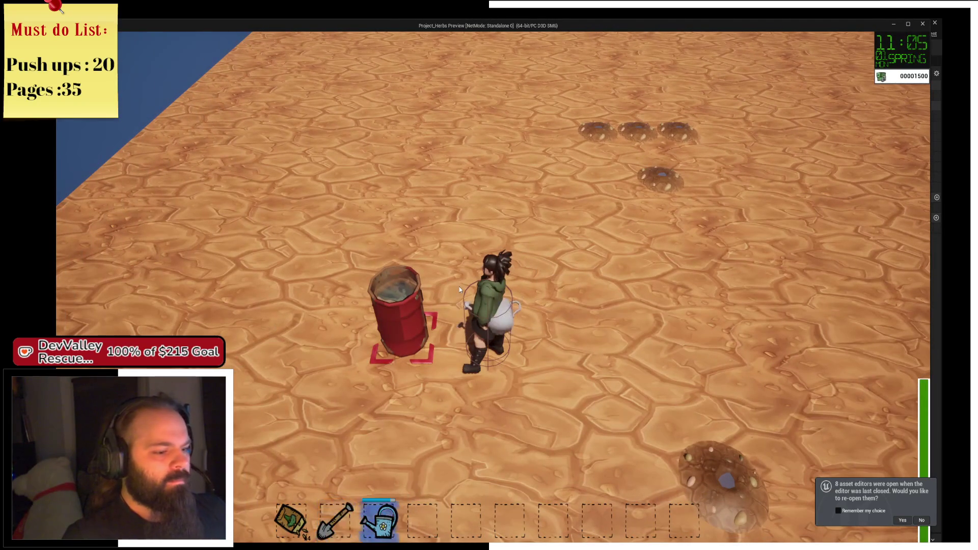
{"action": "key", "text": "d"}
{"action": "key", "text": "s"}
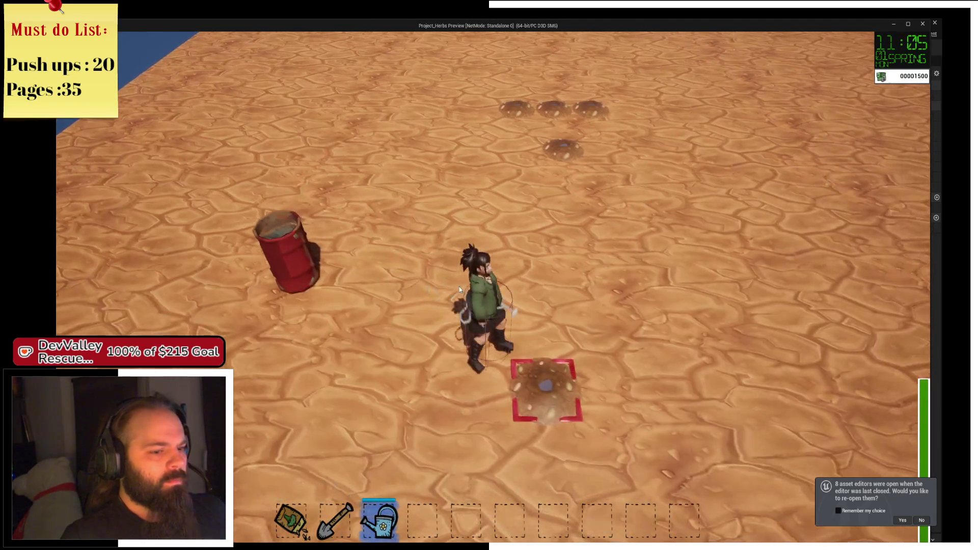
{"action": "left_click", "coordinate": [929, 28]}
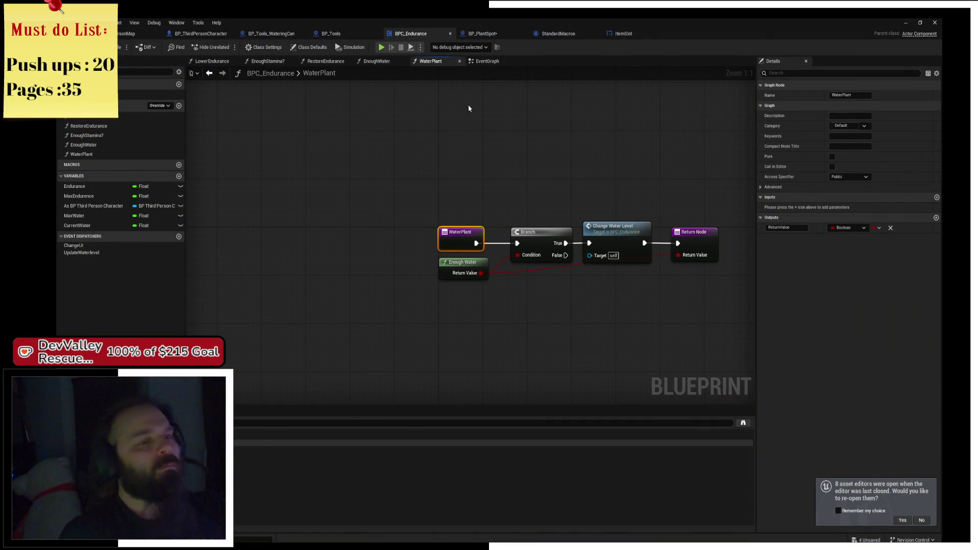
Step: In BP_Tools_WateringCan's event graph, wrap the fill-water network in a comment titled 'Move To Endurance'
{"action": "left_click", "coordinate": [286, 33]}
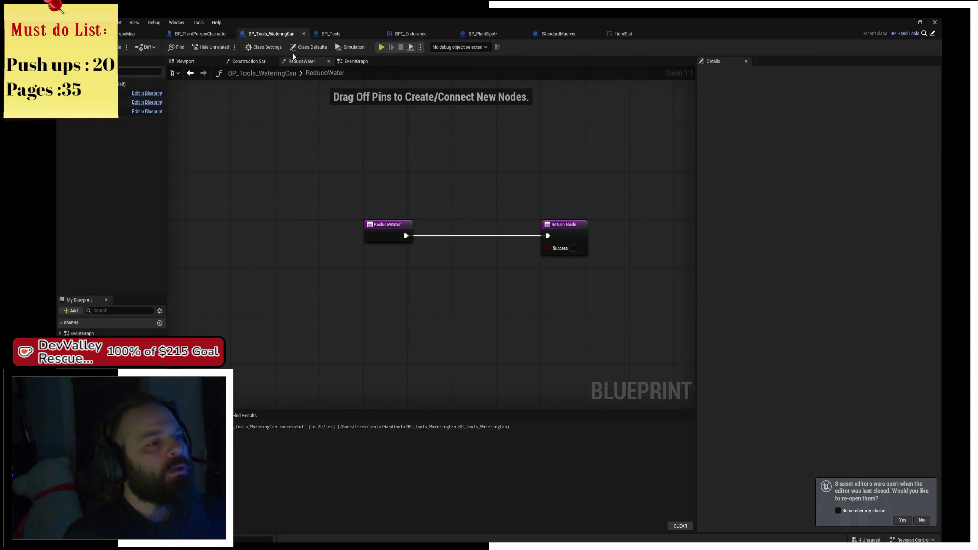
{"action": "left_click", "coordinate": [357, 61]}
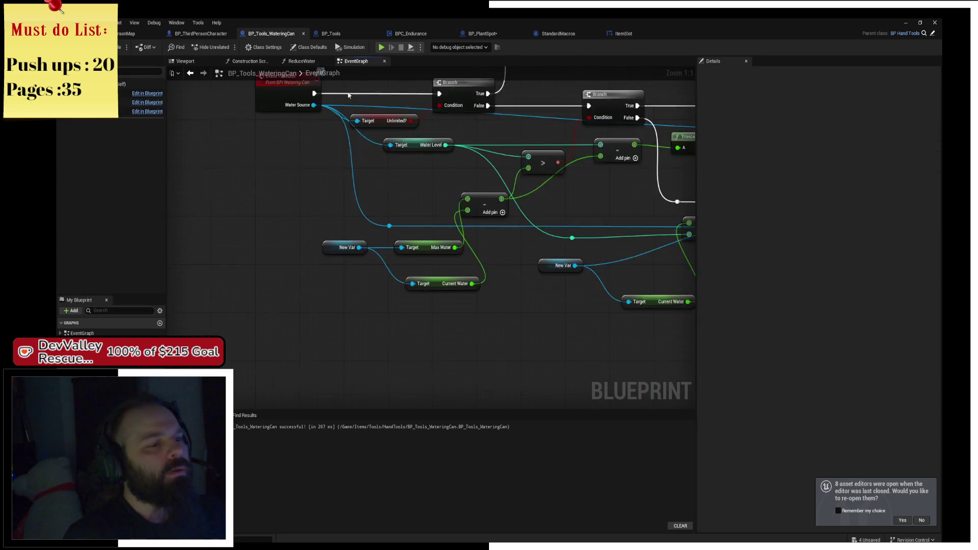
{"action": "left_click_drag", "start_coordinate": [292, 170], "coordinate": [581, 345]}
{"action": "key", "text": "c"}
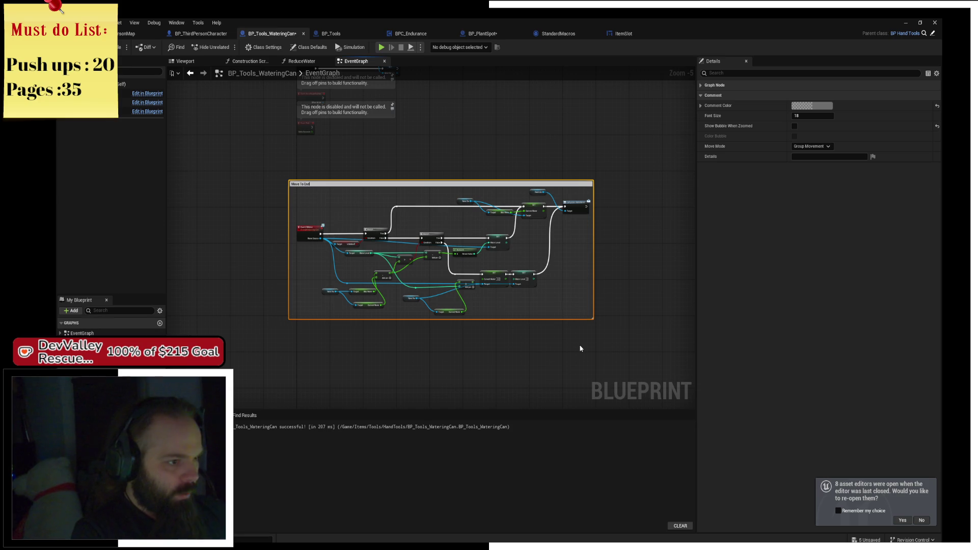
{"action": "key", "text": "Return"}
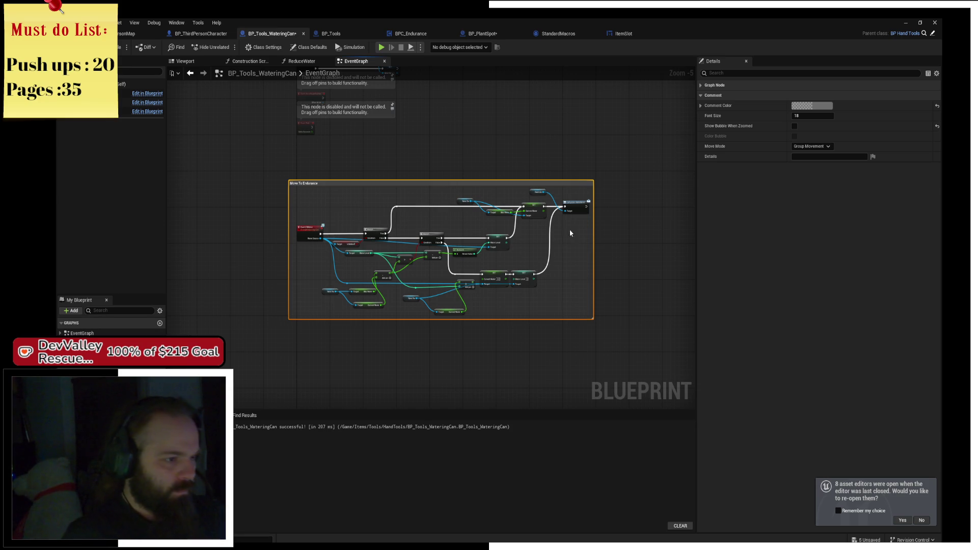
Step: Rename the comment to 'Move To BPCEndurance' and select every node inside it
{"action": "scroll", "coordinate": [434, 138], "scroll_direction": "up", "scroll_amount": 3}
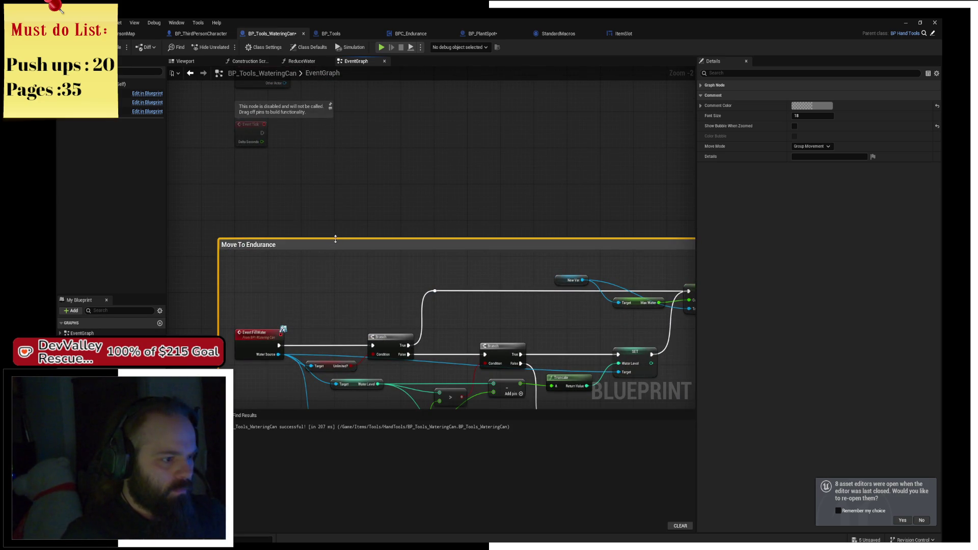
{"action": "left_click_drag", "start_coordinate": [339, 251], "coordinate": [356, 153]}
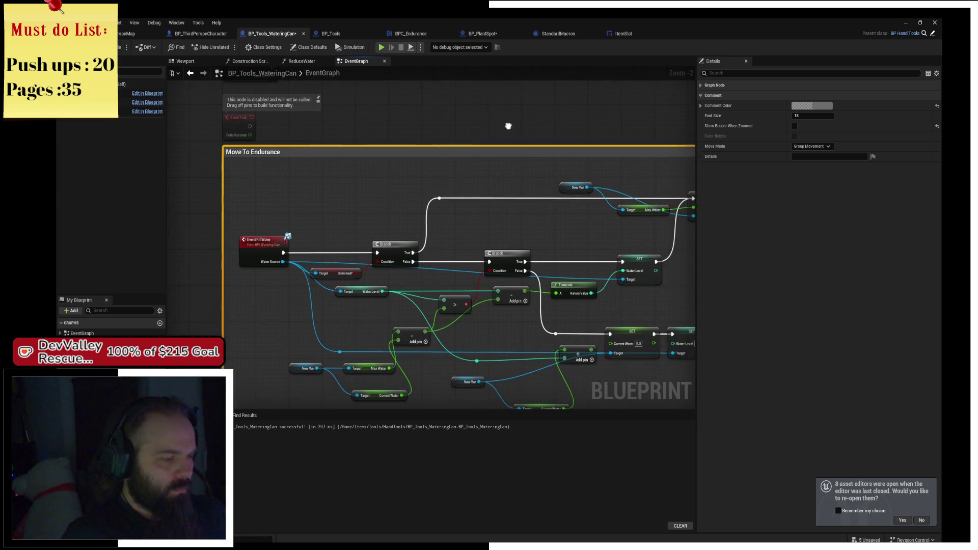
{"action": "left_click", "coordinate": [429, 131]}
{"action": "double_click", "coordinate": [251, 150]}
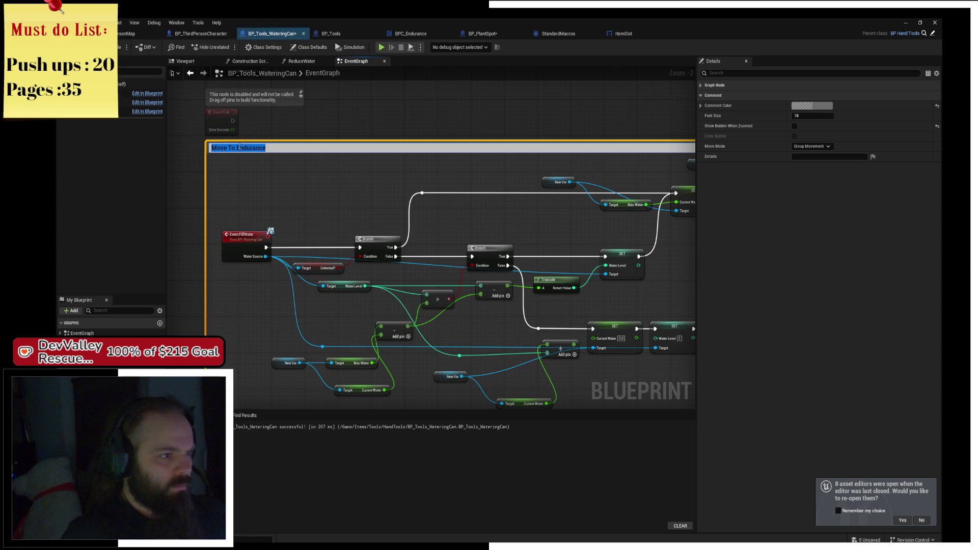
{"action": "type", "text": "BPC"}
{"action": "key", "text": "Return"}
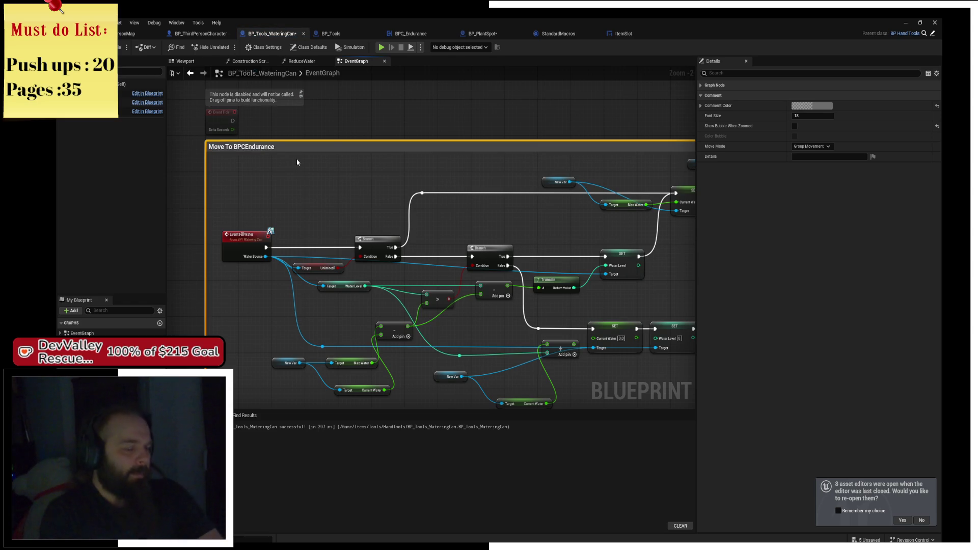
{"action": "key", "text": "Home"}
{"action": "scroll", "coordinate": [340, 181], "scroll_direction": "down", "scroll_amount": 1}
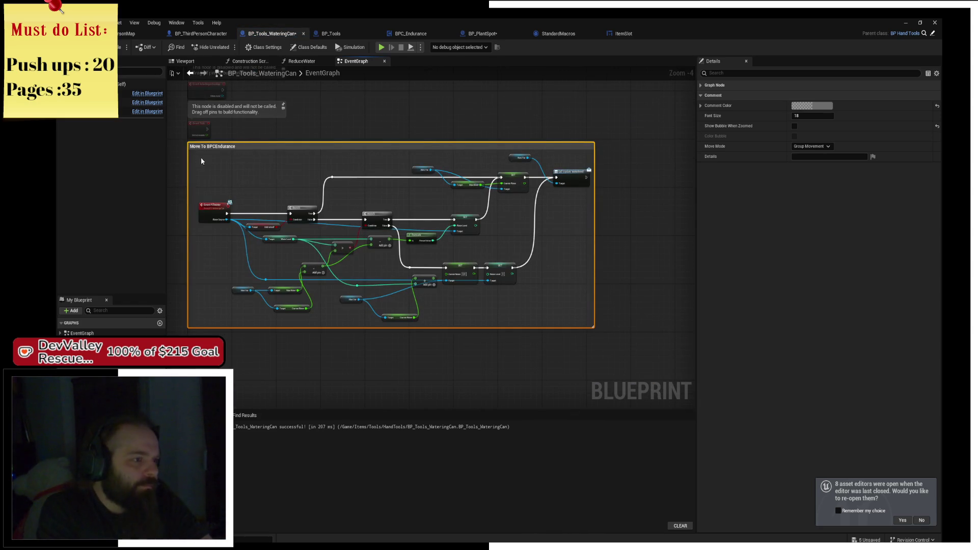
{"action": "mouse_move", "coordinate": [195, 154]}
{"action": "left_mouse_down"}
{"action": "mouse_move", "coordinate": [275, 219]}
{"action": "mouse_move", "coordinate": [576, 325]}
{"action": "left_mouse_up"}
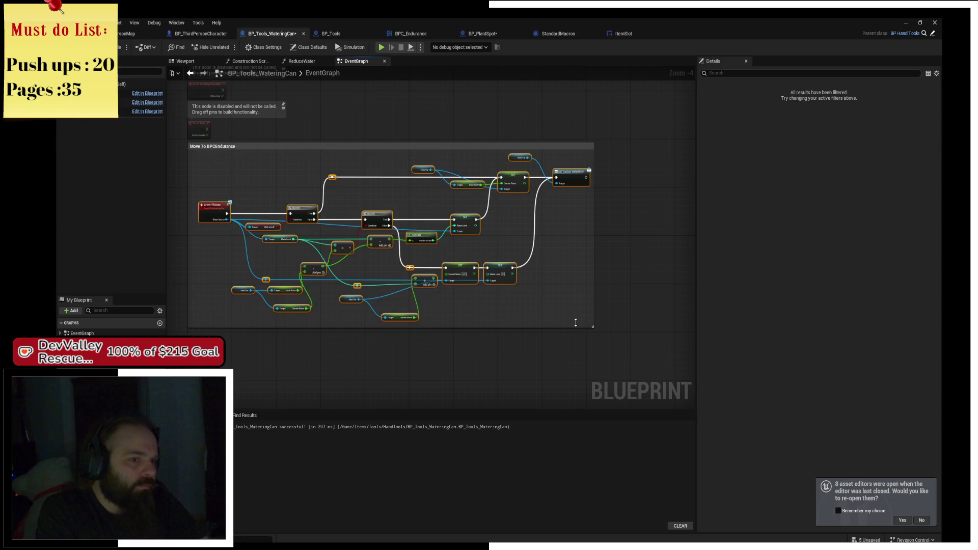
Step: Cut the fill-water nodes and paste them into BPC_Endurance's EventGraph below the BeginPlay chain
{"action": "key", "text": "Delete"}
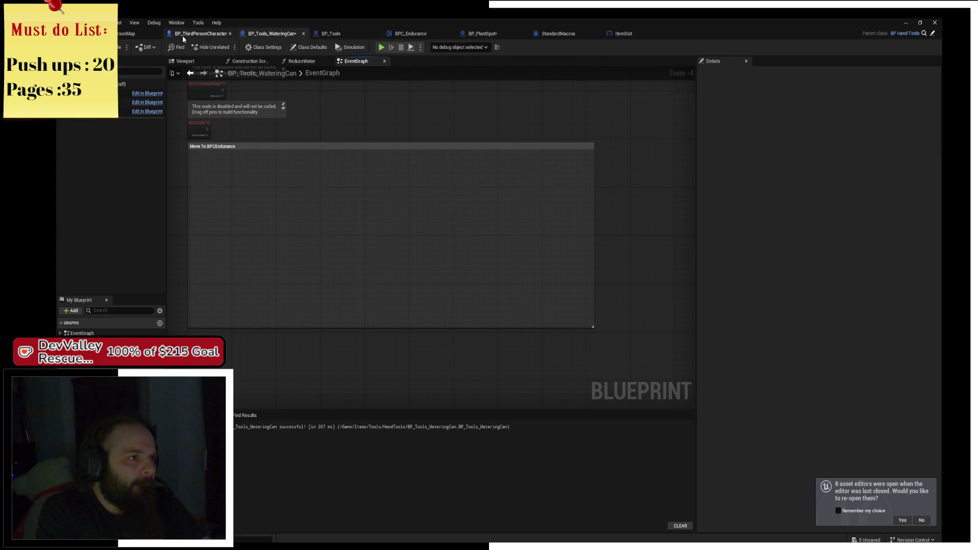
{"action": "left_click", "coordinate": [416, 34]}
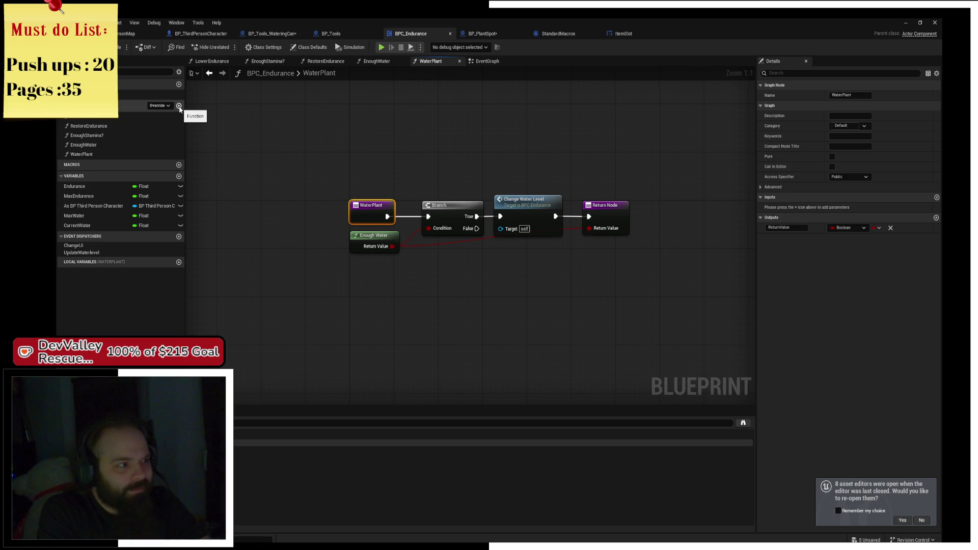
{"action": "left_click_drag", "start_coordinate": [281, 209], "coordinate": [306, 150]}
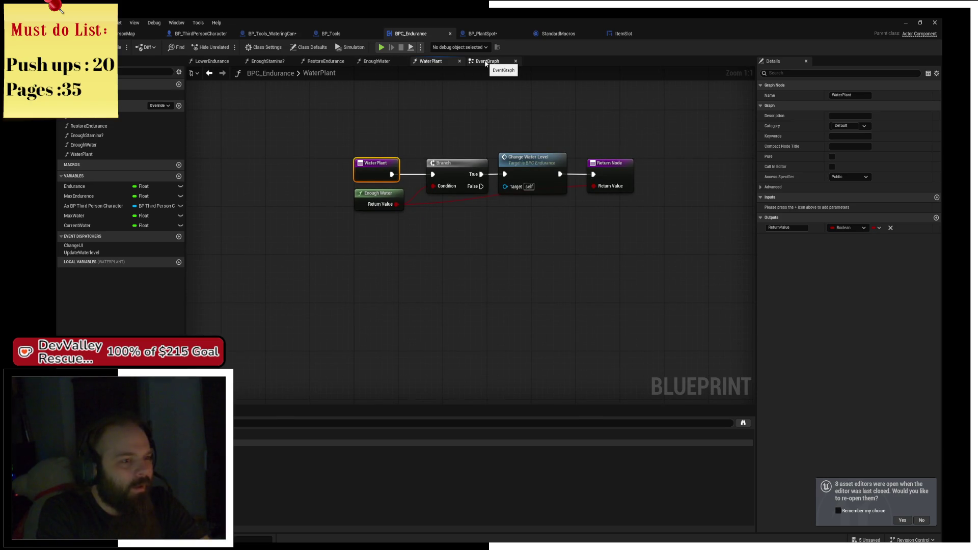
{"action": "left_click", "coordinate": [486, 63]}
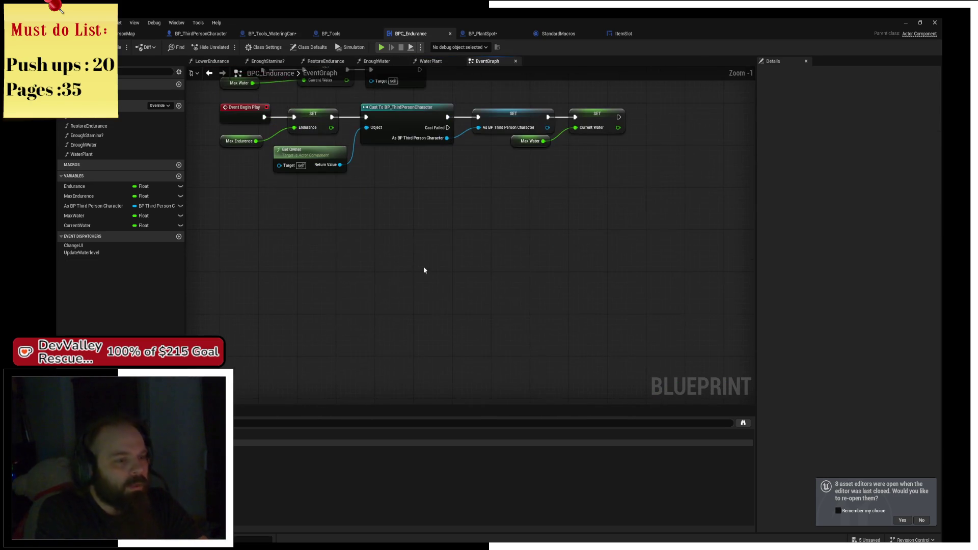
{"action": "key", "text": "ctrl+v"}
{"action": "scroll", "coordinate": [340, 233], "scroll_direction": "up", "scroll_amount": 2}
{"action": "left_click_drag", "start_coordinate": [306, 232], "coordinate": [369, 301]}
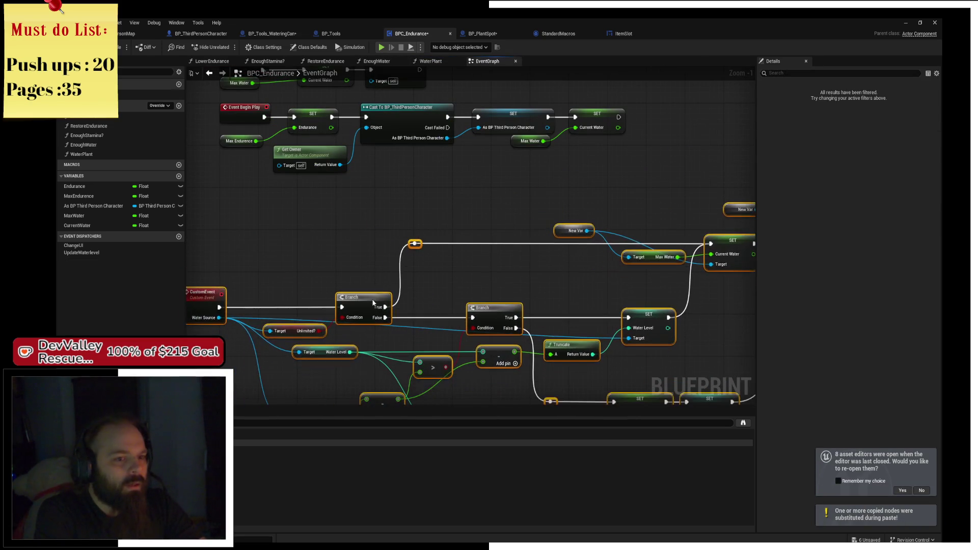
Step: Add a new Update Waterlevel call, reconnect its execution wires, and delete the leftover New Var node
{"action": "left_click", "coordinate": [558, 251]}
{"action": "left_click_drag", "start_coordinate": [558, 250], "coordinate": [389, 189]}
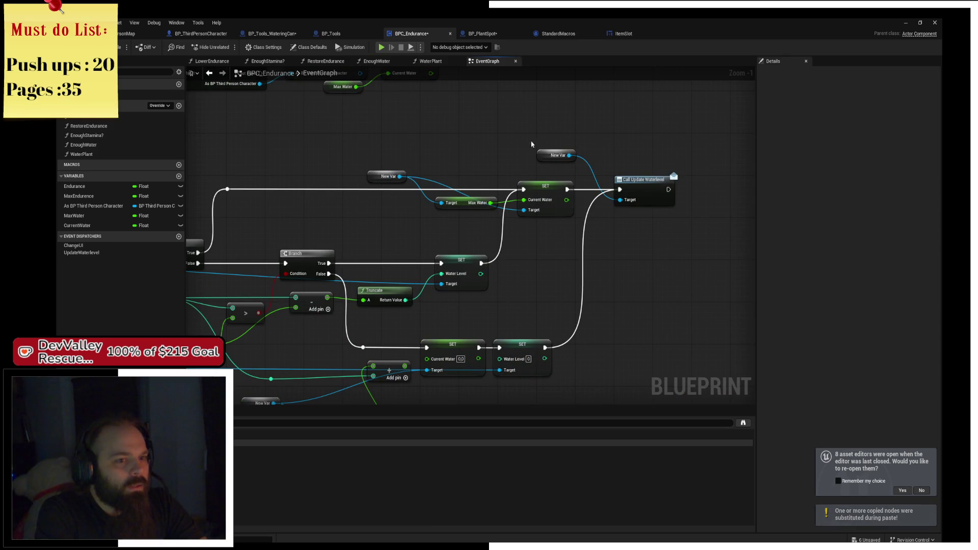
{"action": "scroll", "coordinate": [531, 144], "scroll_direction": "up", "scroll_amount": 2}
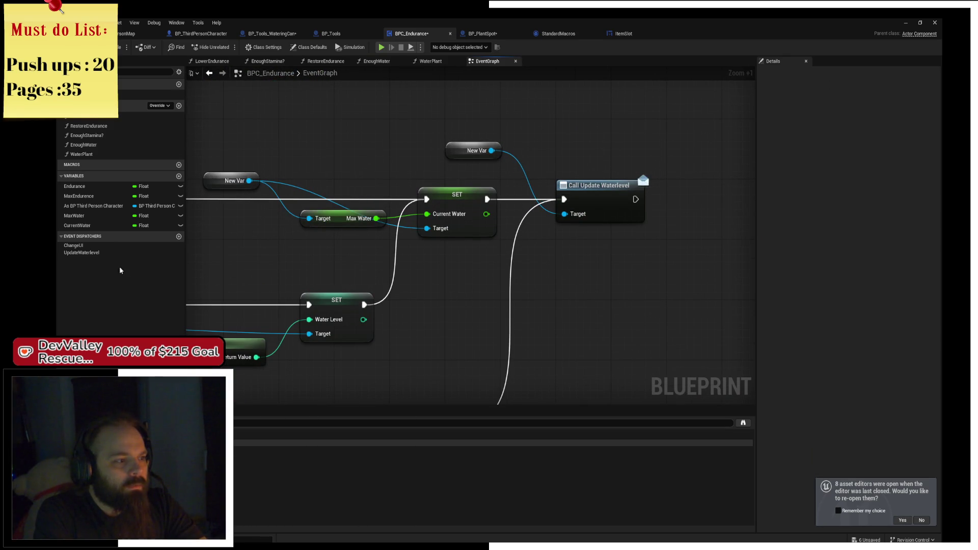
{"action": "mouse_move", "coordinate": [115, 253]}
{"action": "left_mouse_down"}
{"action": "mouse_move", "coordinate": [533, 258]}
{"action": "mouse_move", "coordinate": [572, 234]}
{"action": "left_mouse_up"}
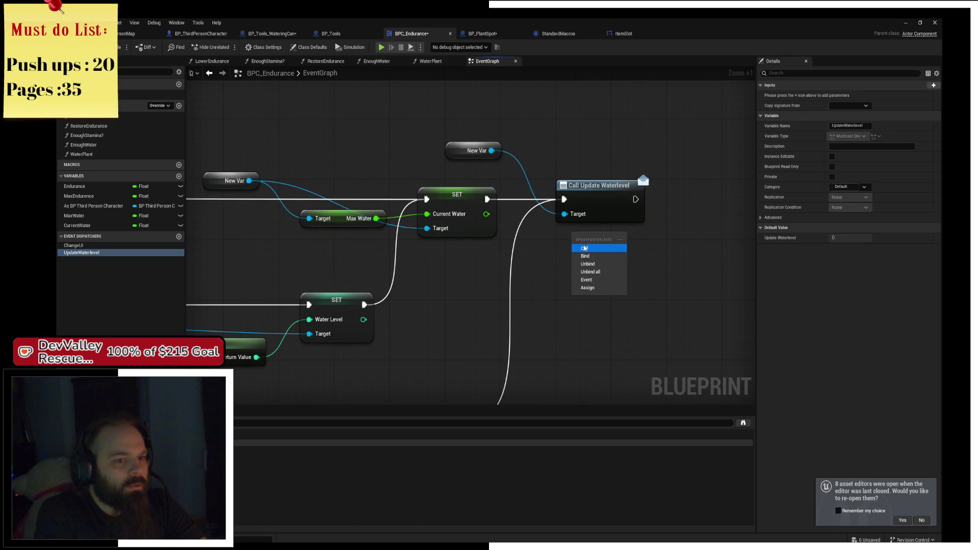
{"action": "left_click", "coordinate": [586, 247]}
{"action": "left_click", "coordinate": [599, 198]}
{"action": "mouse_move", "coordinate": [564, 199]}
{"action": "left_mouse_down"}
{"action": "mouse_move", "coordinate": [581, 244]}
{"action": "mouse_move", "coordinate": [570, 240]}
{"action": "left_mouse_up"}
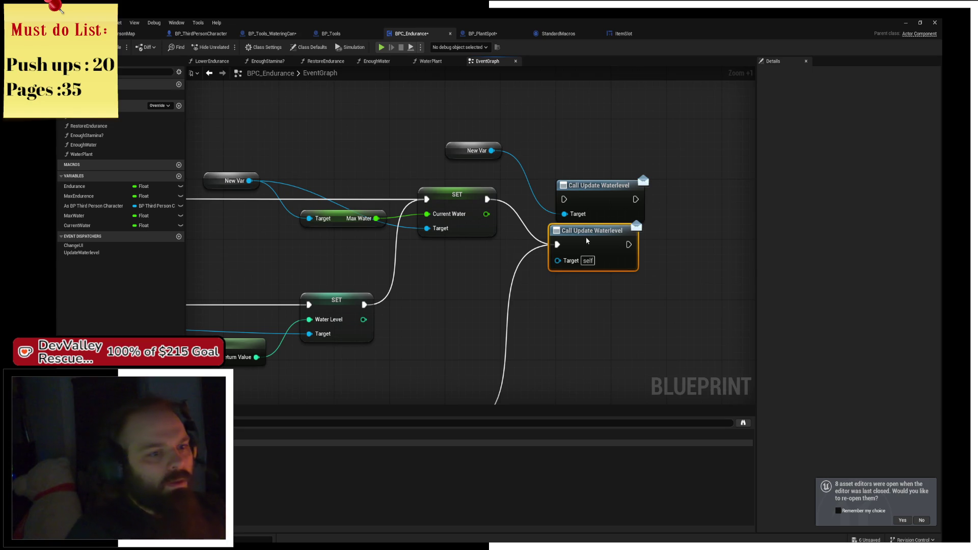
{"action": "left_click", "coordinate": [597, 133]}
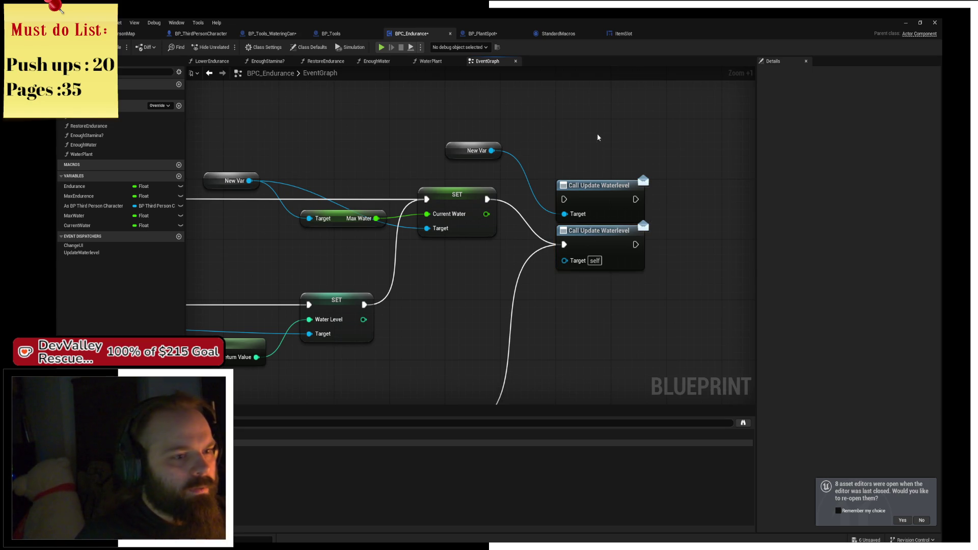
{"action": "left_click", "coordinate": [474, 151]}
{"action": "key", "text": "Delete"}
Step: Delete the old Update Waterlevel call and compile the endurance component
{"action": "key", "text": "Delete"}
{"action": "left_click_drag", "start_coordinate": [599, 205], "coordinate": [673, 180]}
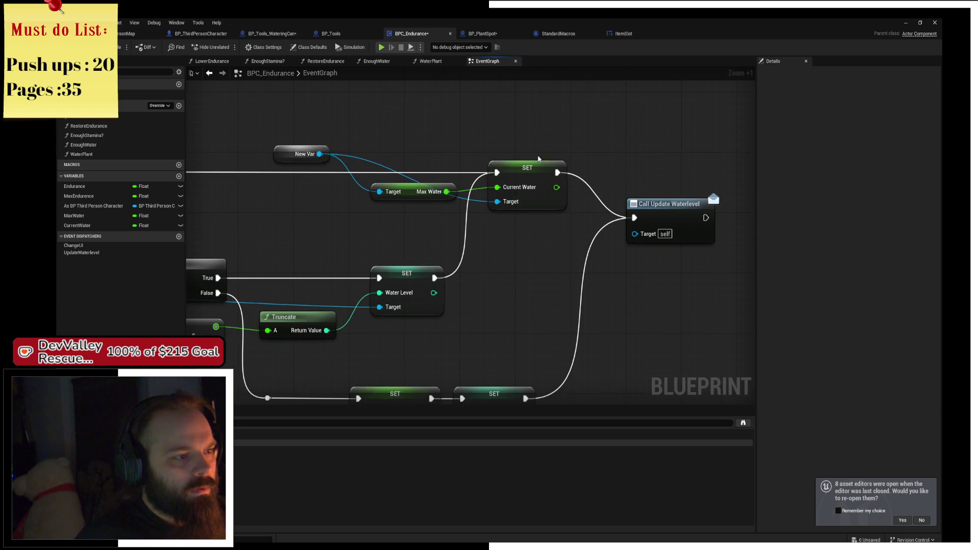
{"action": "left_click", "coordinate": [306, 153]}
{"action": "key", "text": "Delete"}
{"action": "mouse_move", "coordinate": [350, 362]}
{"action": "left_mouse_down"}
{"action": "mouse_move", "coordinate": [381, 278]}
{"action": "mouse_move", "coordinate": [307, 288]}
{"action": "mouse_move", "coordinate": [577, 332]}
{"action": "left_mouse_up"}
{"action": "key", "text": "Delete"}
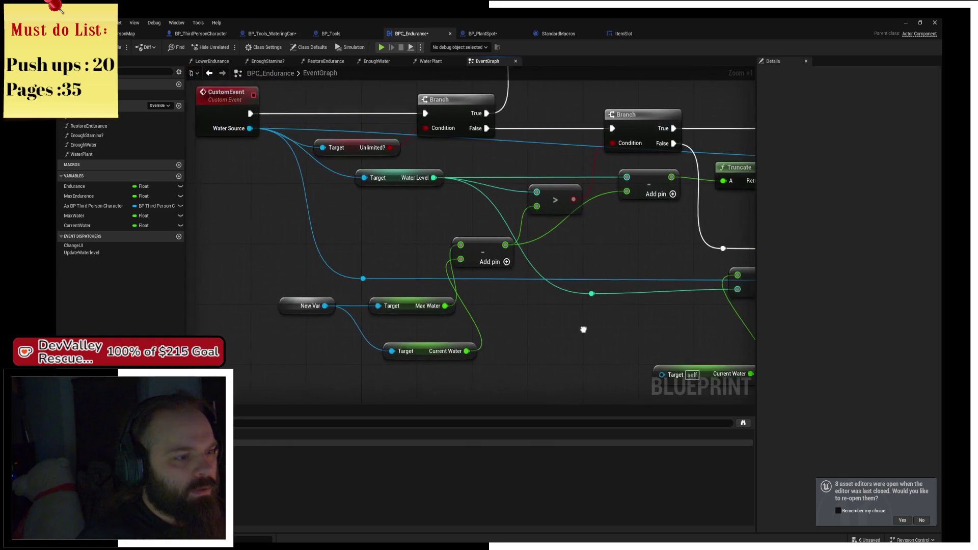
{"action": "mouse_move", "coordinate": [397, 196]}
{"action": "left_mouse_down"}
{"action": "mouse_move", "coordinate": [448, 258]}
{"action": "mouse_move", "coordinate": [430, 265]}
{"action": "left_mouse_up"}
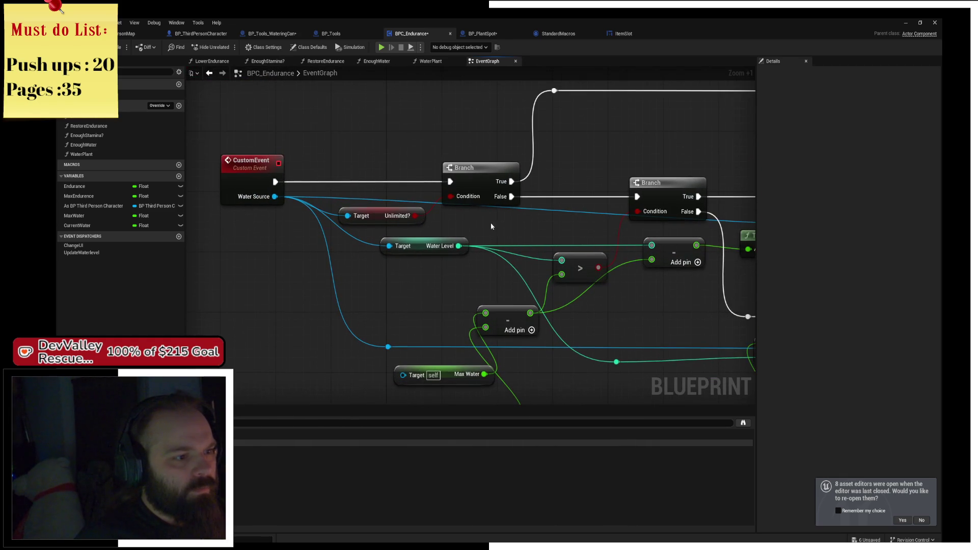
{"action": "key", "text": "F7"}
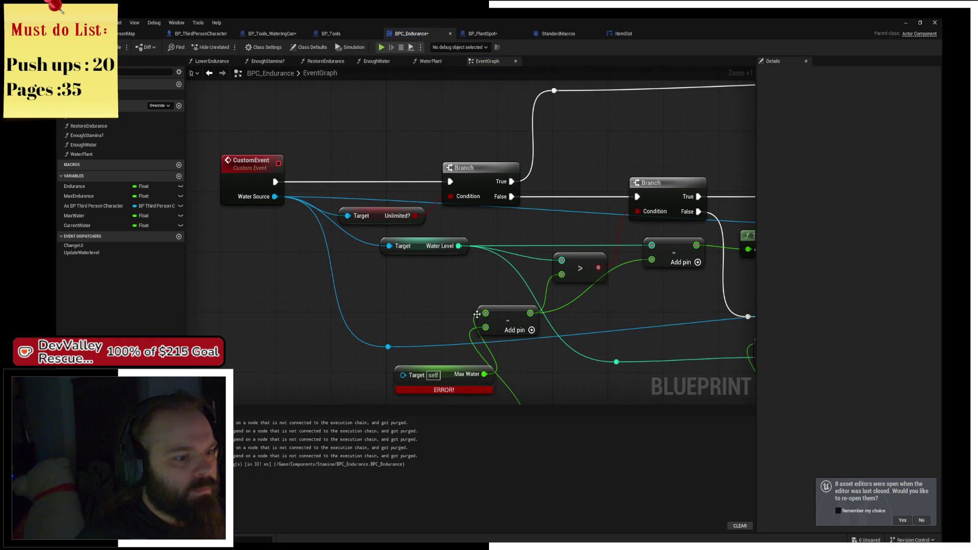
Step: Try fixing the errored Max Water and Current Water getters through their node options
{"action": "left_click_drag", "start_coordinate": [477, 314], "coordinate": [366, 239]}
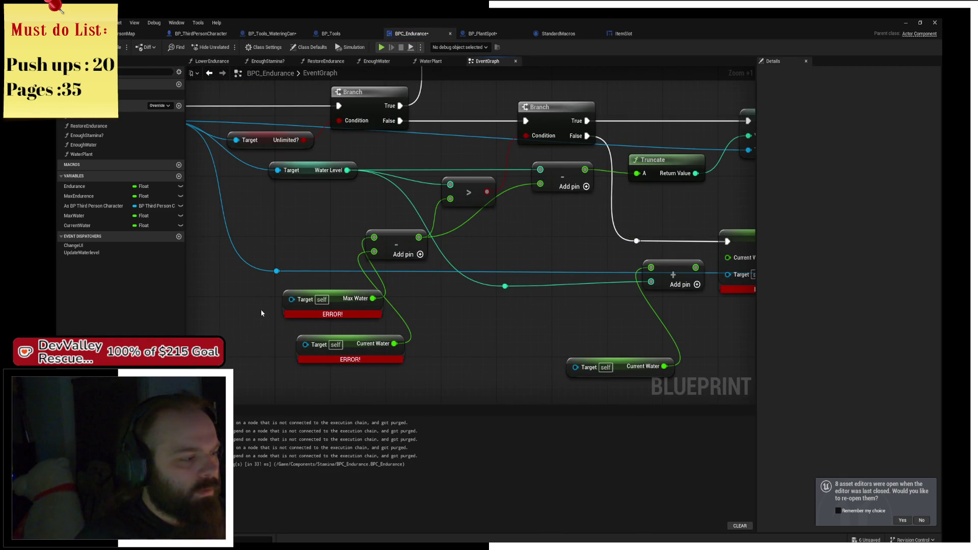
{"action": "mouse_move", "coordinate": [75, 215]}
{"action": "left_mouse_down"}
{"action": "mouse_move", "coordinate": [350, 357]}
{"action": "mouse_move", "coordinate": [337, 299]}
{"action": "left_mouse_up"}
{"action": "right_click", "coordinate": [338, 301]}
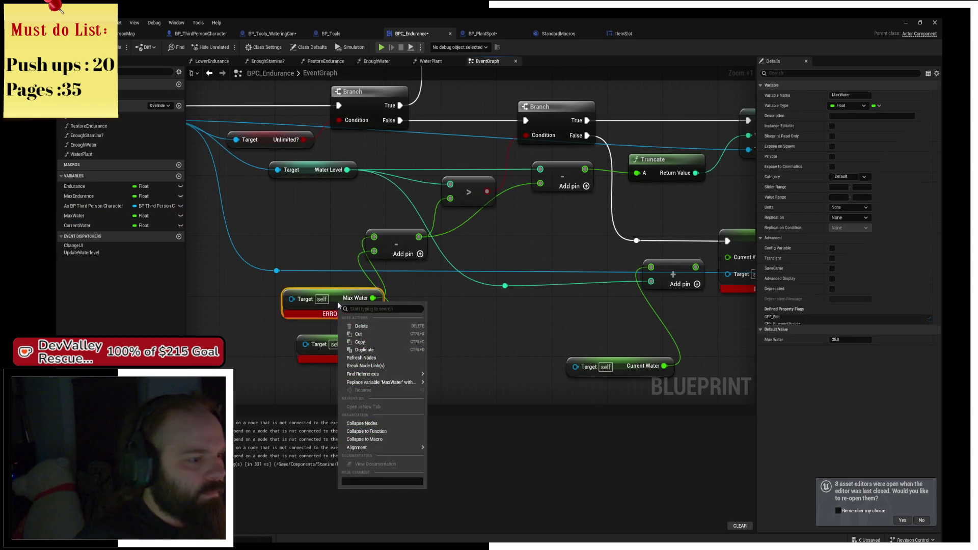
{"action": "mouse_move", "coordinate": [411, 384]}
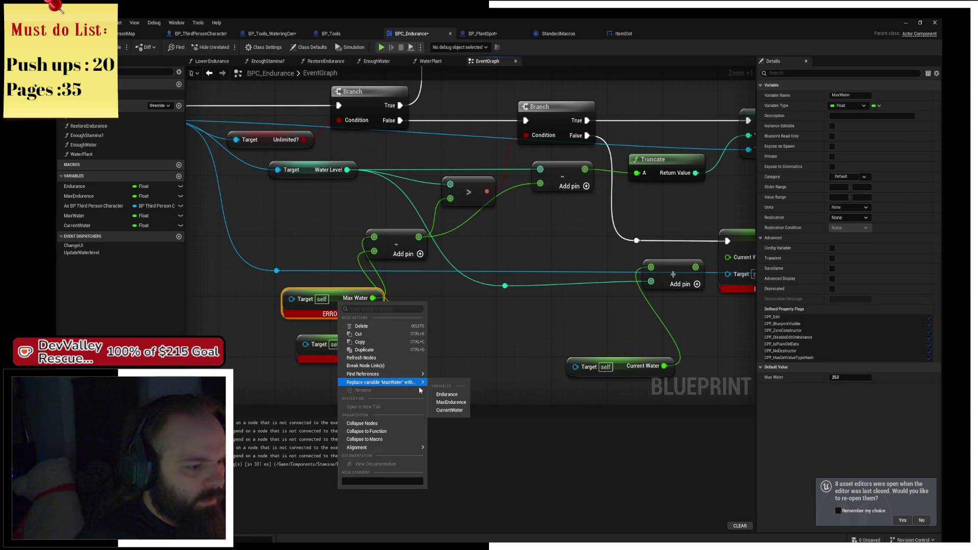
{"action": "left_click", "coordinate": [457, 411]}
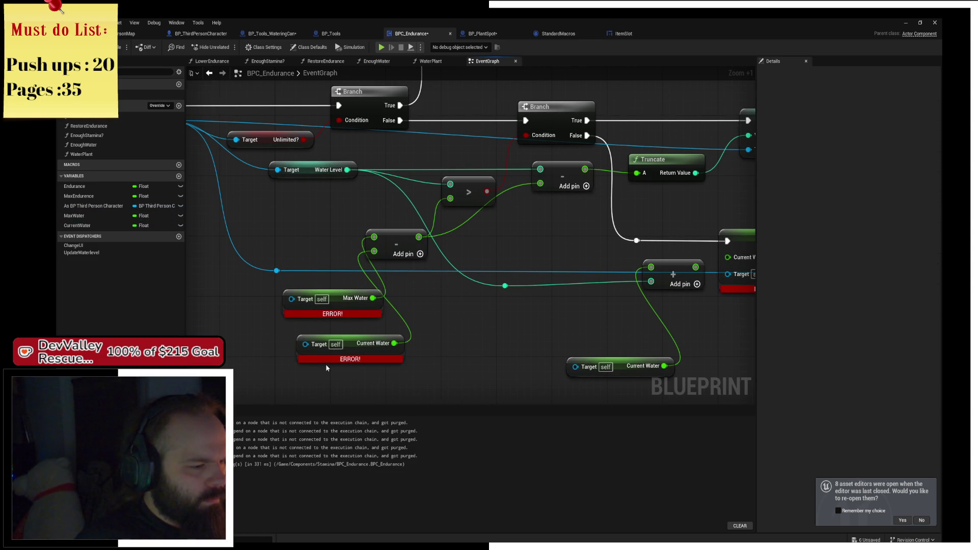
{"action": "left_click", "coordinate": [363, 351]}
{"action": "right_click", "coordinate": [353, 352]}
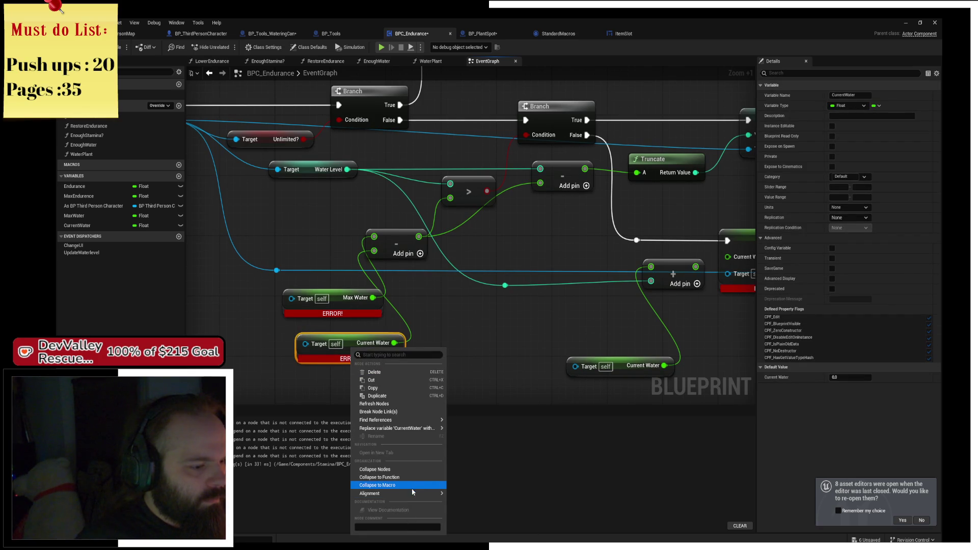
{"action": "mouse_move", "coordinate": [419, 429]}
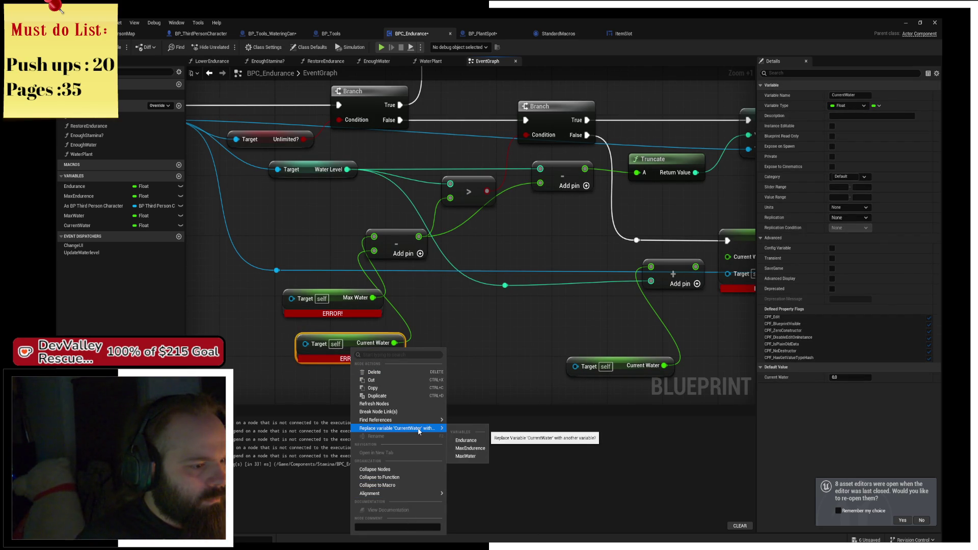
{"action": "left_click", "coordinate": [494, 313]}
Step: Add a plain CurrentWater getter and wire it into the subtract node
{"action": "left_click_drag", "start_coordinate": [386, 337], "coordinate": [411, 317]}
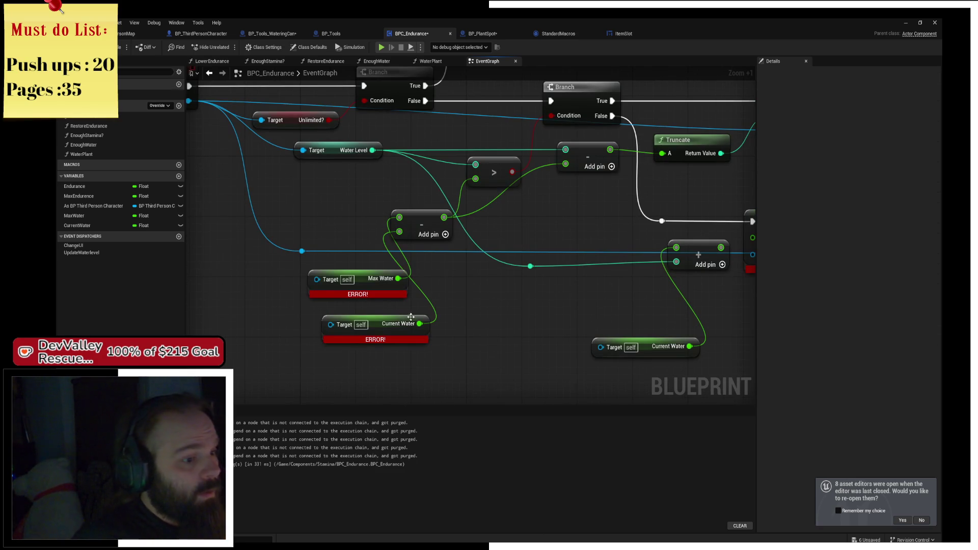
{"action": "mouse_move", "coordinate": [104, 225]}
{"action": "left_mouse_down"}
{"action": "mouse_move", "coordinate": [327, 322]}
{"action": "mouse_move", "coordinate": [379, 324]}
{"action": "left_mouse_up"}
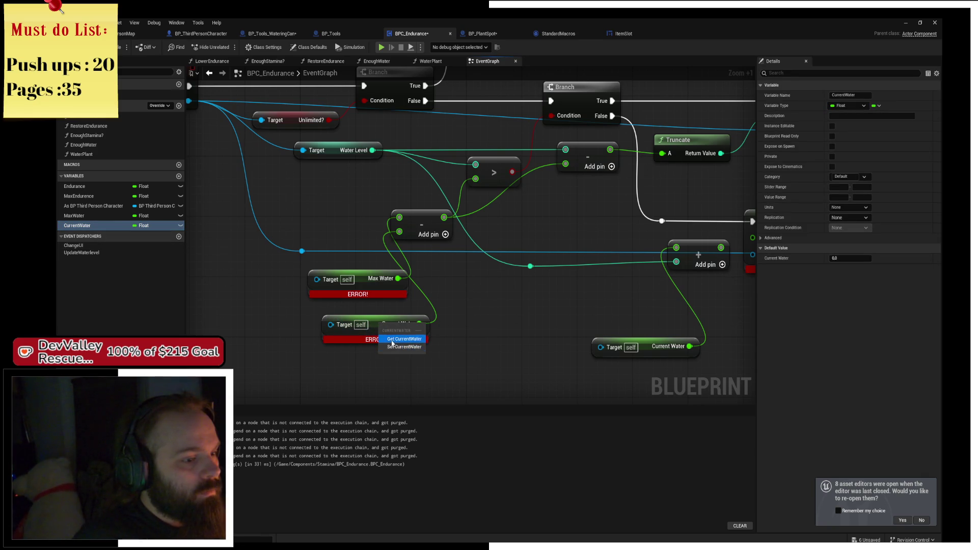
{"action": "left_click", "coordinate": [379, 348]}
{"action": "key", "text": "Delete"}
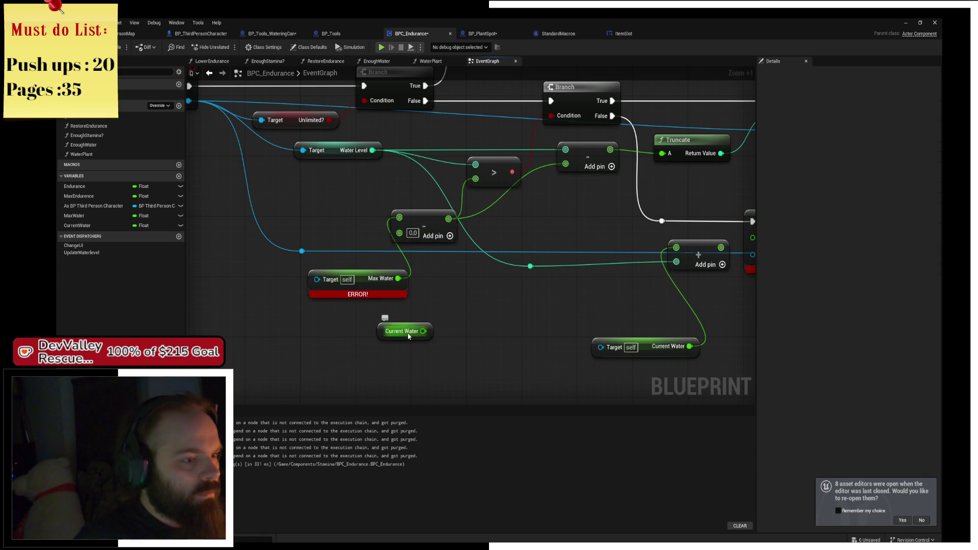
{"action": "left_click_drag", "start_coordinate": [423, 331], "coordinate": [426, 235]}
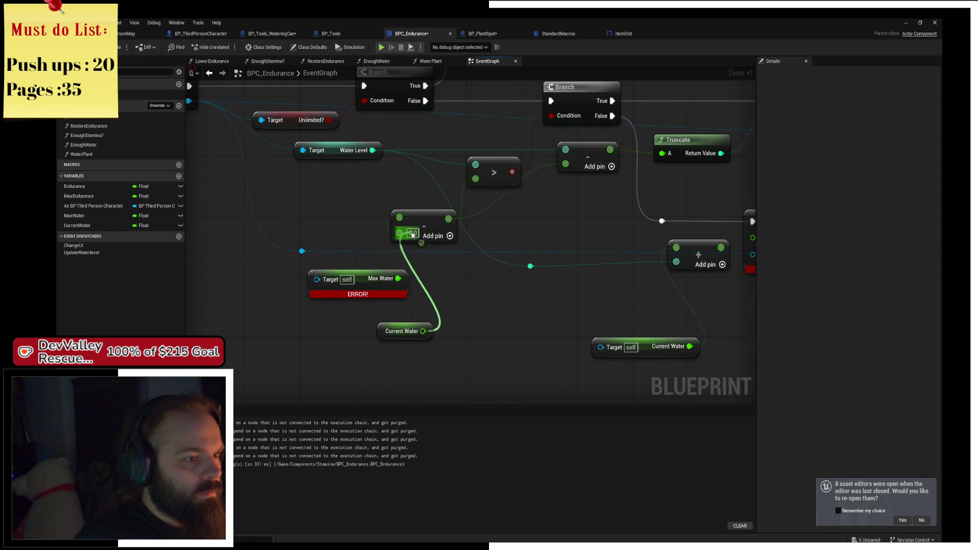
{"action": "left_click", "coordinate": [411, 332]}
Step: Feed the add node's upper input from a copied Current Water getter, deleting the old Target getter
{"action": "left_click_drag", "start_coordinate": [604, 310], "coordinate": [413, 314]}
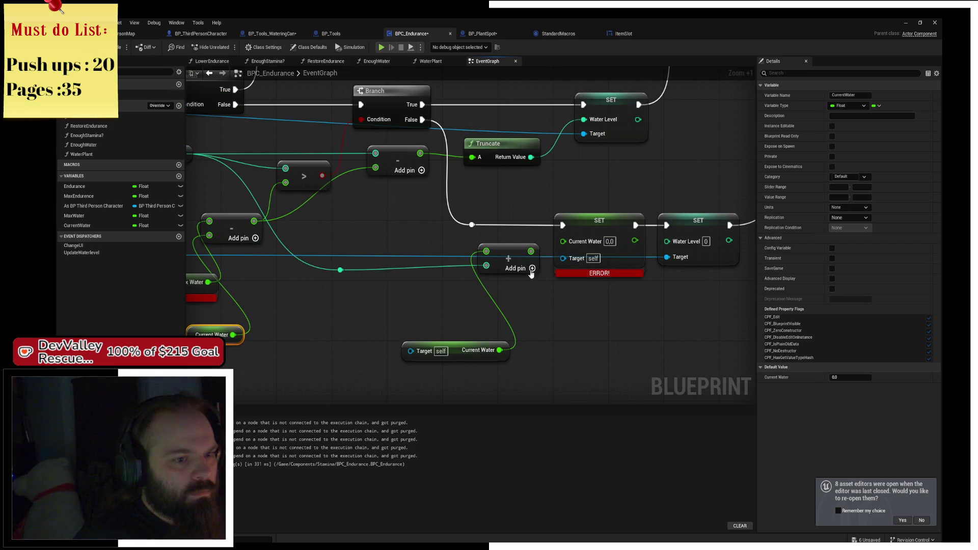
{"action": "mouse_move", "coordinate": [535, 252]}
{"action": "left_mouse_down"}
{"action": "mouse_move", "coordinate": [524, 259]}
{"action": "mouse_move", "coordinate": [571, 242]}
{"action": "left_mouse_up"}
{"action": "left_click", "coordinate": [559, 337]}
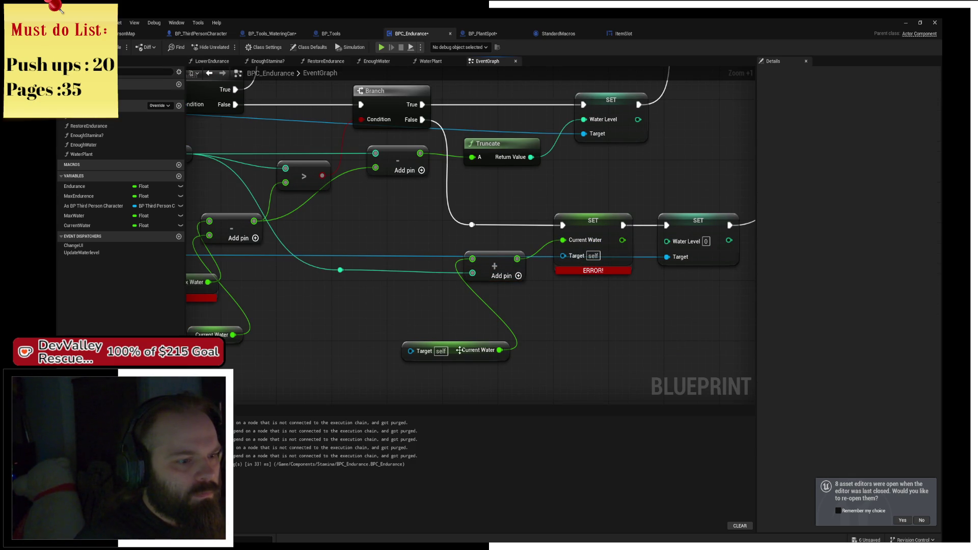
{"action": "left_click_drag", "start_coordinate": [479, 350], "coordinate": [423, 334]}
{"action": "key", "text": "ctrl+c"}
{"action": "key", "text": "ctrl+v"}
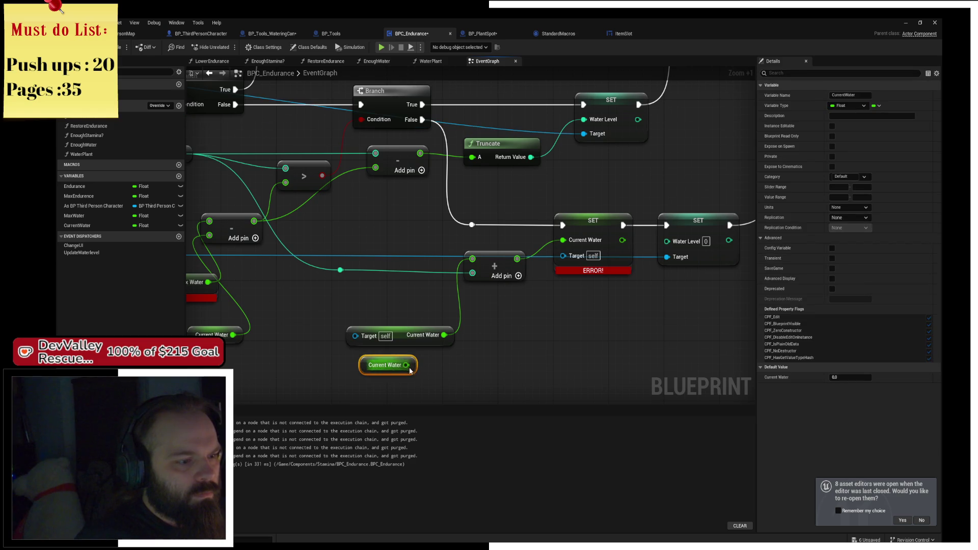
{"action": "left_click_drag", "start_coordinate": [410, 371], "coordinate": [472, 258]}
{"action": "left_click", "coordinate": [413, 331]}
{"action": "key", "text": "Delete"}
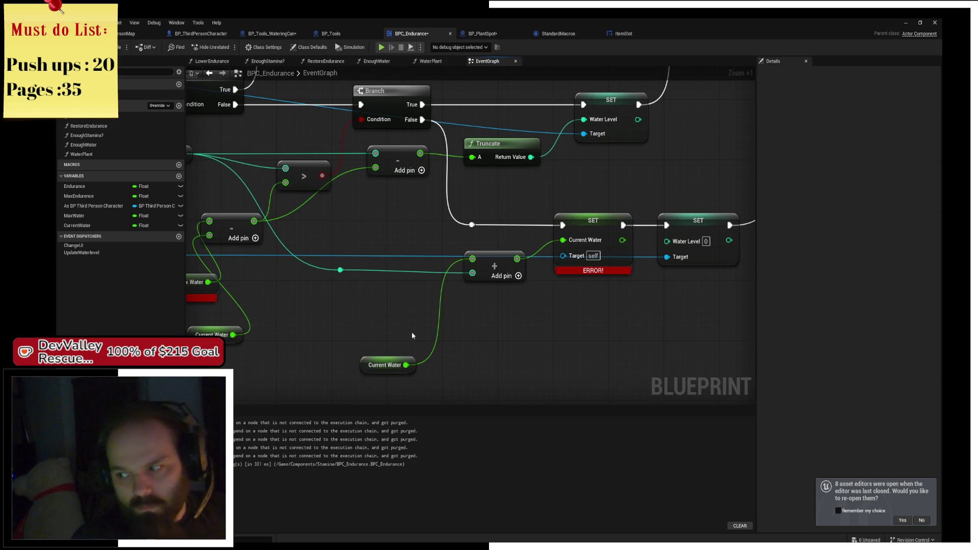
{"action": "mouse_move", "coordinate": [375, 365]}
{"action": "left_mouse_down"}
{"action": "mouse_move", "coordinate": [369, 304]}
{"action": "mouse_move", "coordinate": [397, 229]}
{"action": "left_mouse_up"}
Step: Wire a plain MaxWater getter into the subtract node's top input, delete the errored one, and recompile
{"action": "mouse_move", "coordinate": [323, 291]}
{"action": "left_mouse_down"}
{"action": "mouse_move", "coordinate": [312, 290]}
{"action": "mouse_move", "coordinate": [564, 258]}
{"action": "left_mouse_up"}
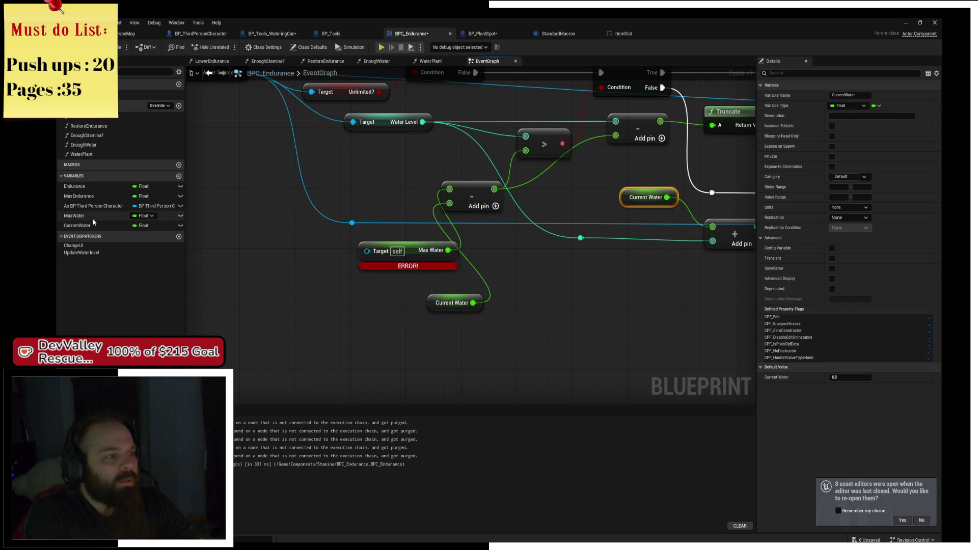
{"action": "mouse_move", "coordinate": [92, 216]}
{"action": "left_mouse_down"}
{"action": "mouse_move", "coordinate": [370, 175]}
{"action": "mouse_move", "coordinate": [372, 201]}
{"action": "left_mouse_up"}
{"action": "left_click", "coordinate": [379, 204]}
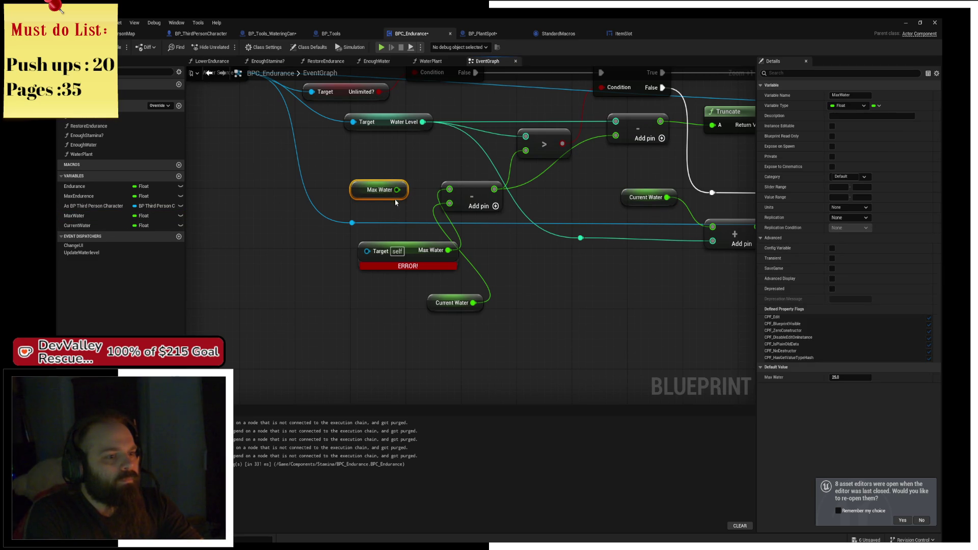
{"action": "left_click_drag", "start_coordinate": [432, 255], "coordinate": [333, 262]}
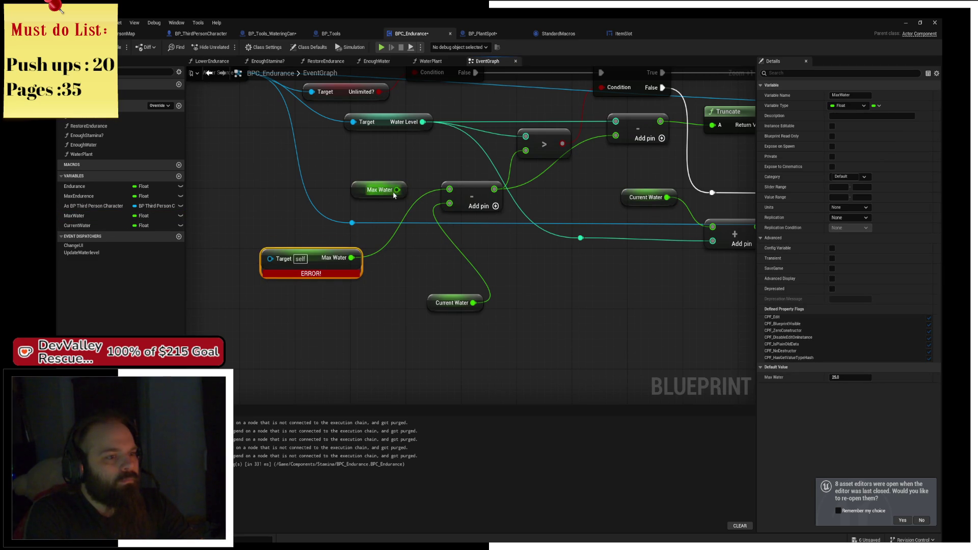
{"action": "left_click_drag", "start_coordinate": [397, 190], "coordinate": [449, 189]}
{"action": "left_click_drag", "start_coordinate": [220, 234], "coordinate": [280, 261]}
{"action": "key", "text": "Delete"}
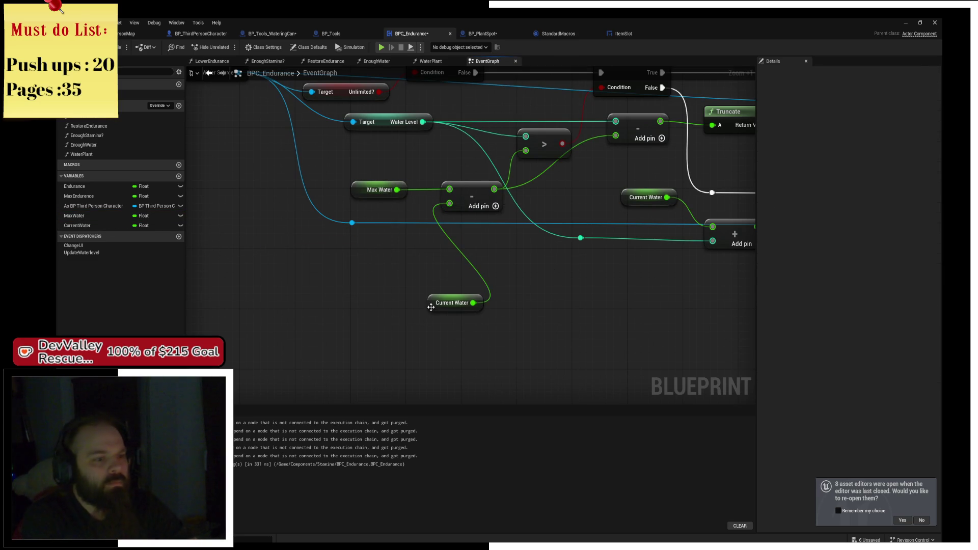
{"action": "left_click_drag", "start_coordinate": [431, 307], "coordinate": [361, 217]}
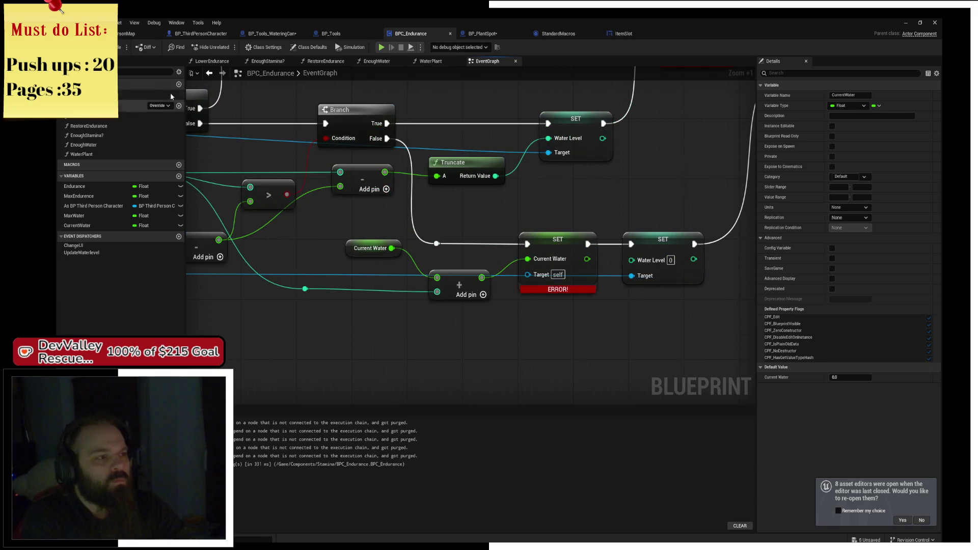
{"action": "key", "text": "F7"}
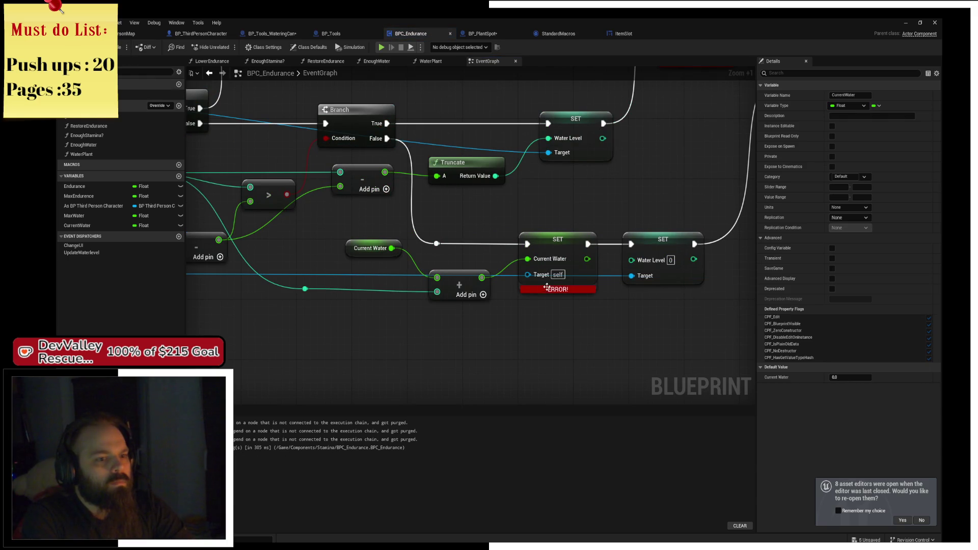
Step: Replace the errored Current Water setter with a new one, wired into the execution flow and fed by the add result
{"action": "left_click", "coordinate": [584, 274]}
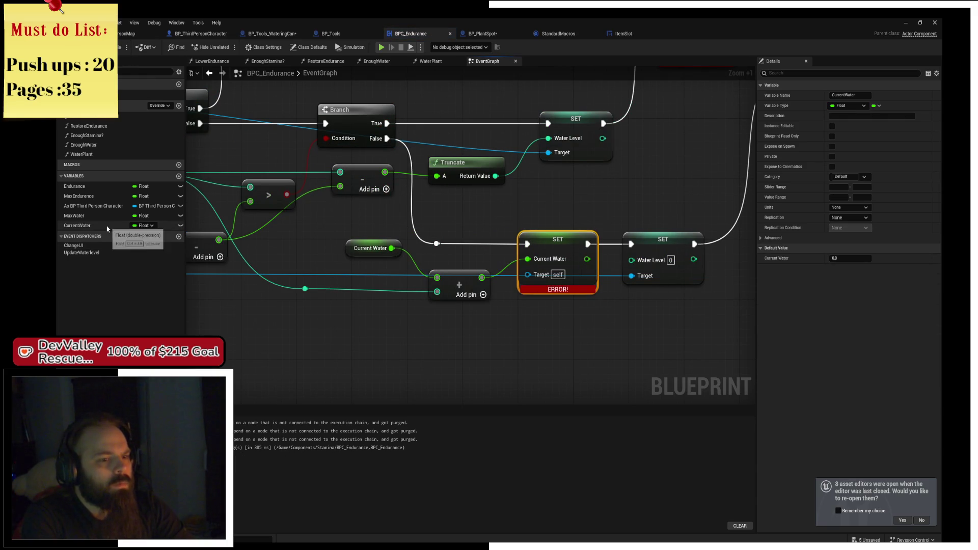
{"action": "mouse_move", "coordinate": [106, 225]}
{"action": "left_mouse_down"}
{"action": "mouse_move", "coordinate": [501, 338]}
{"action": "mouse_move", "coordinate": [533, 332]}
{"action": "mouse_move", "coordinate": [549, 240]}
{"action": "left_mouse_up"}
{"action": "left_click", "coordinate": [559, 265]}
{"action": "key", "text": "Delete"}
{"action": "left_click_drag", "start_coordinate": [437, 243], "coordinate": [528, 244]}
{"action": "left_click_drag", "start_coordinate": [602, 244], "coordinate": [632, 244]}
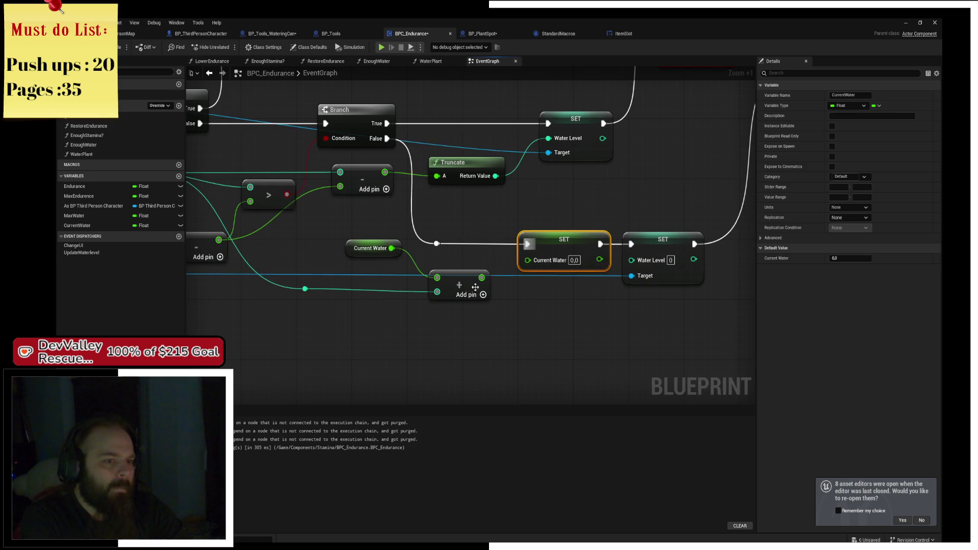
{"action": "left_click_drag", "start_coordinate": [481, 278], "coordinate": [528, 259]}
{"action": "scroll", "coordinate": [502, 192], "scroll_direction": "down", "scroll_amount": 2}
{"action": "scroll", "coordinate": [281, 267], "scroll_direction": "up", "scroll_amount": 2}
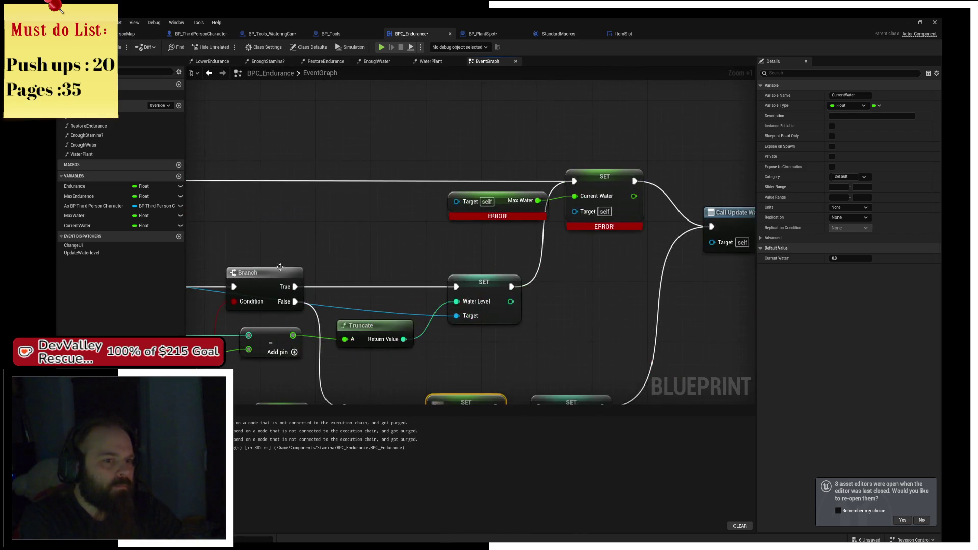
{"action": "scroll", "coordinate": [516, 235], "scroll_direction": "up", "scroll_amount": 3}
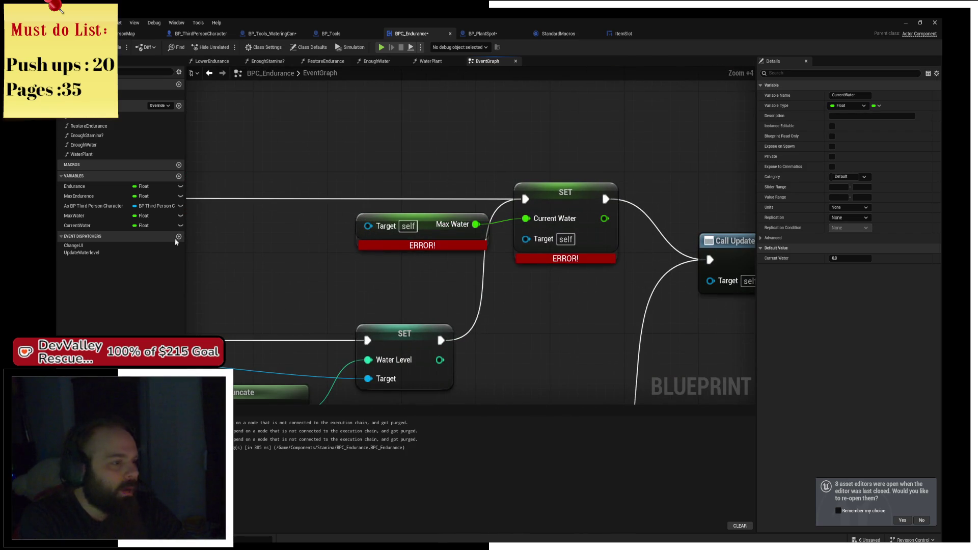
Step: Replace the errored Max Water getter and wire it into the upper setter's Current Water
{"action": "mouse_move", "coordinate": [89, 221]}
{"action": "left_mouse_down"}
{"action": "mouse_move", "coordinate": [395, 240]}
{"action": "mouse_move", "coordinate": [392, 257]}
{"action": "mouse_move", "coordinate": [466, 248]}
{"action": "mouse_move", "coordinate": [525, 220]}
{"action": "left_mouse_up"}
{"action": "left_click", "coordinate": [408, 267]}
{"action": "left_click", "coordinate": [402, 218]}
{"action": "key", "text": "Delete"}
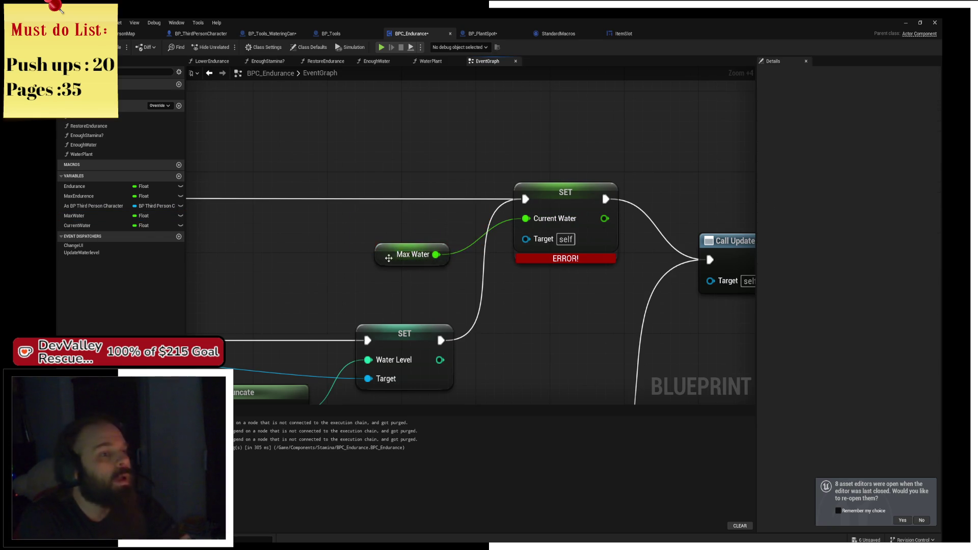
{"action": "left_click_drag", "start_coordinate": [389, 258], "coordinate": [426, 227]}
{"action": "scroll", "coordinate": [614, 211], "scroll_direction": "down", "scroll_amount": 2}
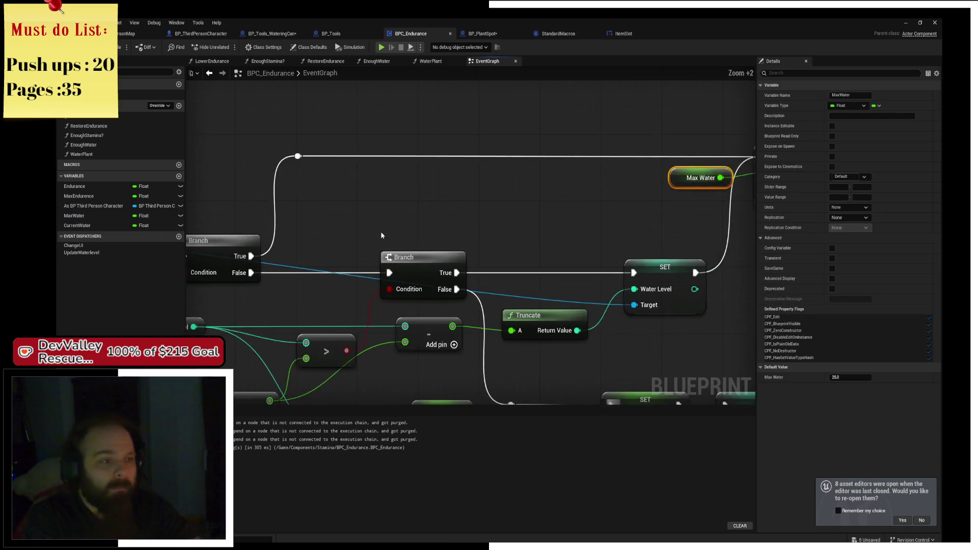
{"action": "left_click_drag", "start_coordinate": [539, 143], "coordinate": [498, 162]}
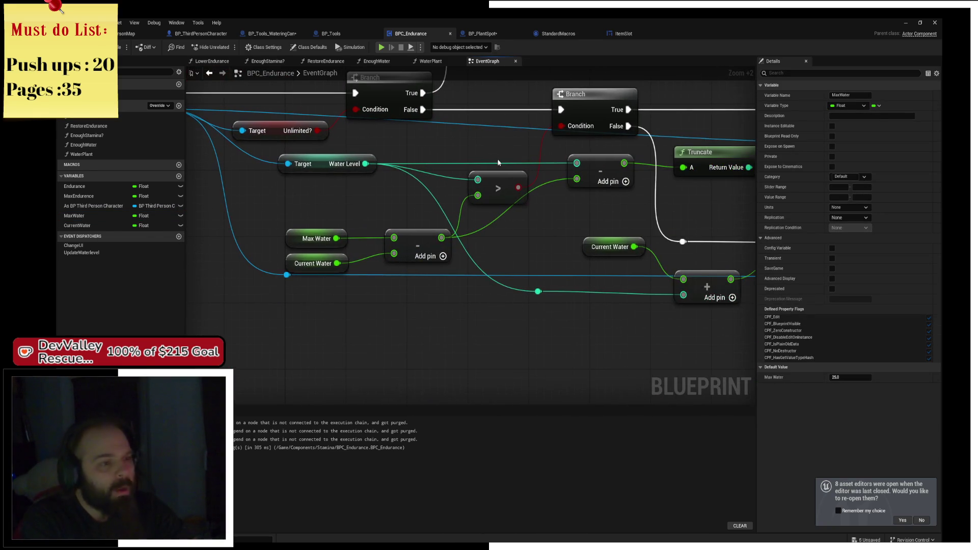
{"action": "left_click_drag", "start_coordinate": [329, 168], "coordinate": [283, 173]}
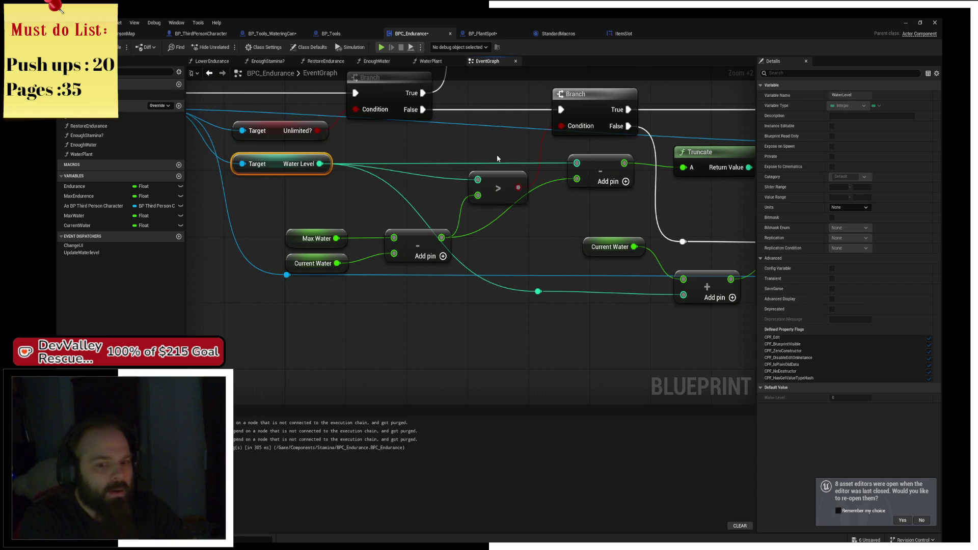
{"action": "left_click_drag", "start_coordinate": [497, 154], "coordinate": [401, 163]}
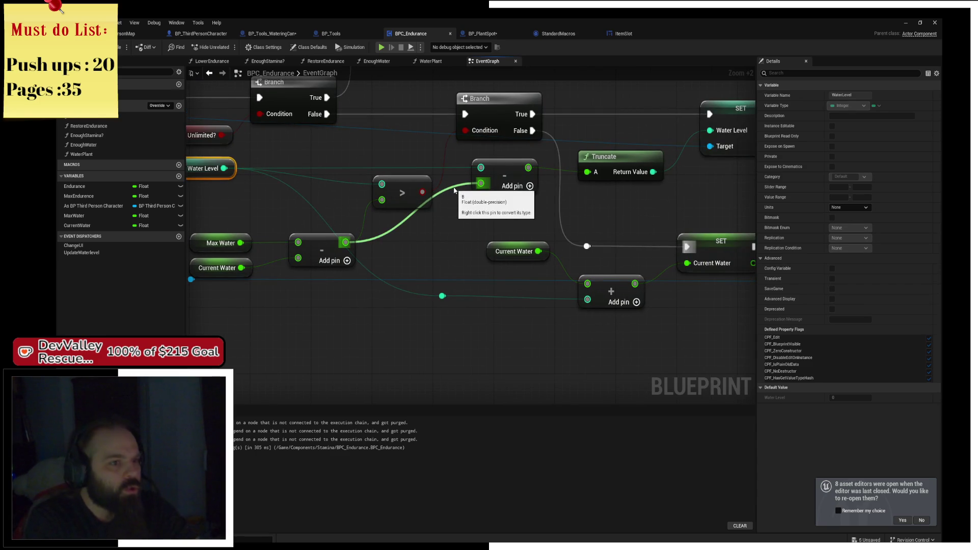
{"action": "scroll", "coordinate": [455, 190], "scroll_direction": "down", "scroll_amount": 2}
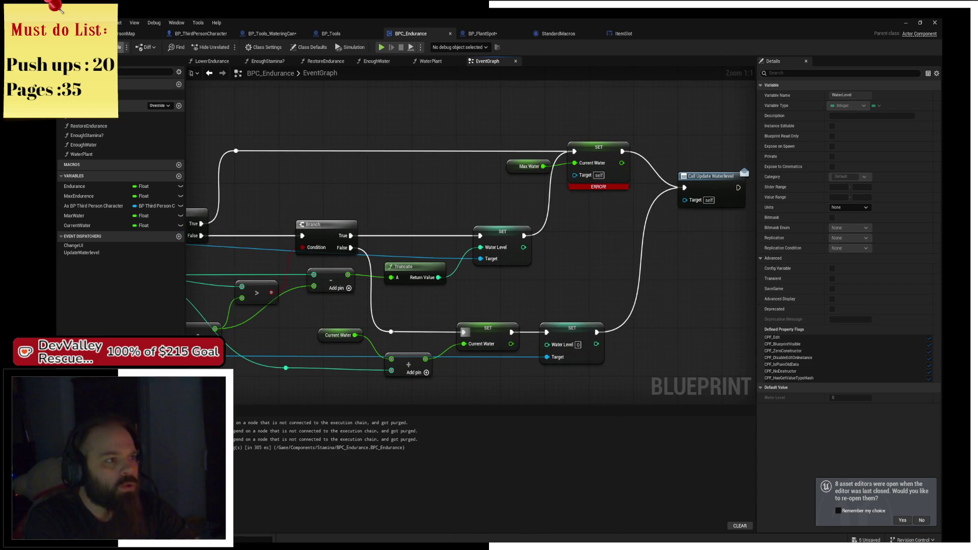
{"action": "scroll", "coordinate": [546, 161], "scroll_direction": "up", "scroll_amount": 5}
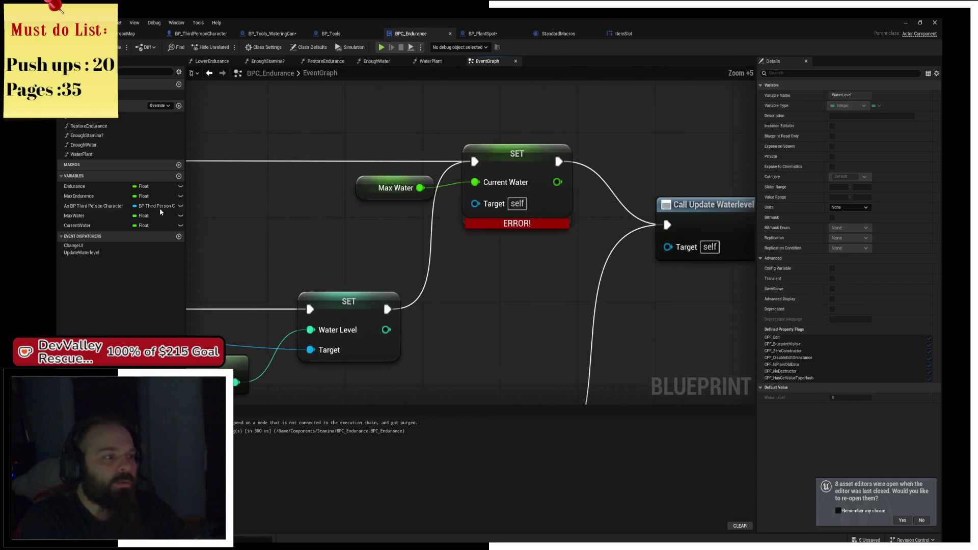
Step: Add a fresh Current Water setter from the reroute knot, fed by Max Water, then calling Update Waterlevel
{"action": "left_click_drag", "start_coordinate": [101, 225], "coordinate": [464, 254]}
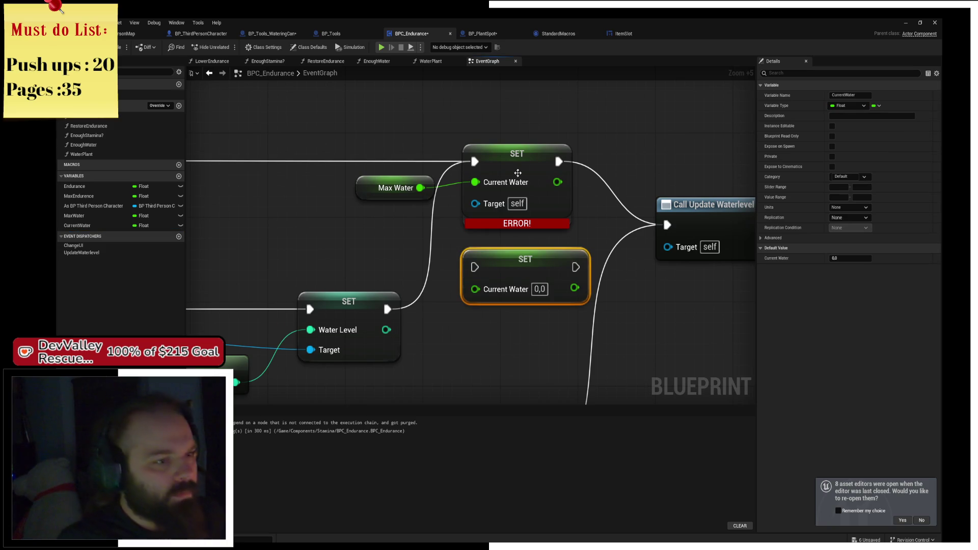
{"action": "left_click", "coordinate": [528, 202]}
{"action": "key", "text": "Delete"}
{"action": "mouse_move", "coordinate": [526, 260]}
{"action": "left_mouse_down"}
{"action": "mouse_move", "coordinate": [516, 166]}
{"action": "mouse_move", "coordinate": [663, 216]}
{"action": "mouse_move", "coordinate": [671, 227]}
{"action": "left_mouse_up"}
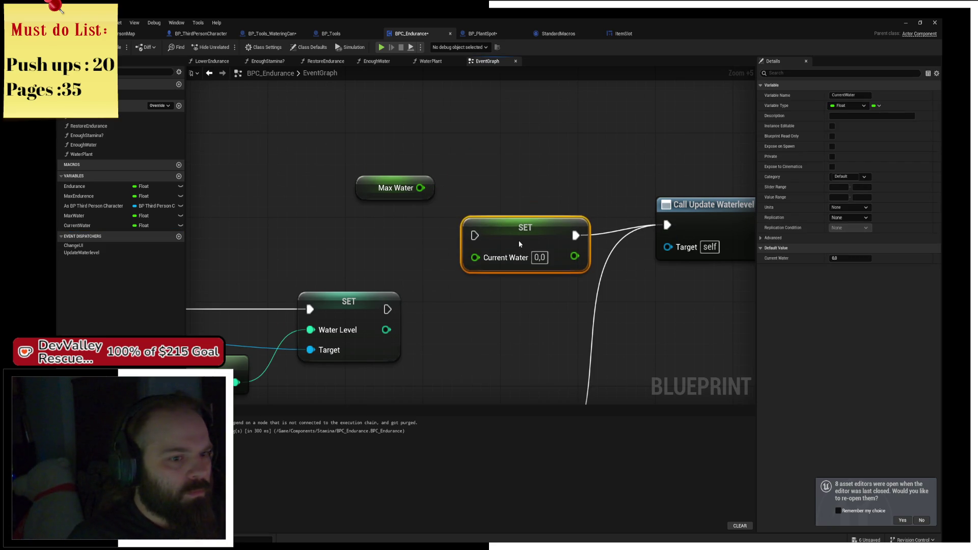
{"action": "mouse_move", "coordinate": [521, 211]}
{"action": "left_mouse_down"}
{"action": "mouse_move", "coordinate": [511, 222]}
{"action": "mouse_move", "coordinate": [132, 236]}
{"action": "mouse_move", "coordinate": [518, 234]}
{"action": "mouse_move", "coordinate": [377, 163]}
{"action": "left_mouse_up"}
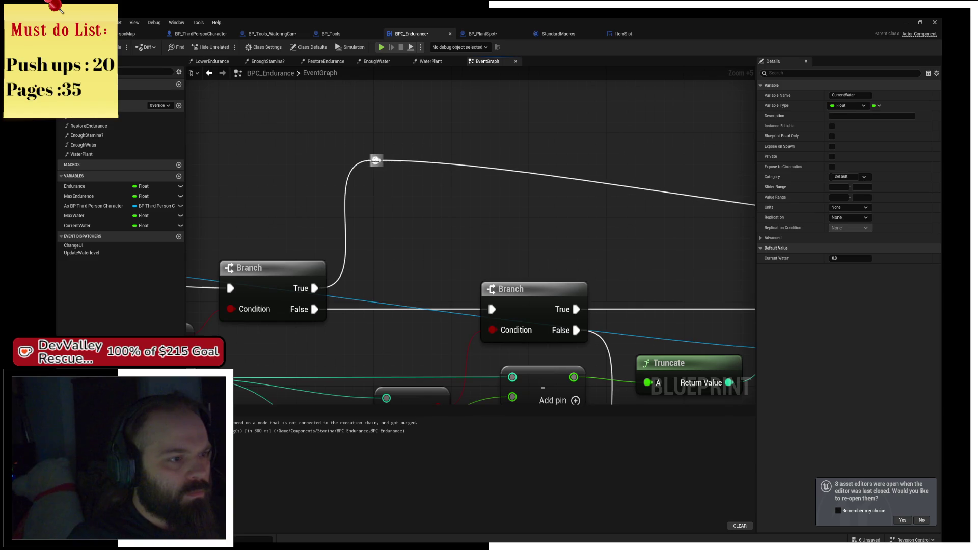
{"action": "left_click", "coordinate": [379, 166]}
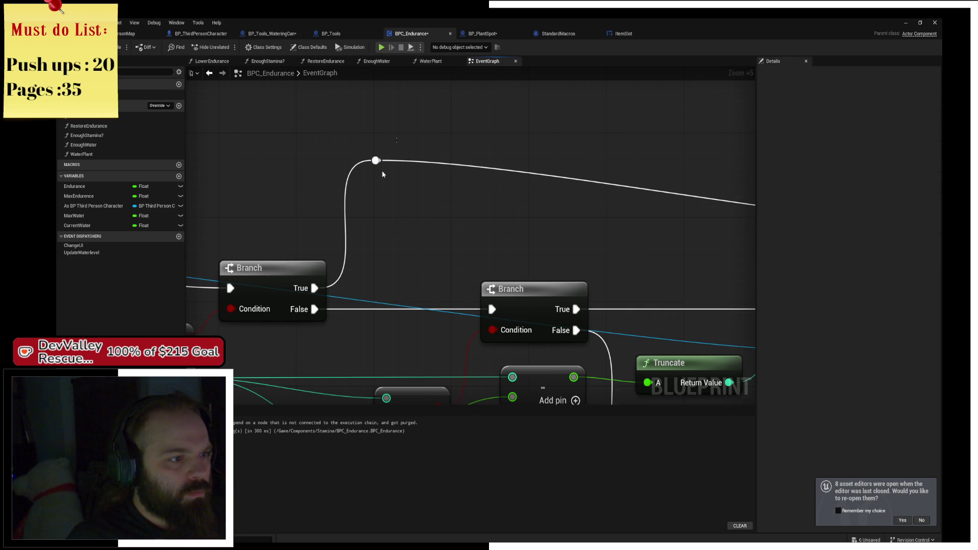
{"action": "mouse_move", "coordinate": [386, 162]}
{"action": "left_mouse_down"}
{"action": "mouse_move", "coordinate": [357, 234]}
{"action": "mouse_move", "coordinate": [367, 232]}
{"action": "mouse_move", "coordinate": [357, 222]}
{"action": "left_mouse_up"}
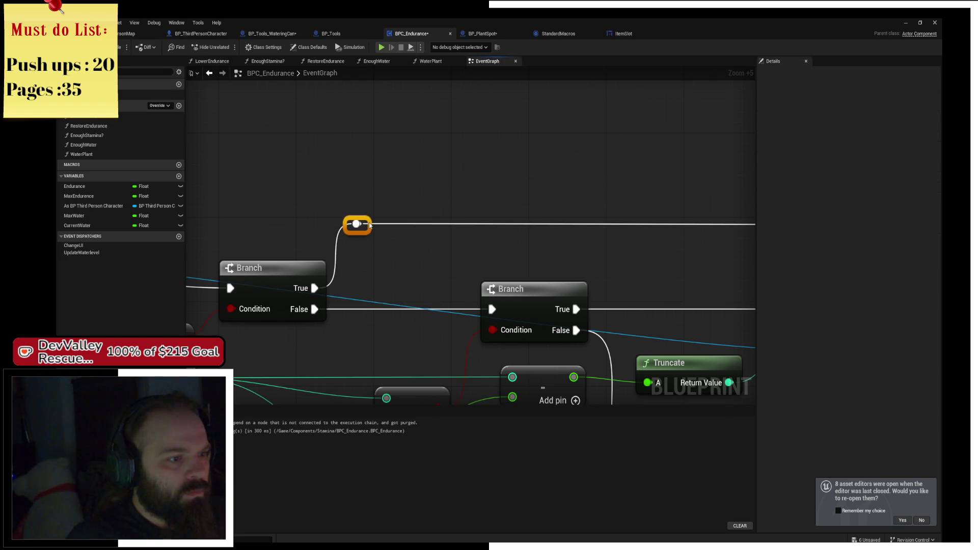
{"action": "left_click_drag", "start_coordinate": [444, 172], "coordinate": [489, 231]}
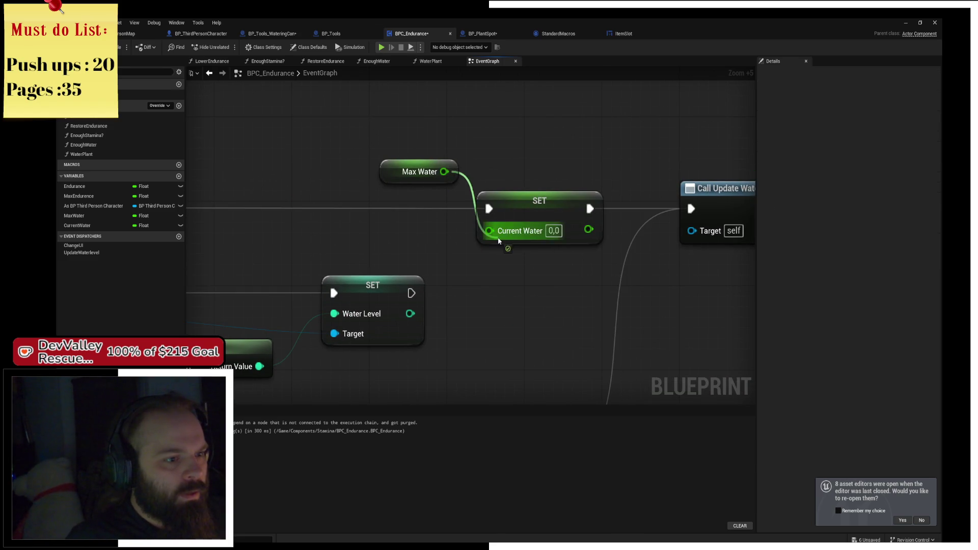
{"action": "scroll", "coordinate": [364, 197], "scroll_direction": "down", "scroll_amount": 3}
Step: Rename the pasted custom event in BPC_Endurance to RefillWateringCan
{"action": "scroll", "coordinate": [540, 133], "scroll_direction": "down", "scroll_amount": 4}
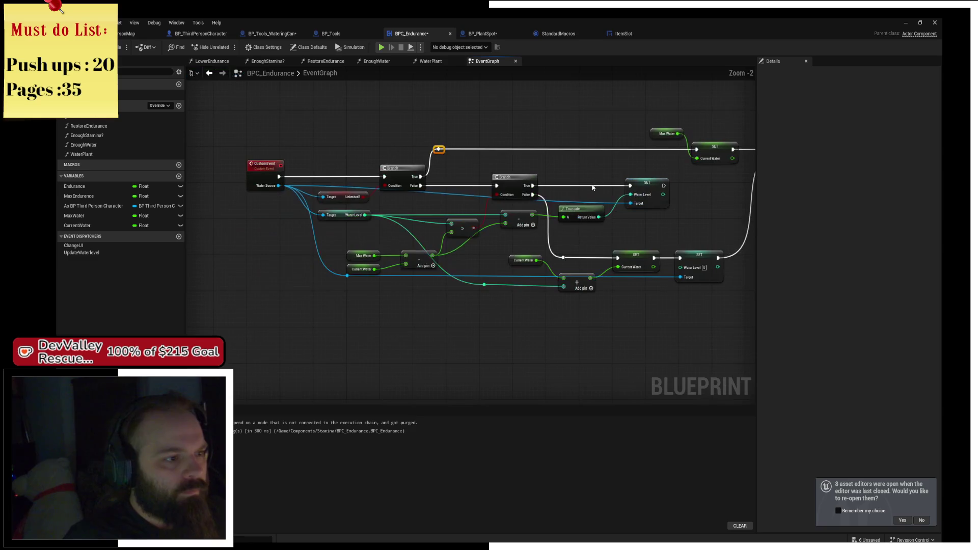
{"action": "mouse_move", "coordinate": [540, 133]}
{"action": "left_mouse_down"}
{"action": "mouse_move", "coordinate": [397, 181]}
{"action": "mouse_move", "coordinate": [472, 178]}
{"action": "left_mouse_up"}
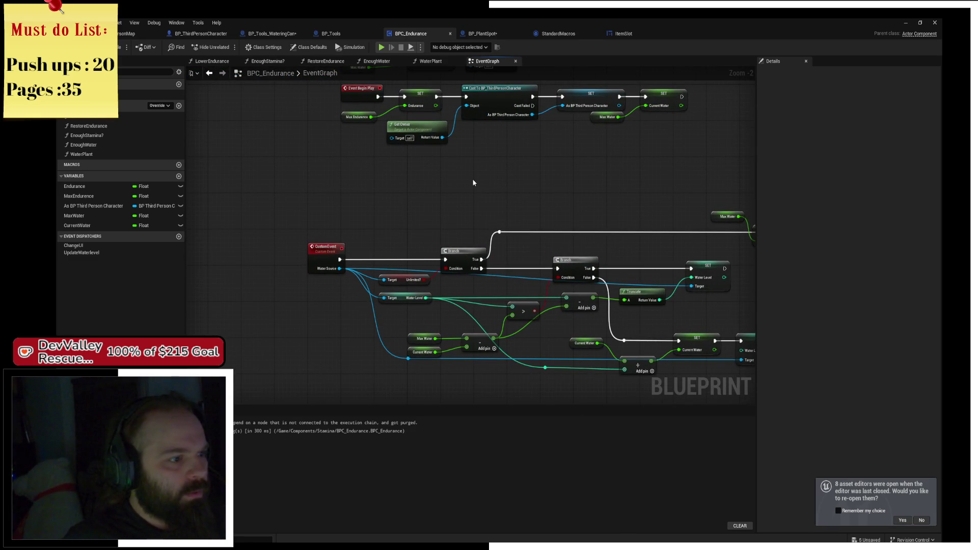
{"action": "left_click", "coordinate": [326, 248]}
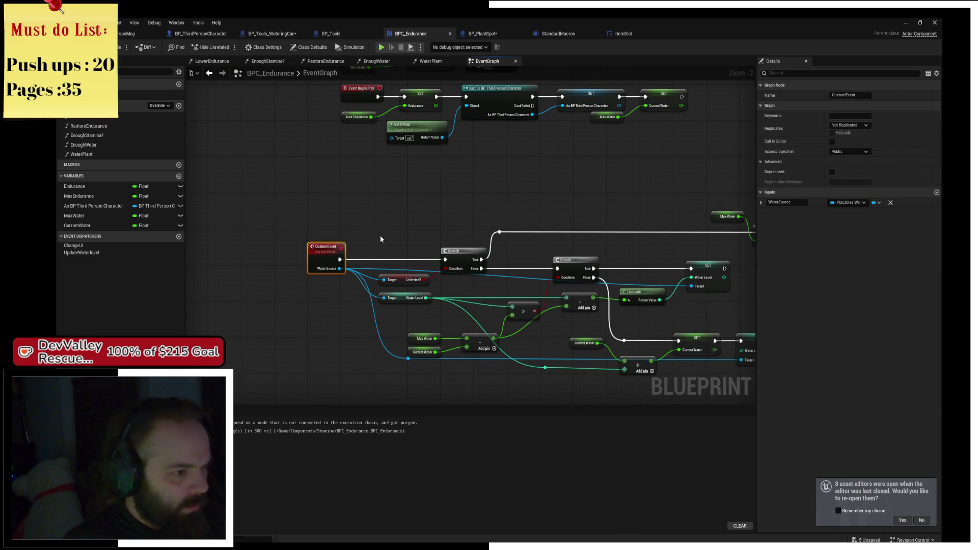
{"action": "key", "text": "F2"}
{"action": "type", "text": "Re"}
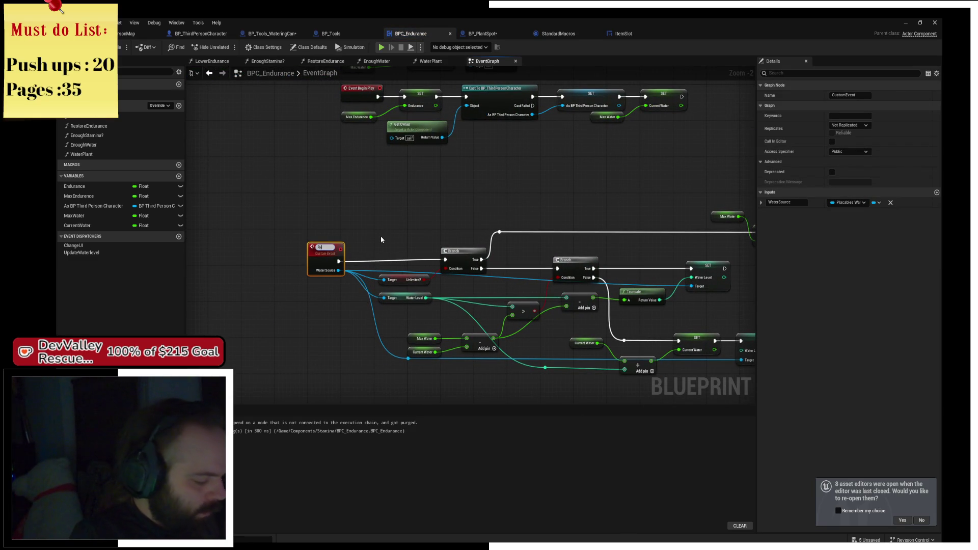
{"action": "type", "text": "fillWateringCan"}
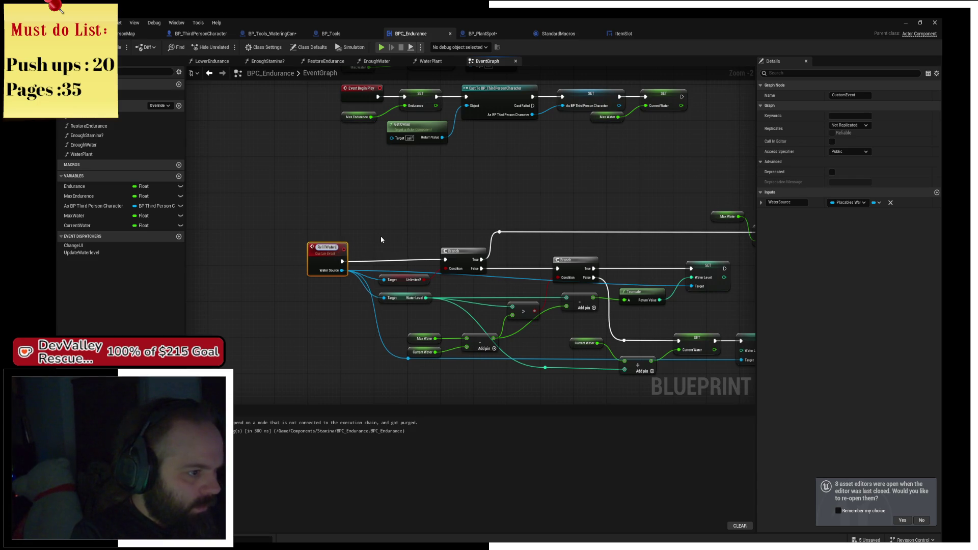
{"action": "key", "text": "Return"}
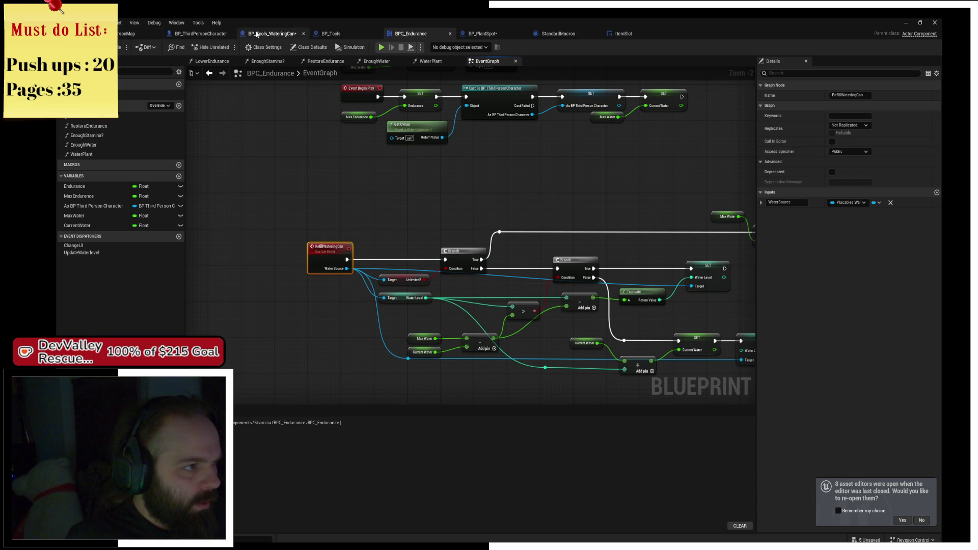
{"action": "left_click", "coordinate": [272, 33]}
Step: Delete the Move To BPCEndurance comment, component lookup nodes and disabled events from BP_Tools_WateringCan
{"action": "left_click", "coordinate": [426, 240]}
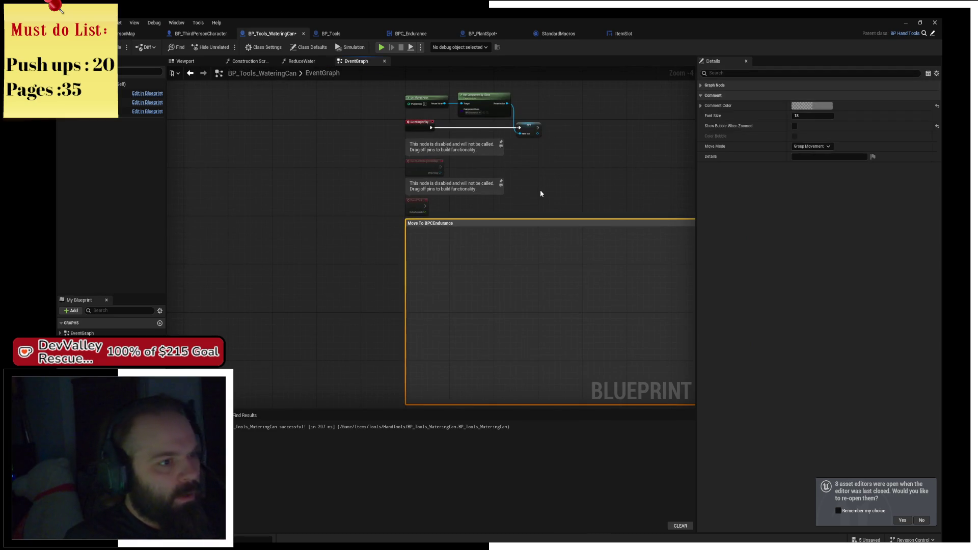
{"action": "key", "text": "Delete"}
{"action": "scroll", "coordinate": [540, 190], "scroll_direction": "up", "scroll_amount": 3}
{"action": "left_click_drag", "start_coordinate": [331, 227], "coordinate": [462, 160]}
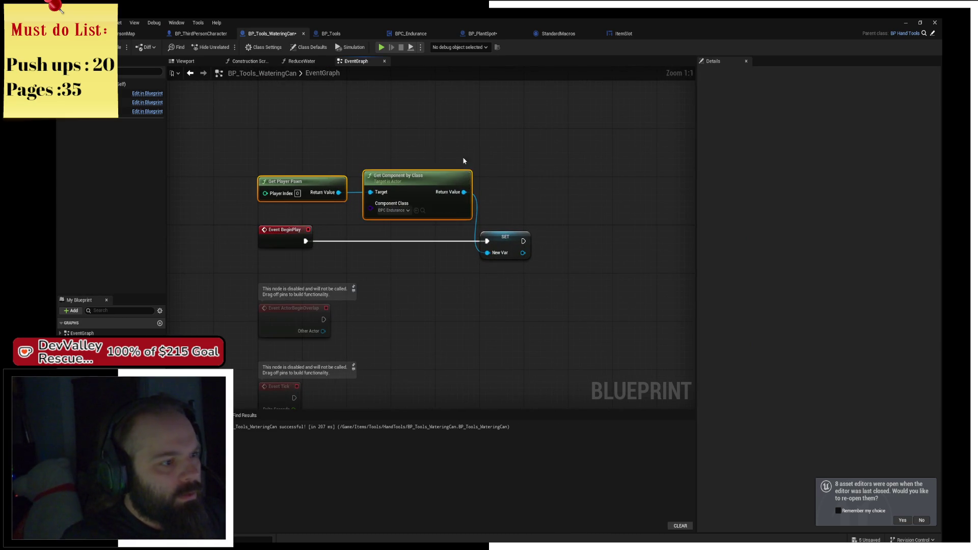
{"action": "scroll", "coordinate": [462, 159], "scroll_direction": "up", "scroll_amount": 1}
{"action": "key", "text": "Delete"}
{"action": "key", "text": "ctrl+a"}
{"action": "key", "text": "Delete"}
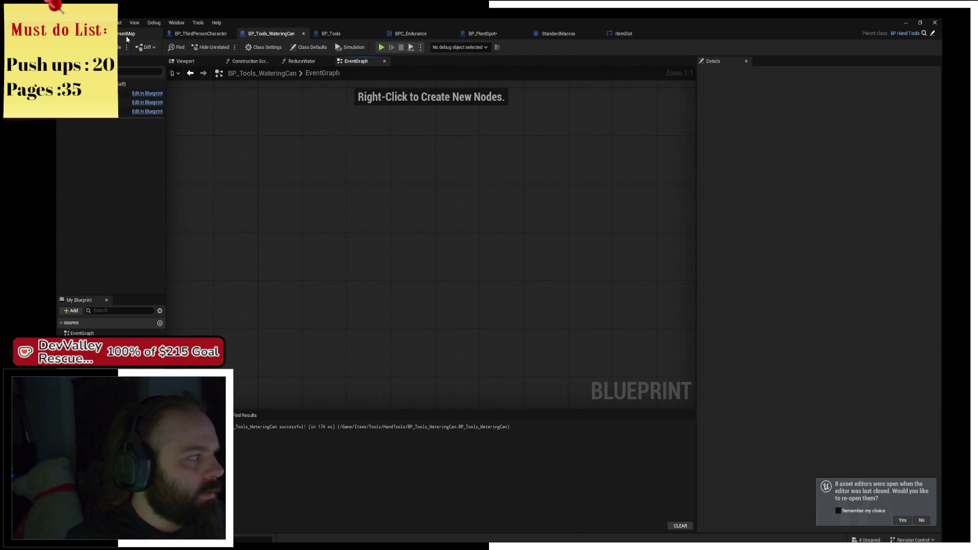
Step: Inspect BP_ThirdPersonCharacter's Branch, Can Move? and inventory overlap nodes
{"action": "left_click", "coordinate": [201, 33]}
{"action": "mouse_move", "coordinate": [326, 169]}
{"action": "left_mouse_down"}
{"action": "mouse_move", "coordinate": [585, 142]}
{"action": "mouse_move", "coordinate": [532, 151]}
{"action": "left_mouse_up"}
{"action": "mouse_move", "coordinate": [370, 146]}
{"action": "left_mouse_down"}
{"action": "mouse_move", "coordinate": [520, 190]}
{"action": "mouse_move", "coordinate": [558, 265]}
{"action": "left_mouse_up"}
{"action": "scroll", "coordinate": [520, 190], "scroll_direction": "down", "scroll_amount": 2}
{"action": "left_click_drag", "start_coordinate": [438, 265], "coordinate": [509, 243]}
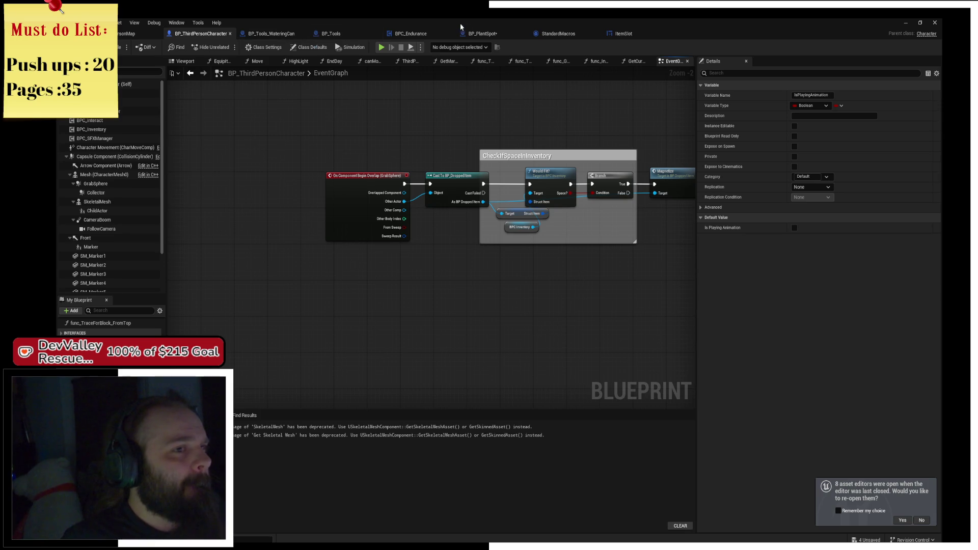
Step: Select the rain water barrel in ThirdPersonMap and open its blueprint
{"action": "left_click", "coordinate": [128, 34]}
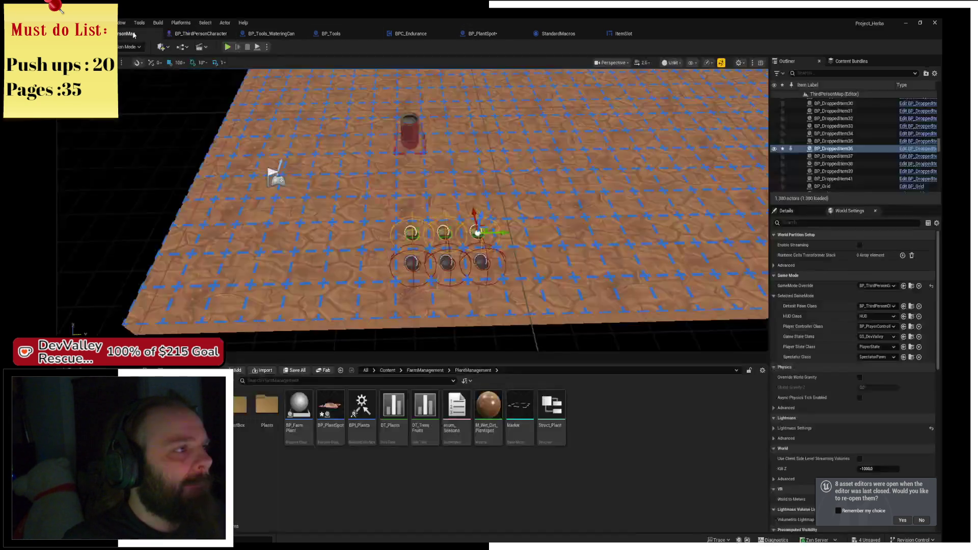
{"action": "left_click", "coordinate": [420, 135]}
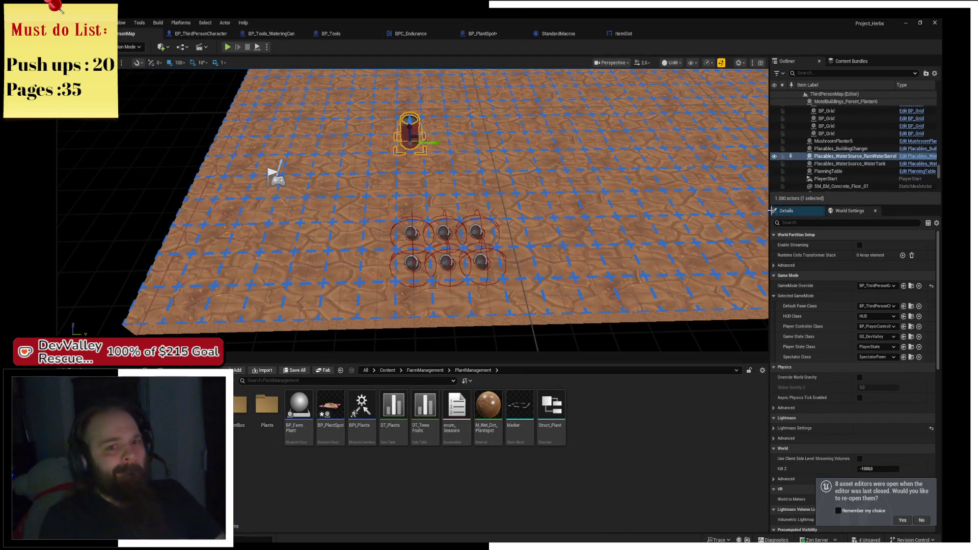
{"action": "left_click", "coordinate": [903, 157]}
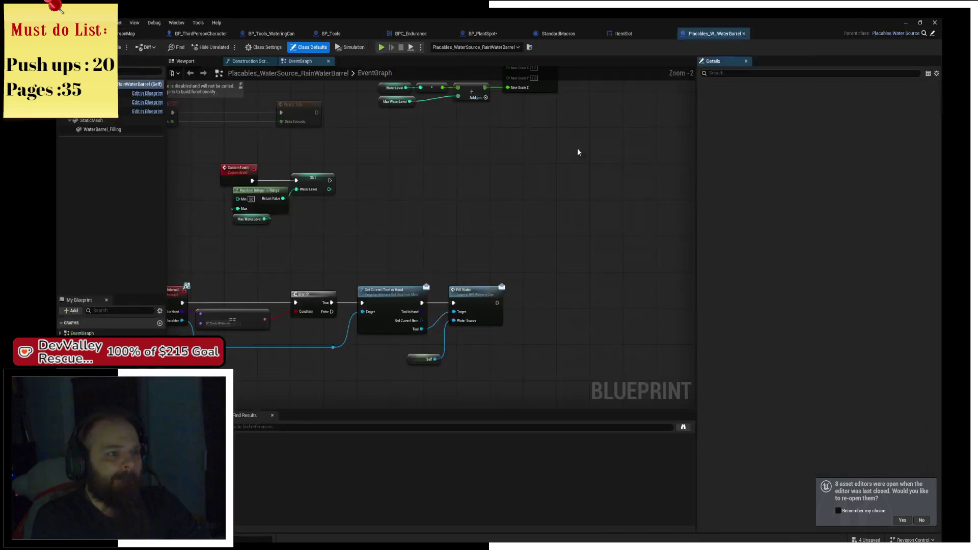
{"action": "scroll", "coordinate": [465, 200], "scroll_direction": "up", "scroll_amount": 3}
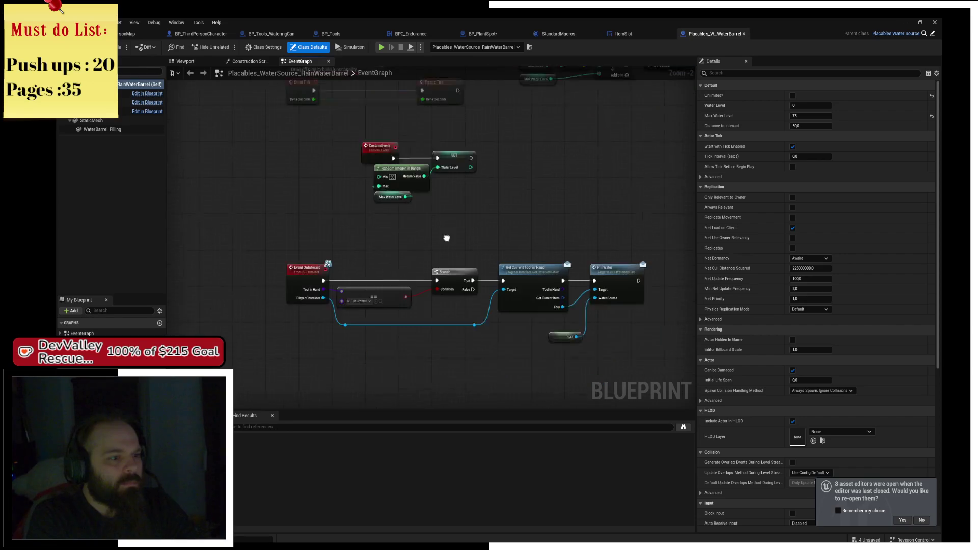
{"action": "scroll", "coordinate": [439, 175], "scroll_direction": "up", "scroll_amount": 3}
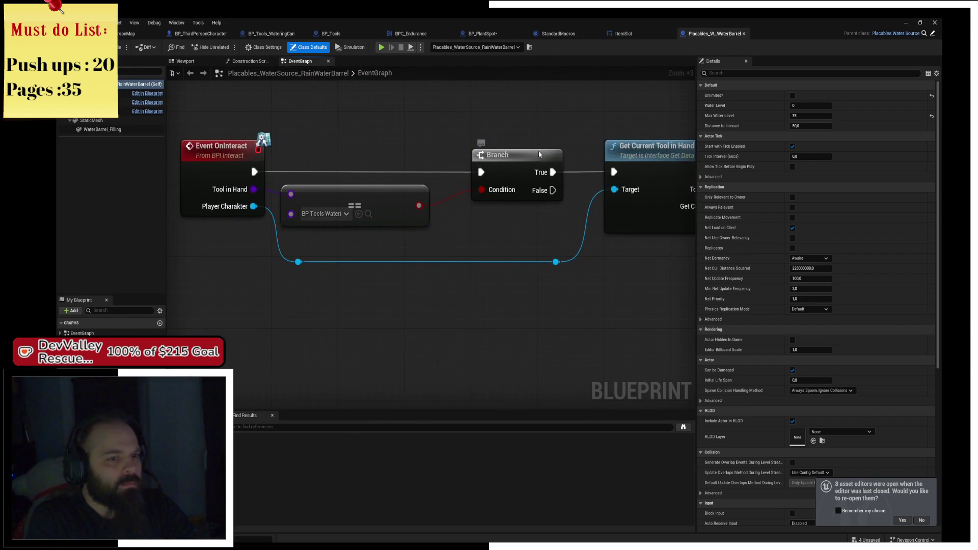
{"action": "scroll", "coordinate": [540, 151], "scroll_direction": "down", "scroll_amount": 2}
Step: Delete the Get Current Tool, Fill Water and Self nodes, then select the comparison and Branch
{"action": "left_click_drag", "start_coordinate": [449, 146], "coordinate": [622, 345]}
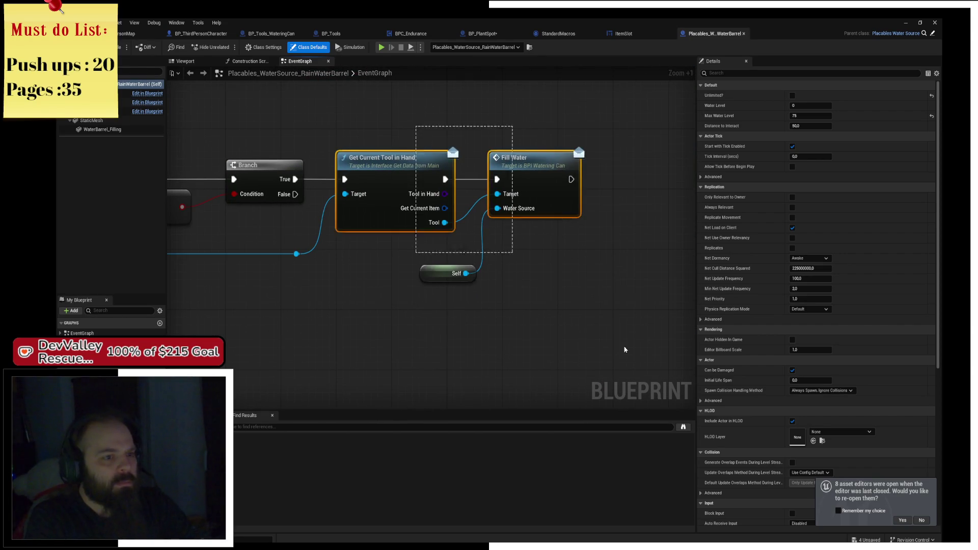
{"action": "key", "text": "Delete"}
{"action": "left_click_drag", "start_coordinate": [337, 196], "coordinate": [444, 279]}
Step: Clear the Branch and leftover reroute, then get BPC Endurance from the Player Charakter pin
{"action": "key", "text": "Delete"}
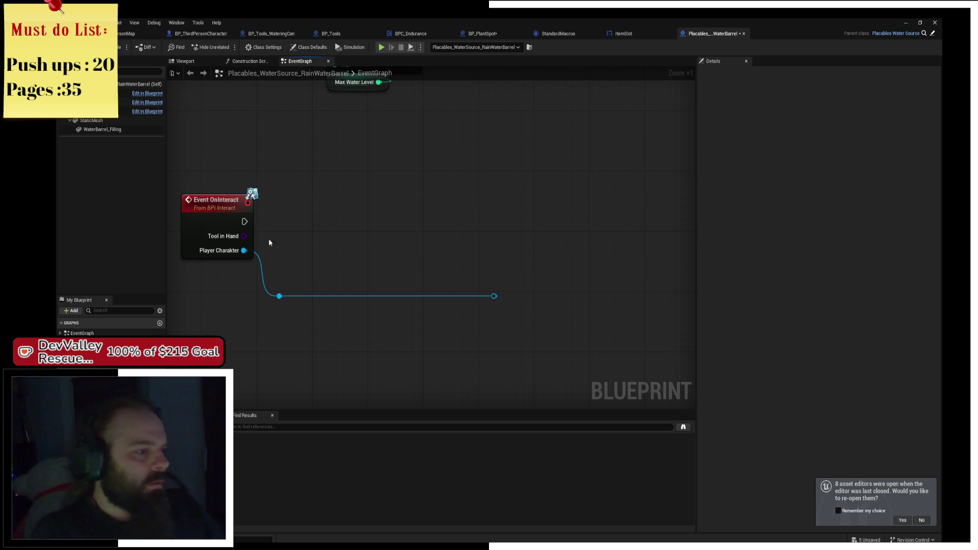
{"action": "left_click_drag", "start_coordinate": [495, 235], "coordinate": [558, 321]}
{"action": "key", "text": "Delete"}
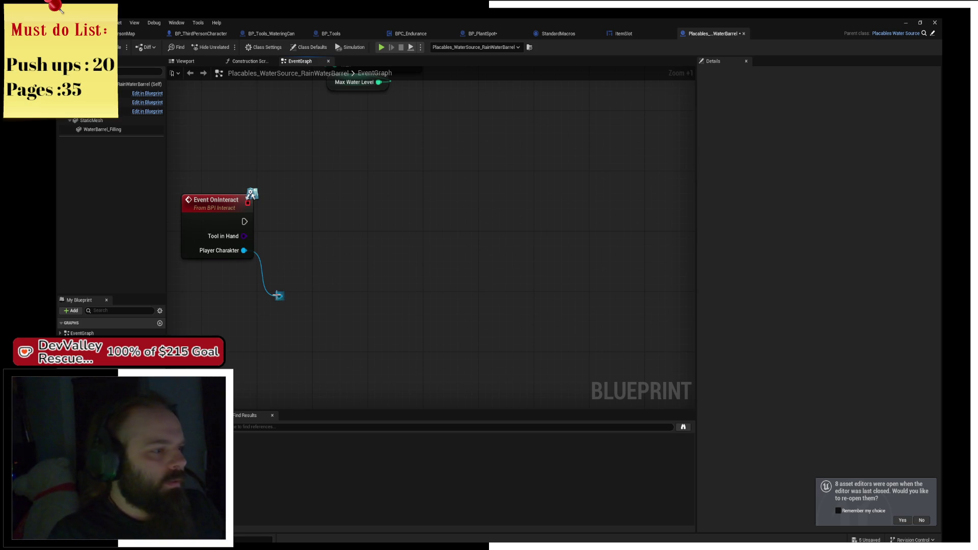
{"action": "left_click_drag", "start_coordinate": [279, 296], "coordinate": [332, 254]}
{"action": "type", "text": "get c"}
{"action": "type", "text": "o"}
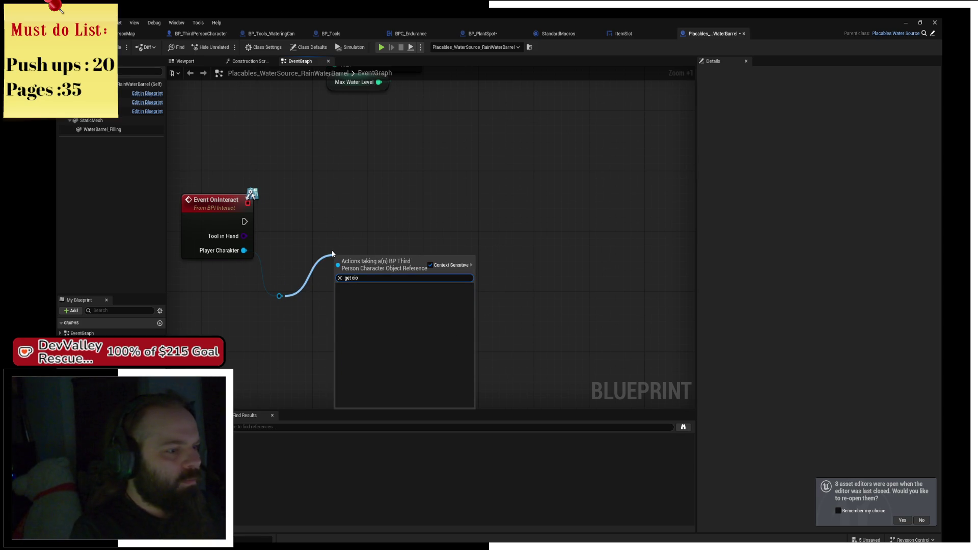
{"action": "type", "text": "mponent b"}
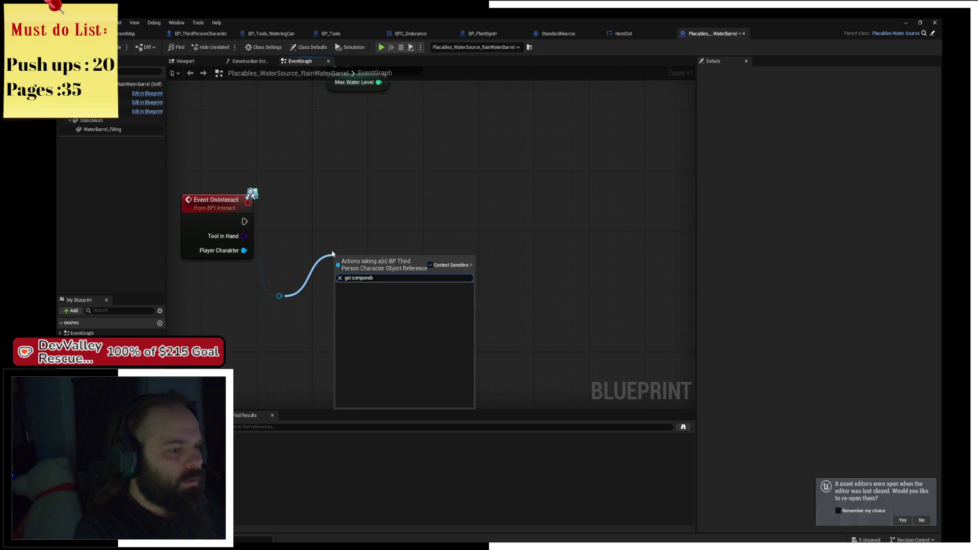
{"action": "key", "text": "BackSpace"}
{"action": "key", "text": "BackSpace"}
{"action": "key", "text": "BackSpace"}
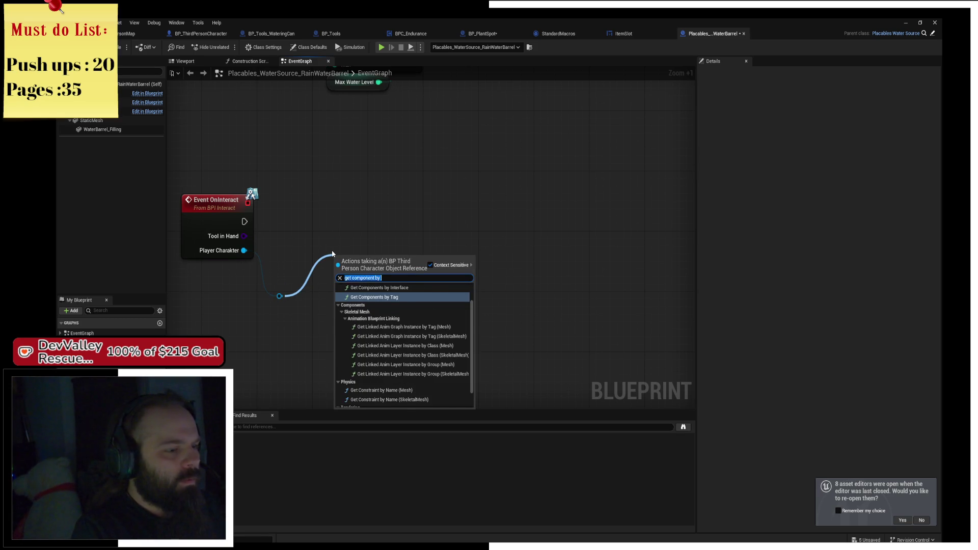
{"action": "type", "text": "endu"}
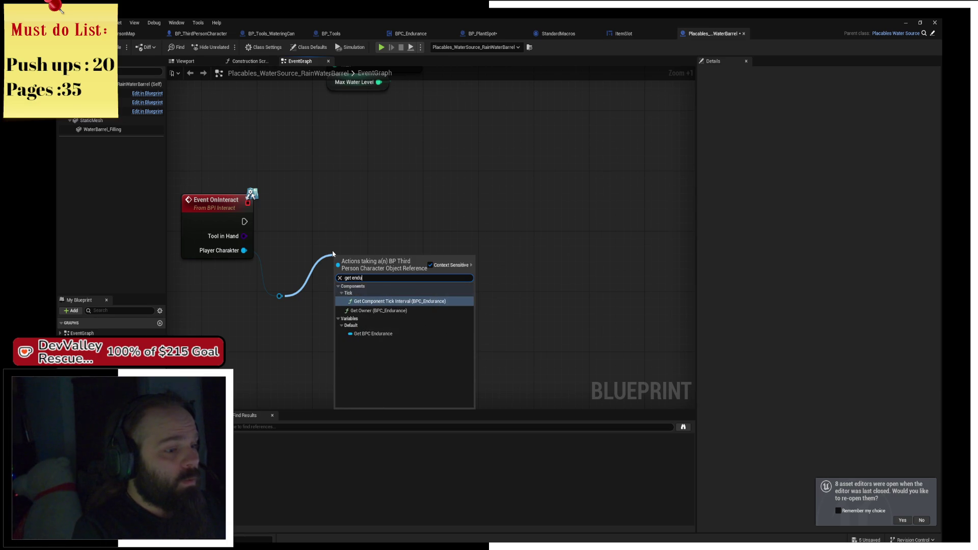
{"action": "key", "text": "Down"}
{"action": "key", "text": "Down"}
{"action": "key", "text": "Return"}
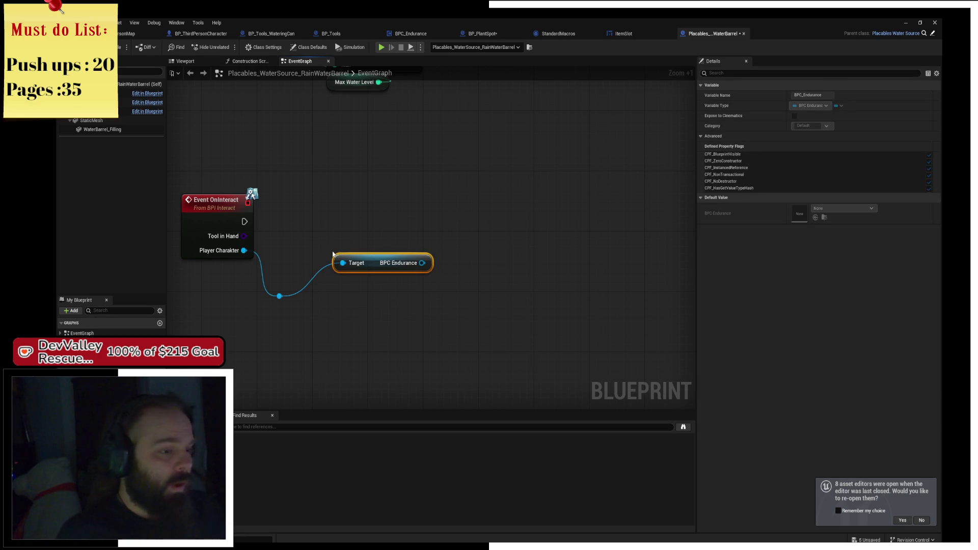
Step: Call Fill Watering Can on BPC Endurance from Event OnInteract and save the blueprint
{"action": "mouse_move", "coordinate": [375, 274]}
{"action": "left_mouse_down"}
{"action": "mouse_move", "coordinate": [334, 304]}
{"action": "mouse_move", "coordinate": [395, 286]}
{"action": "mouse_move", "coordinate": [427, 226]}
{"action": "left_mouse_up"}
{"action": "type", "text": "fill"}
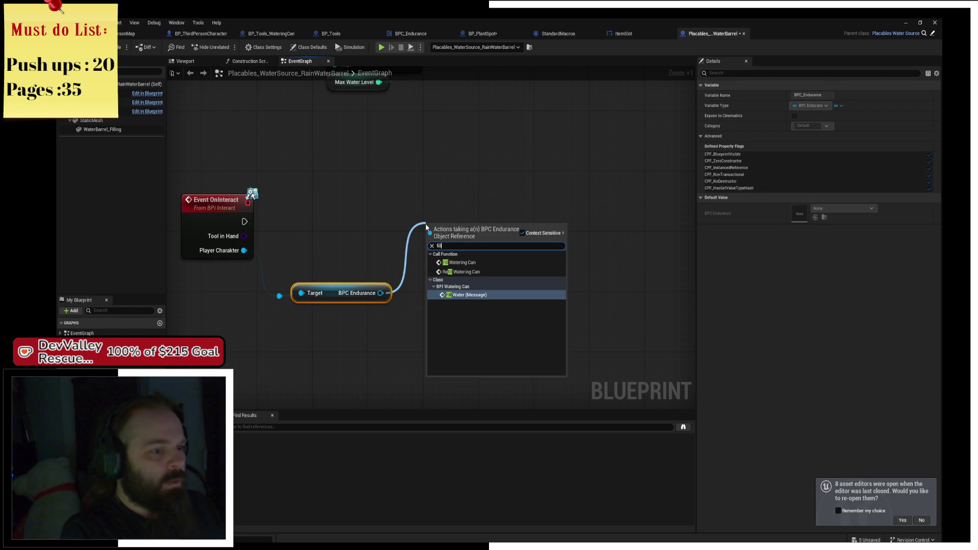
{"action": "key", "text": "Up"}
{"action": "key", "text": "Up"}
{"action": "key", "text": "Up"}
{"action": "key", "text": "Return"}
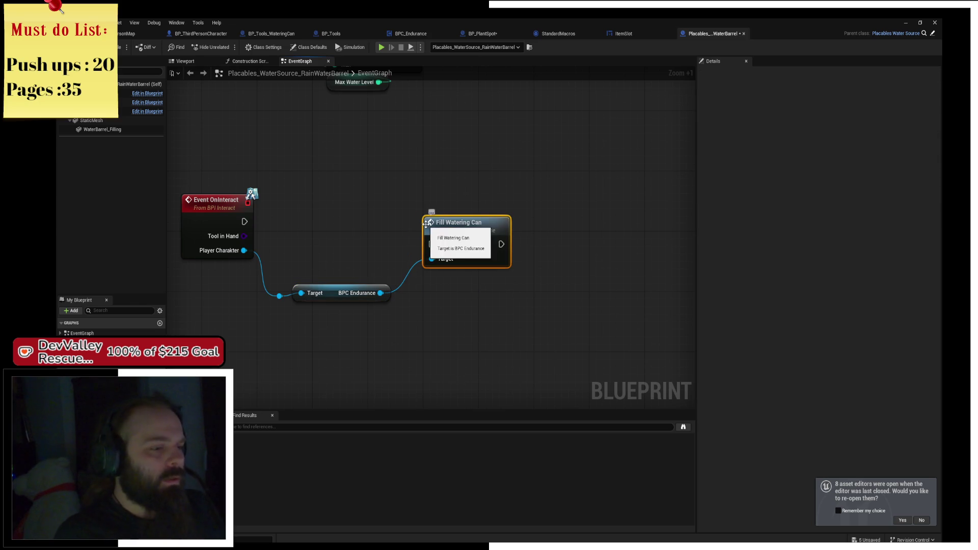
{"action": "mouse_move", "coordinate": [245, 222]}
{"action": "left_mouse_down"}
{"action": "mouse_move", "coordinate": [421, 222]}
{"action": "mouse_move", "coordinate": [431, 244]}
{"action": "mouse_move", "coordinate": [444, 206]}
{"action": "left_mouse_up"}
{"action": "key", "text": "ctrl+s"}
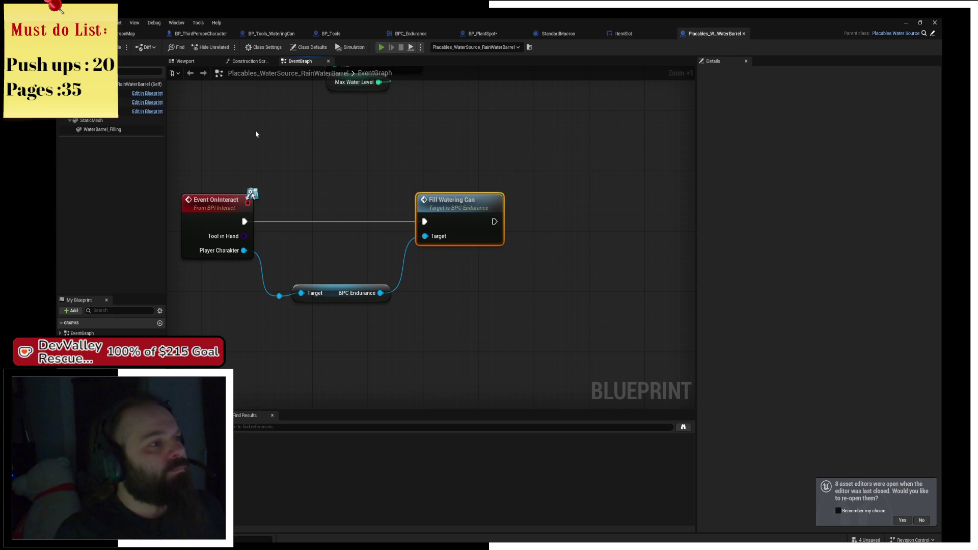
{"action": "key", "text": "alt+p"}
Step: In play mode, till, water and seed a 3x3 plot using the shovel, watering can and seed bag
{"action": "key", "text": "d"}
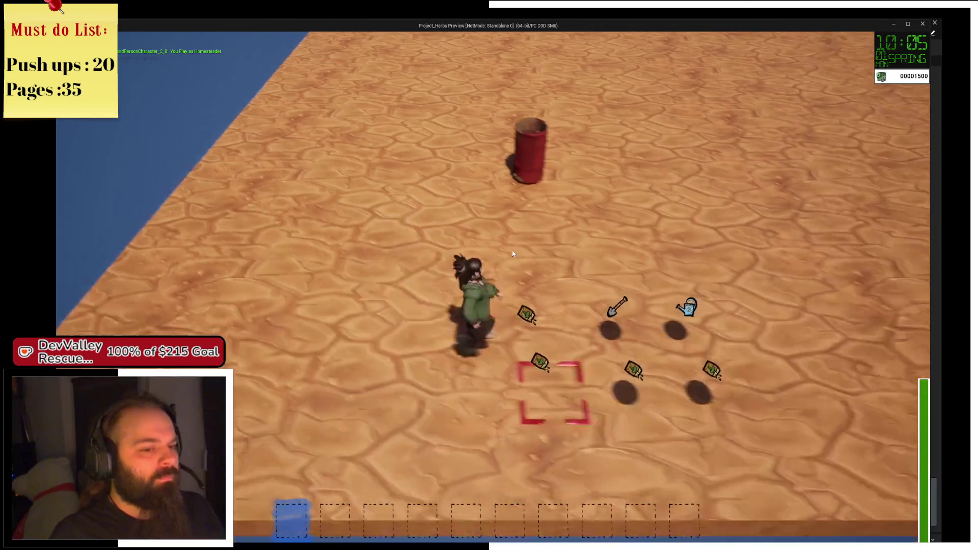
{"action": "key", "text": "w"}
{"action": "key", "text": "3"}
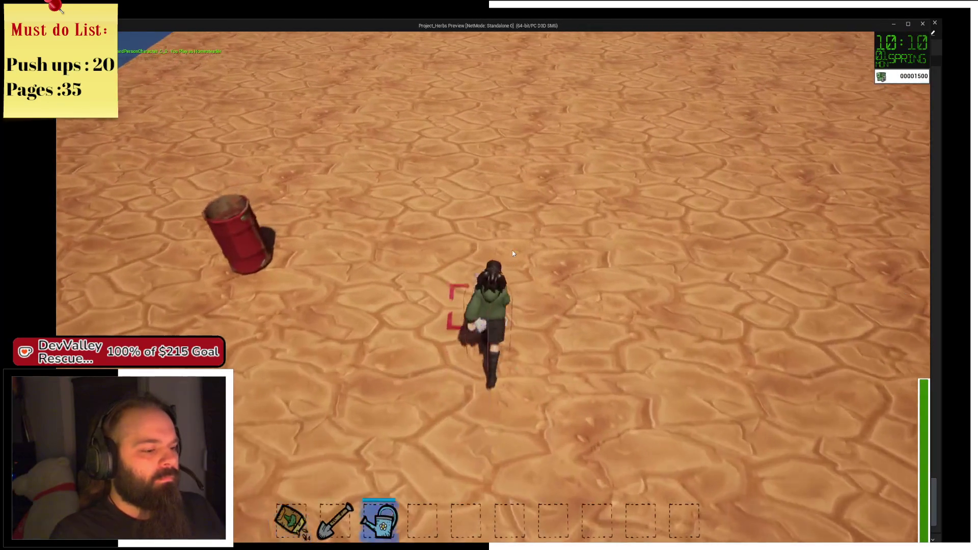
{"action": "key", "text": "2"}
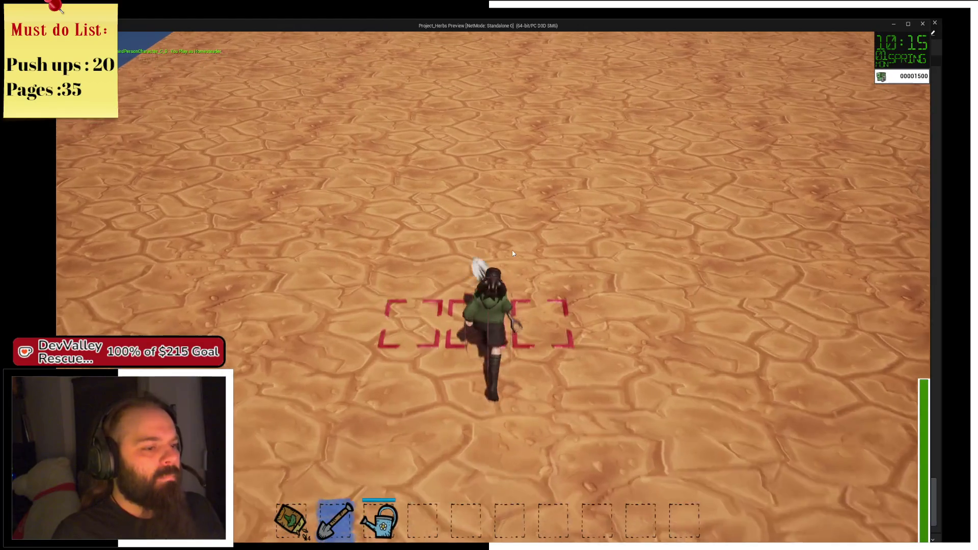
{"action": "left_click", "coordinate": [513, 253]}
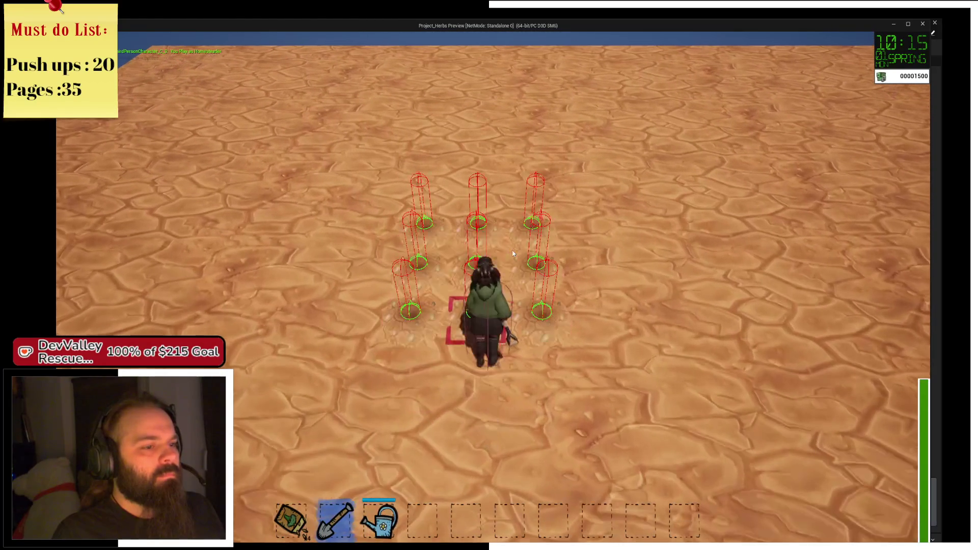
{"action": "key", "text": "3"}
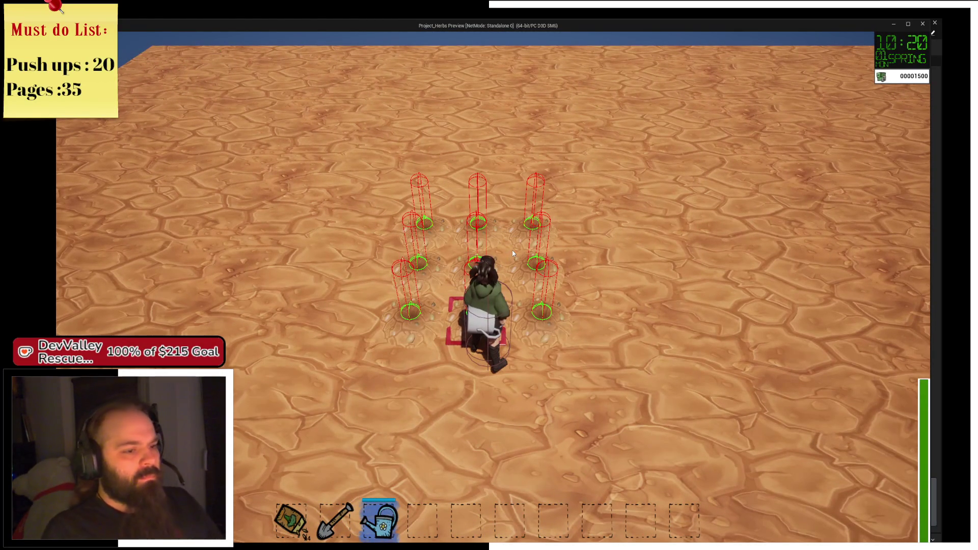
{"action": "left_click", "coordinate": [513, 252]}
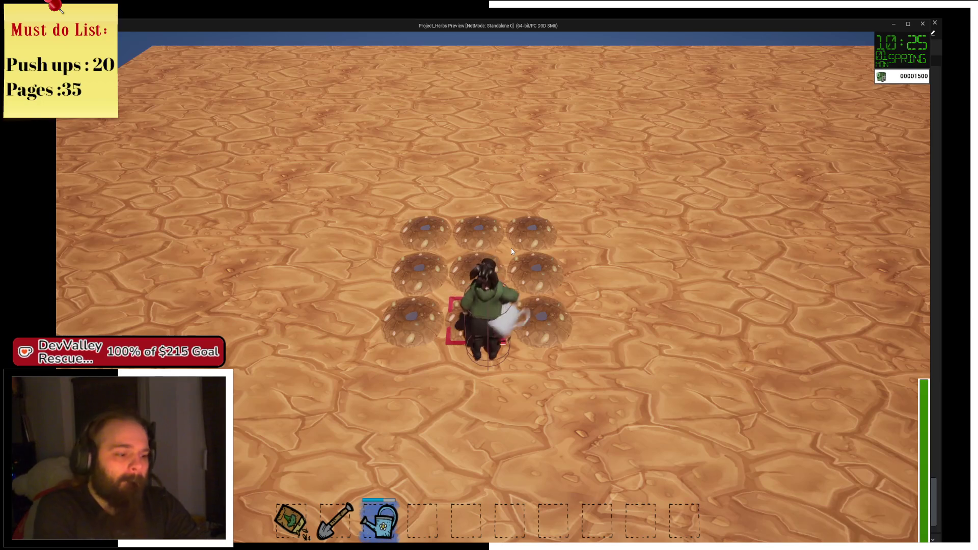
{"action": "key", "text": "1"}
{"action": "left_click", "coordinate": [511, 249]}
Step: Plant the right-middle cell, run to the red water barrel and back, then close the preview
{"action": "key", "text": "a"}
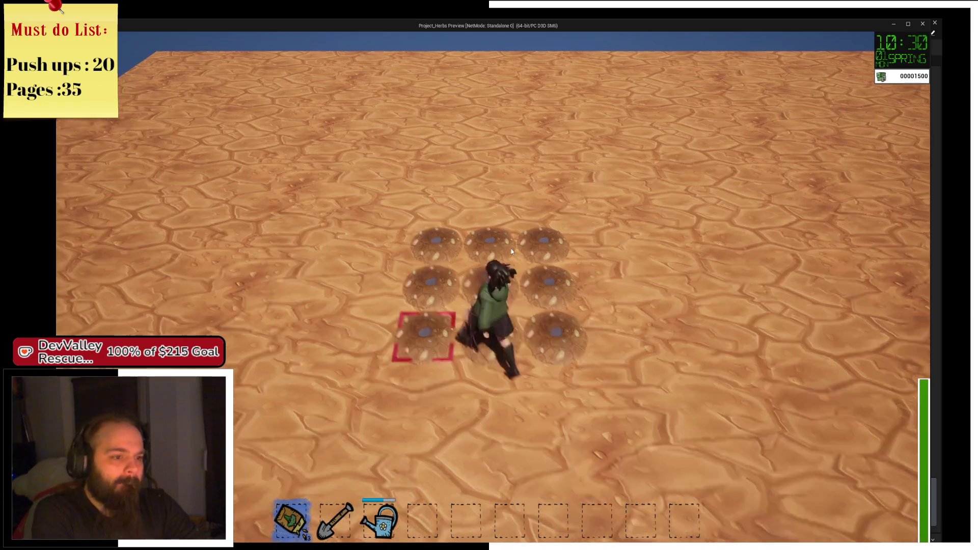
{"action": "key", "text": "w"}
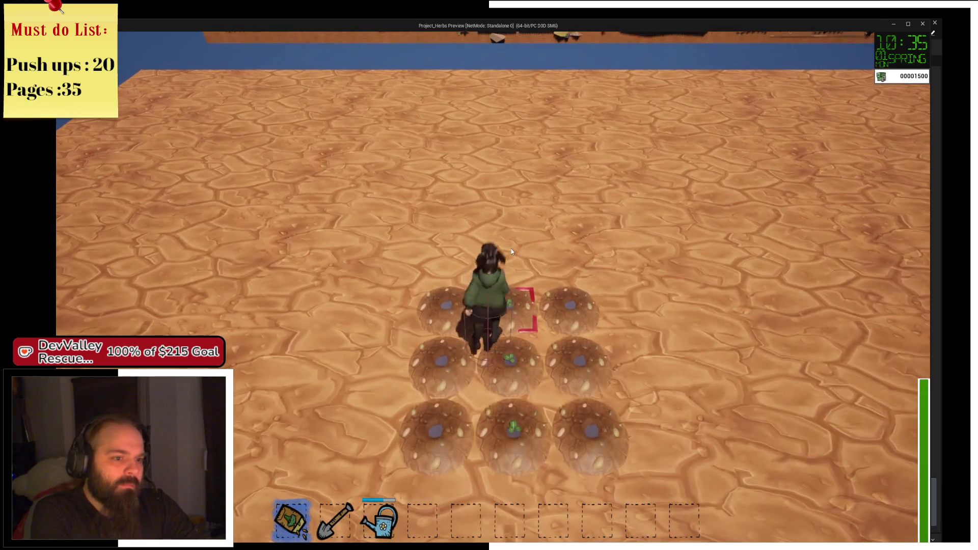
{"action": "key", "text": "s"}
{"action": "left_click", "coordinate": [512, 249]}
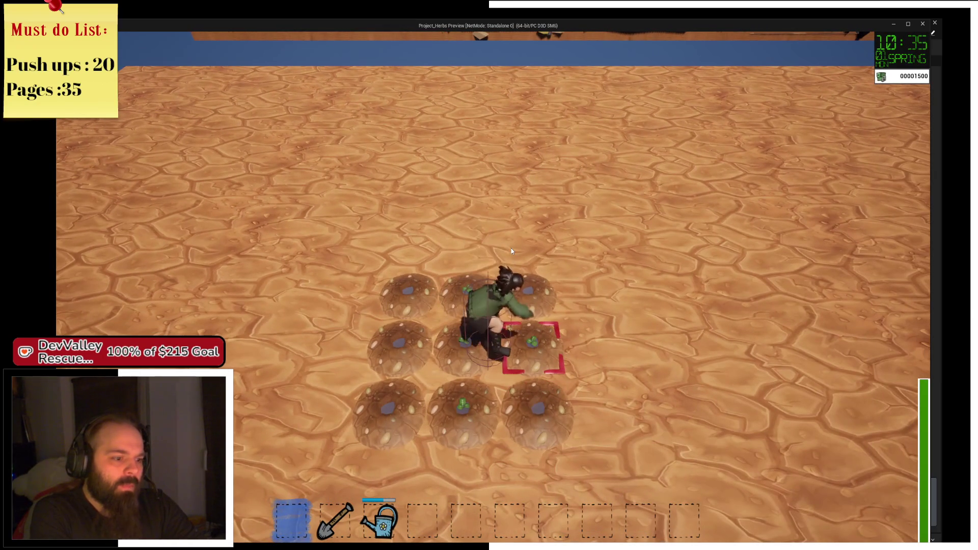
{"action": "key", "text": "3"}
{"action": "key", "text": "s"}
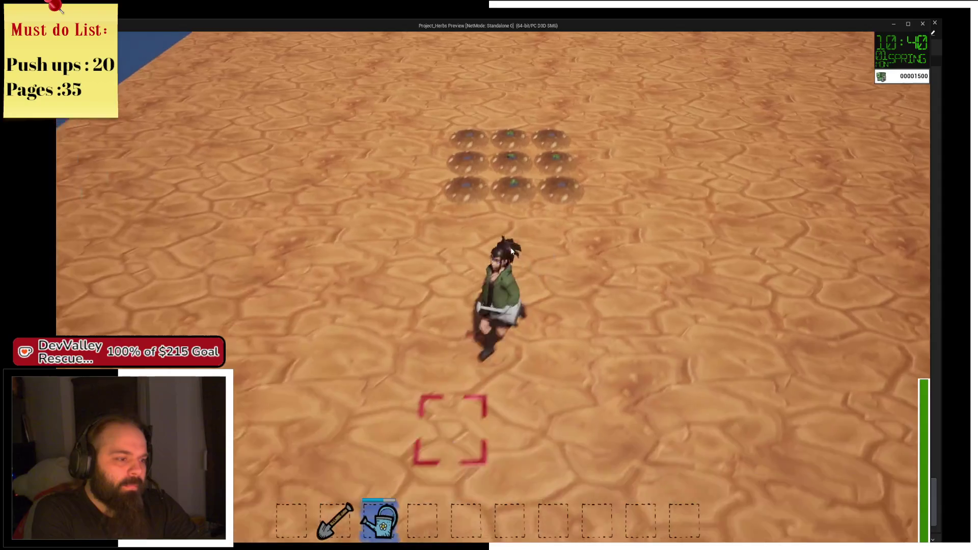
{"action": "key", "text": "a"}
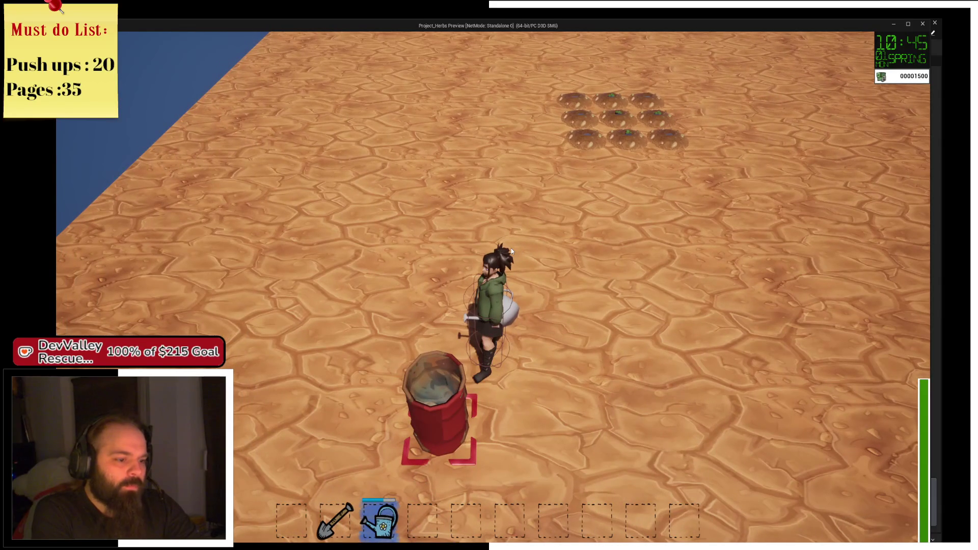
{"action": "key", "text": "d"}
{"action": "key", "text": "w"}
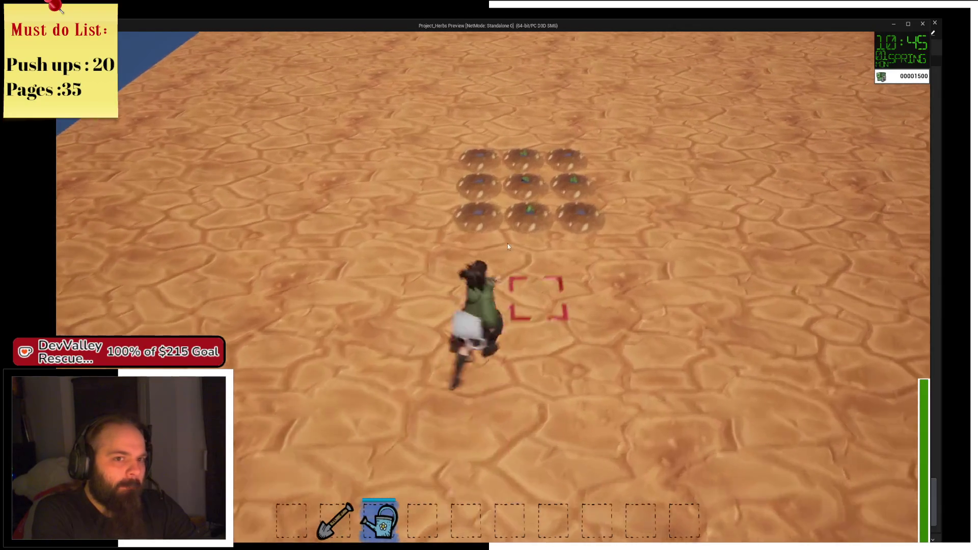
{"action": "key", "text": "w"}
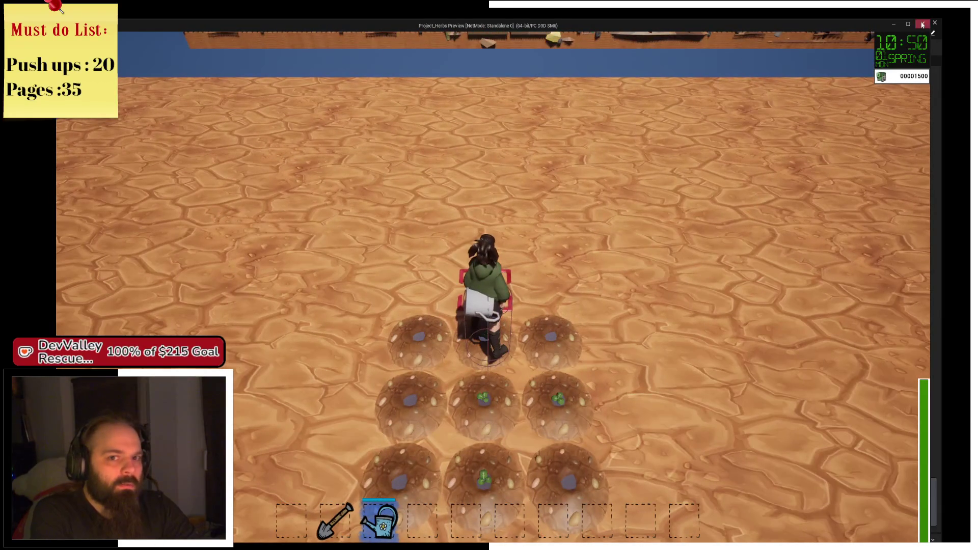
{"action": "left_click", "coordinate": [923, 25]}
{"action": "right_click", "coordinate": [462, 175]}
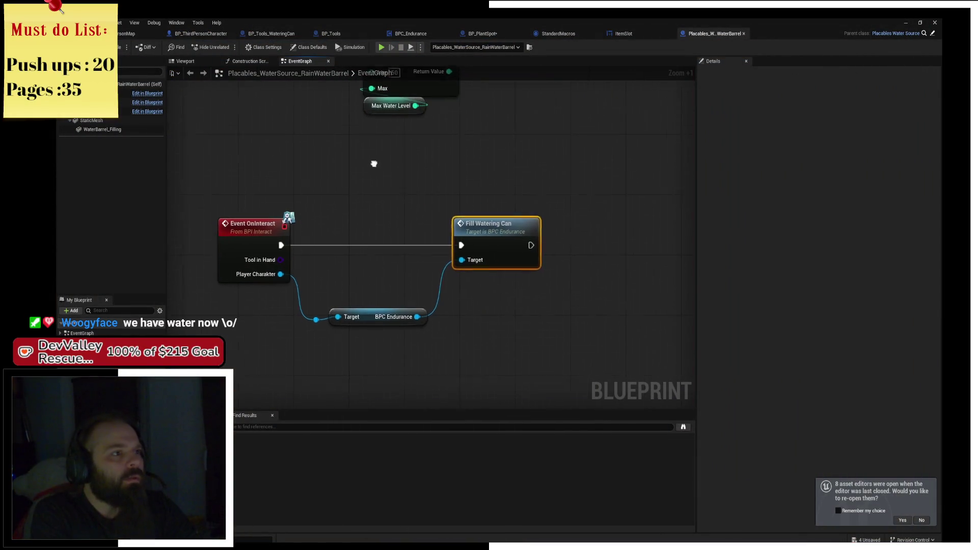
Step: Show BP_ThirdPersonCharacter's event graph with its On Interact and Func Interact Exemptions calls
{"action": "left_click", "coordinate": [208, 34]}
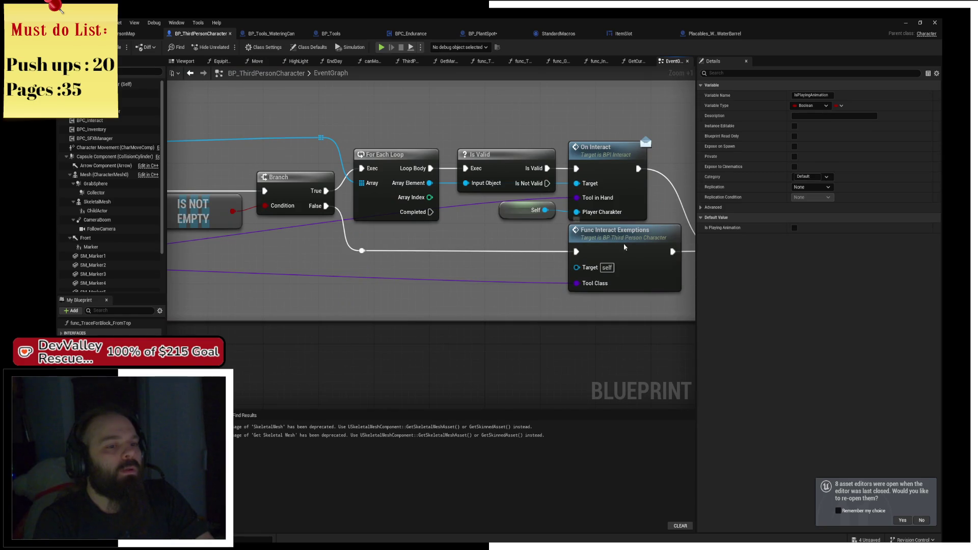
Step: Open func_InteractExemptions and inspect its sphere trace, BP_Grid cast, Is Tillable branch and SpawnActor
{"action": "double_click", "coordinate": [624, 247]}
{"action": "left_click_drag", "start_coordinate": [624, 247], "coordinate": [591, 229]}
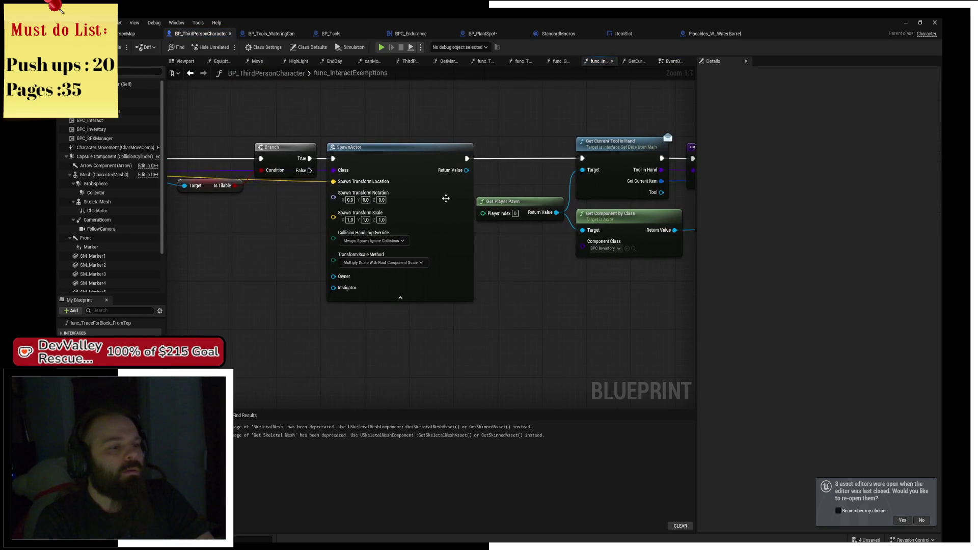
{"action": "mouse_move", "coordinate": [564, 260]}
{"action": "left_mouse_down"}
{"action": "mouse_move", "coordinate": [214, 255]}
{"action": "mouse_move", "coordinate": [516, 259]}
{"action": "left_mouse_up"}
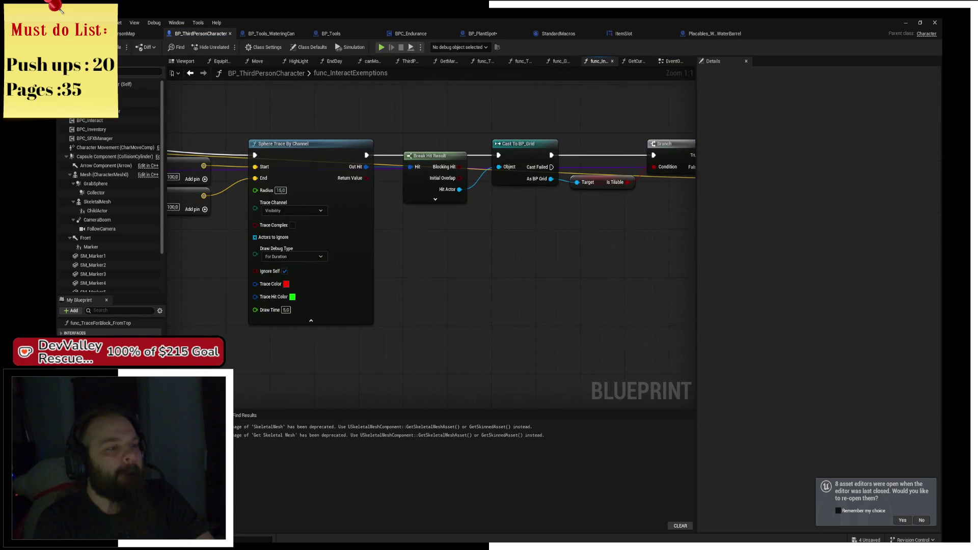
{"action": "left_click_drag", "start_coordinate": [393, 239], "coordinate": [562, 239]}
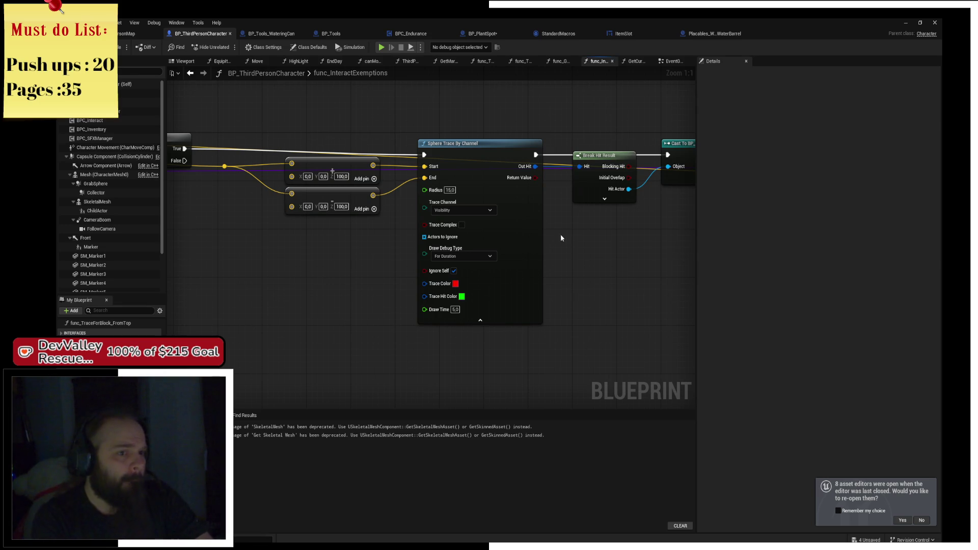
{"action": "left_click_drag", "start_coordinate": [562, 239], "coordinate": [335, 243]}
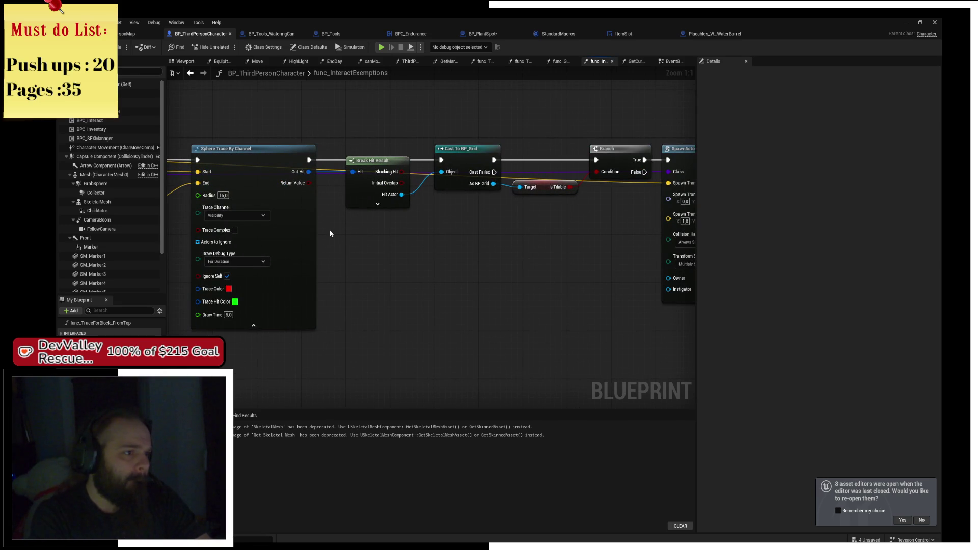
{"action": "left_click_drag", "start_coordinate": [584, 231], "coordinate": [316, 231]}
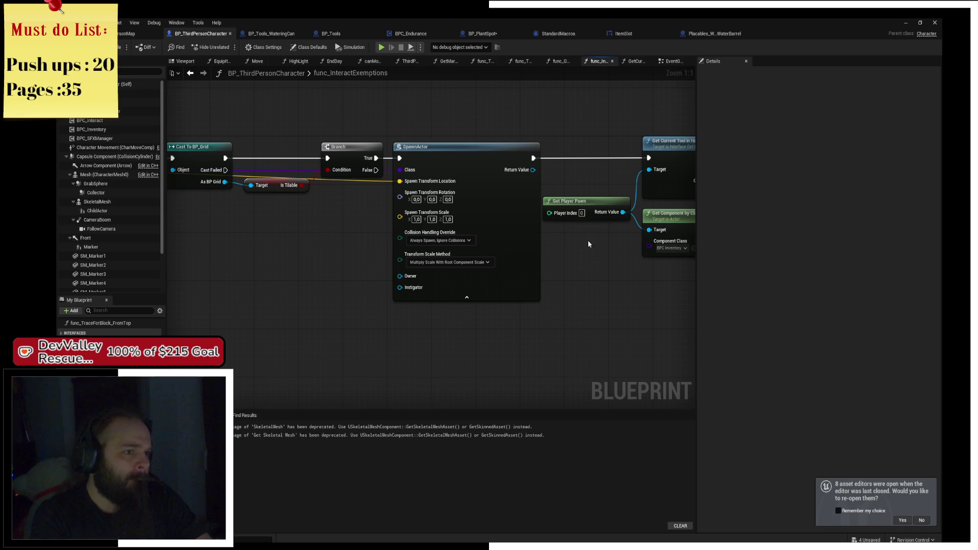
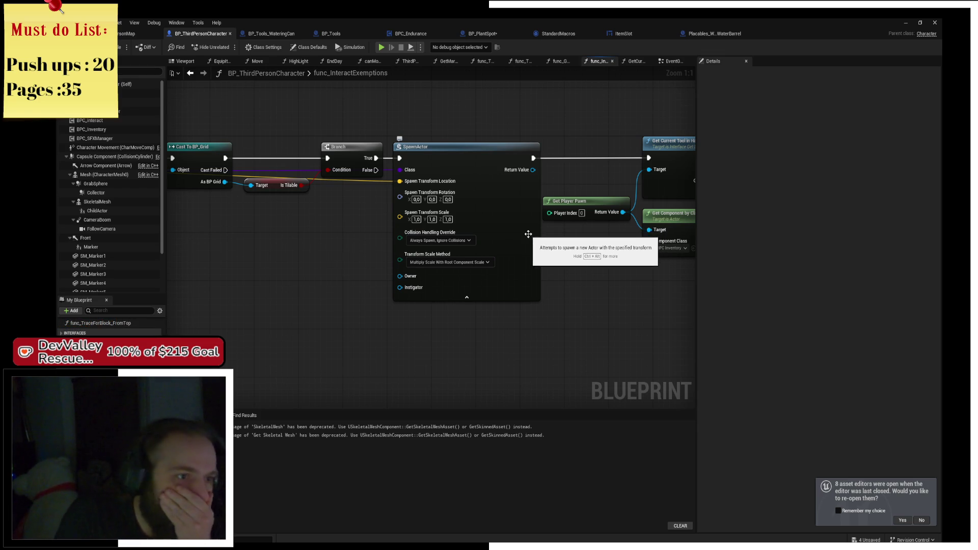
Step: Inspect SpawnActor's Collision Handling Override options, tidy nearby nodes, and select SpawnActor
{"action": "left_click", "coordinate": [457, 241]}
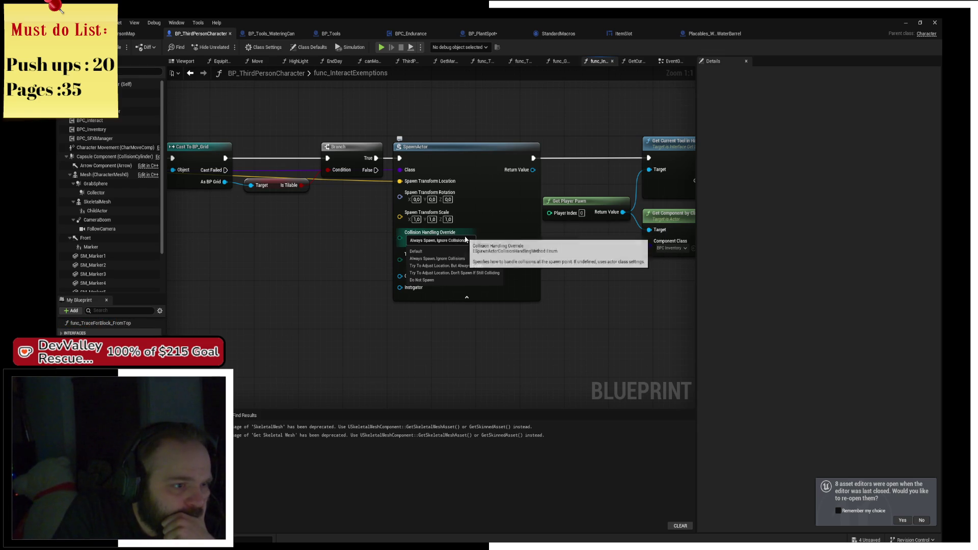
{"action": "left_click", "coordinate": [493, 238]}
{"action": "left_click_drag", "start_coordinate": [294, 275], "coordinate": [445, 270]}
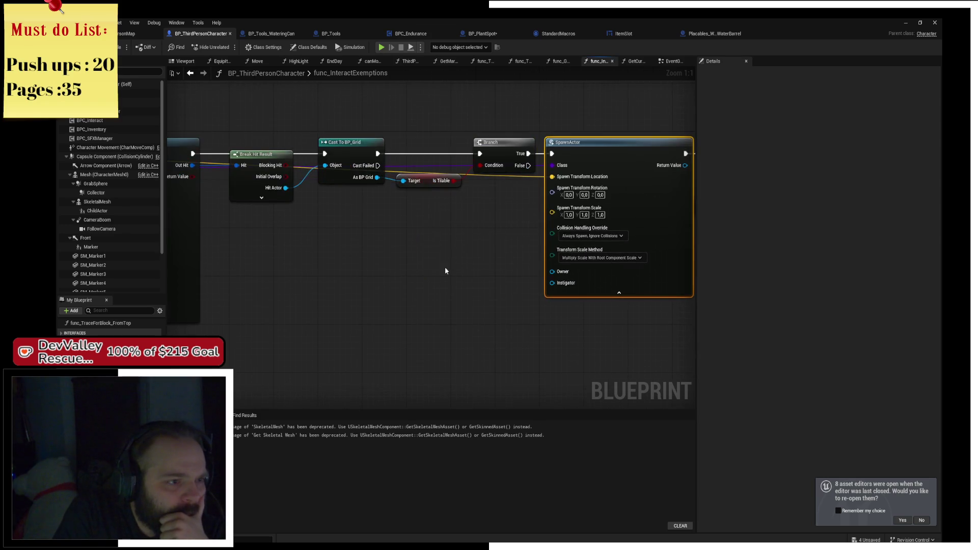
{"action": "left_click_drag", "start_coordinate": [427, 187], "coordinate": [427, 183]}
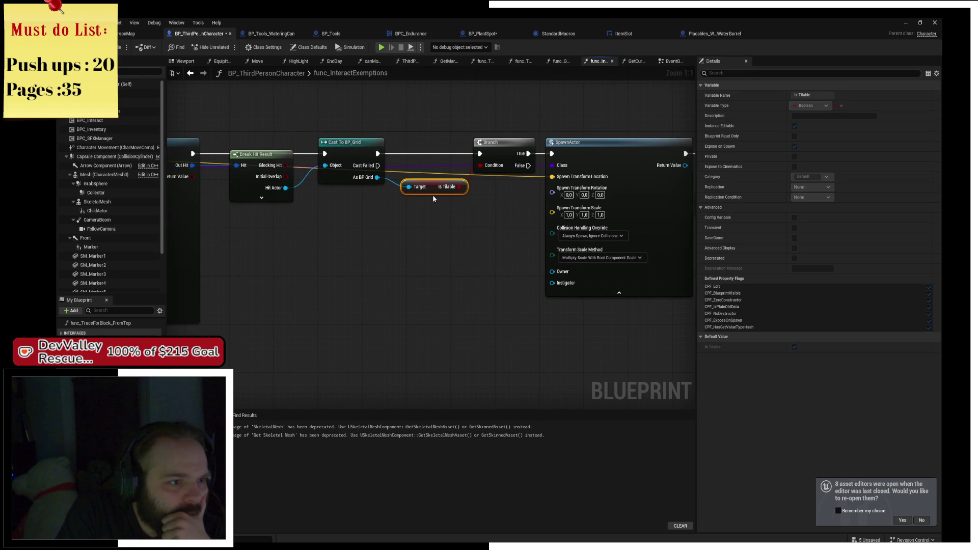
{"action": "mouse_move", "coordinate": [433, 199]}
{"action": "left_mouse_down"}
{"action": "mouse_move", "coordinate": [357, 250]}
{"action": "mouse_move", "coordinate": [324, 253]}
{"action": "left_mouse_up"}
{"action": "left_click", "coordinate": [472, 201]}
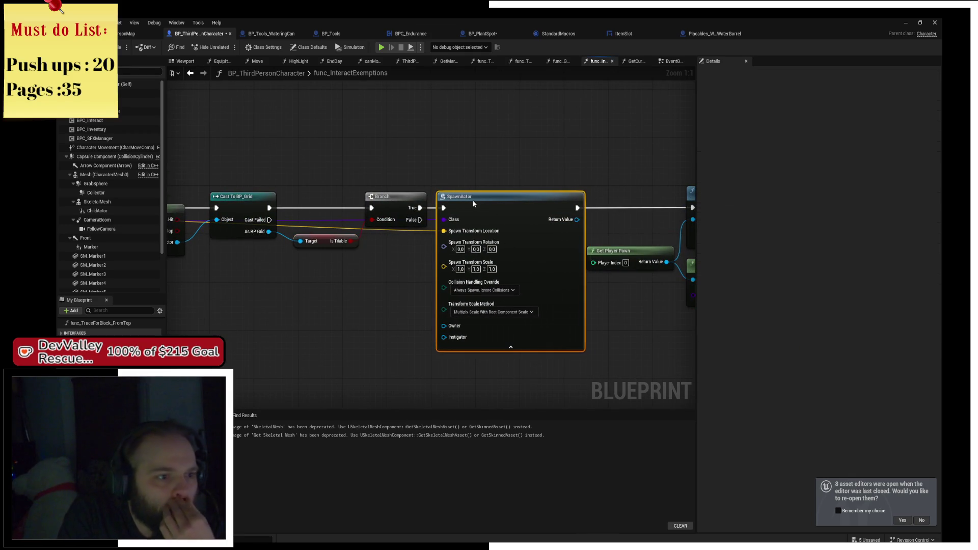
Step: Trace the chain from Sphere Trace to Remove Item, then select SpawnActor for the breakpoint
{"action": "left_click_drag", "start_coordinate": [615, 129], "coordinate": [359, 135]}
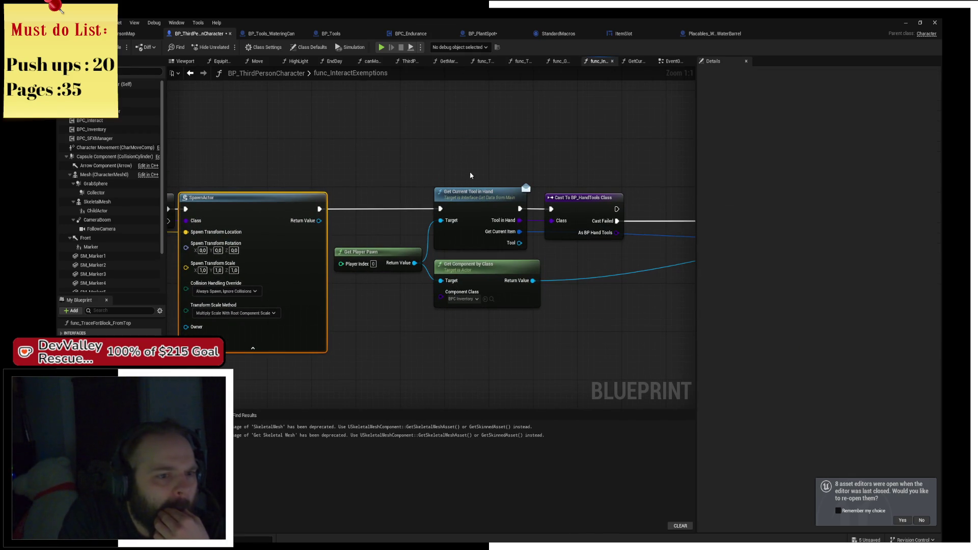
{"action": "mouse_move", "coordinate": [545, 181]}
{"action": "left_mouse_down"}
{"action": "mouse_move", "coordinate": [167, 164]}
{"action": "mouse_move", "coordinate": [495, 181]}
{"action": "mouse_move", "coordinate": [507, 132]}
{"action": "mouse_move", "coordinate": [613, 105]}
{"action": "left_mouse_up"}
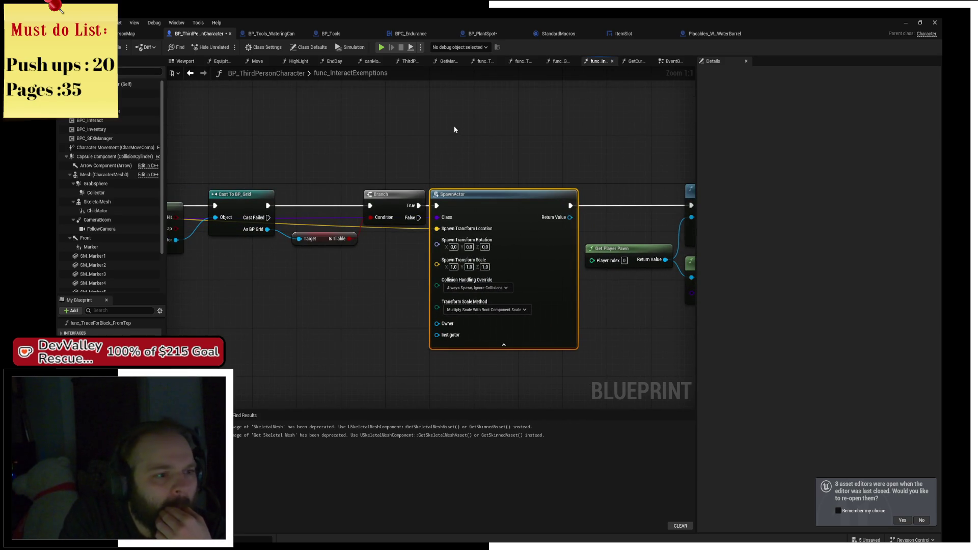
{"action": "left_click_drag", "start_coordinate": [455, 129], "coordinate": [598, 136]}
{"action": "left_click_drag", "start_coordinate": [403, 148], "coordinate": [655, 153]}
{"action": "mouse_move", "coordinate": [425, 207]}
{"action": "left_mouse_down"}
{"action": "mouse_move", "coordinate": [561, 224]}
{"action": "mouse_move", "coordinate": [583, 244]}
{"action": "mouse_move", "coordinate": [539, 224]}
{"action": "mouse_move", "coordinate": [503, 230]}
{"action": "left_mouse_up"}
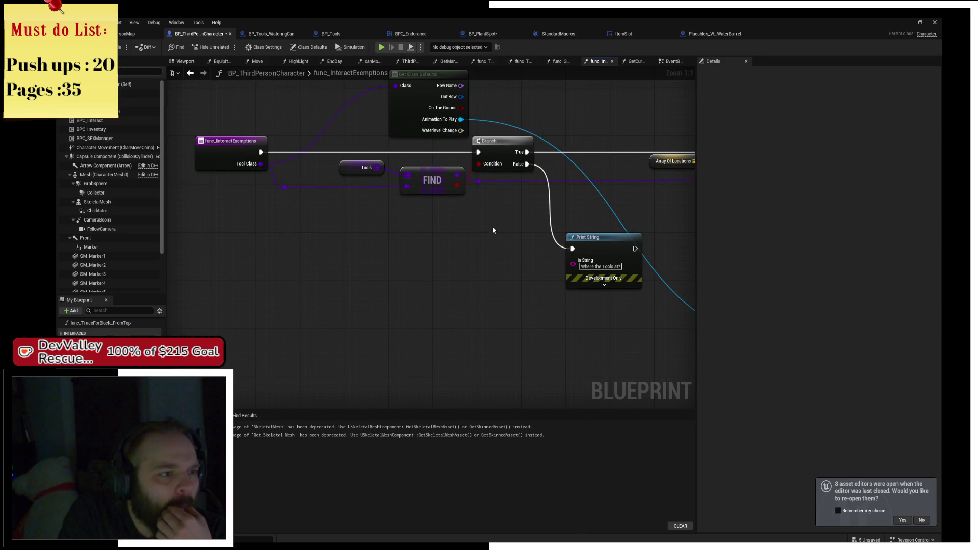
{"action": "mouse_move", "coordinate": [561, 218]}
{"action": "left_mouse_down"}
{"action": "mouse_move", "coordinate": [387, 250]}
{"action": "mouse_move", "coordinate": [377, 235]}
{"action": "mouse_move", "coordinate": [527, 187]}
{"action": "left_mouse_up"}
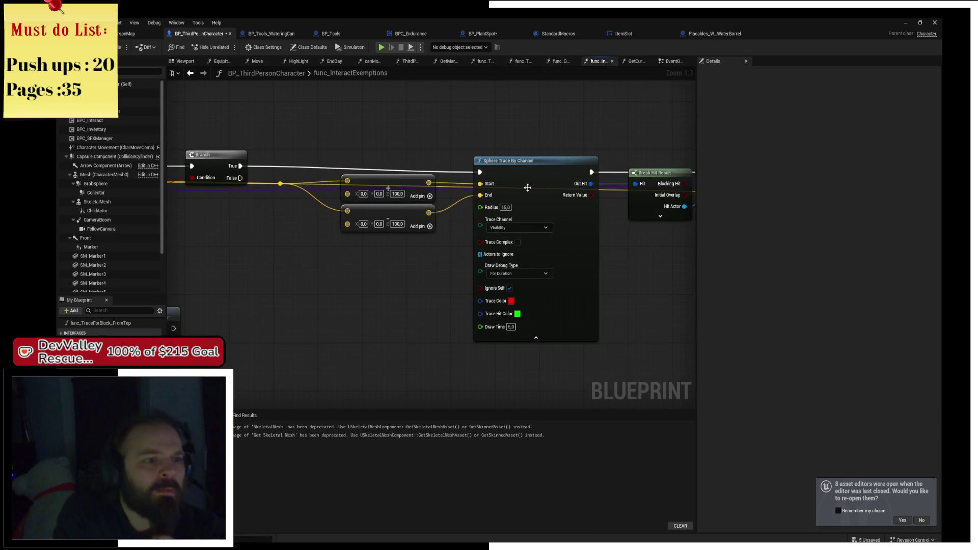
{"action": "left_click", "coordinate": [527, 187]}
{"action": "left_click_drag", "start_coordinate": [509, 255], "coordinate": [237, 243]}
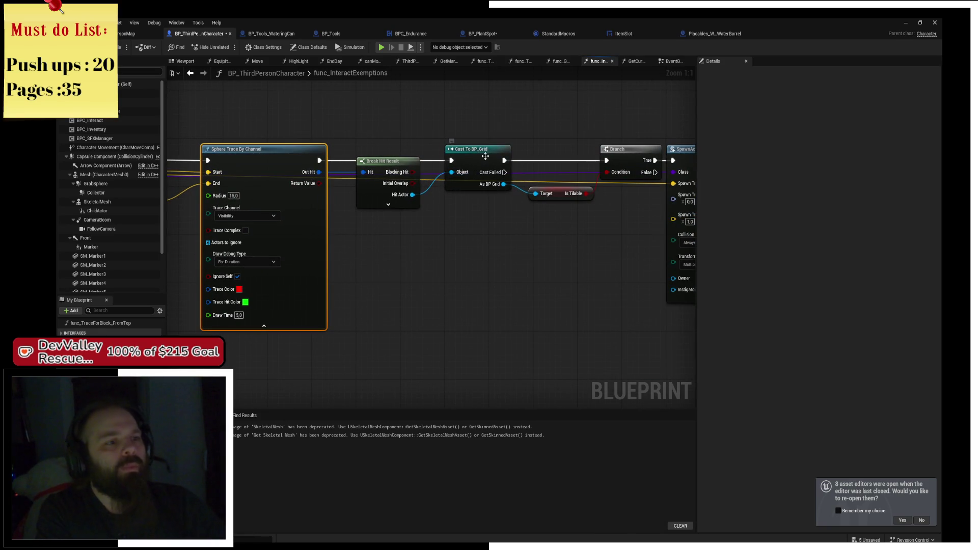
{"action": "left_click_drag", "start_coordinate": [485, 156], "coordinate": [324, 148]}
{"action": "left_click", "coordinate": [590, 179]}
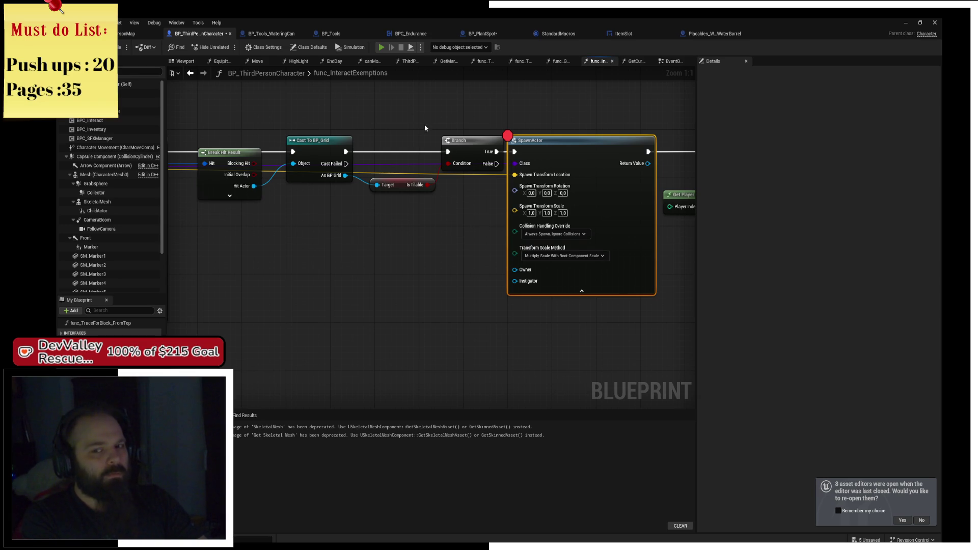
Step: Start the playtest, grab the tools and dig once, resuming from the SpawnActor breakpoint
{"action": "key", "text": "d"}
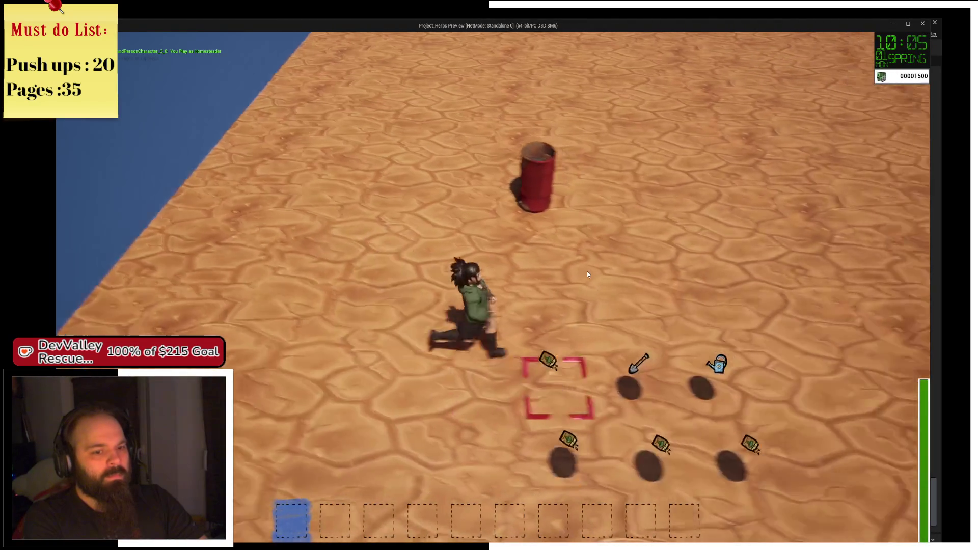
{"action": "key", "text": "2"}
{"action": "key", "text": "w"}
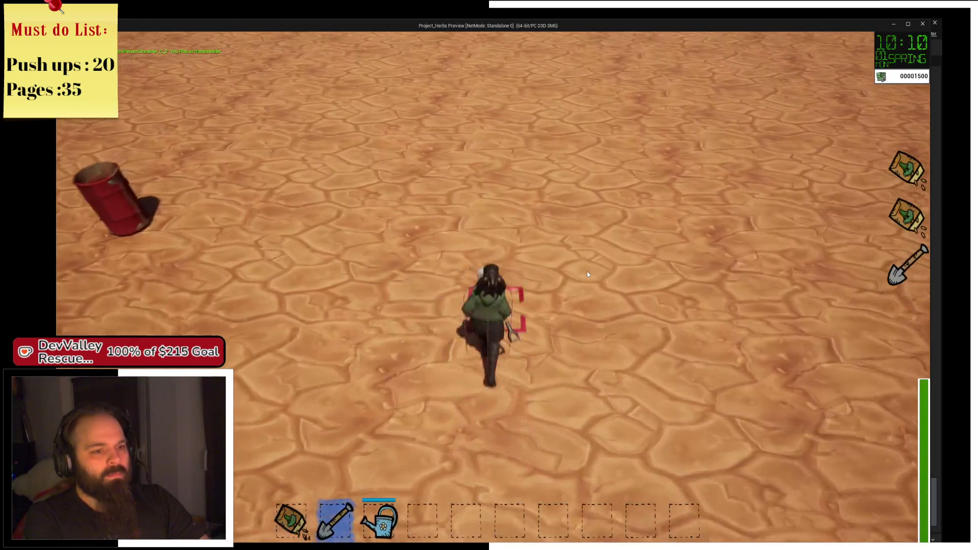
{"action": "left_click", "coordinate": [587, 275]}
{"action": "mouse_move", "coordinate": [374, 188]}
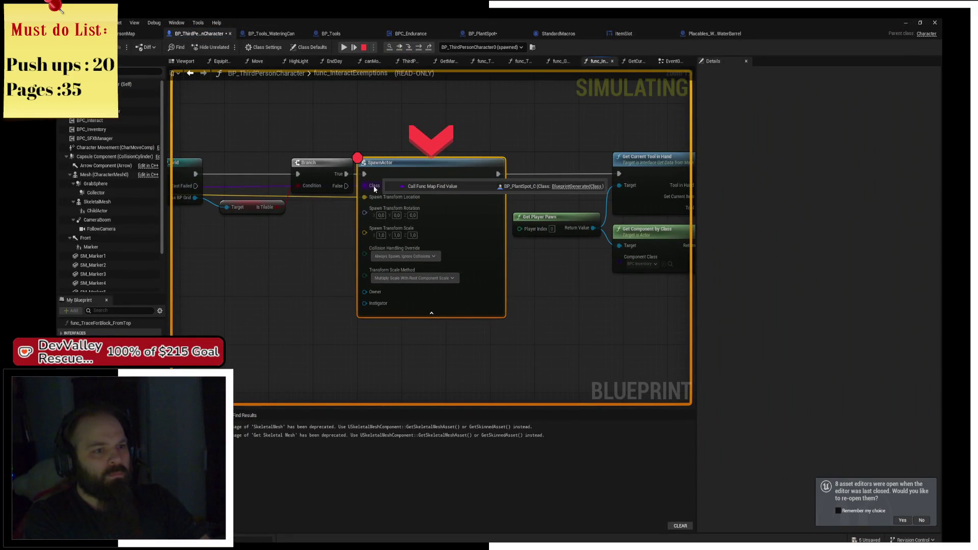
{"action": "left_click", "coordinate": [347, 49]}
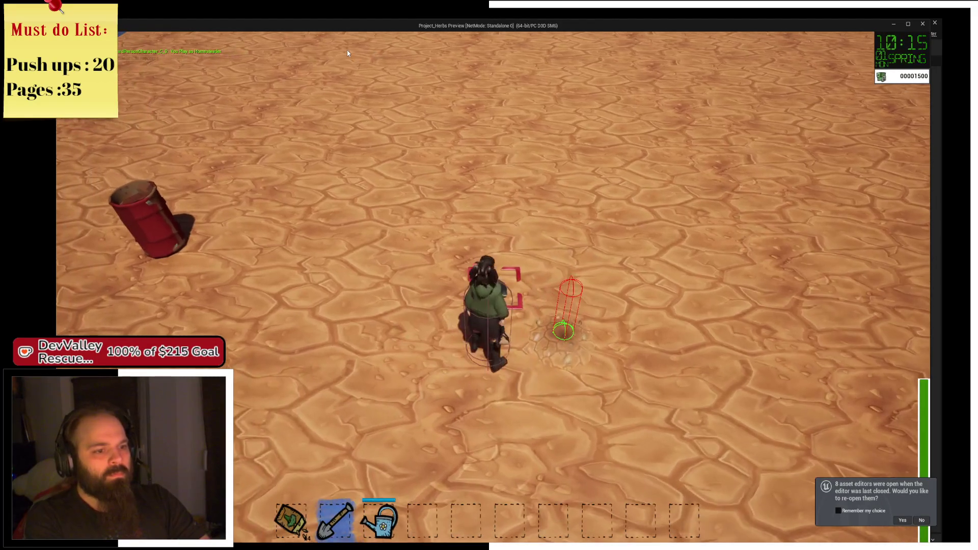
Step: Dig again and resume past several SpawnActor breakpoint hits
{"action": "left_click", "coordinate": [395, 186]}
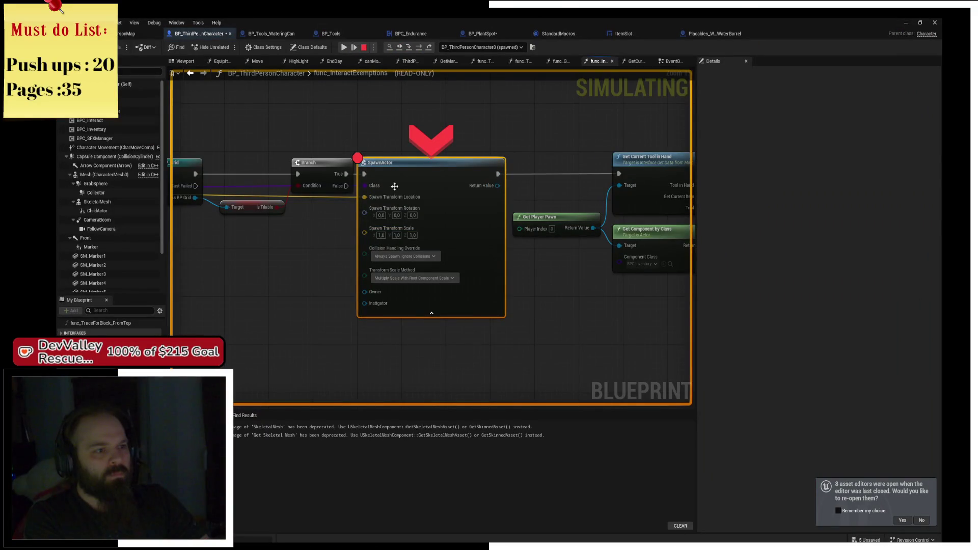
{"action": "left_click", "coordinate": [349, 47]}
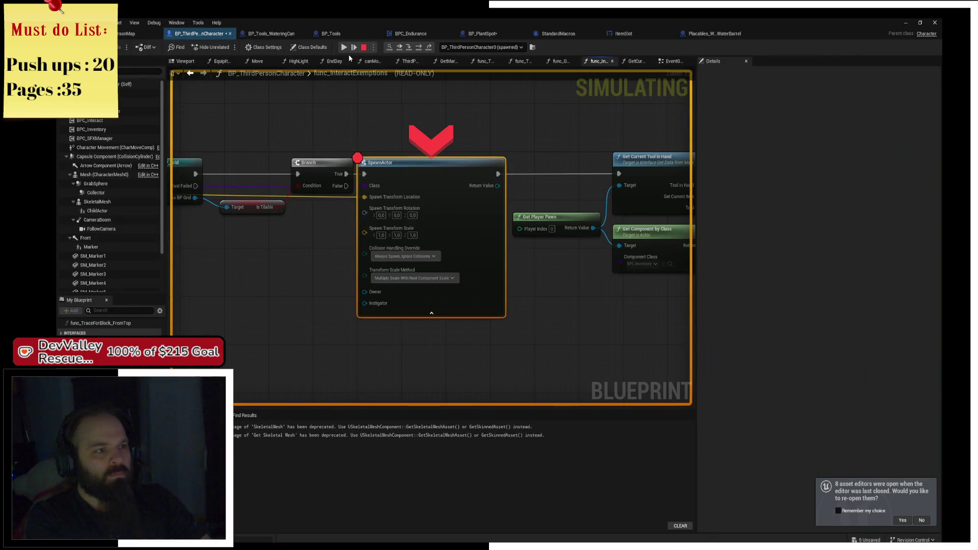
{"action": "mouse_move", "coordinate": [380, 190]}
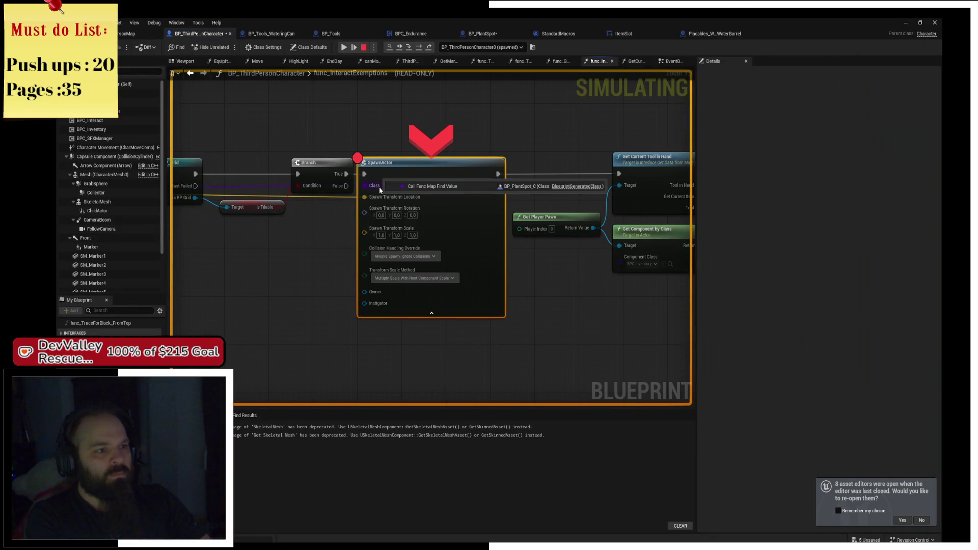
{"action": "left_click", "coordinate": [354, 47]}
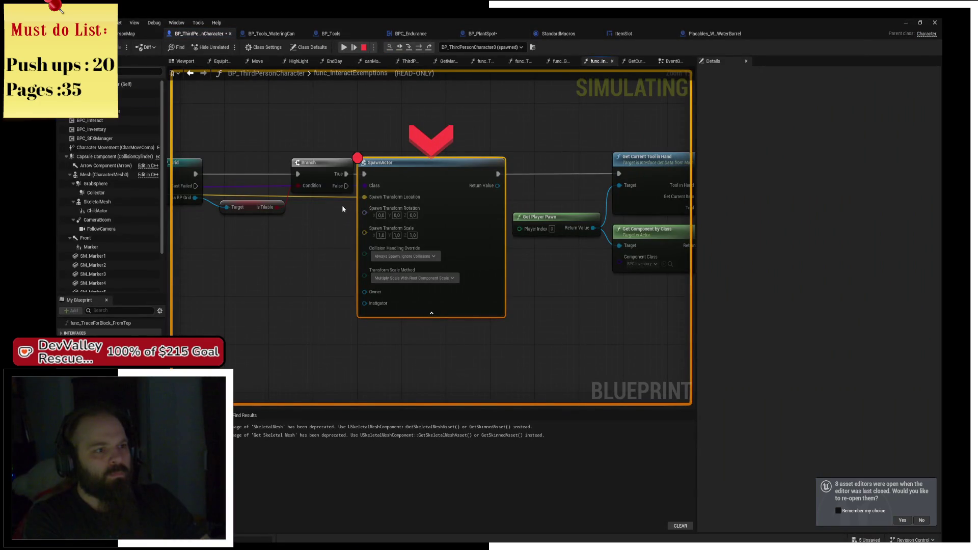
{"action": "mouse_move", "coordinate": [379, 187]}
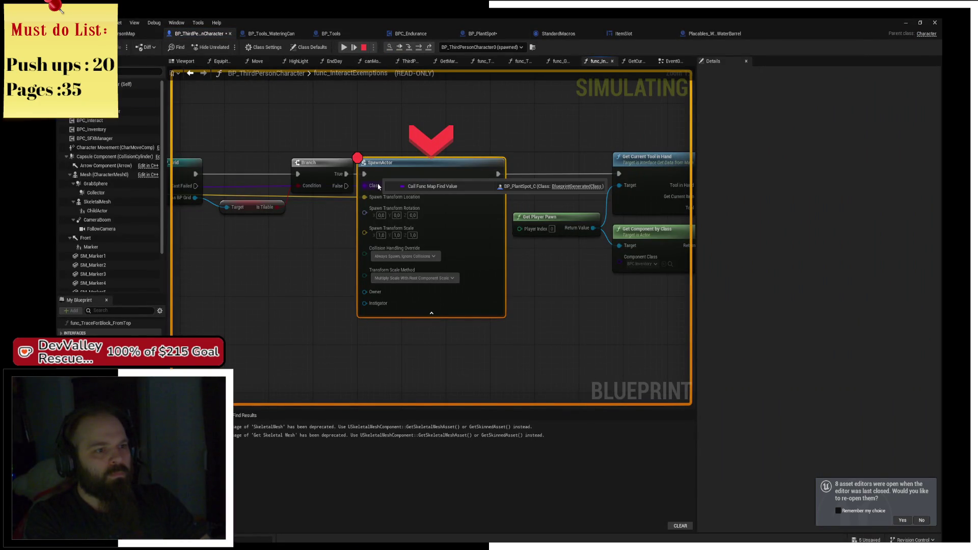
{"action": "left_click", "coordinate": [365, 47]}
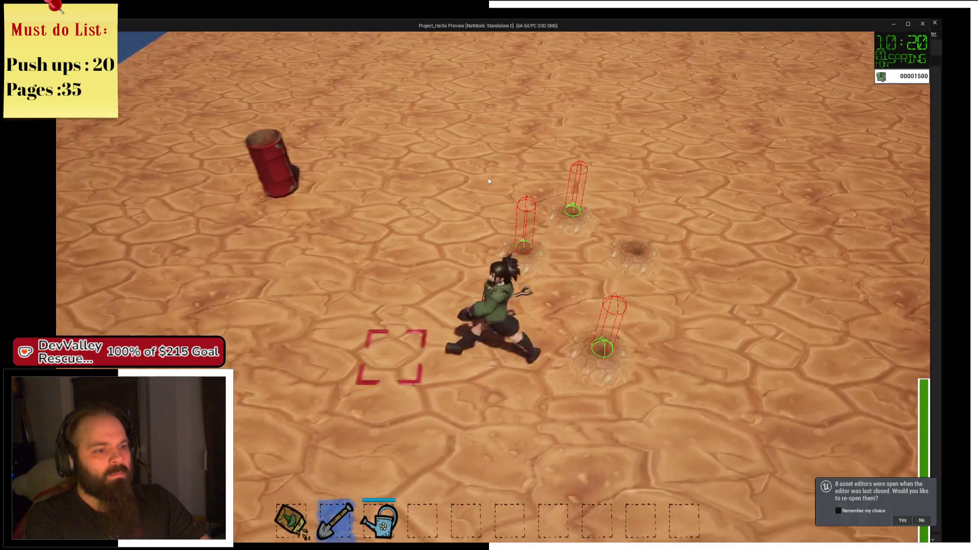
Step: Walk up the field, charge the shovel to a 3x3 area and dig, resuming each breakpoint
{"action": "key", "text": "w"}
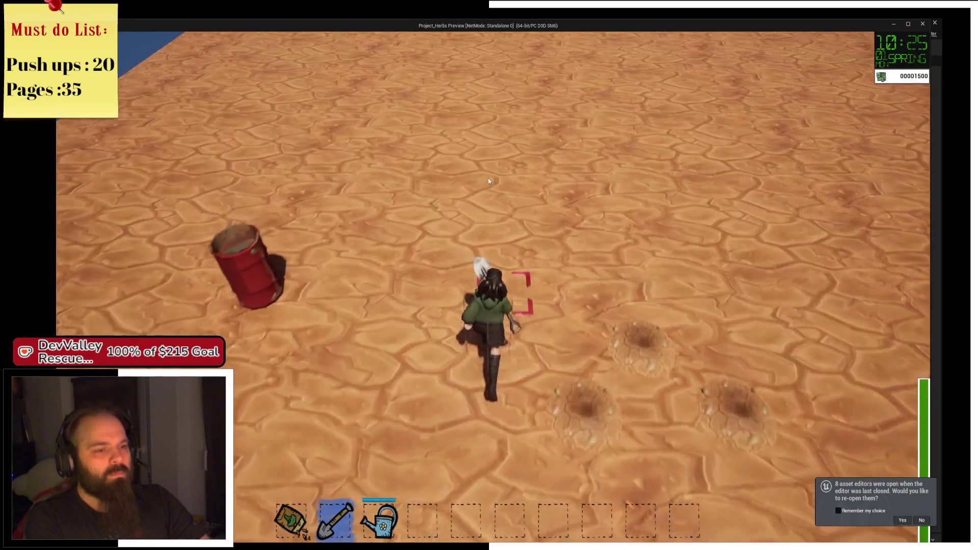
{"action": "left_click", "coordinate": [488, 181]}
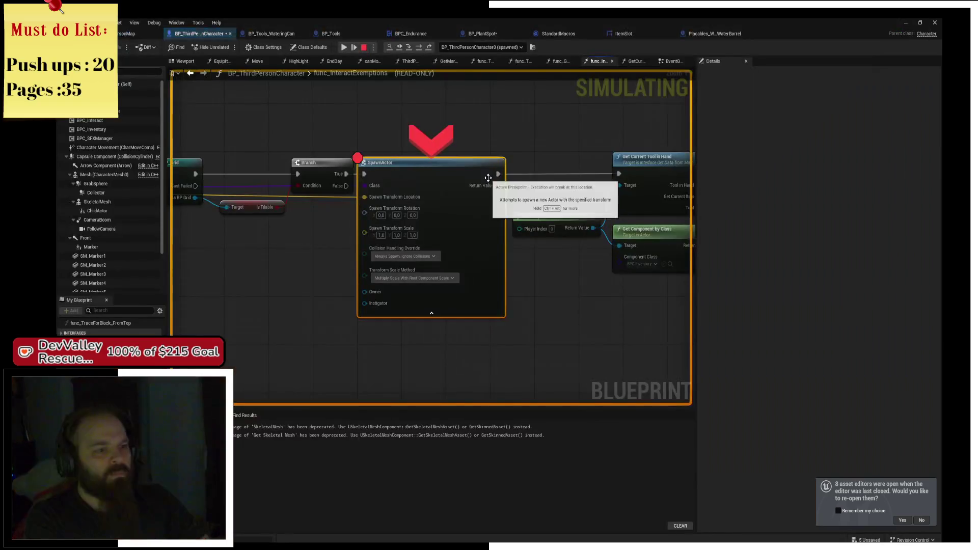
{"action": "mouse_move", "coordinate": [376, 187]}
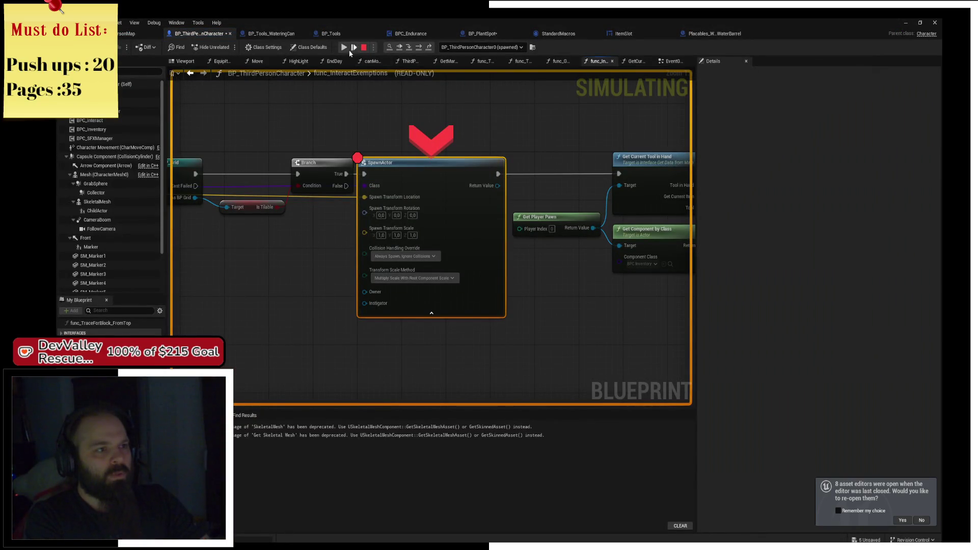
{"action": "left_click", "coordinate": [344, 47]}
{"action": "key", "text": "d"}
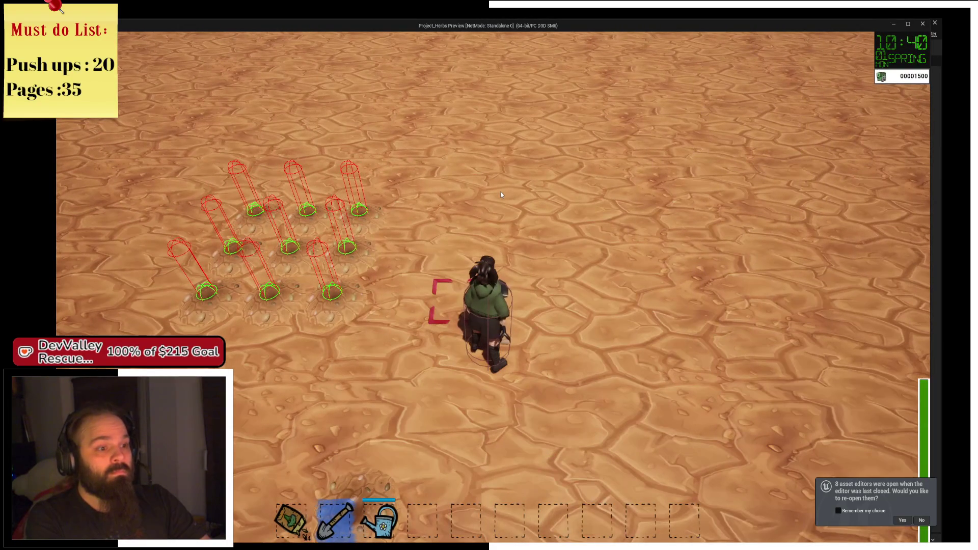
{"action": "left_click", "coordinate": [501, 193]}
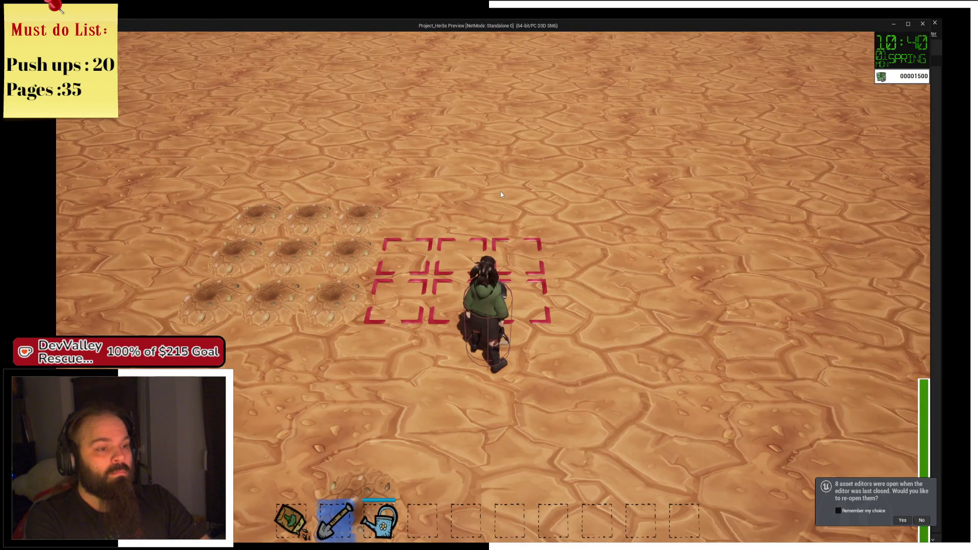
{"action": "left_click", "coordinate": [501, 194]}
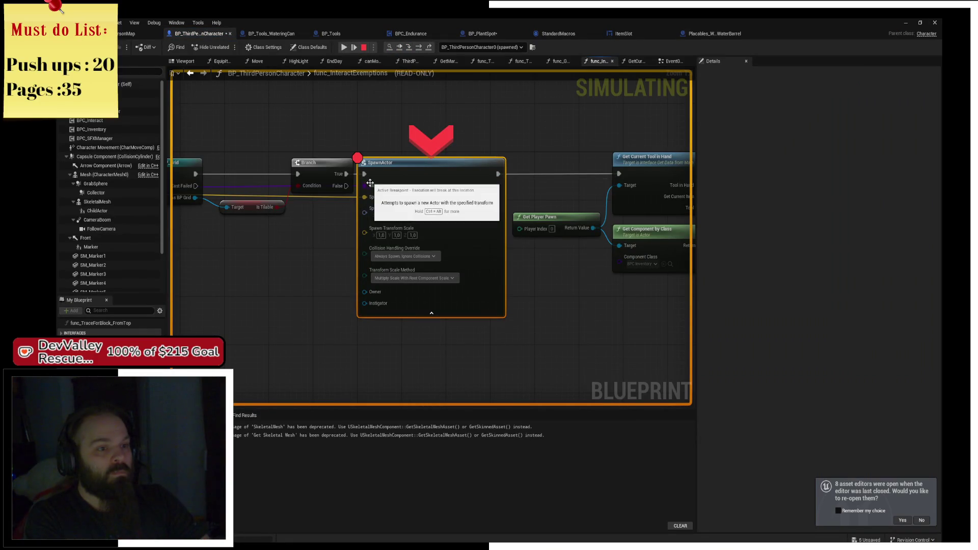
{"action": "left_click", "coordinate": [344, 47]}
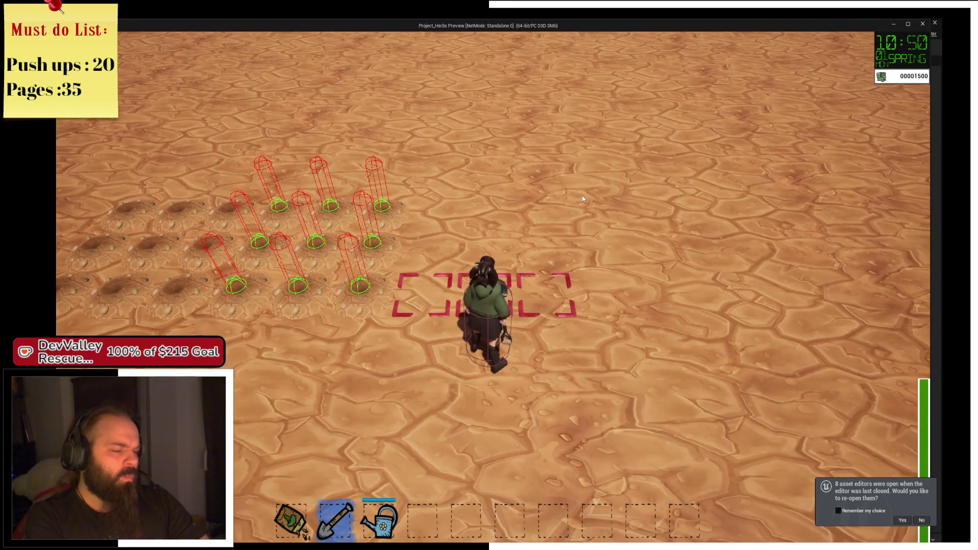
Step: Dig again and continue execution past the repeated breakpoint hits
{"action": "left_click", "coordinate": [583, 199]}
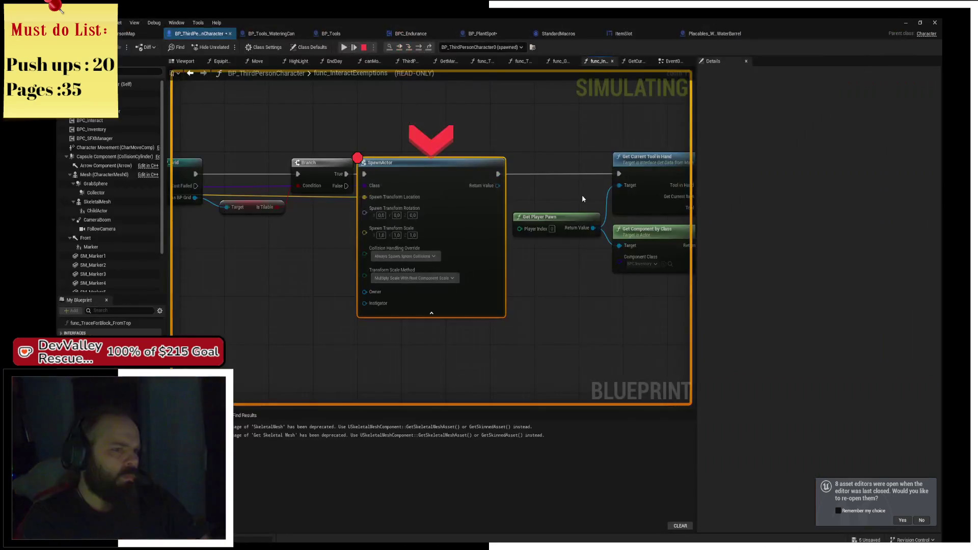
{"action": "mouse_move", "coordinate": [372, 191]}
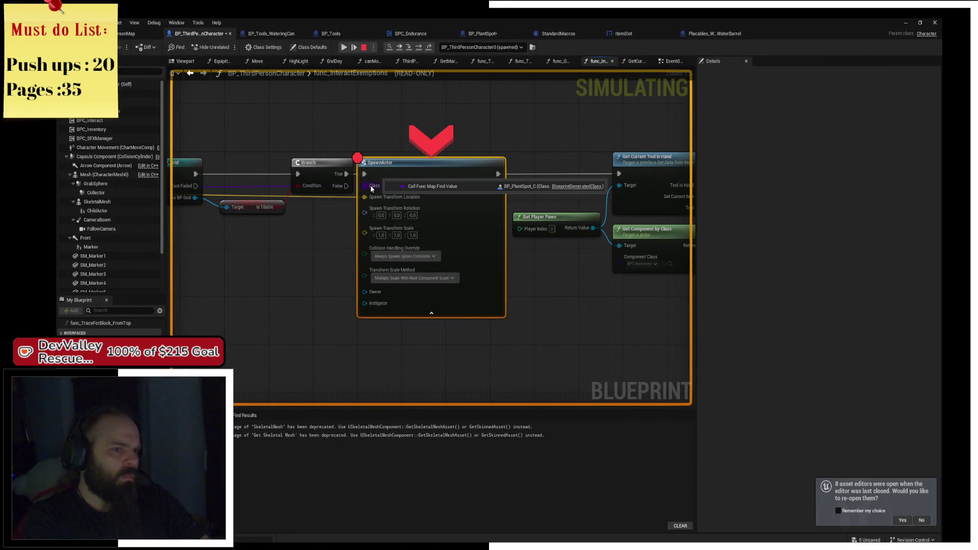
{"action": "left_click", "coordinate": [353, 47]}
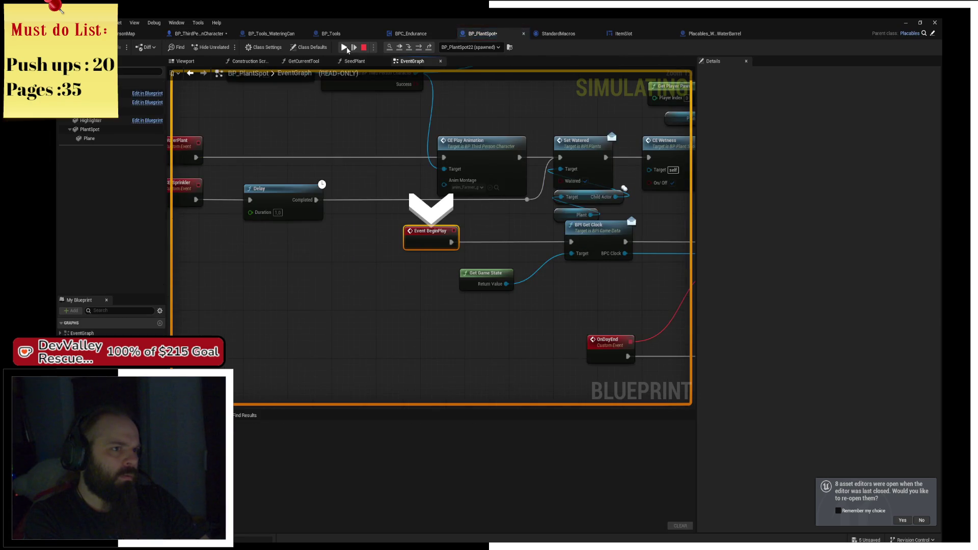
{"action": "left_click", "coordinate": [347, 48]}
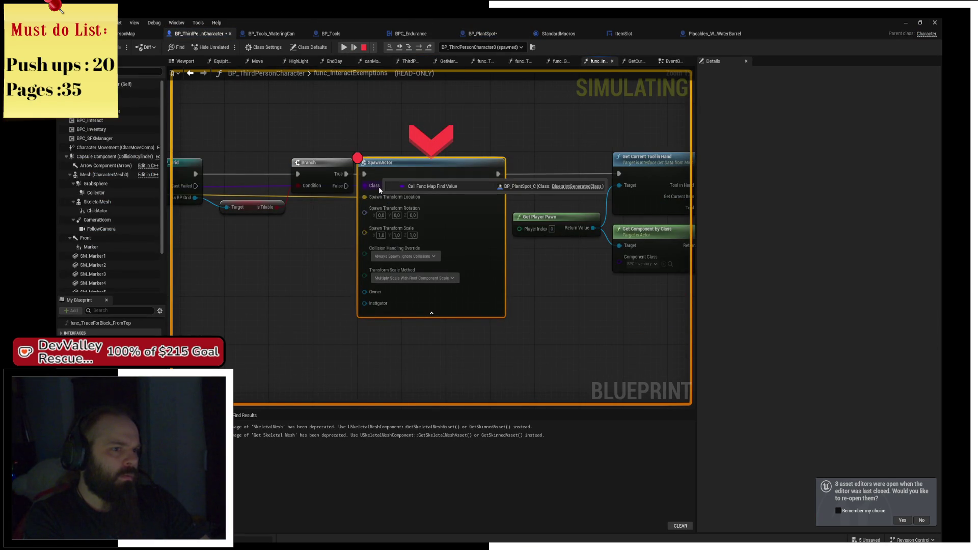
{"action": "left_click", "coordinate": [343, 50]}
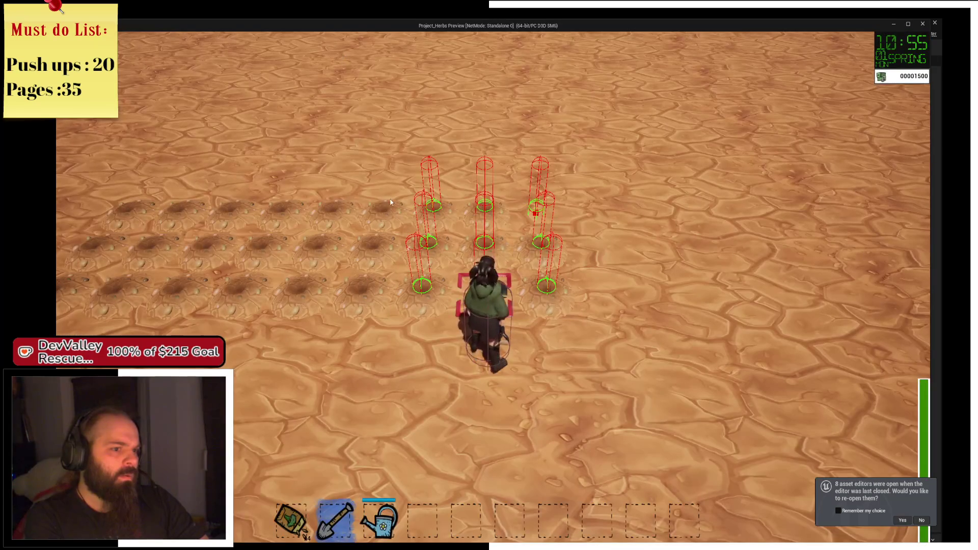
Step: Walk across the field and charge the shovel for a wider dig
{"action": "key", "text": "s"}
{"action": "key", "text": "w"}
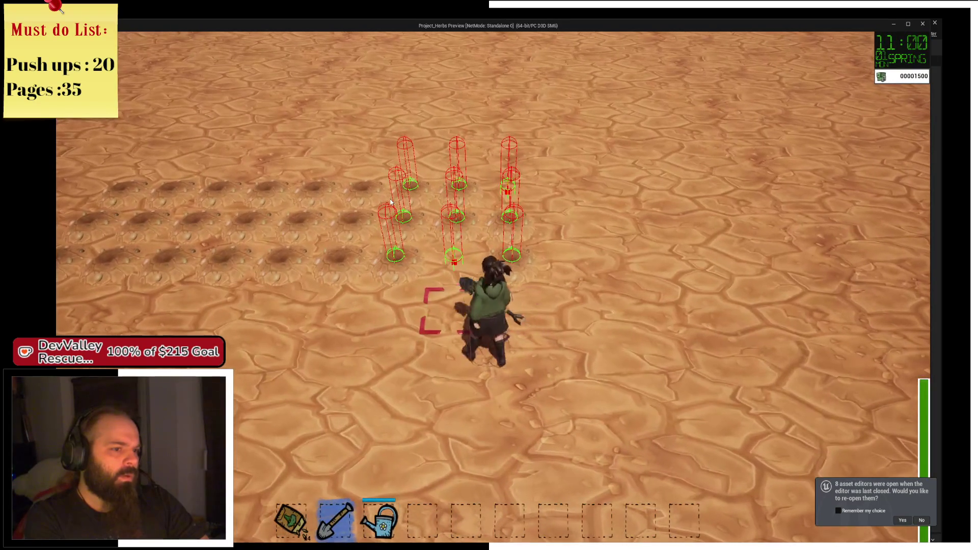
{"action": "key", "text": "w"}
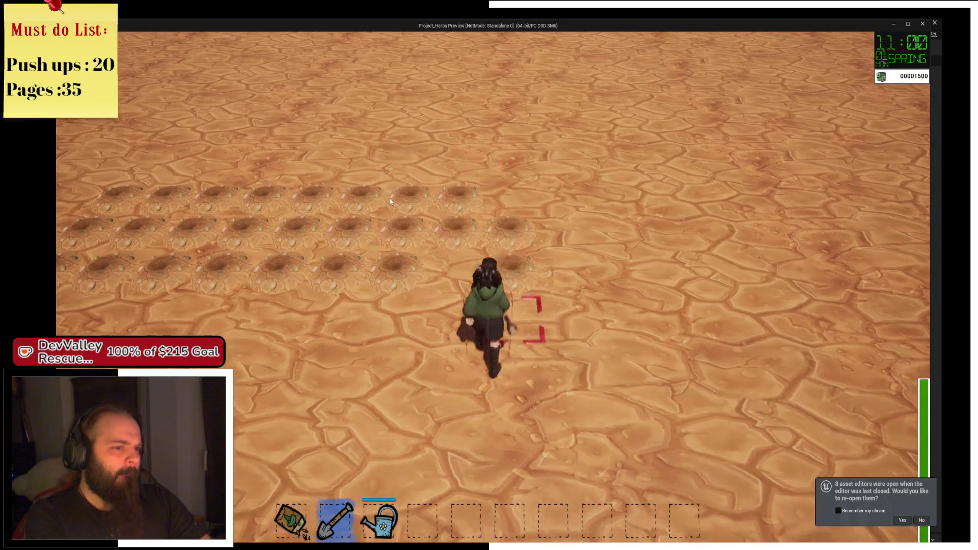
{"action": "key", "text": "a"}
{"action": "key", "text": "d"}
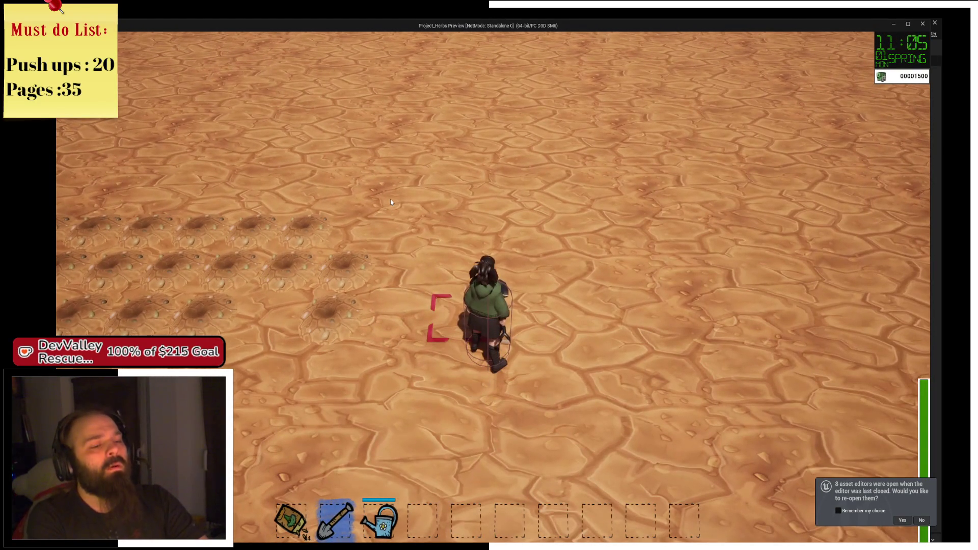
{"action": "left_click", "coordinate": [392, 203]}
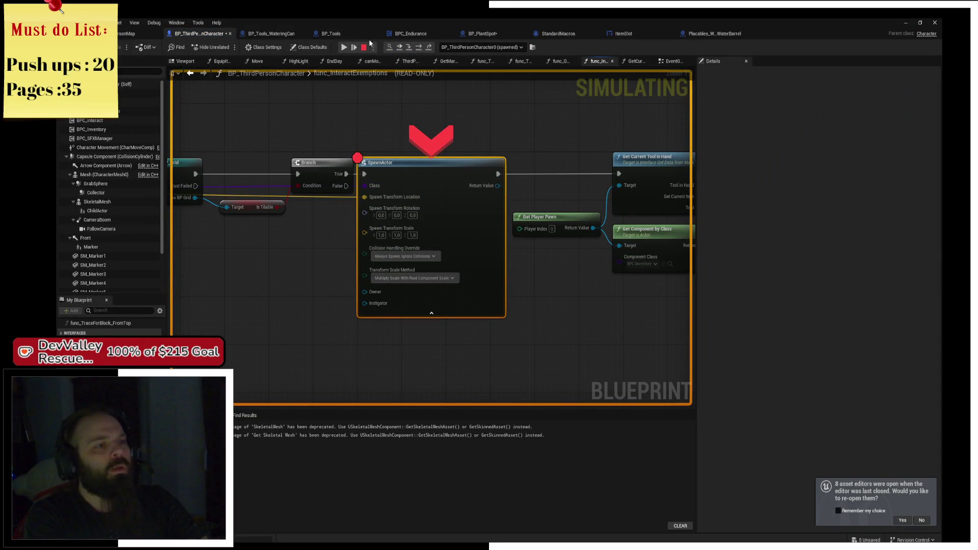
Step: Stop simulating and add a Print String reading 'Cast to grid failed' on the Cast Failed path
{"action": "key", "text": "Escape"}
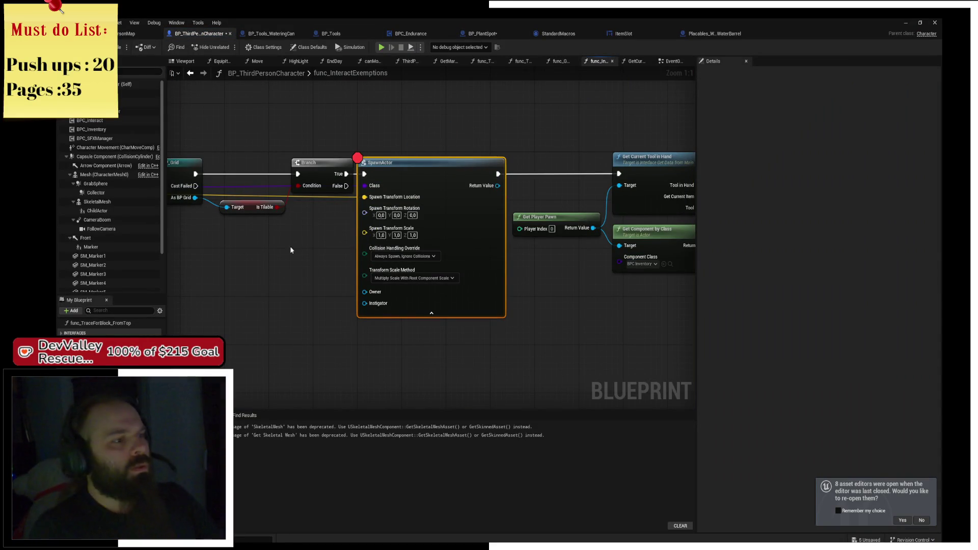
{"action": "right_click", "coordinate": [371, 314]}
{"action": "type", "text": "u"}
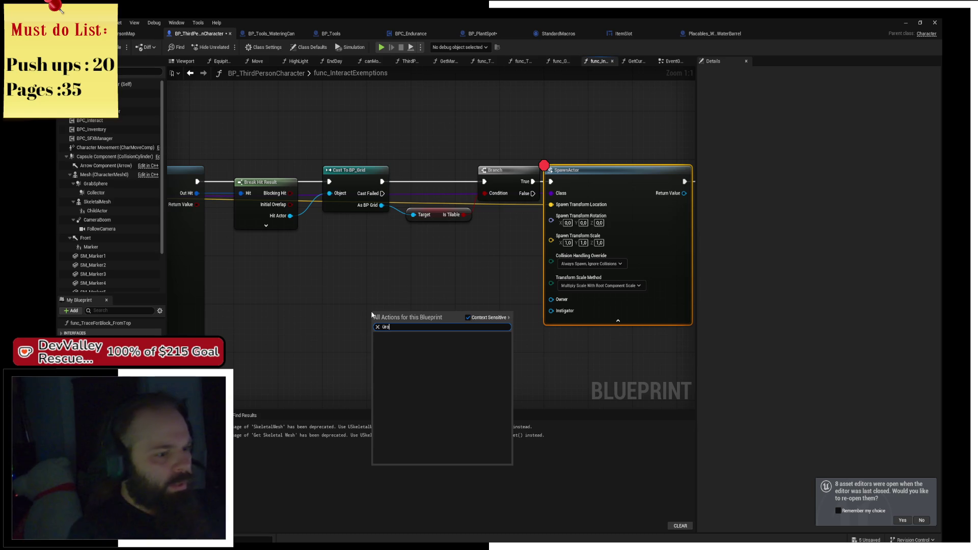
{"action": "type", "text": "print st"}
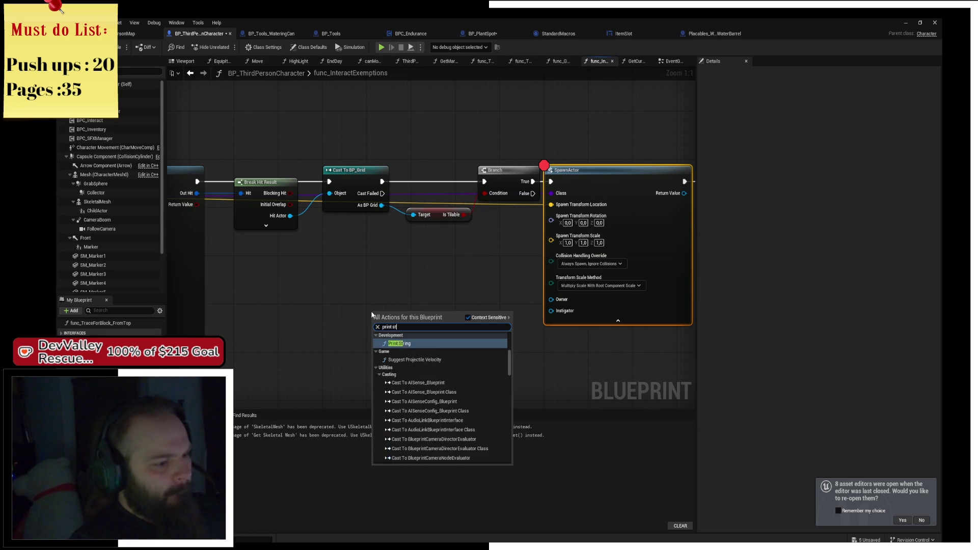
{"action": "key", "text": "Return"}
{"action": "left_click_drag", "start_coordinate": [372, 314], "coordinate": [443, 247]}
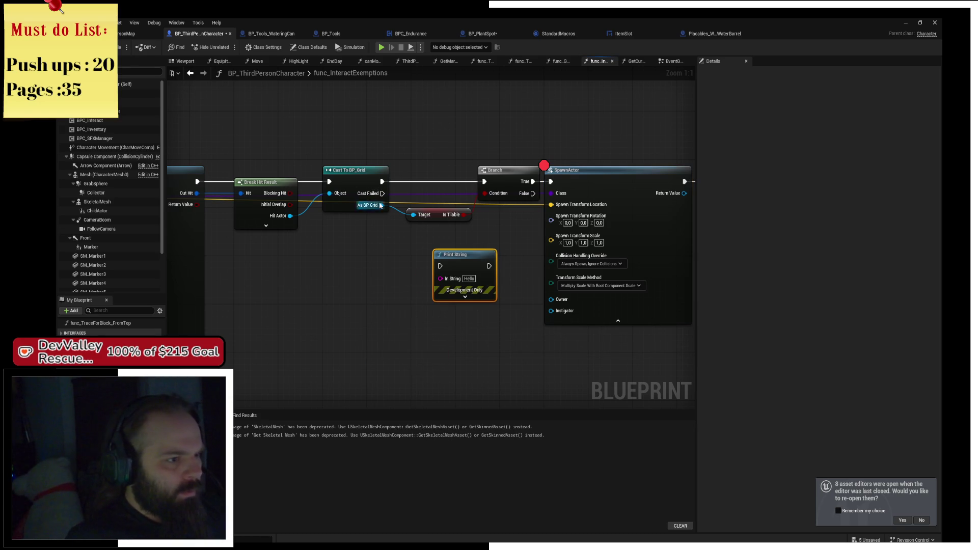
{"action": "mouse_move", "coordinate": [382, 193]}
{"action": "left_mouse_down"}
{"action": "mouse_move", "coordinate": [433, 270]}
{"action": "mouse_move", "coordinate": [440, 266]}
{"action": "left_mouse_up"}
{"action": "type", "text": "Cast to grid failed"}
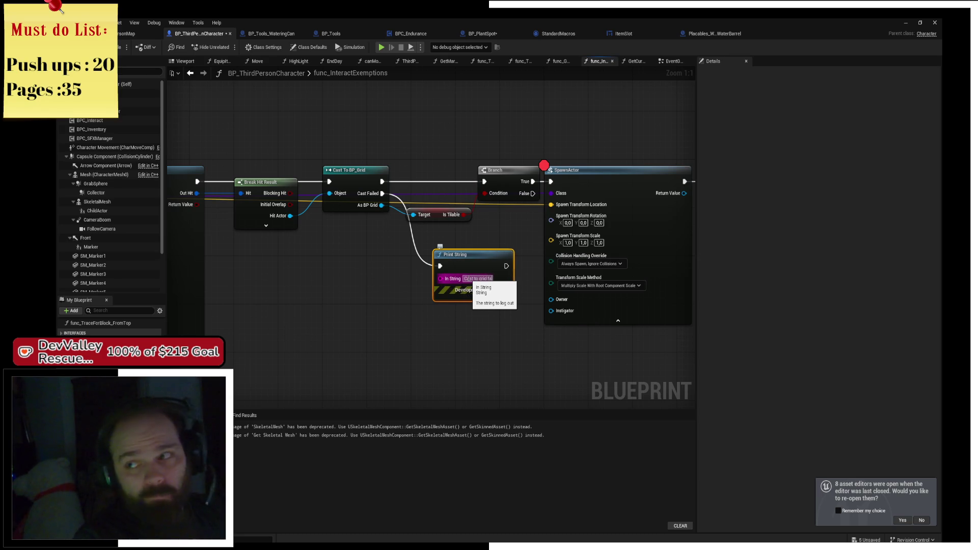
{"action": "key", "text": "Return"}
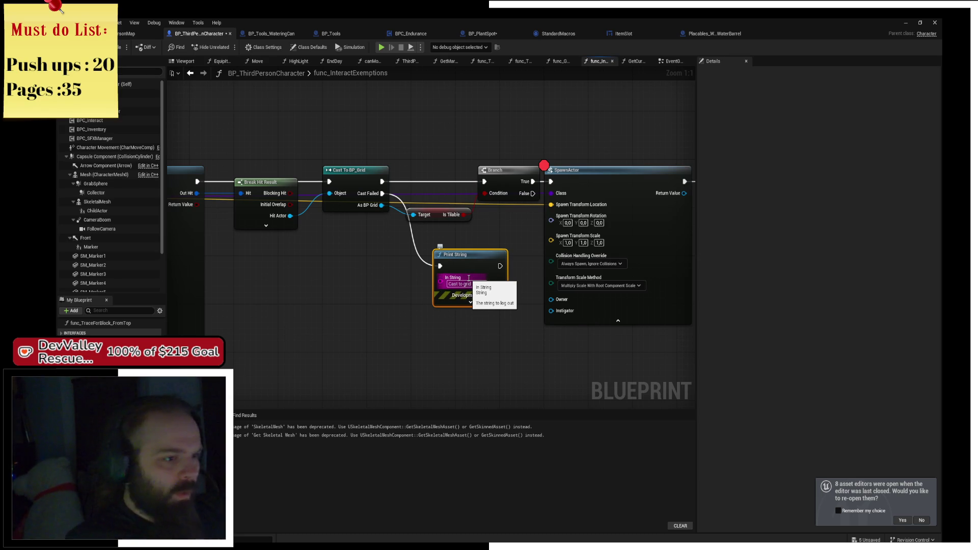
{"action": "mouse_move", "coordinate": [459, 265]}
{"action": "left_mouse_down"}
{"action": "mouse_move", "coordinate": [425, 236]}
{"action": "mouse_move", "coordinate": [431, 243]}
{"action": "left_mouse_up"}
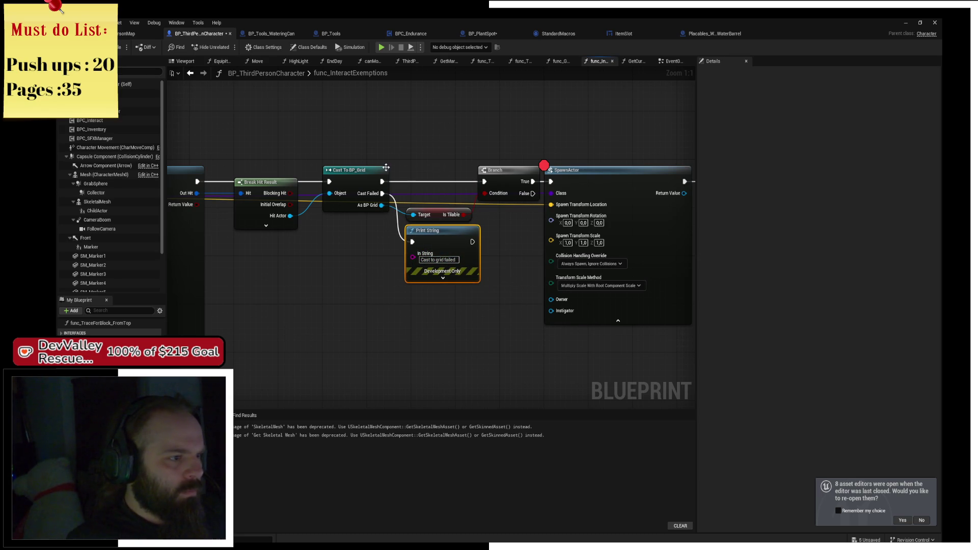
Step: Pan to SpawnActor and Get Player Pawn and shift SpawnActor right to make room
{"action": "left_click_drag", "start_coordinate": [329, 181], "coordinate": [422, 189]}
{"action": "left_click_drag", "start_coordinate": [481, 169], "coordinate": [292, 153]}
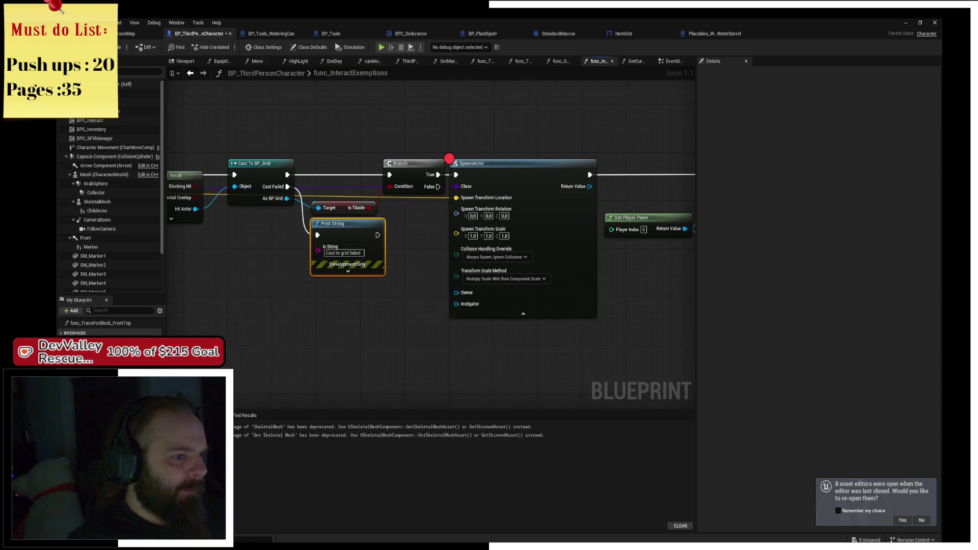
{"action": "scroll", "coordinate": [392, 133], "scroll_direction": "down", "scroll_amount": 3}
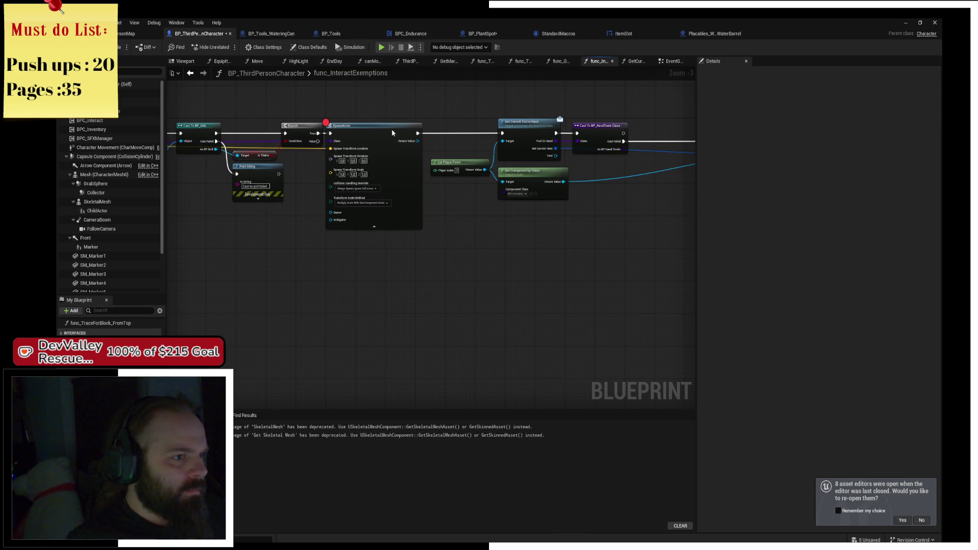
{"action": "left_click_drag", "start_coordinate": [393, 132], "coordinate": [430, 132]}
Step: Duplicate the Print String with text 'Tile failed' and wire it to the Branch's False output
{"action": "left_click", "coordinate": [249, 166]}
{"action": "key", "text": "ctrl+c"}
{"action": "key", "text": "ctrl+v"}
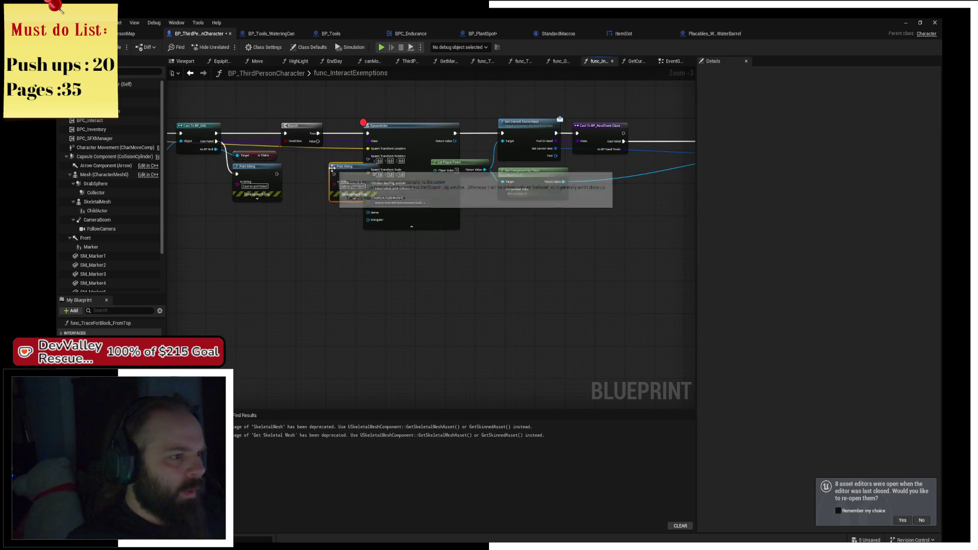
{"action": "left_click_drag", "start_coordinate": [332, 168], "coordinate": [313, 168]}
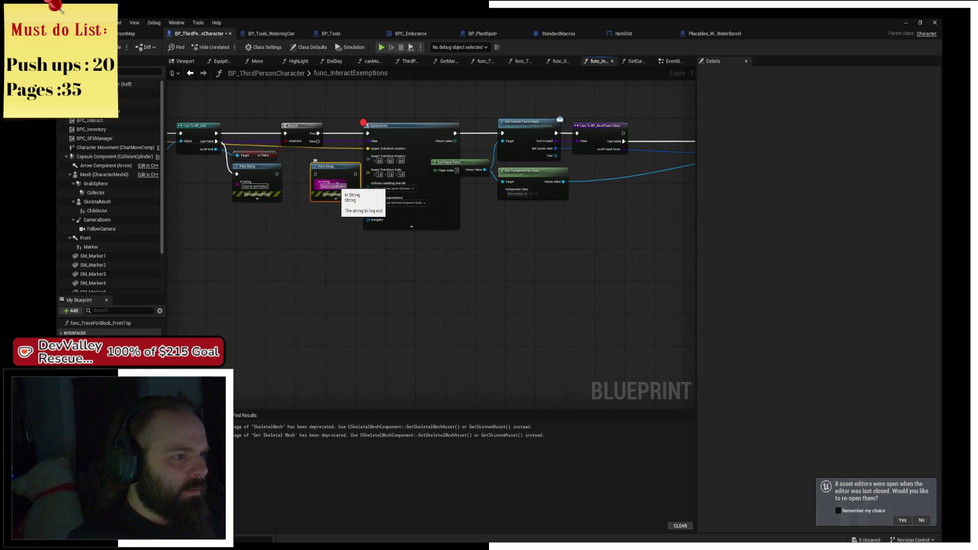
{"action": "type", "text": "Tile failed"}
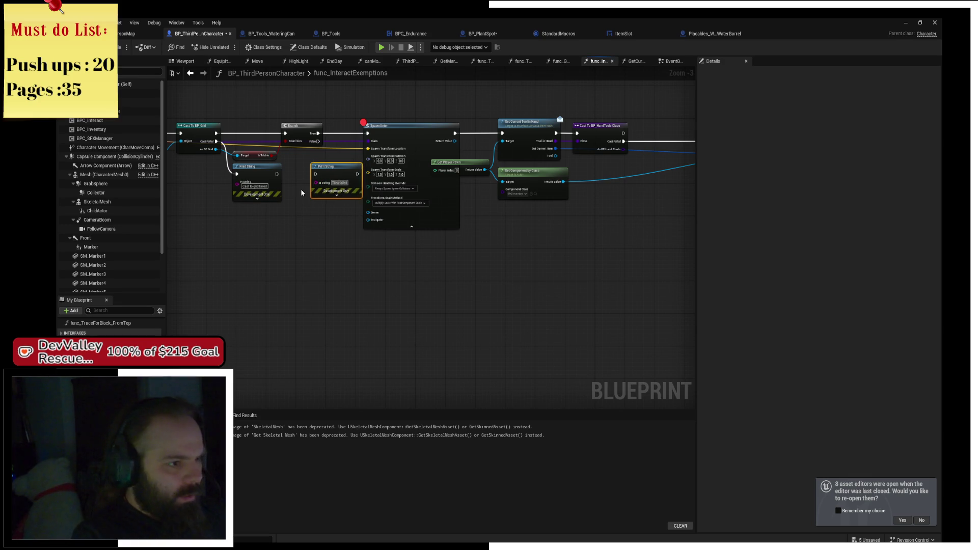
{"action": "key", "text": "Return"}
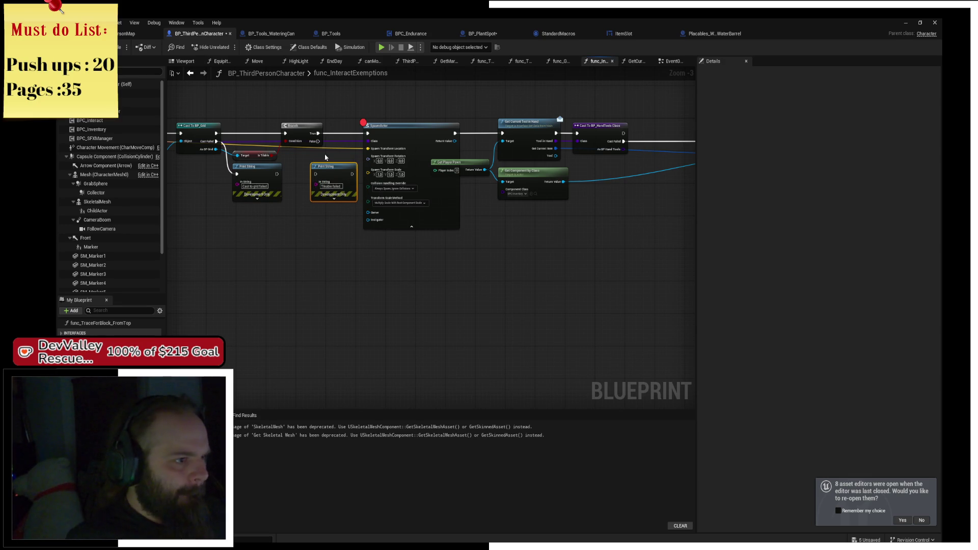
{"action": "mouse_move", "coordinate": [318, 141]}
{"action": "left_mouse_down"}
{"action": "mouse_move", "coordinate": [319, 183]}
{"action": "mouse_move", "coordinate": [316, 174]}
{"action": "left_mouse_up"}
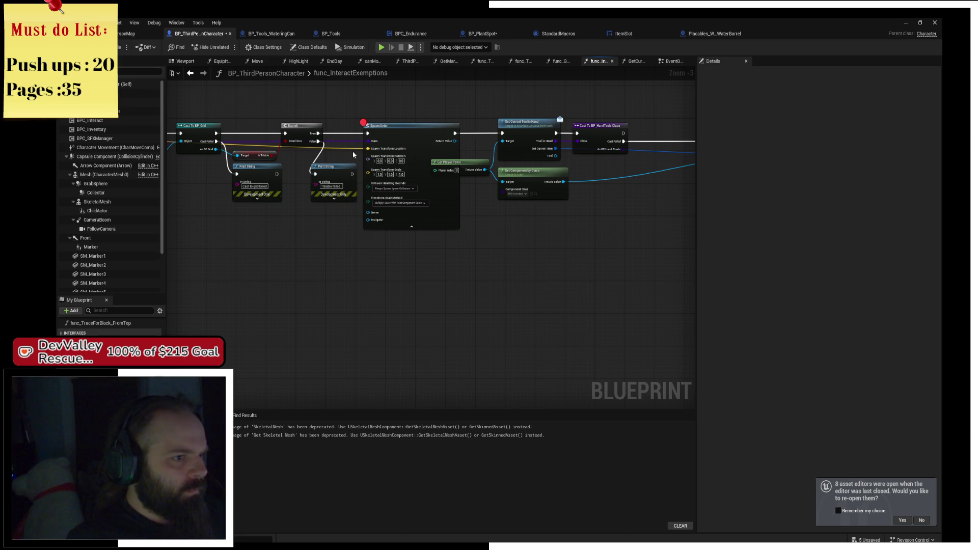
{"action": "left_click", "coordinate": [378, 127]}
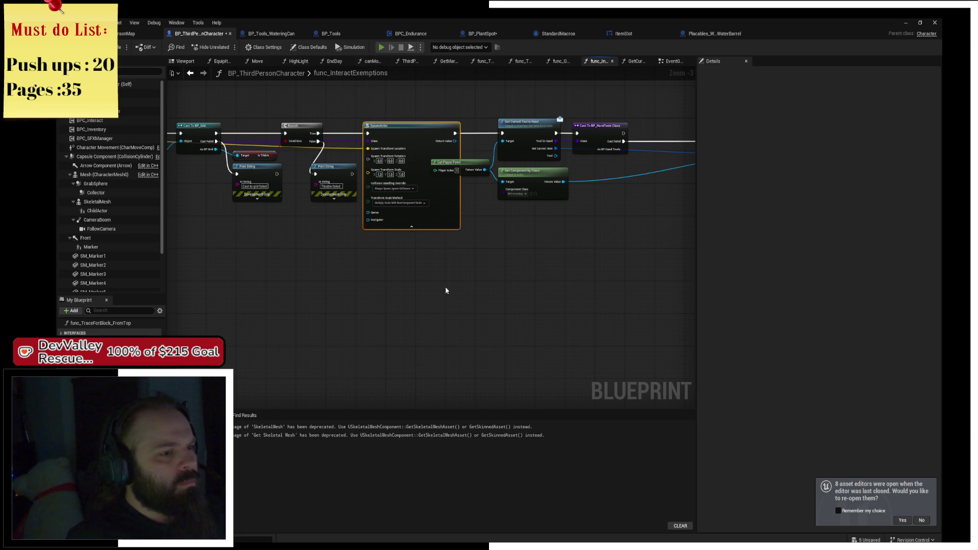
Step: Pick up the seeds, shovel and watering can, dig two charged 3x3 areas, then return to the editor
{"action": "key", "text": "d"}
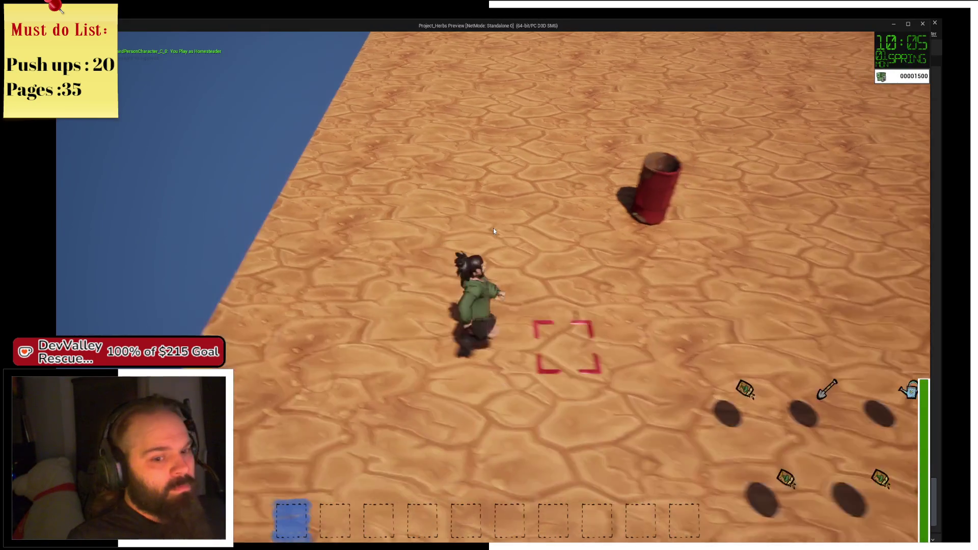
{"action": "key", "text": "w"}
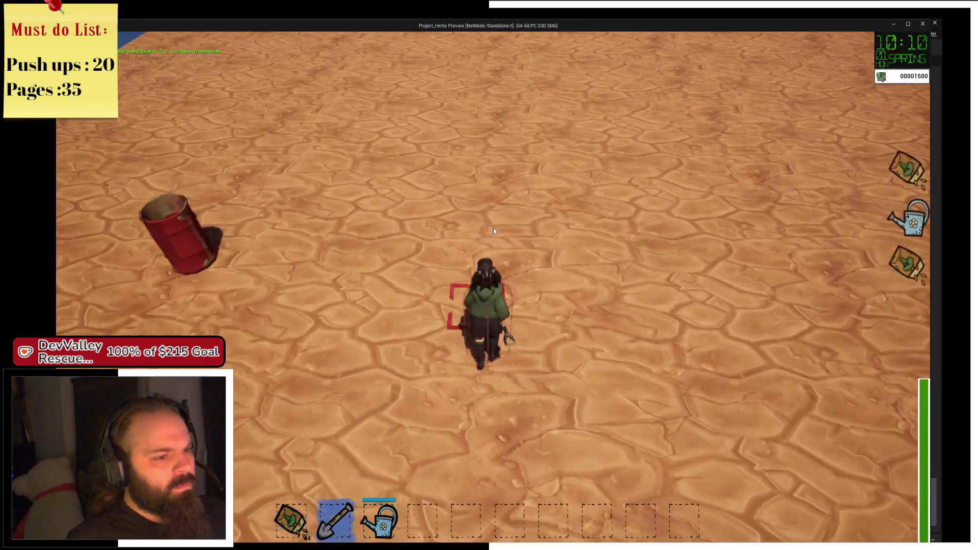
{"action": "left_click", "coordinate": [493, 231]}
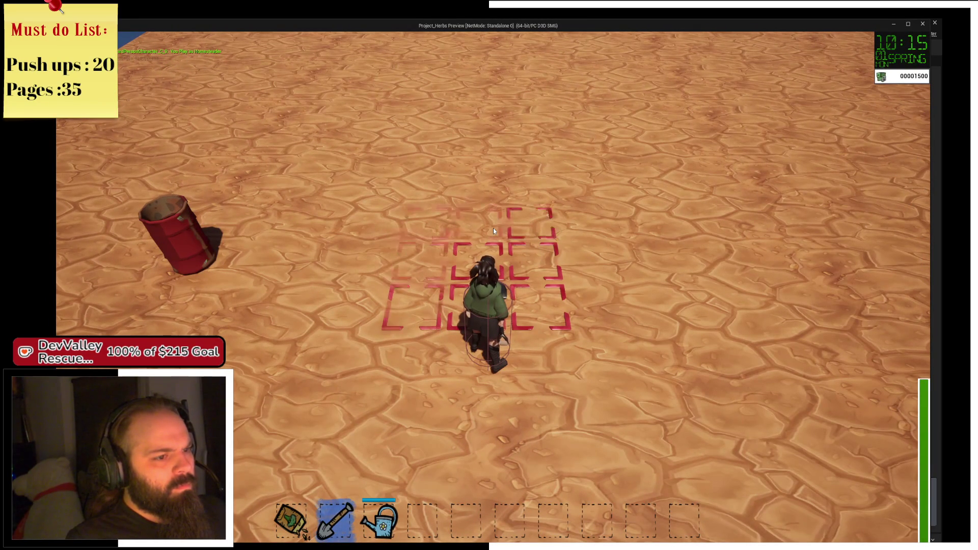
{"action": "key", "text": "d"}
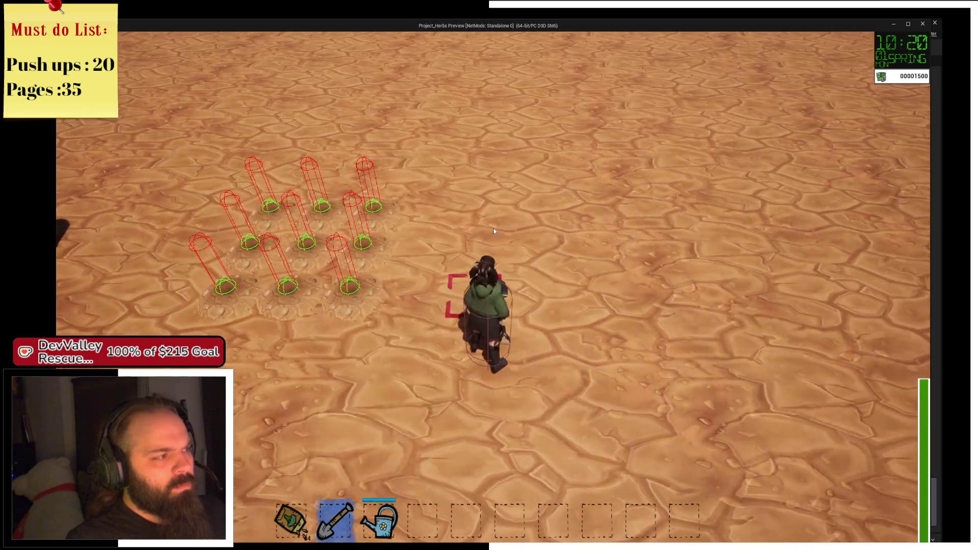
{"action": "left_click", "coordinate": [493, 230]}
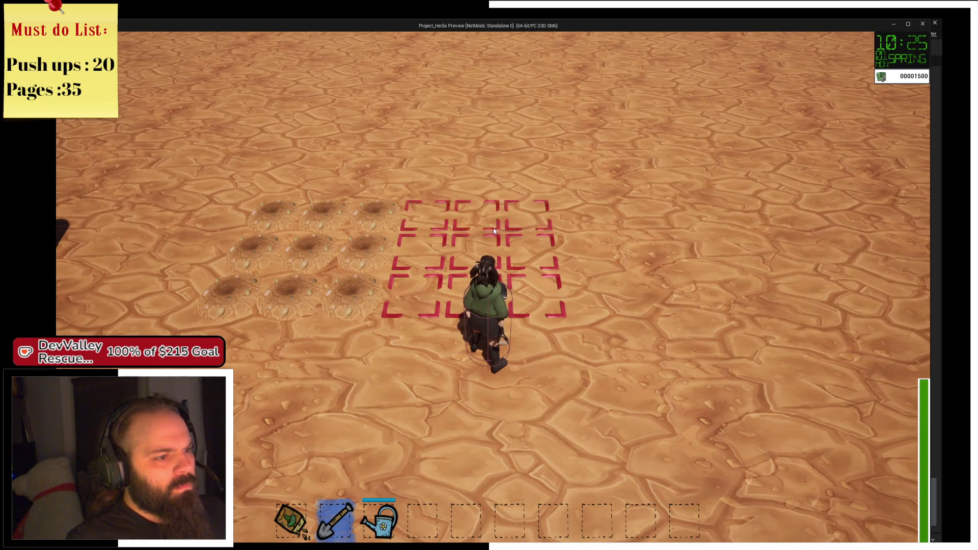
{"action": "key", "text": "alt+Tab"}
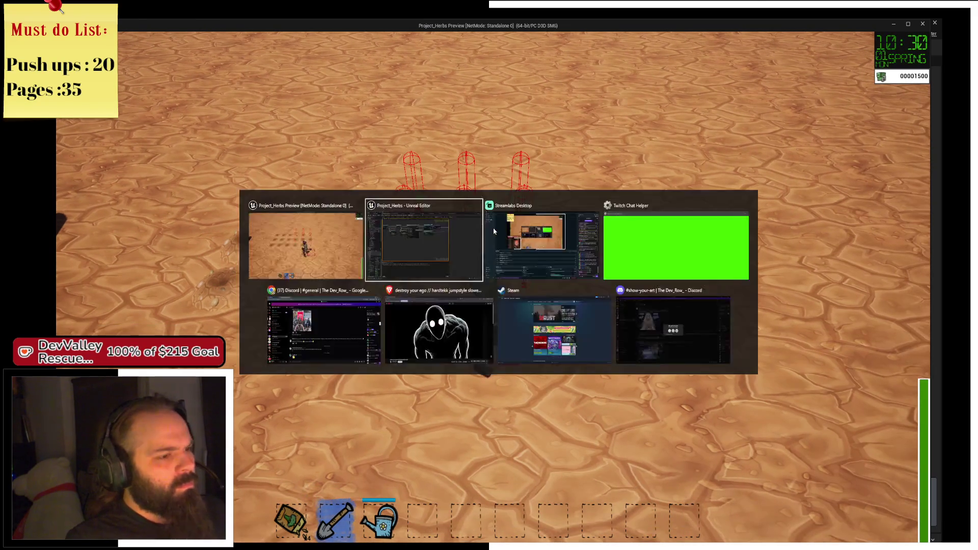
Step: Move Get Player Pawn below SpawnActor and look over the For Each Loop trace section
{"action": "left_click_drag", "start_coordinate": [516, 237], "coordinate": [455, 260]}
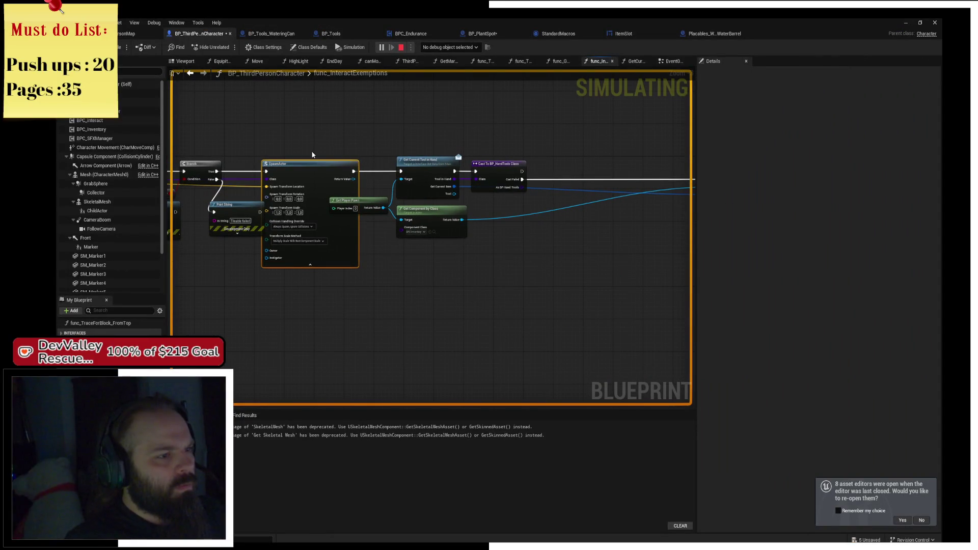
{"action": "left_click_drag", "start_coordinate": [333, 167], "coordinate": [338, 171]}
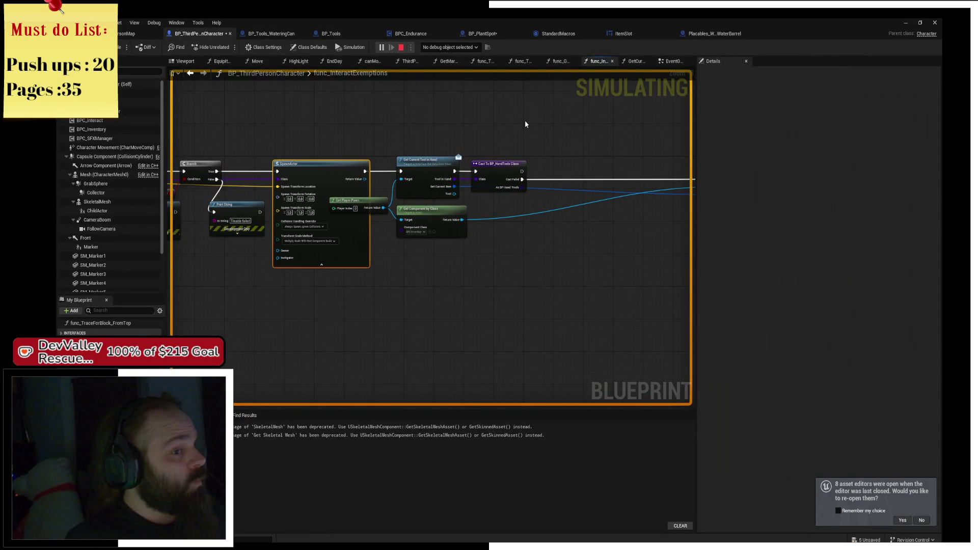
{"action": "left_click_drag", "start_coordinate": [370, 203], "coordinate": [343, 287]}
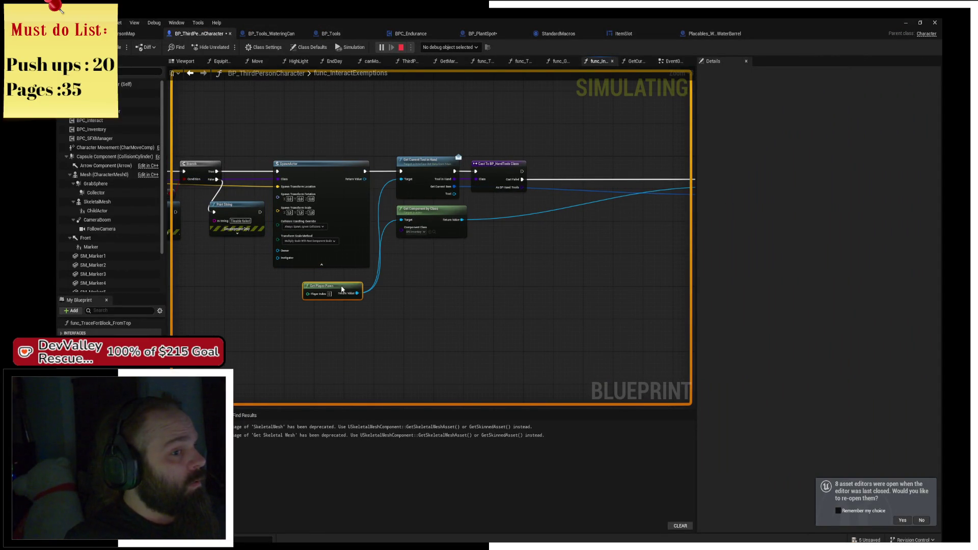
{"action": "left_click_drag", "start_coordinate": [458, 152], "coordinate": [666, 290]}
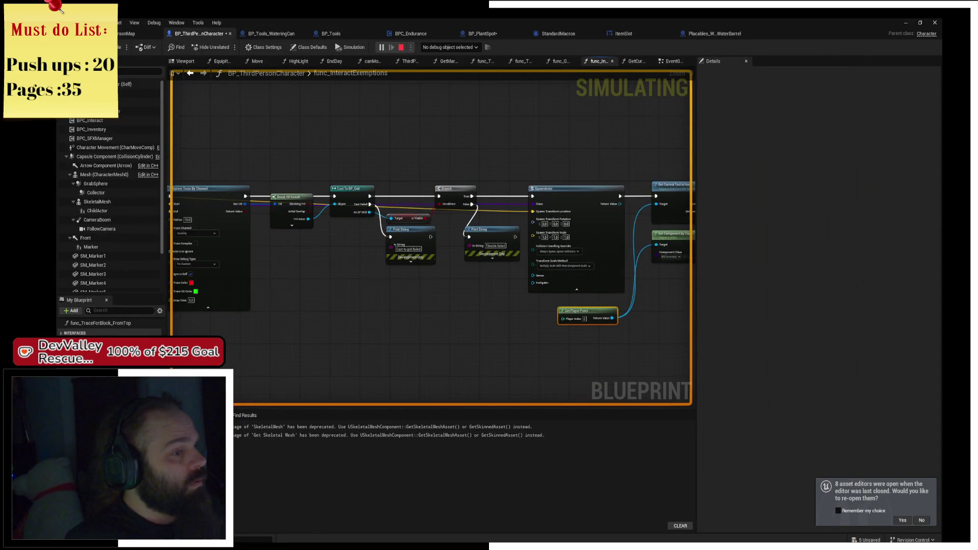
{"action": "left_click_drag", "start_coordinate": [504, 294], "coordinate": [580, 266]}
{"action": "scroll", "coordinate": [418, 271], "scroll_direction": "up", "scroll_amount": 4}
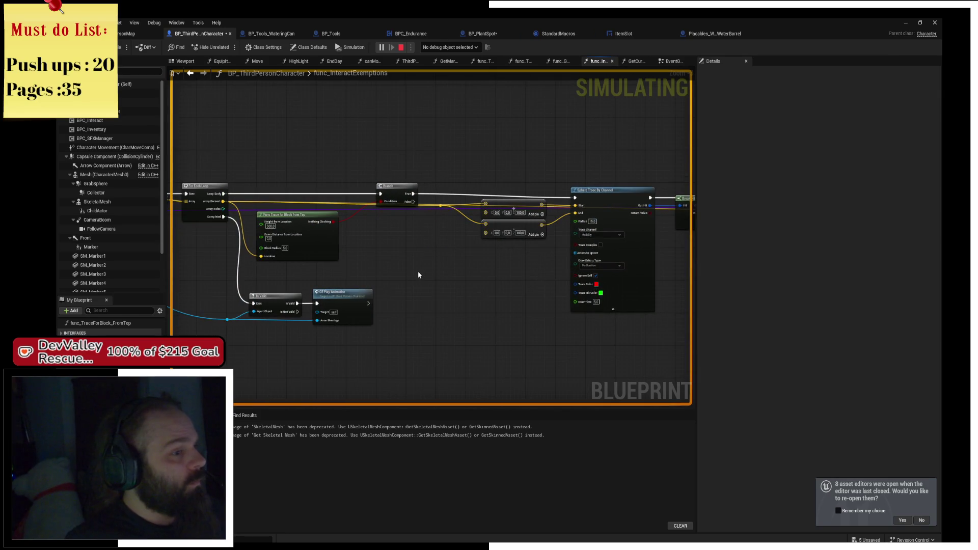
{"action": "scroll", "coordinate": [457, 250], "scroll_direction": "up", "scroll_amount": 1}
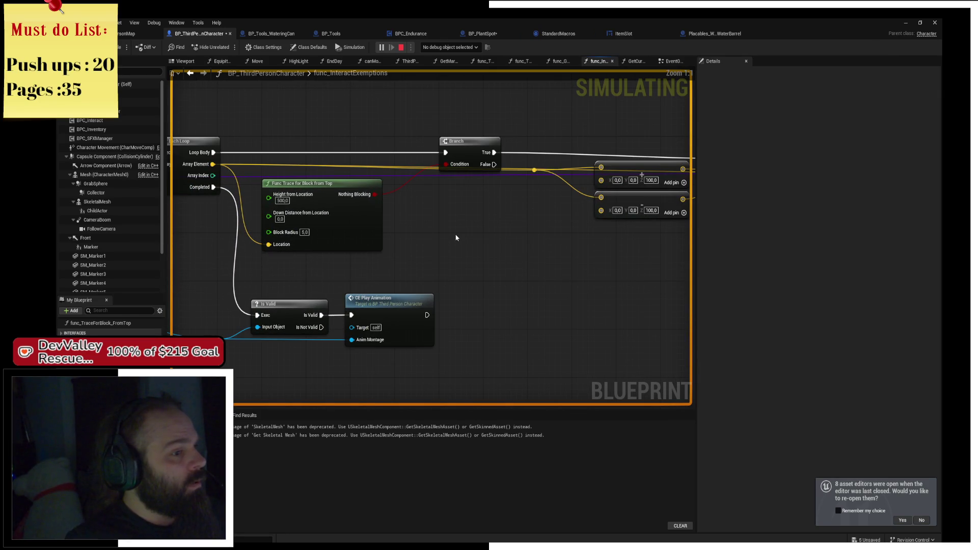
{"action": "mouse_move", "coordinate": [456, 236]}
{"action": "left_mouse_down"}
{"action": "mouse_move", "coordinate": [534, 249]}
{"action": "mouse_move", "coordinate": [244, 271]}
{"action": "left_mouse_up"}
{"action": "mouse_move", "coordinate": [336, 241]}
{"action": "left_mouse_down"}
{"action": "mouse_move", "coordinate": [442, 264]}
{"action": "mouse_move", "coordinate": [537, 216]}
{"action": "mouse_move", "coordinate": [566, 222]}
{"action": "mouse_move", "coordinate": [399, 208]}
{"action": "left_mouse_up"}
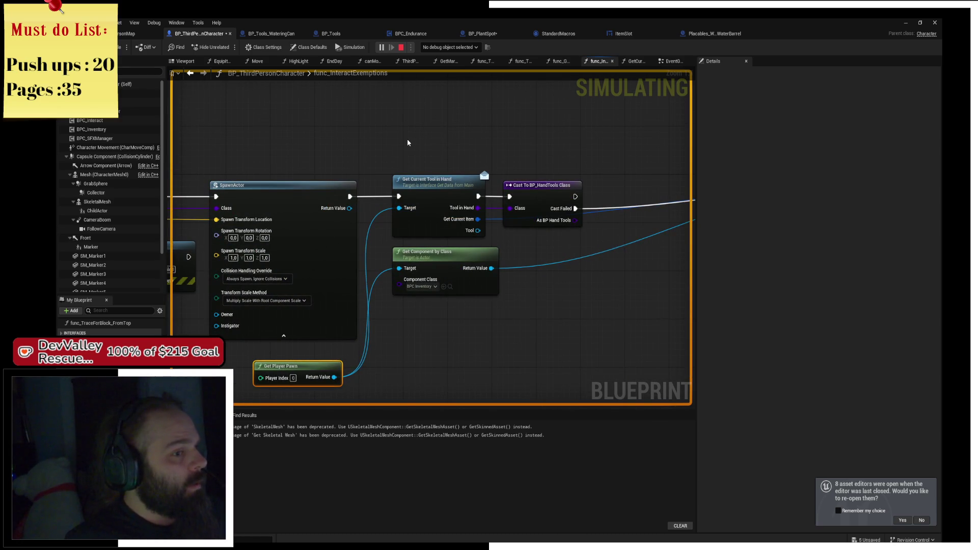
Step: Add a Print String node beside SpawnActor, moving the tool-in-hand, inventory and Get Player Pawn nodes aside
{"action": "right_click", "coordinate": [393, 140]}
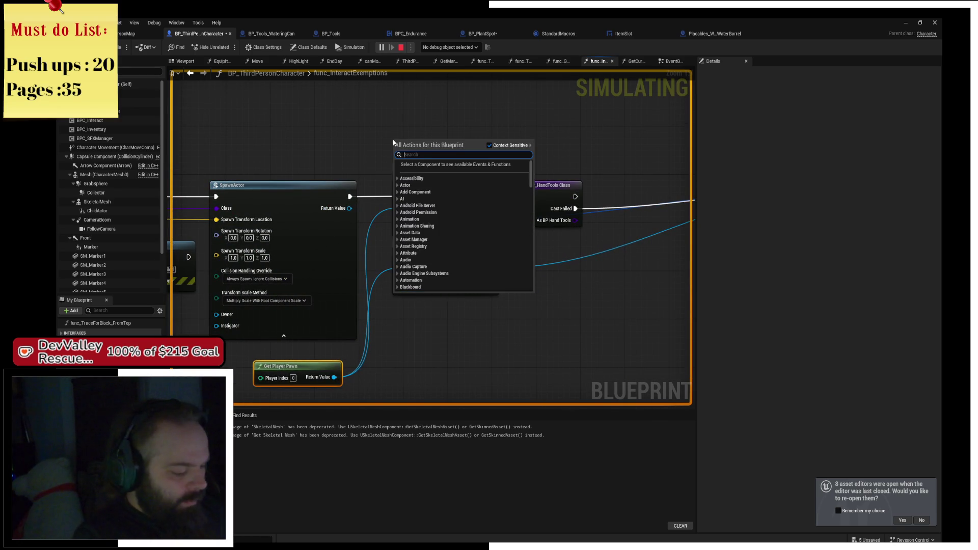
{"action": "type", "text": "prin"}
{"action": "key", "text": "Return"}
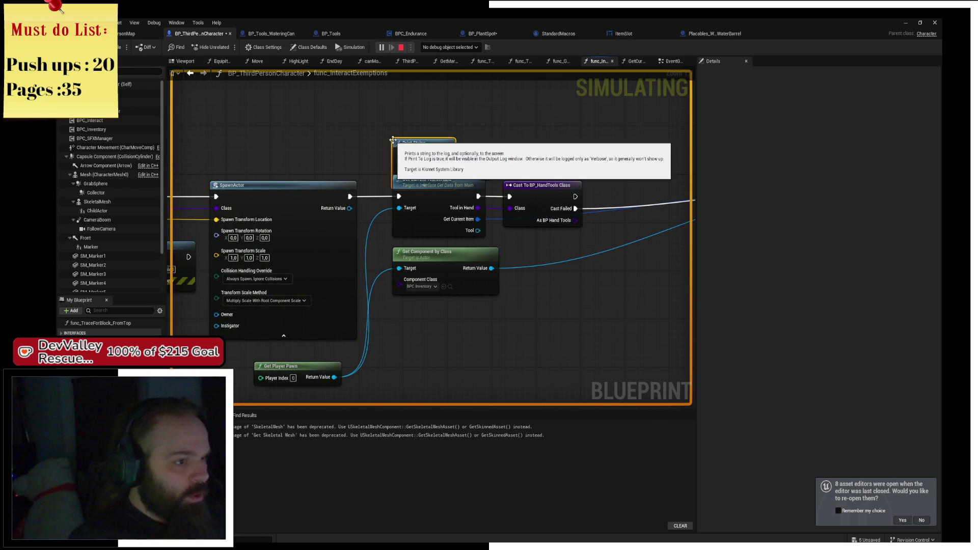
{"action": "left_click_drag", "start_coordinate": [566, 201], "coordinate": [397, 326]}
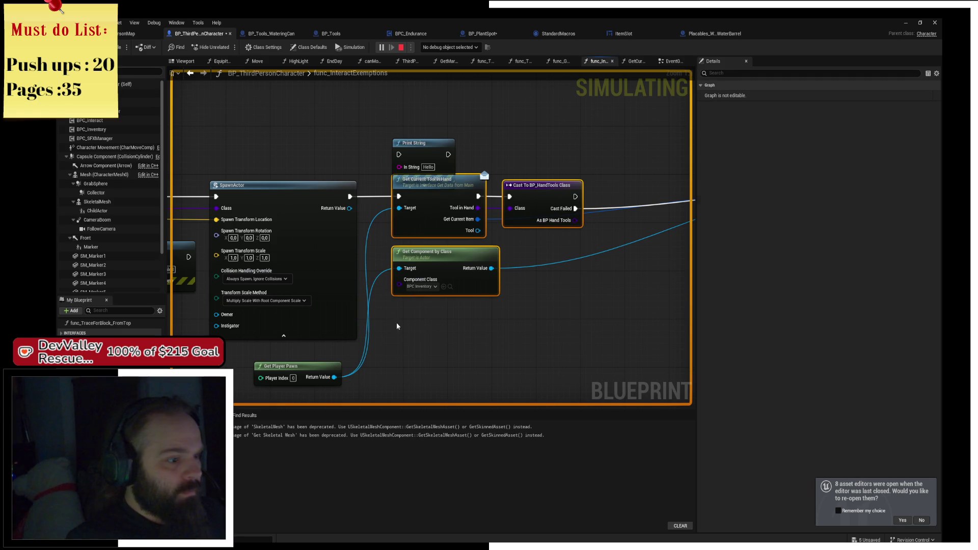
{"action": "left_click", "coordinate": [283, 380], "text": "ctrl"}
{"action": "mouse_move", "coordinate": [354, 188]}
{"action": "left_mouse_down"}
{"action": "mouse_move", "coordinate": [633, 175]}
{"action": "mouse_move", "coordinate": [610, 182]}
{"action": "mouse_move", "coordinate": [617, 191]}
{"action": "left_mouse_up"}
{"action": "left_click_drag", "start_coordinate": [449, 138], "coordinate": [487, 173]}
Step: Wire SpawnActor's exec and Return Value display name into Print String, link it to Get Current Tool in Hand, and stop simulation
{"action": "left_click_drag", "start_coordinate": [401, 190], "coordinate": [421, 190]}
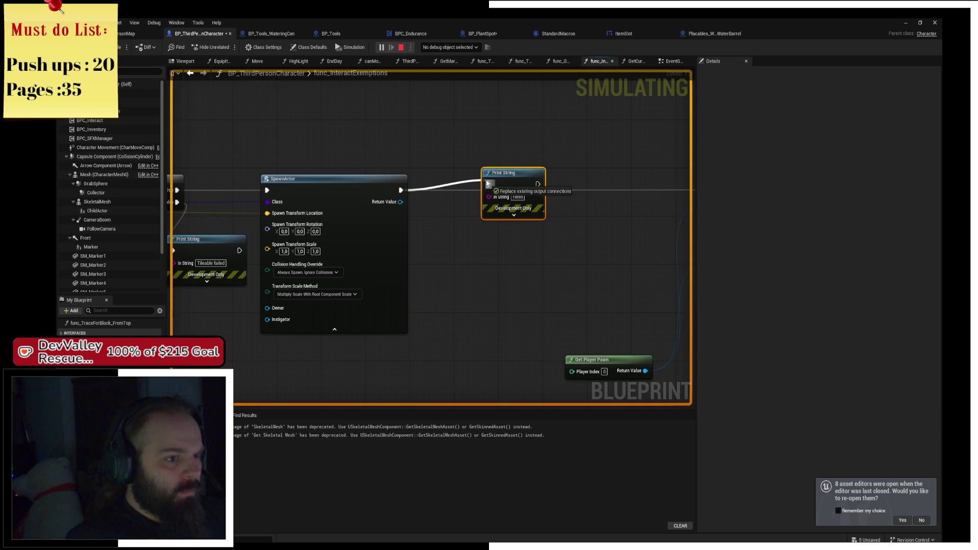
{"action": "left_click_drag", "start_coordinate": [487, 184], "coordinate": [586, 188]}
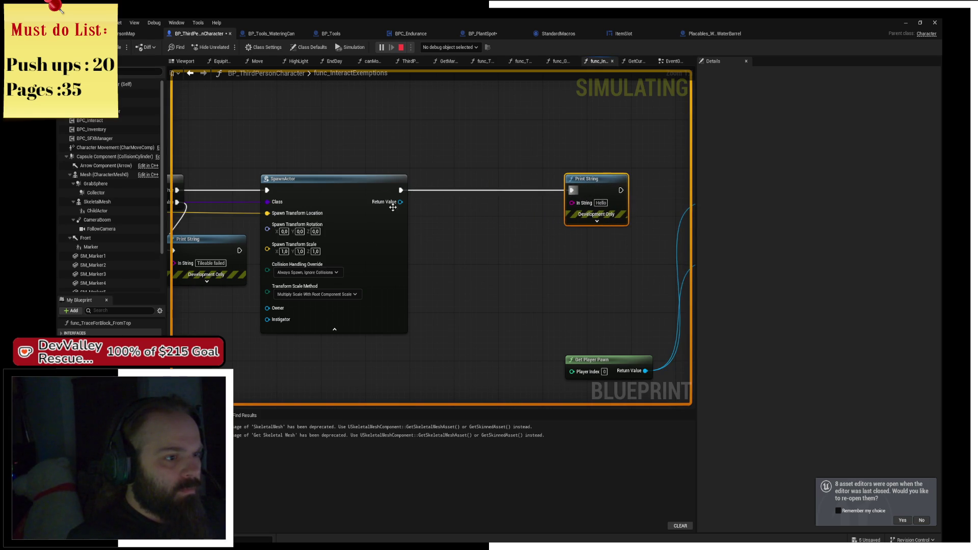
{"action": "left_click_drag", "start_coordinate": [400, 202], "coordinate": [521, 210]}
{"action": "left_click_drag", "start_coordinate": [586, 200], "coordinate": [581, 202]}
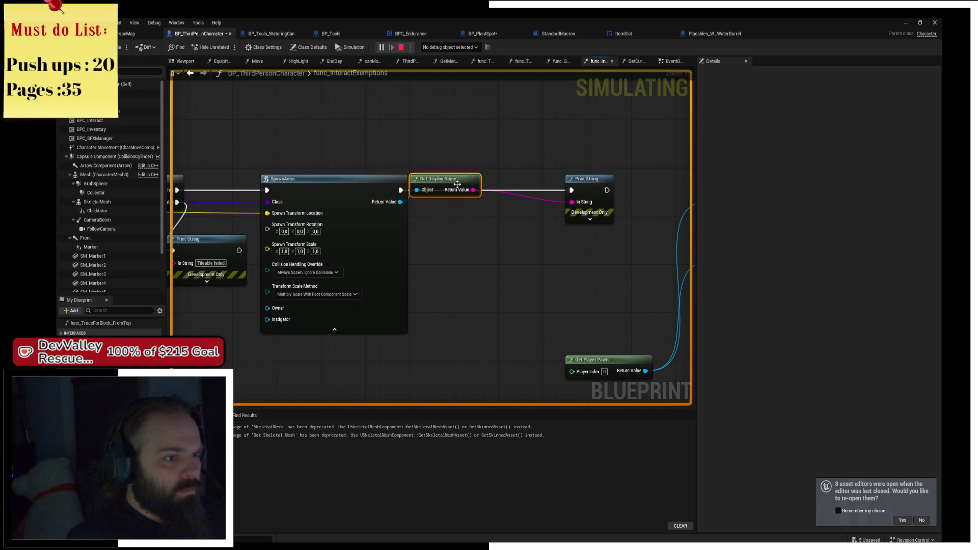
{"action": "left_click_drag", "start_coordinate": [458, 184], "coordinate": [492, 202]}
{"action": "left_click_drag", "start_coordinate": [679, 190], "coordinate": [397, 185]}
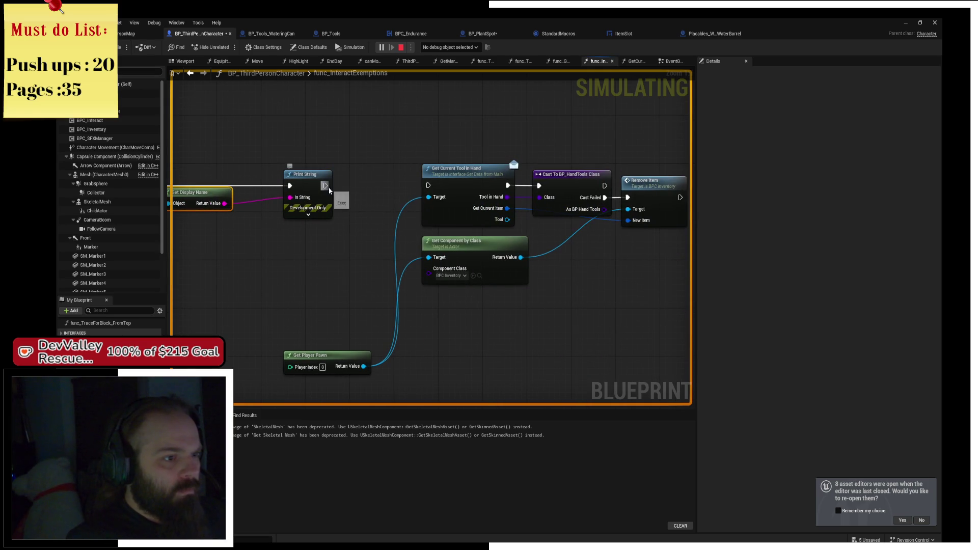
{"action": "left_click_drag", "start_coordinate": [326, 187], "coordinate": [429, 186]}
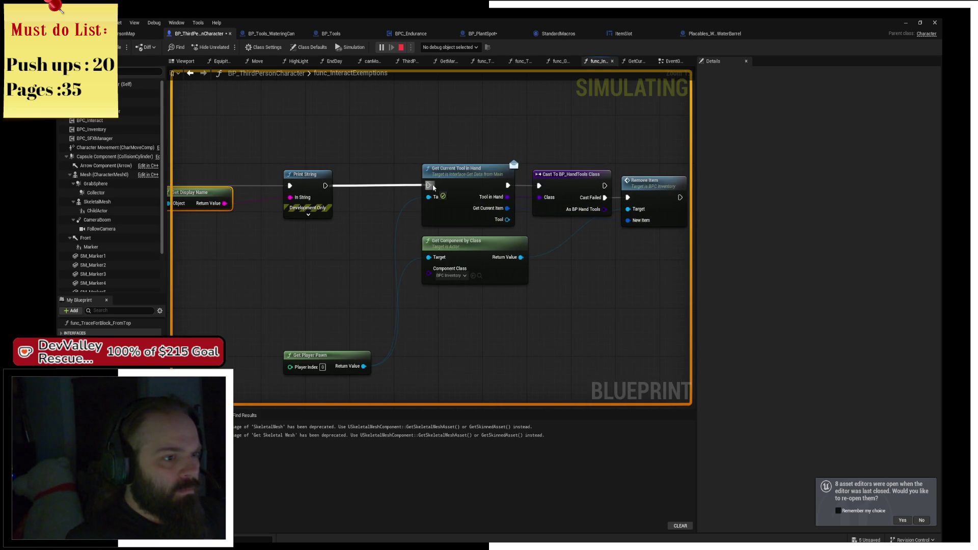
{"action": "left_click", "coordinate": [401, 48]}
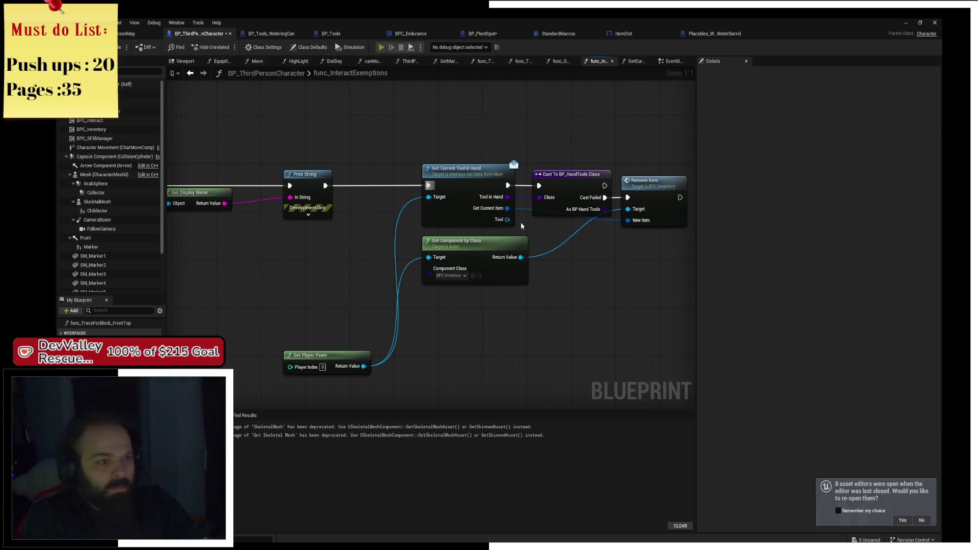
Step: Launch the game preview, collect the tools and dig a 3x3 tile grid
{"action": "key", "text": "alt+p"}
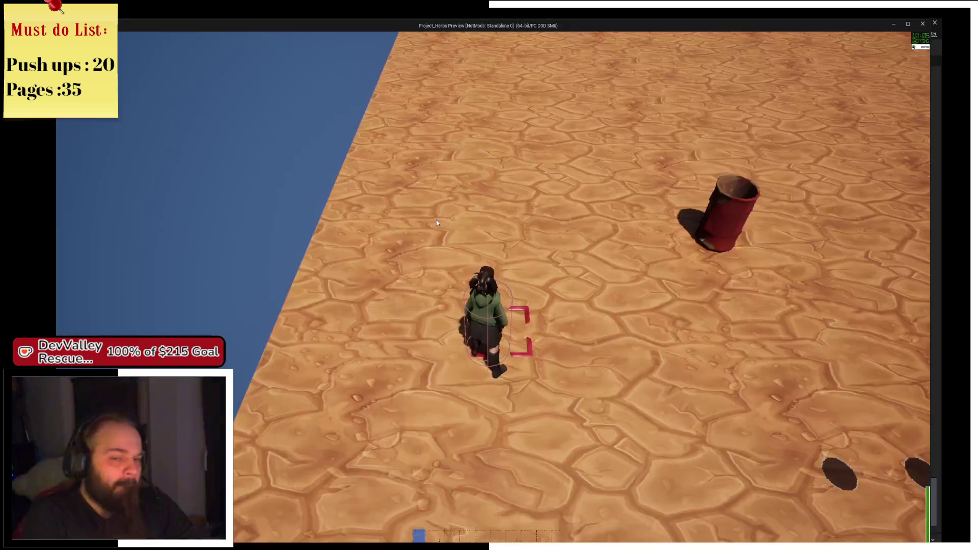
{"action": "key", "text": "d"}
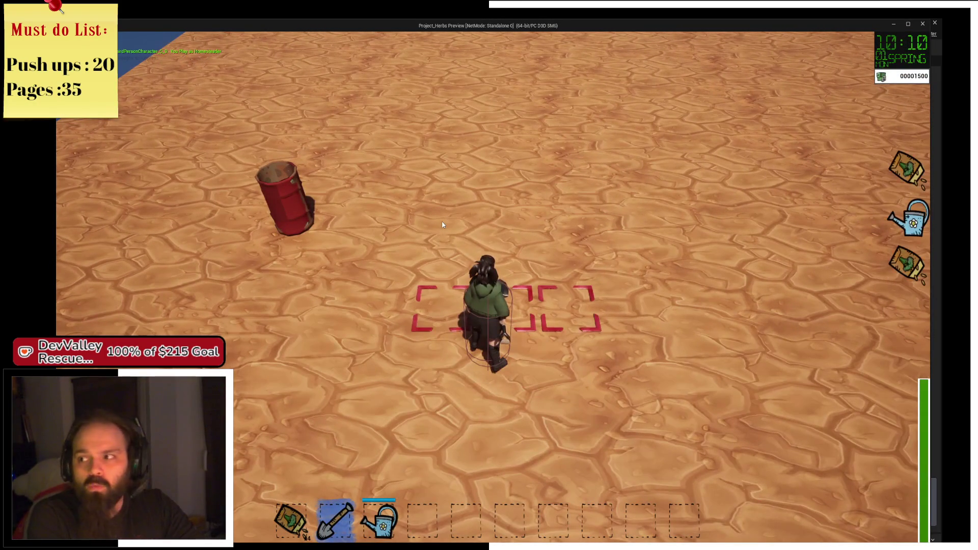
{"action": "key", "text": "w"}
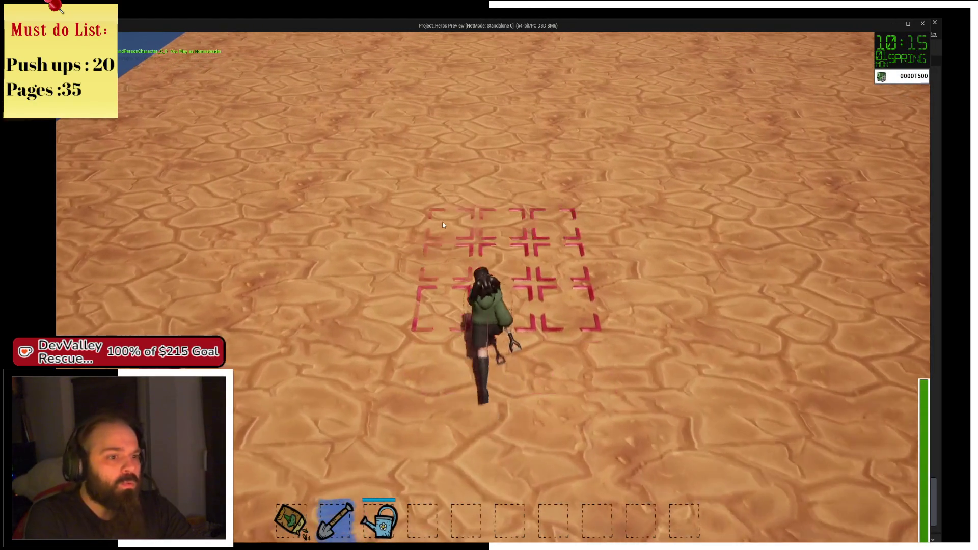
{"action": "left_click", "coordinate": [443, 225]}
Step: Walk around the field and dig a 3x2 area of tiles
{"action": "key", "text": "d"}
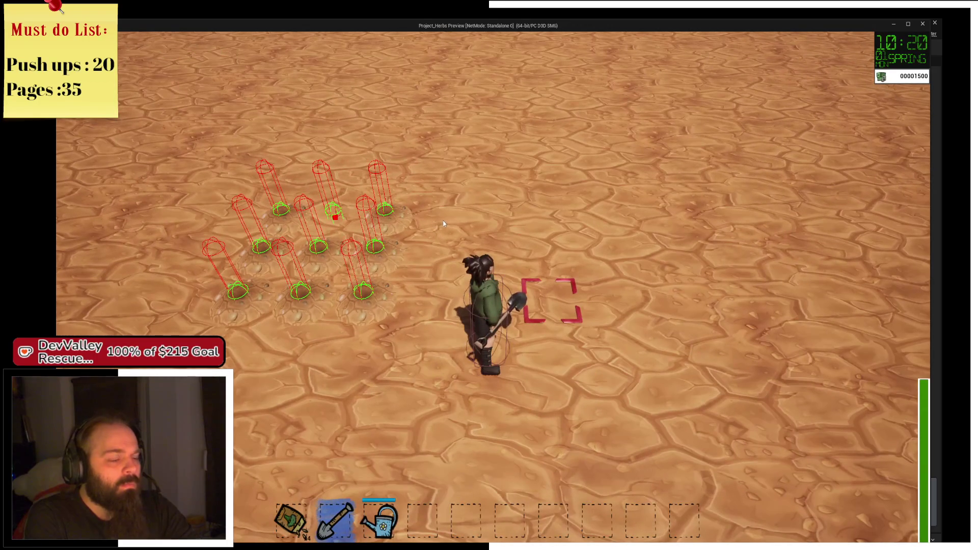
{"action": "key", "text": "a"}
{"action": "key", "text": "w"}
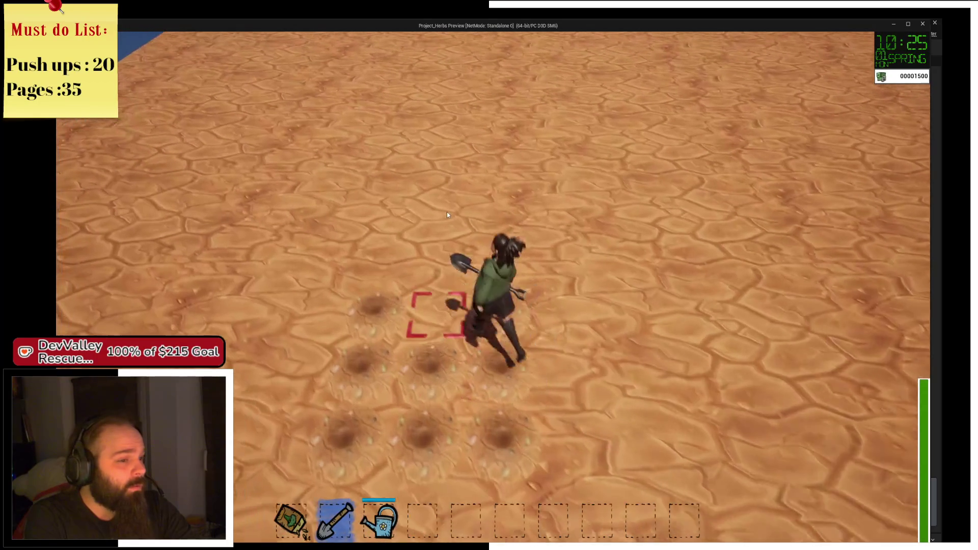
{"action": "key", "text": "s"}
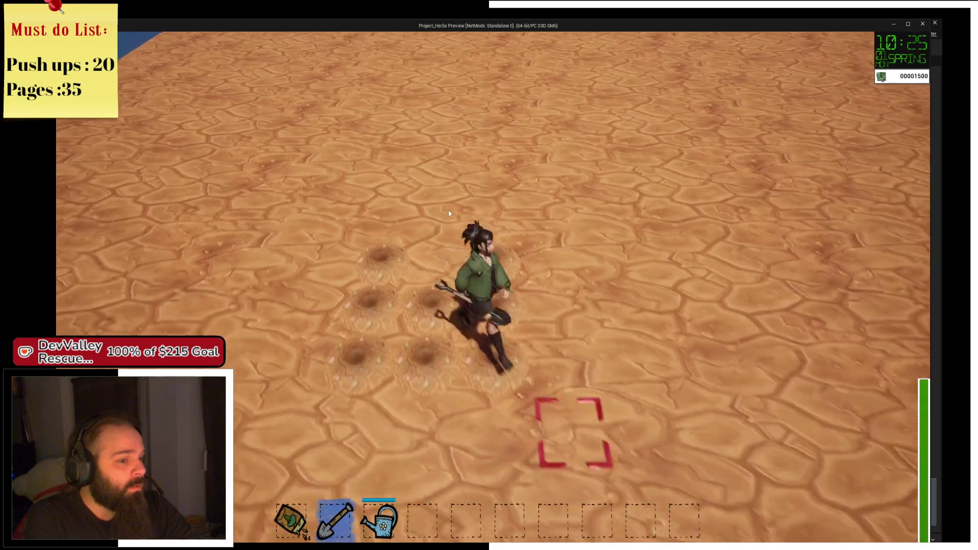
{"action": "key", "text": "w"}
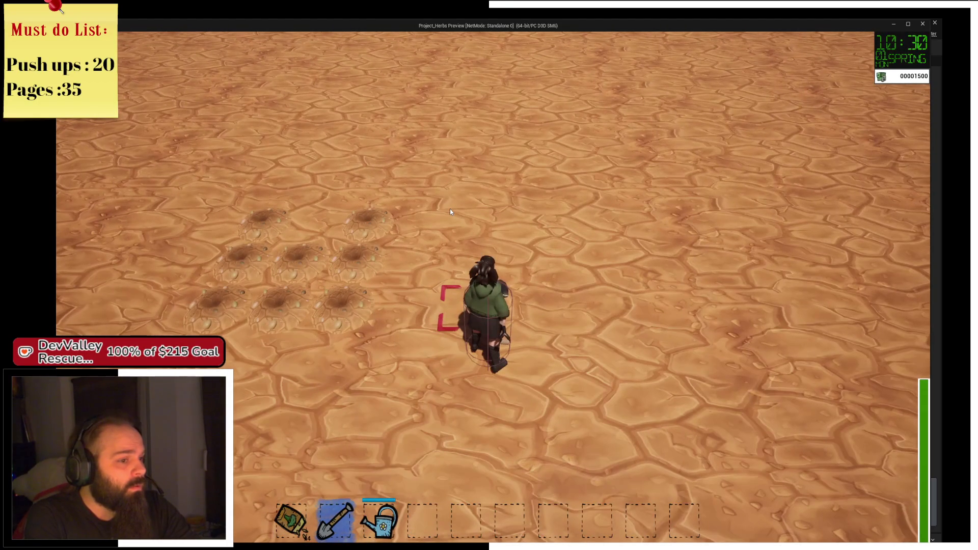
{"action": "left_click", "coordinate": [450, 212]}
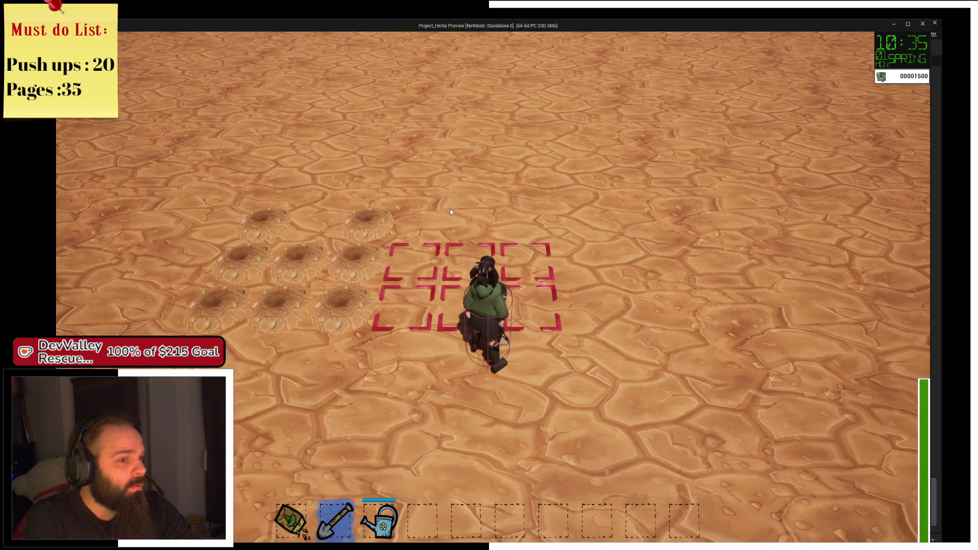
{"action": "key", "text": "d"}
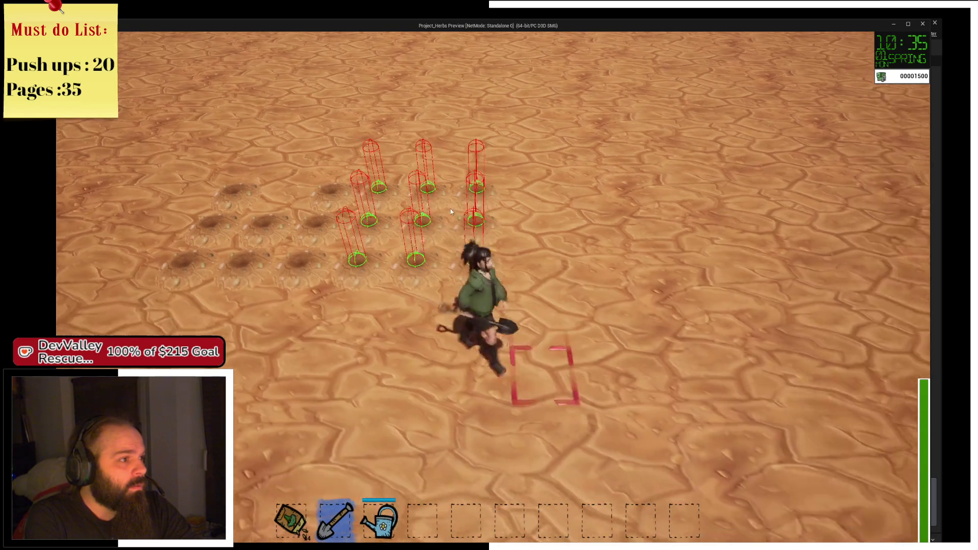
Step: Dig a row of tiles, run around the field, and close the game preview
{"action": "key", "text": "w"}
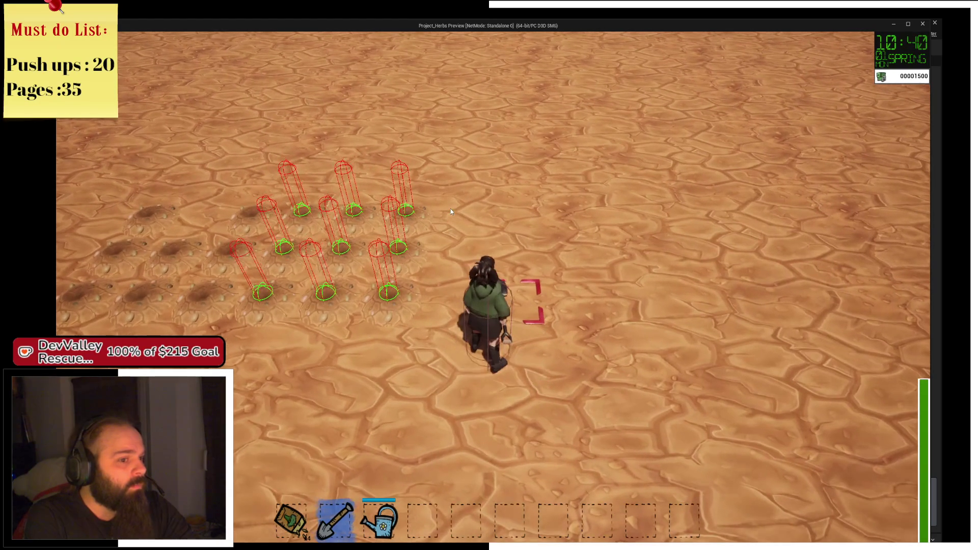
{"action": "left_click", "coordinate": [451, 211]}
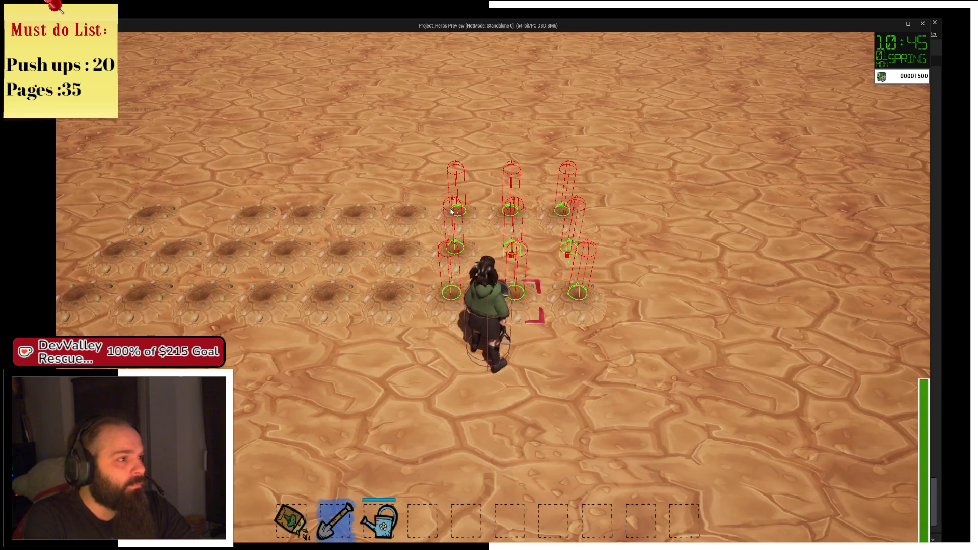
{"action": "key", "text": "s"}
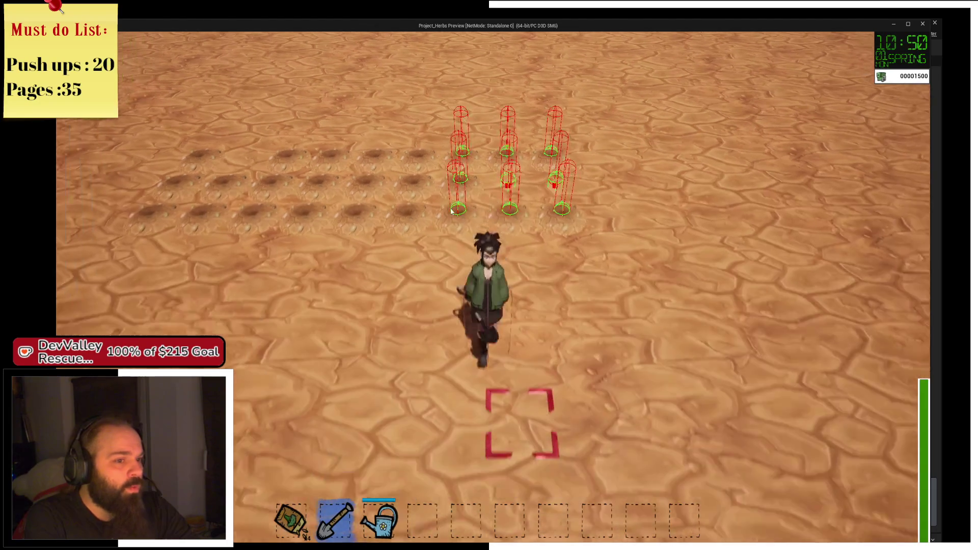
{"action": "key", "text": "a"}
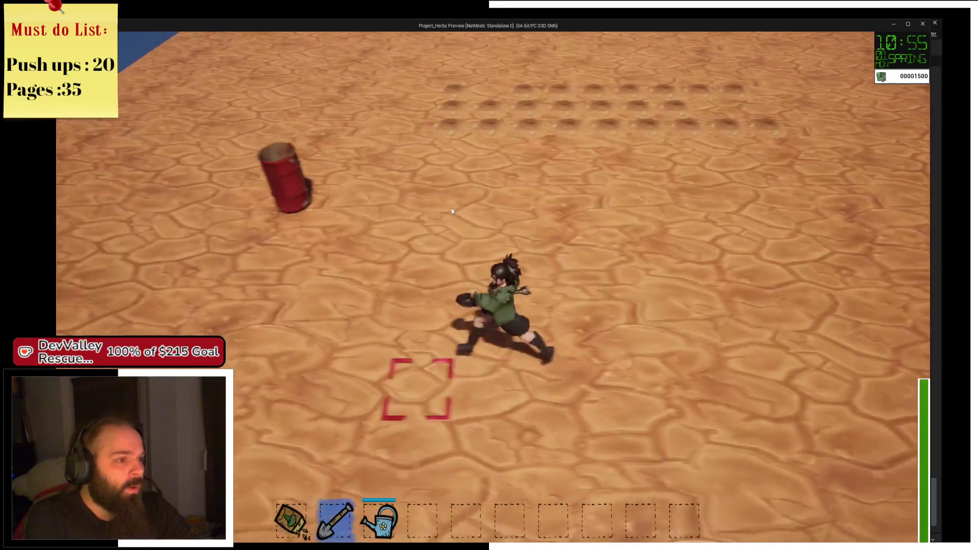
{"action": "key", "text": "s"}
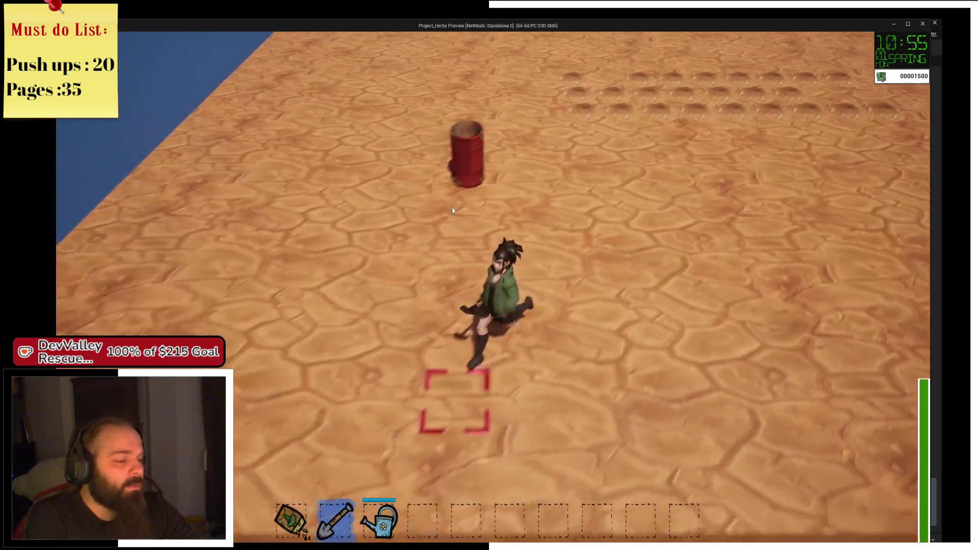
{"action": "key", "text": "w"}
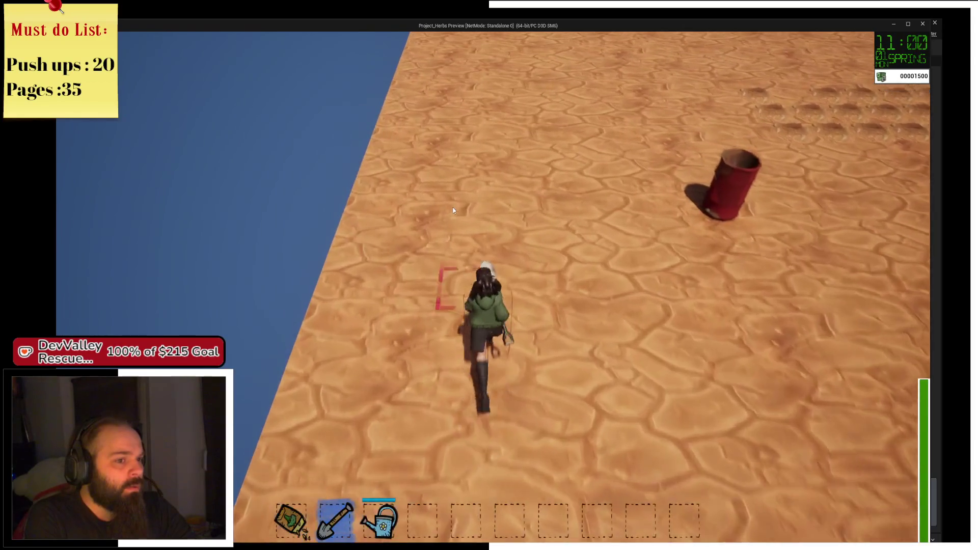
{"action": "key", "text": "w"}
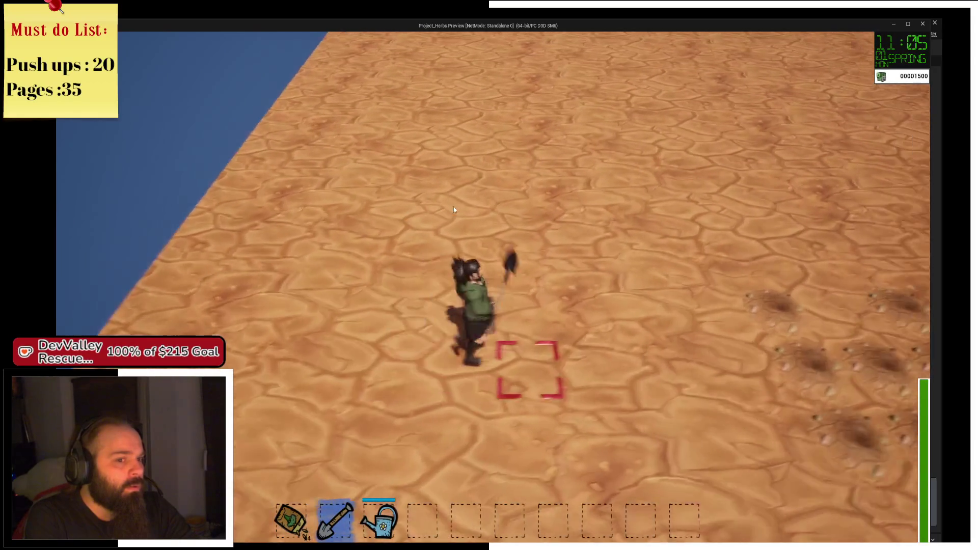
{"action": "key", "text": "s"}
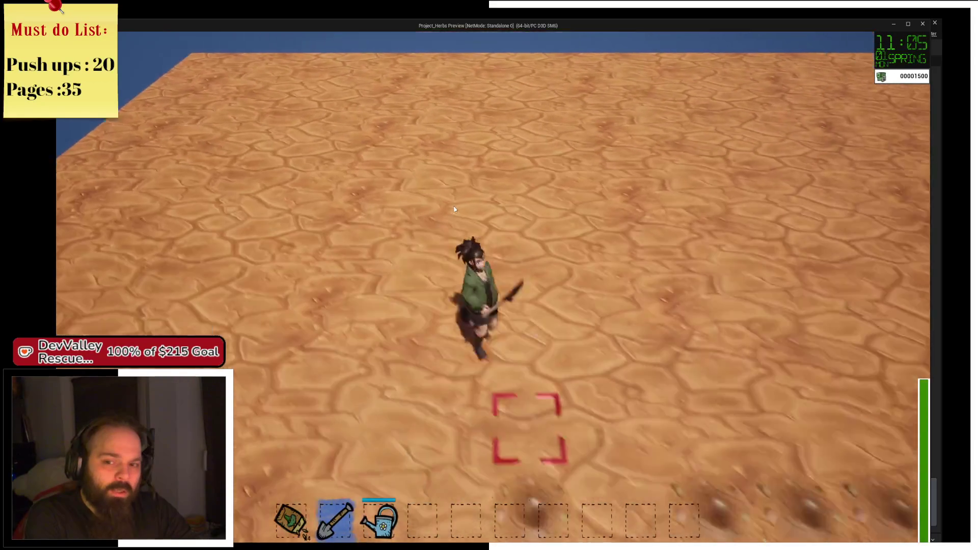
{"action": "key", "text": "d"}
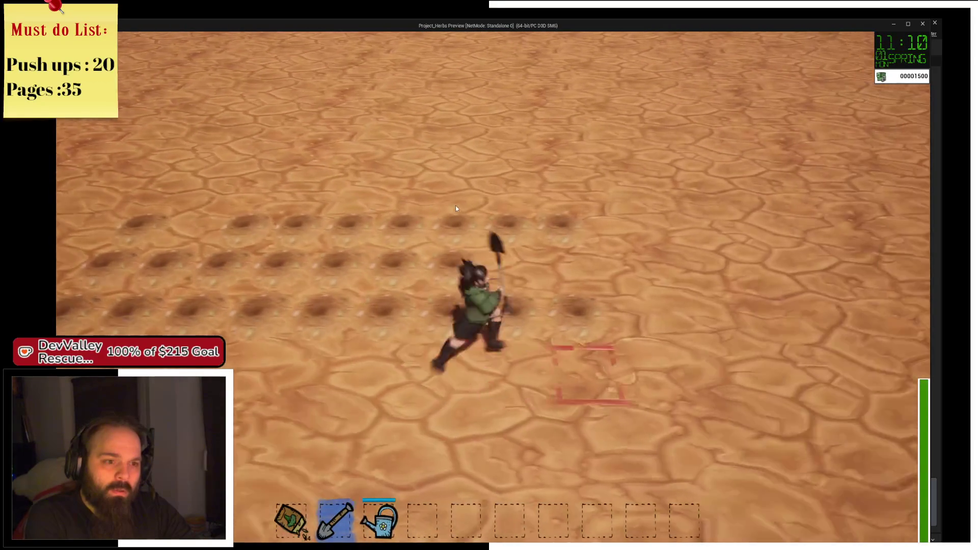
{"action": "key", "text": "Escape"}
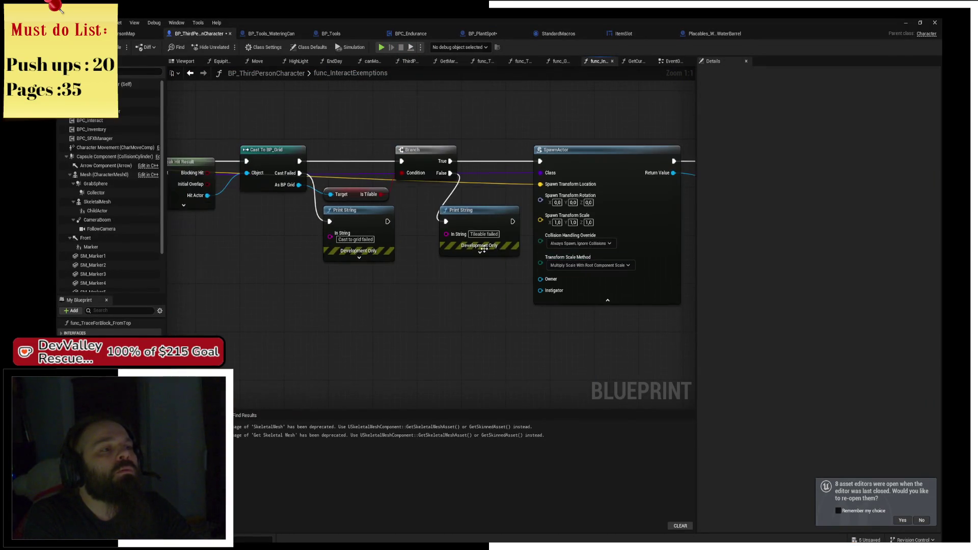
Step: Shift SpawnActor and Get Display Name right and wire the spawn location into Print String's In String
{"action": "left_click_drag", "start_coordinate": [664, 232], "coordinate": [515, 246]}
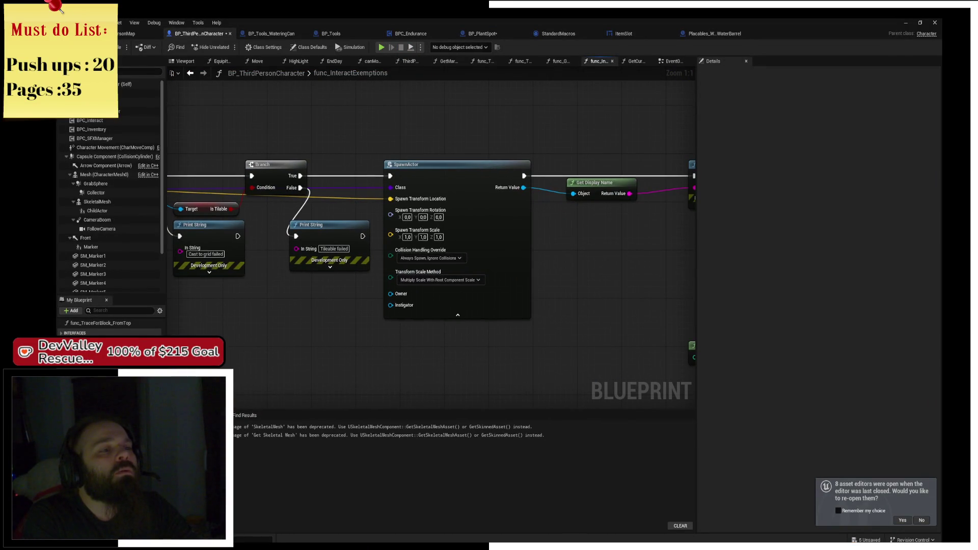
{"action": "mouse_move", "coordinate": [499, 150]}
{"action": "left_mouse_down"}
{"action": "mouse_move", "coordinate": [369, 146]}
{"action": "mouse_move", "coordinate": [456, 194]}
{"action": "left_mouse_up"}
{"action": "left_click_drag", "start_coordinate": [364, 165], "coordinate": [414, 167]}
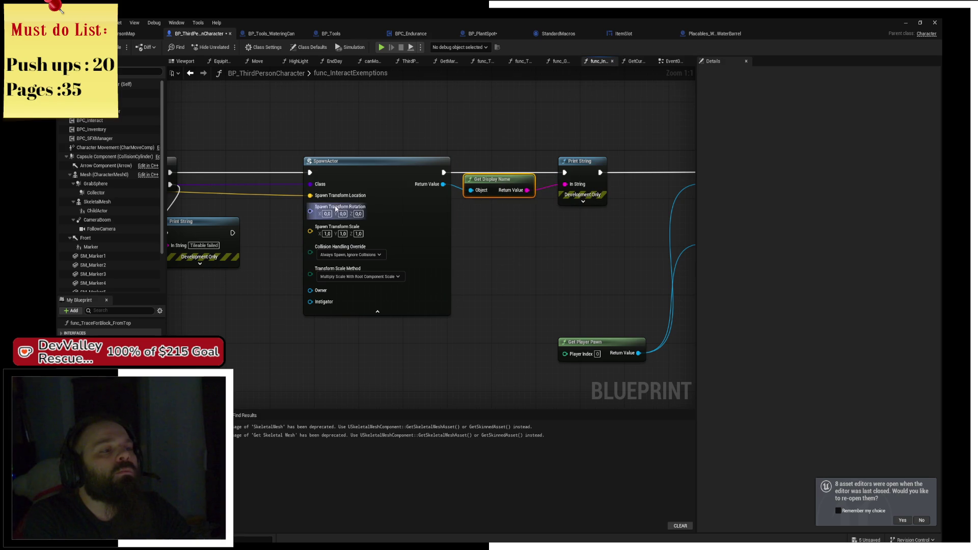
{"action": "left_click_drag", "start_coordinate": [261, 191], "coordinate": [565, 184]}
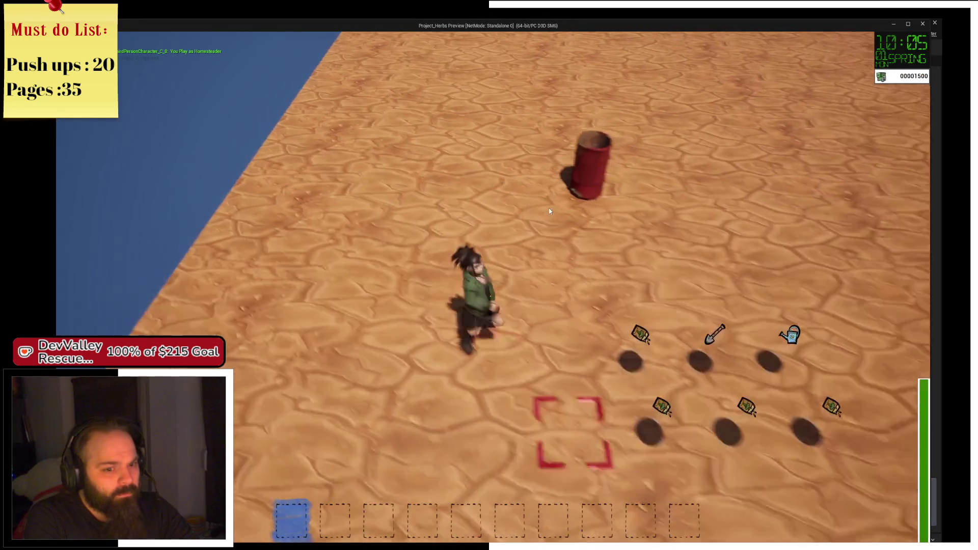
Step: Pick up the tools and dig two-row and multi-cell patches with the charged shovel
{"action": "key", "text": "2"}
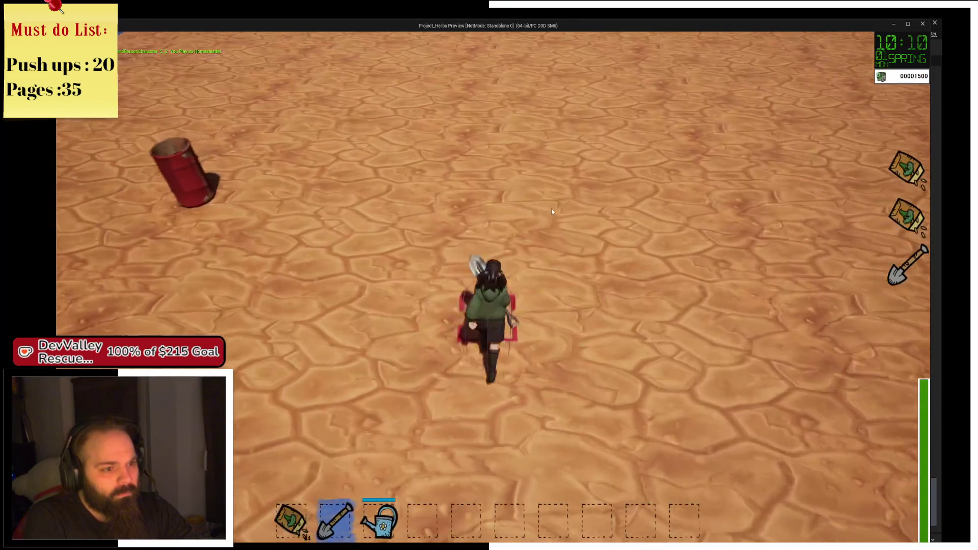
{"action": "left_click_drag", "start_coordinate": [553, 212], "coordinate": [554, 212]}
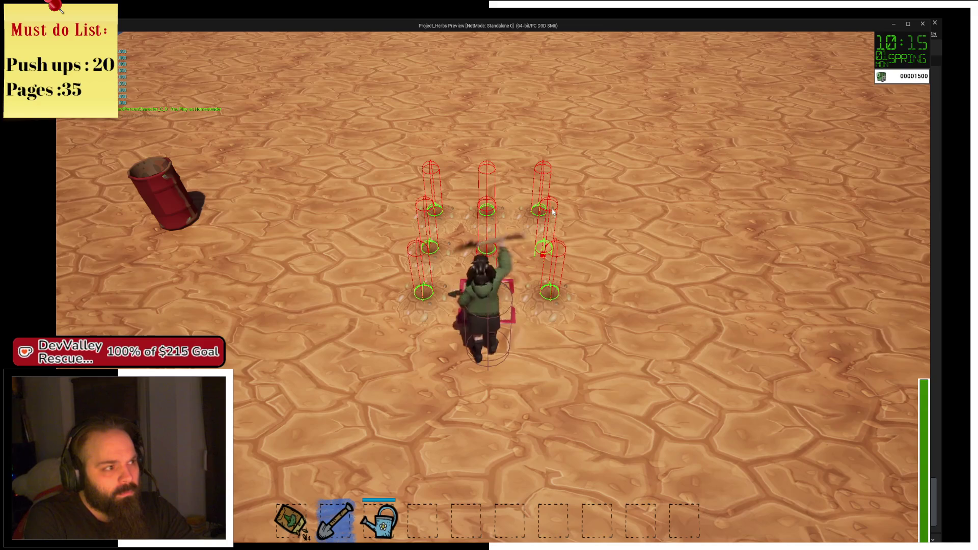
{"action": "key", "text": "d"}
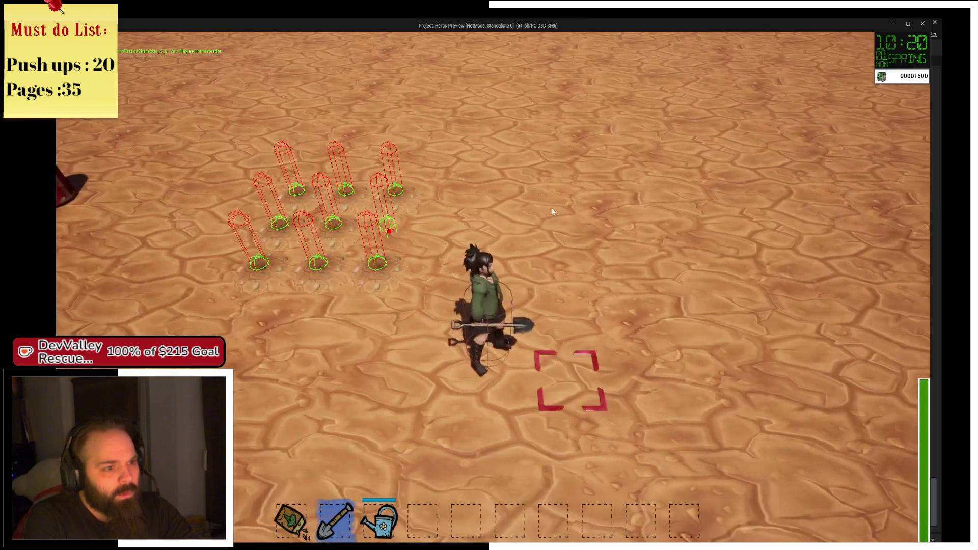
{"action": "key", "text": "w"}
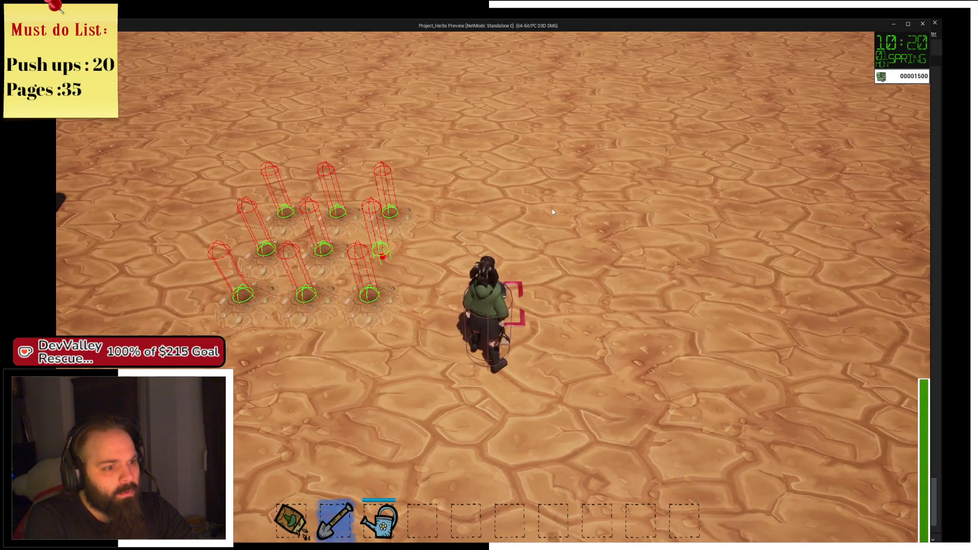
{"action": "left_click_drag", "start_coordinate": [554, 212], "coordinate": [554, 212]}
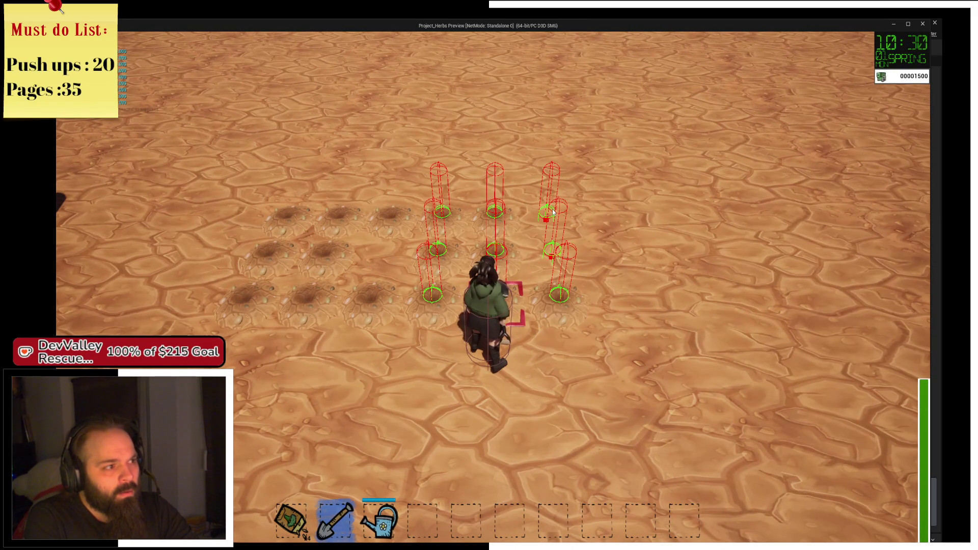
{"action": "key", "text": "d"}
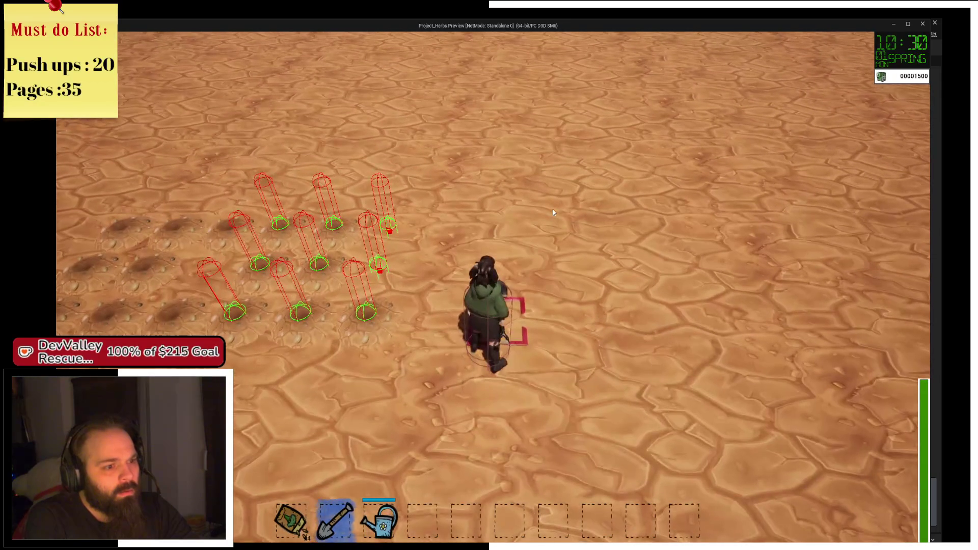
Step: Dig more multi-cell patches across the field, then leave the game for the Blueprint graph
{"action": "left_click_drag", "start_coordinate": [553, 212], "coordinate": [558, 215]}
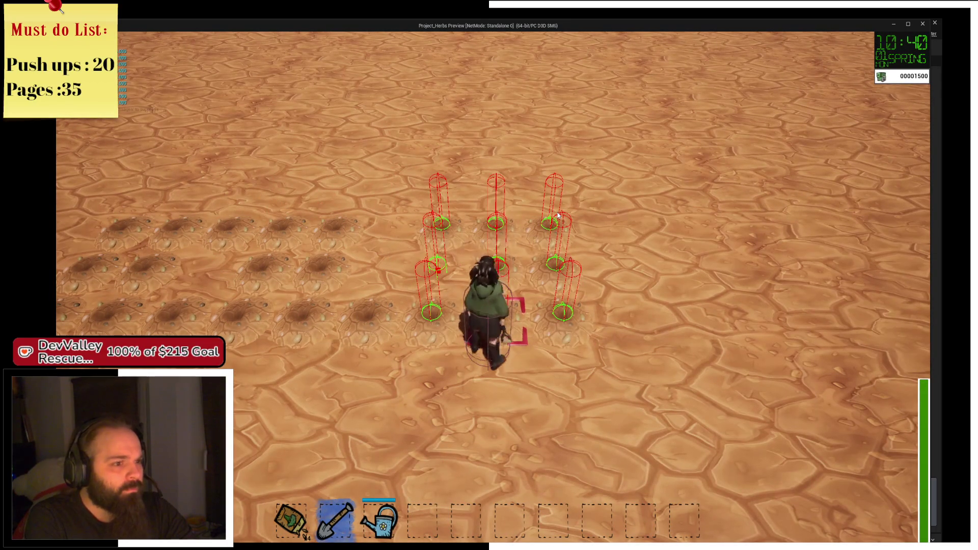
{"action": "key", "text": "s"}
{"action": "key", "text": "a"}
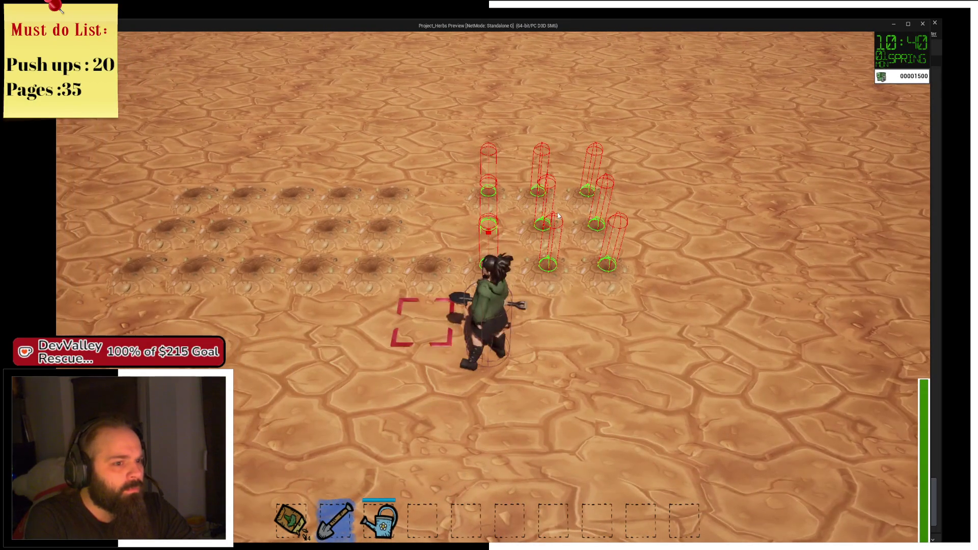
{"action": "key", "text": "d"}
{"action": "key", "text": "w"}
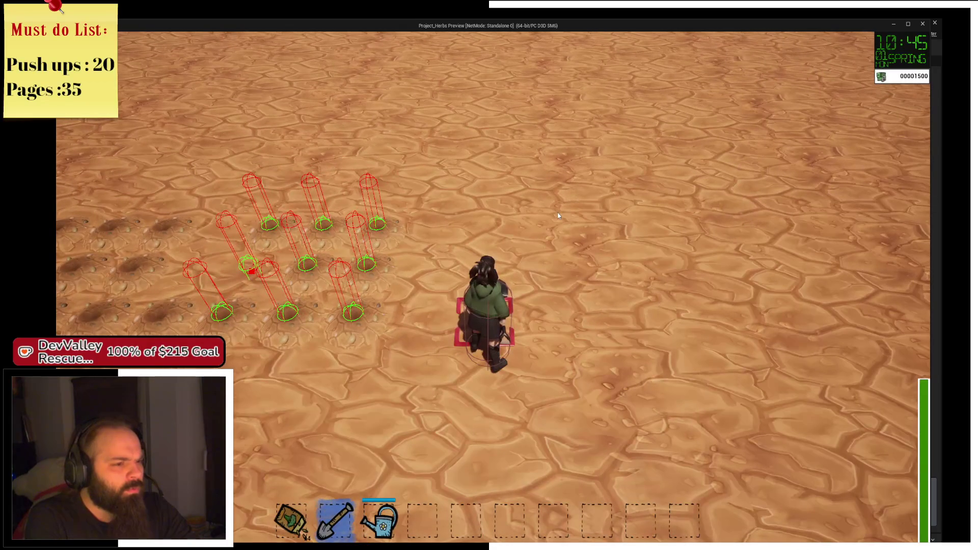
{"action": "left_click_drag", "start_coordinate": [558, 216], "coordinate": [559, 216]}
{"action": "key", "text": "a"}
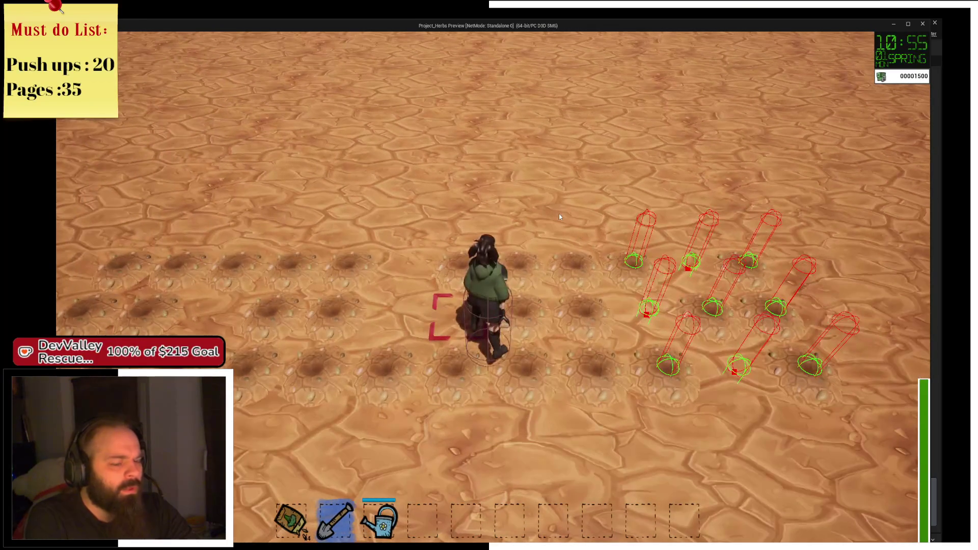
{"action": "key", "text": "Escape"}
{"action": "left_click_drag", "start_coordinate": [613, 131], "coordinate": [397, 96]}
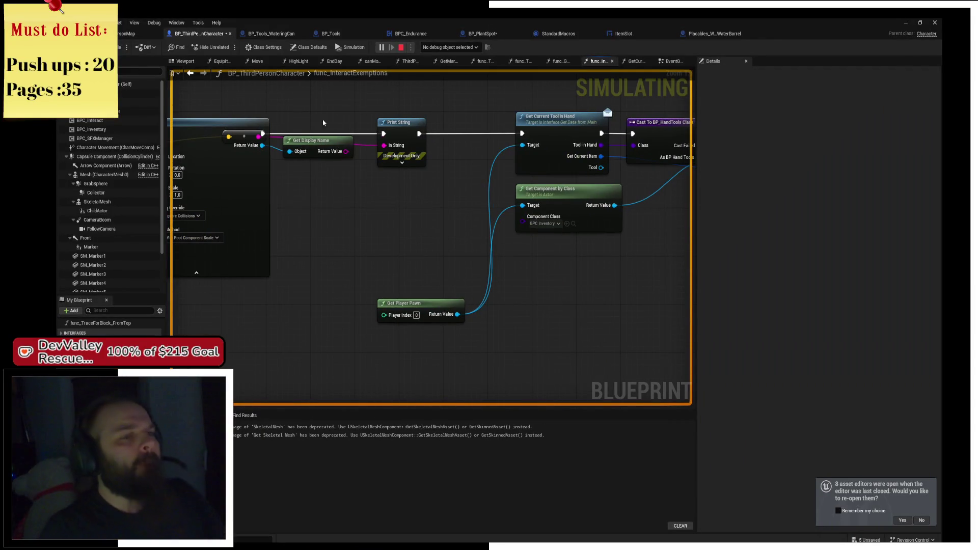
Step: Delete the Get Display Name node, then review the Cast To BP_Grid, Branch and Sphere Trace sections
{"action": "left_click_drag", "start_coordinate": [322, 127], "coordinate": [329, 181]}
{"action": "key", "text": "Delete"}
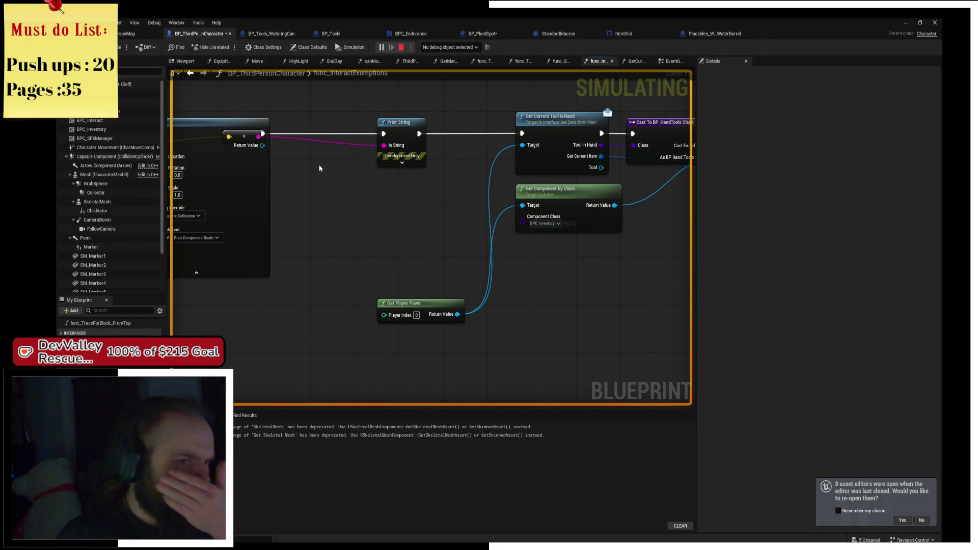
{"action": "left_click_drag", "start_coordinate": [460, 139], "coordinate": [597, 209]}
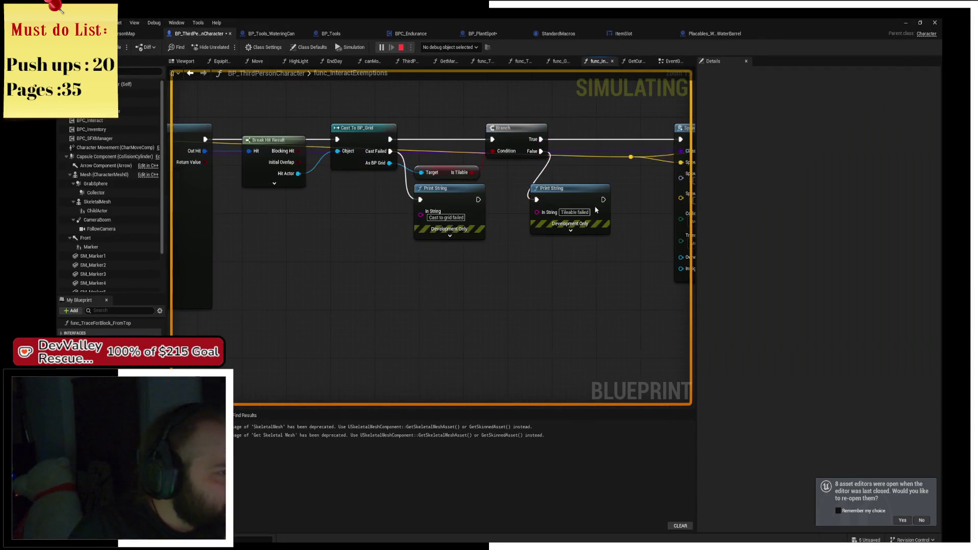
{"action": "mouse_move", "coordinate": [399, 231]}
{"action": "left_mouse_down"}
{"action": "mouse_move", "coordinate": [587, 236]}
{"action": "mouse_move", "coordinate": [537, 253]}
{"action": "mouse_move", "coordinate": [638, 250]}
{"action": "mouse_move", "coordinate": [418, 250]}
{"action": "mouse_move", "coordinate": [430, 247]}
{"action": "mouse_move", "coordinate": [275, 233]}
{"action": "mouse_move", "coordinate": [335, 225]}
{"action": "left_mouse_up"}
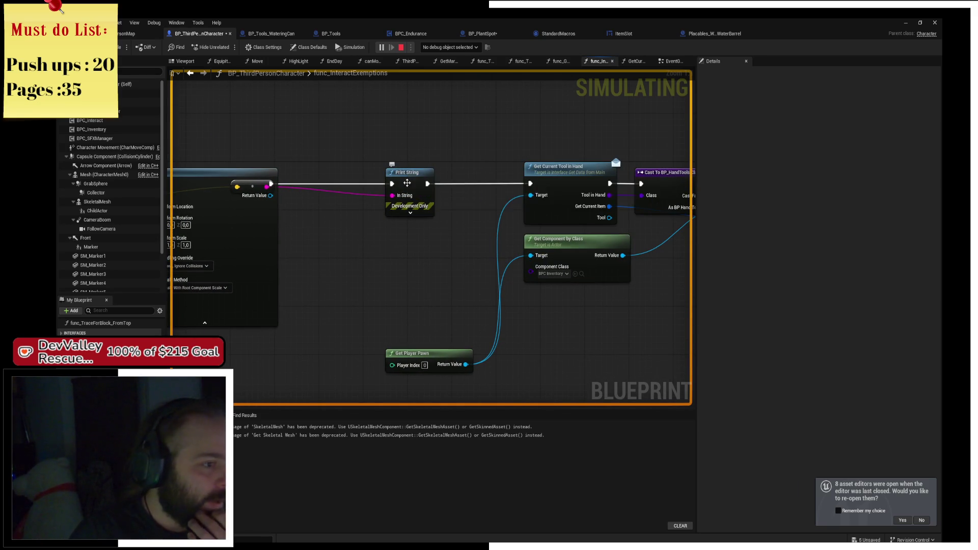
Step: Shift the Print String node further left, then dig a hole in the running game
{"action": "left_click_drag", "start_coordinate": [408, 184], "coordinate": [335, 187]}
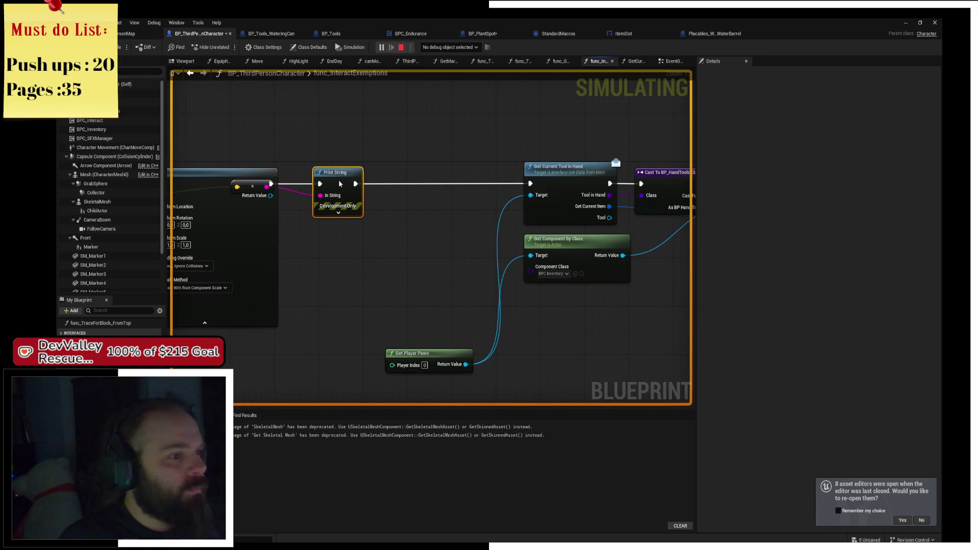
{"action": "key", "text": "alt+Tab"}
{"action": "left_click", "coordinate": [450, 163]}
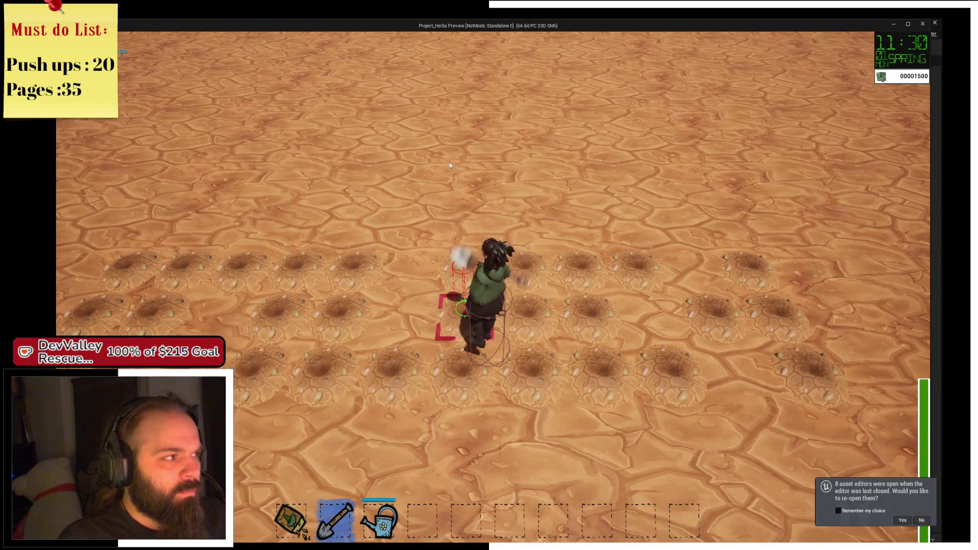
Step: Dig two holes on the targeted tiles, then walk the character around the field
{"action": "left_click", "coordinate": [450, 165]}
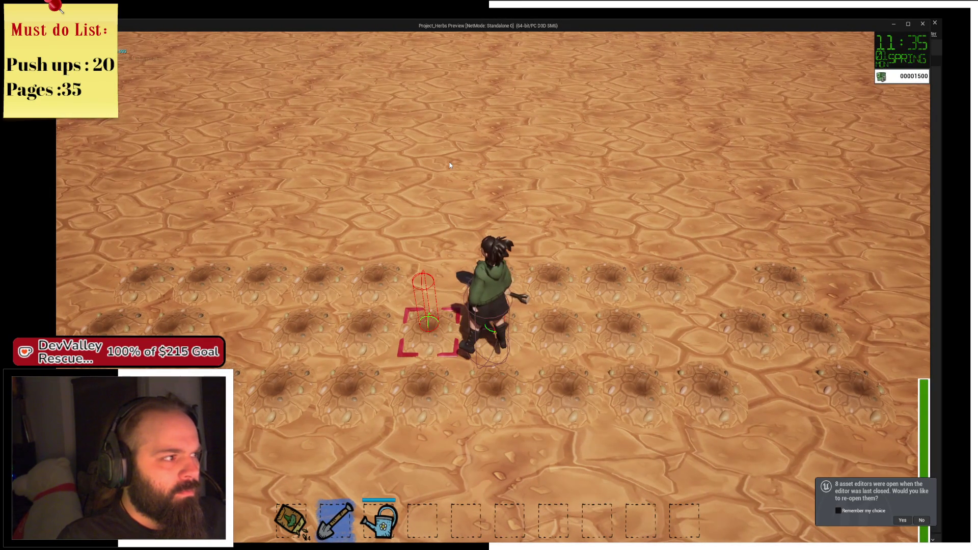
{"action": "left_click", "coordinate": [450, 165]}
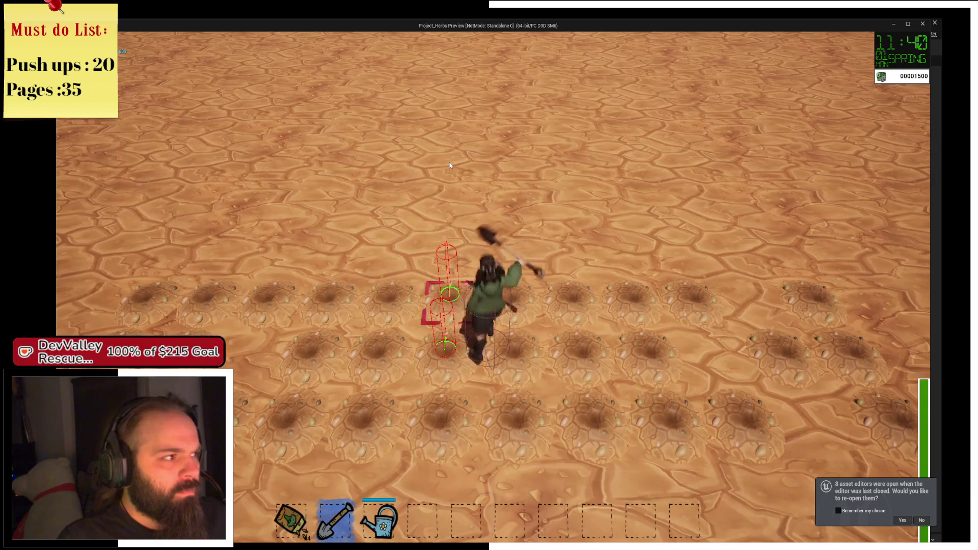
{"action": "key", "text": "a"}
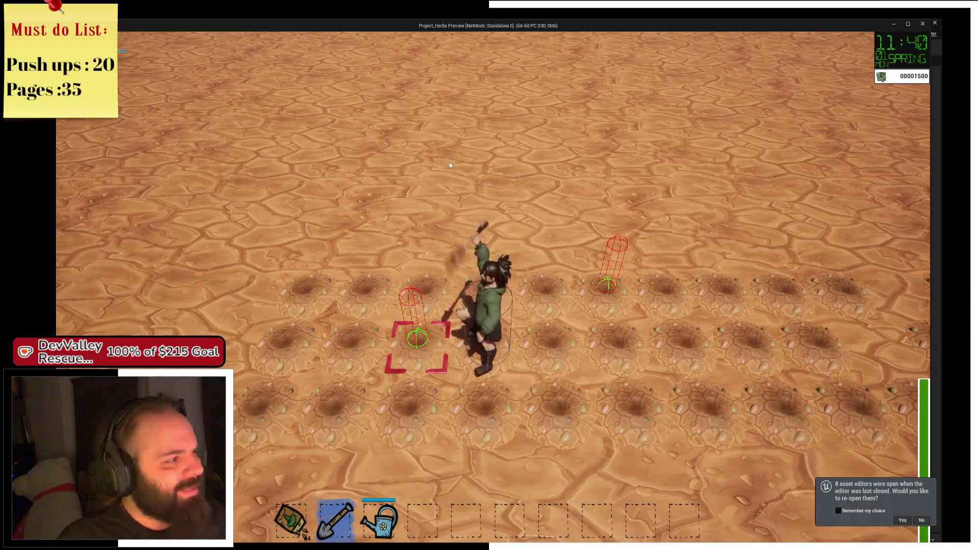
{"action": "key", "text": "d"}
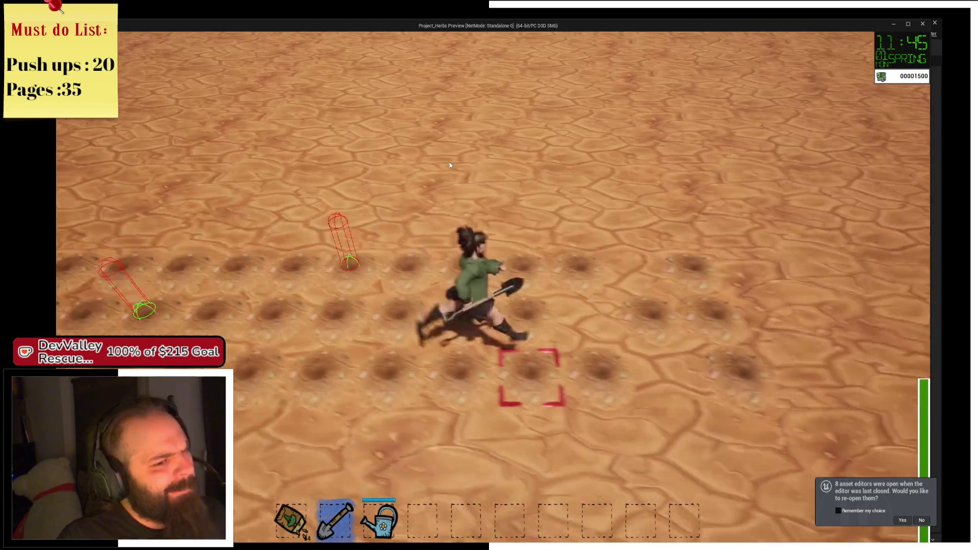
{"action": "key", "text": "s"}
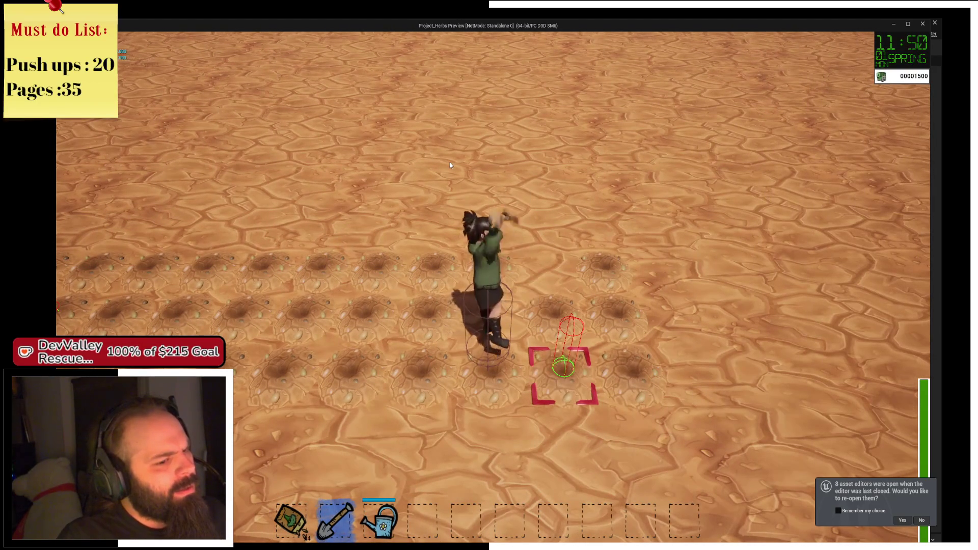
{"action": "key", "text": "d"}
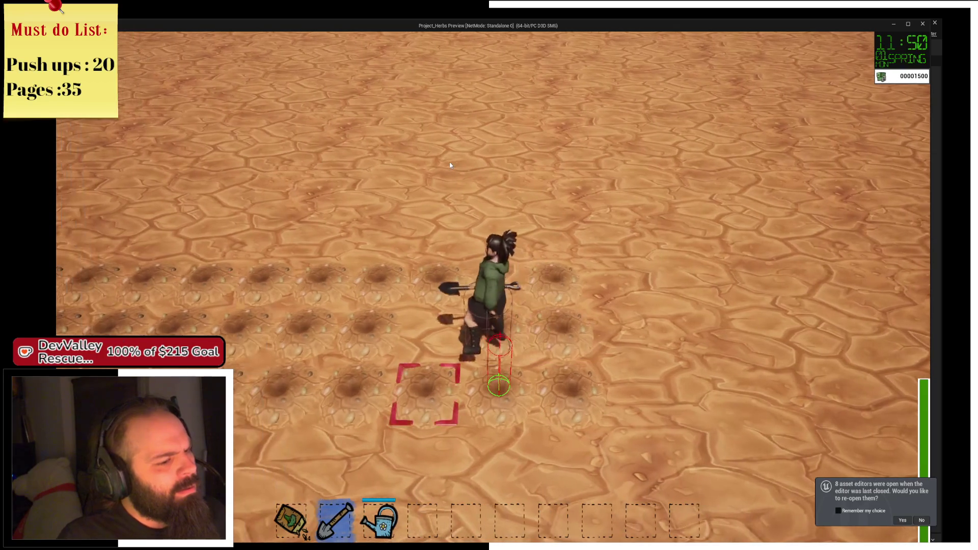
{"action": "key", "text": "w"}
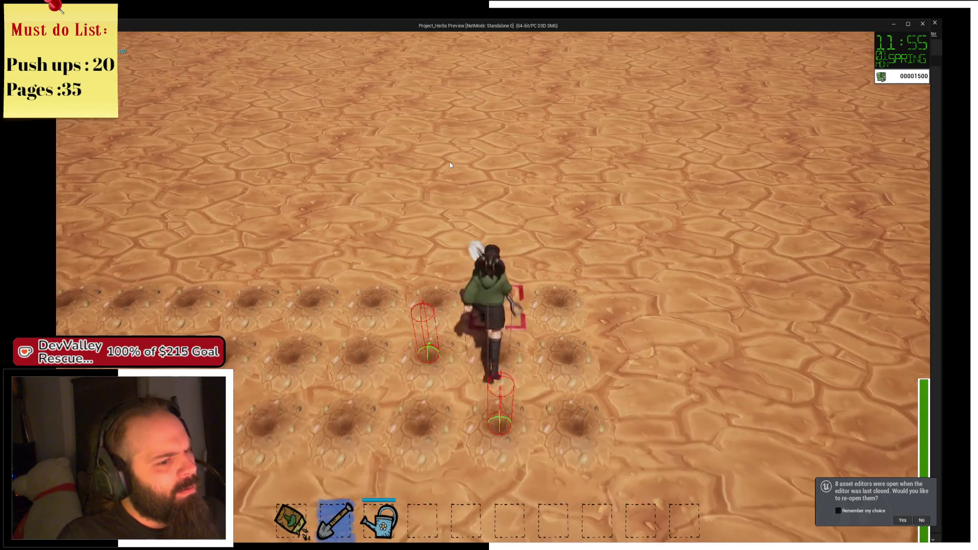
Step: Dig more single holes while moving across and back onto the planting rows
{"action": "left_click", "coordinate": [450, 165]}
{"action": "key", "text": "a"}
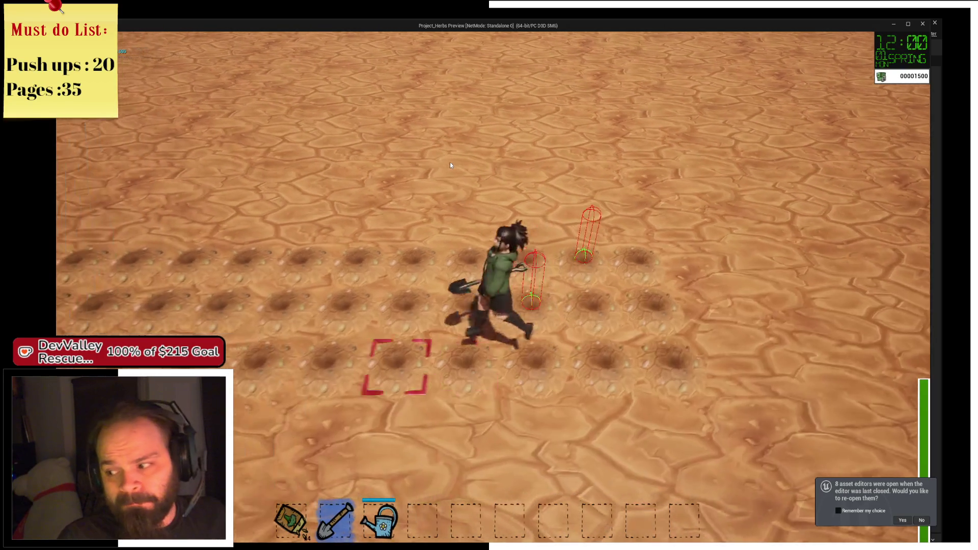
{"action": "key", "text": "s"}
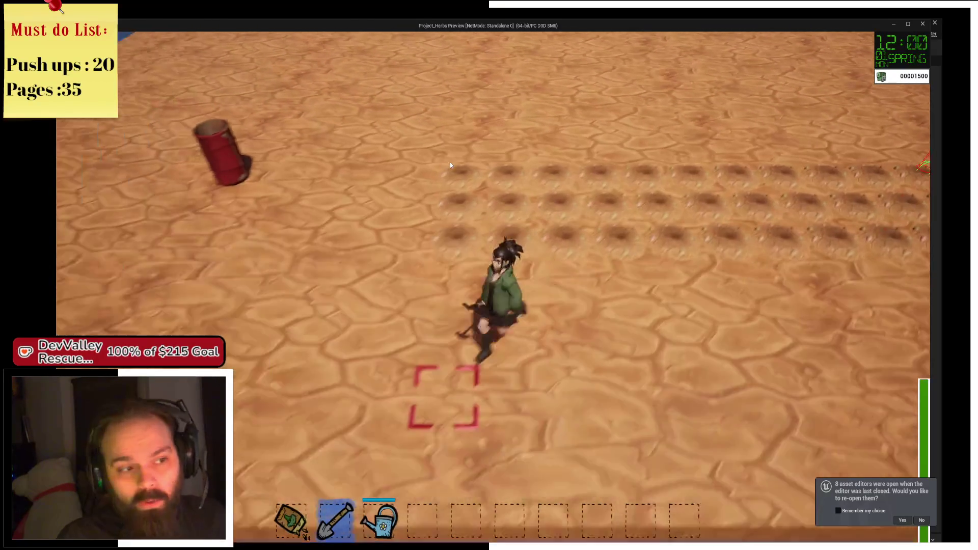
{"action": "key", "text": "w"}
{"action": "key", "text": "d"}
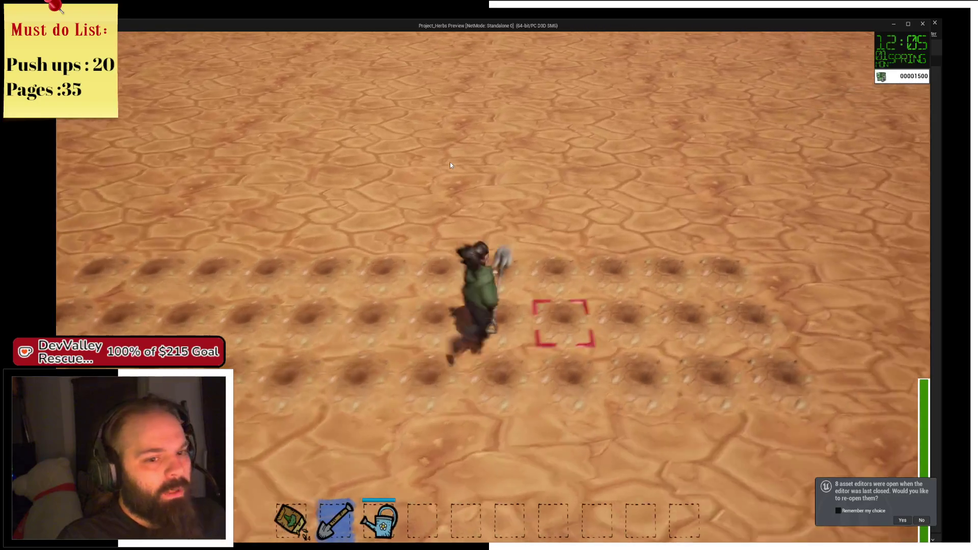
{"action": "left_click", "coordinate": [450, 164]}
{"action": "key", "text": "d"}
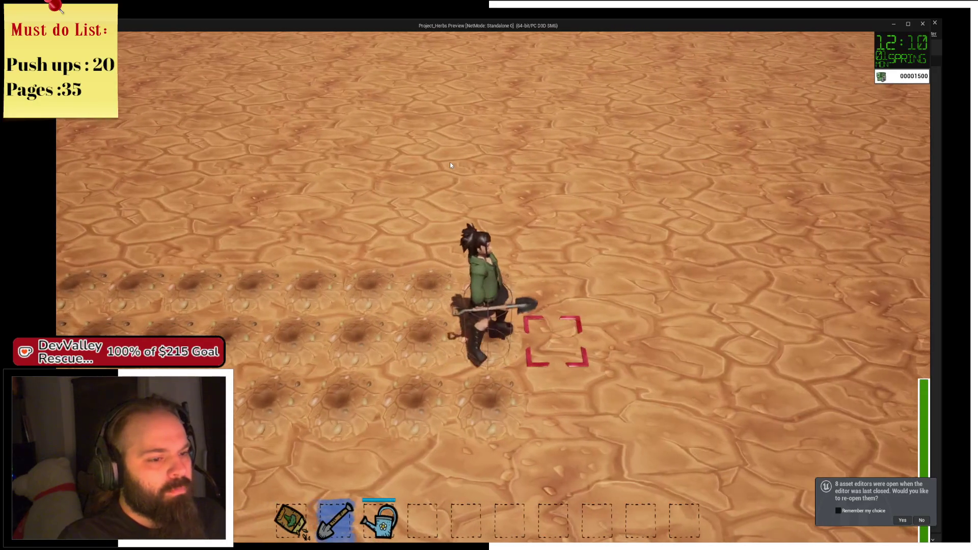
Step: Charge a grid dig and dig one more hole, then return to the editor and stop play
{"action": "left_click_drag", "start_coordinate": [450, 163], "coordinate": [450, 165]}
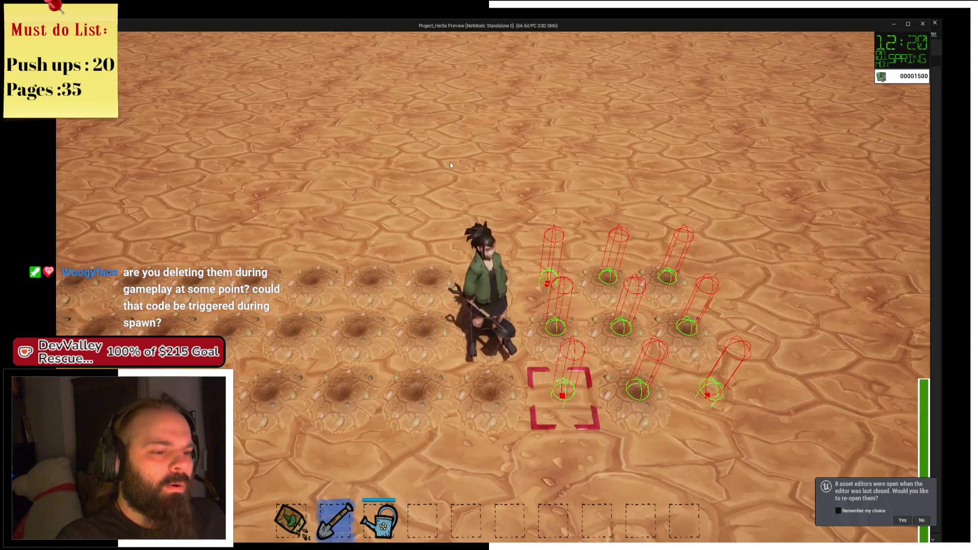
{"action": "left_click", "coordinate": [451, 165]}
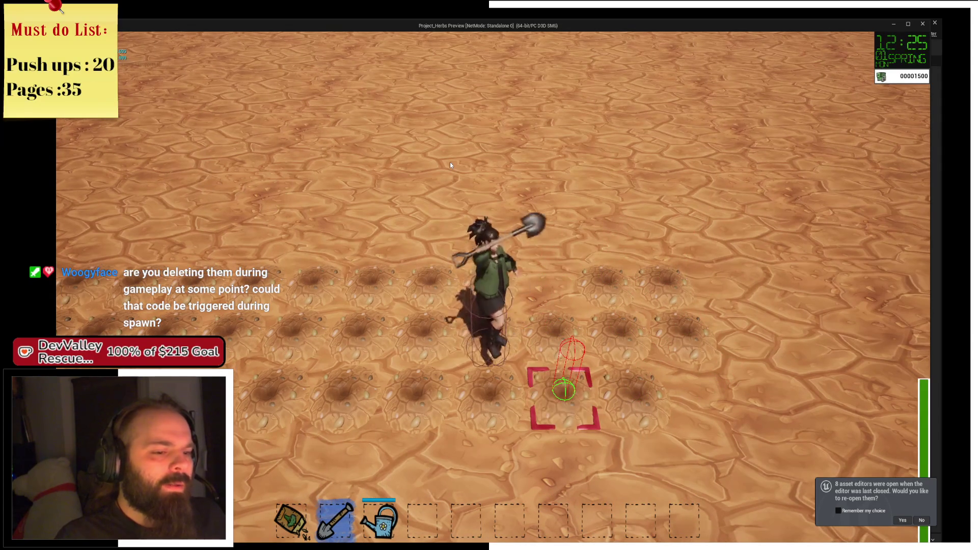
{"action": "key", "text": "a"}
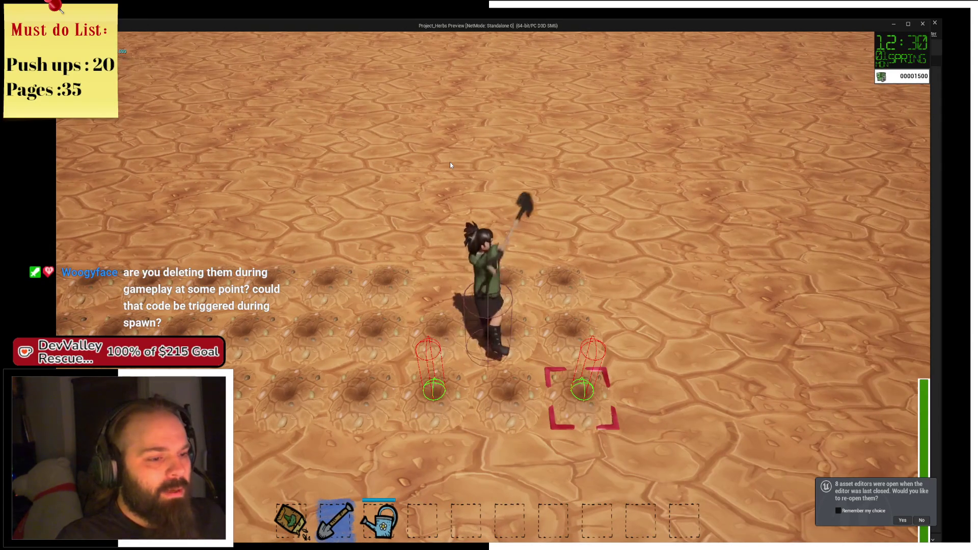
{"action": "key", "text": "alt+Tab"}
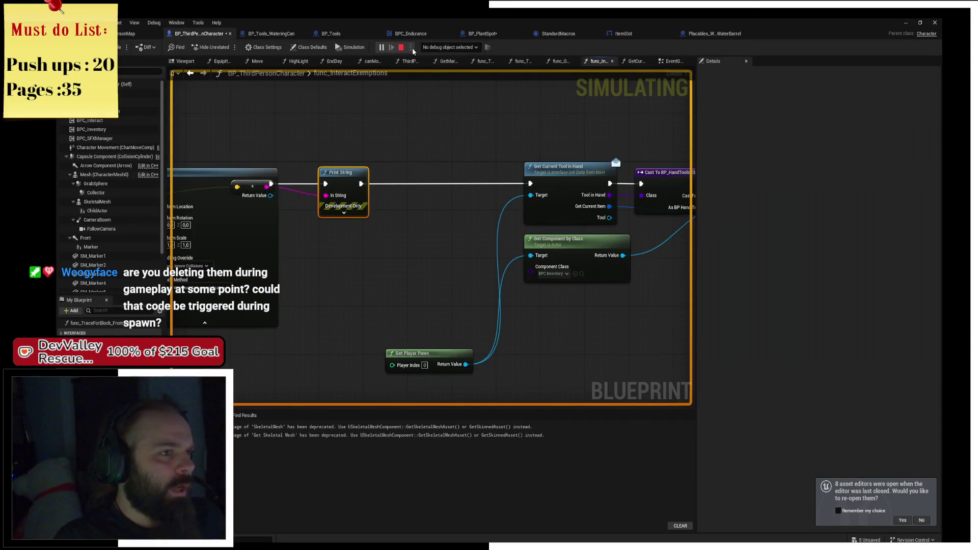
{"action": "key", "text": "Escape"}
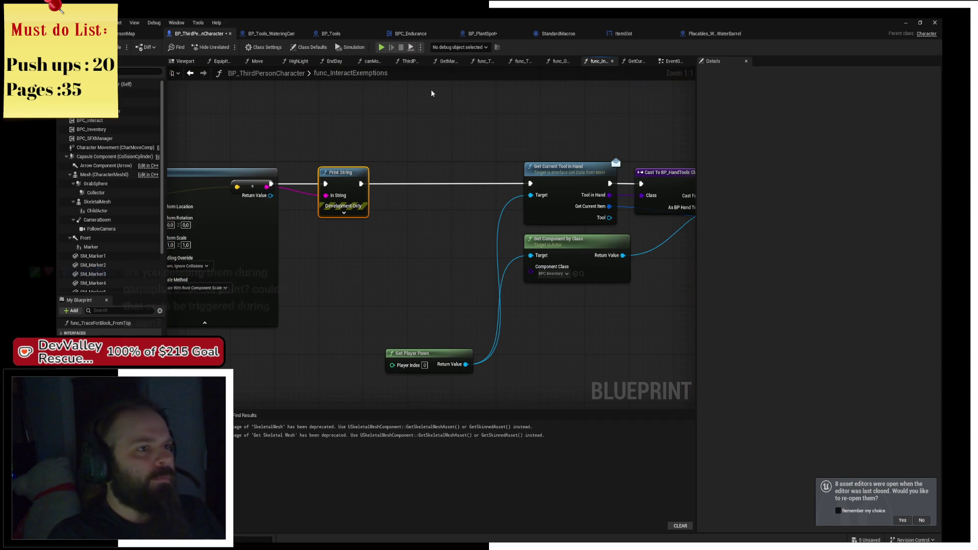